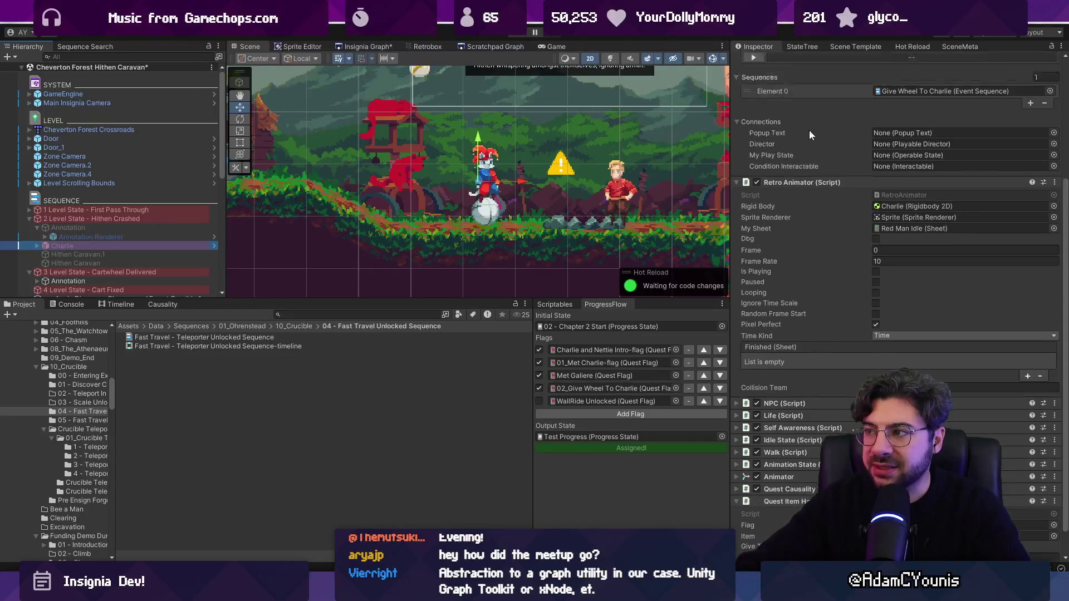
Step: Collapse Charlie's Sequence Player and Retro Animator, inspect the Cartwheel item, then ping the 02_Give Wheel To Charlie flag asset
{"action": "left_click", "coordinate": [799, 142]}
{"action": "left_click", "coordinate": [786, 155]}
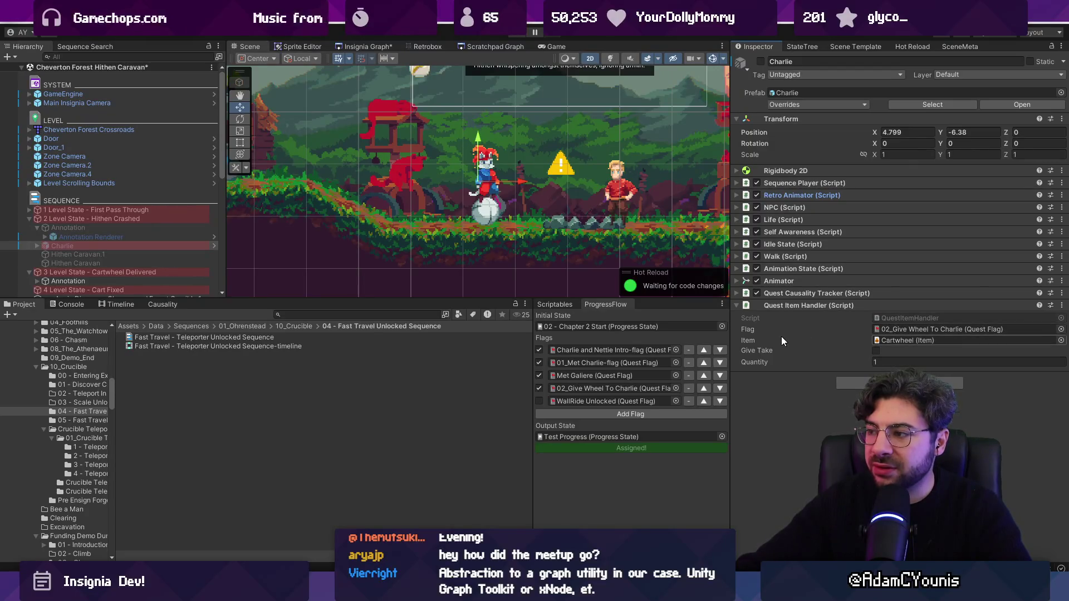
{"action": "left_click", "coordinate": [889, 342]}
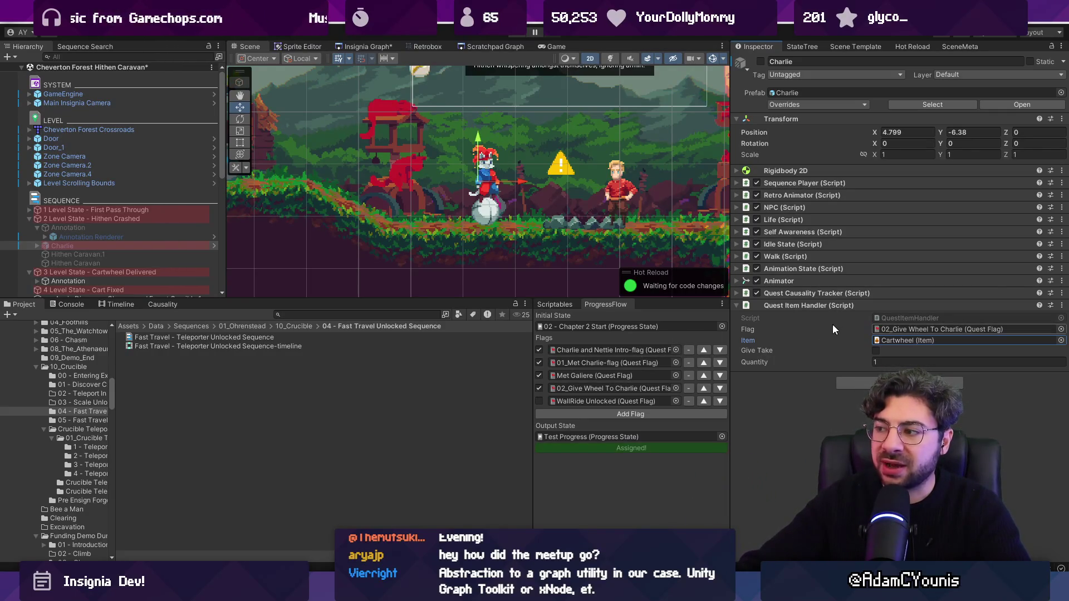
{"action": "left_click", "coordinate": [901, 329]}
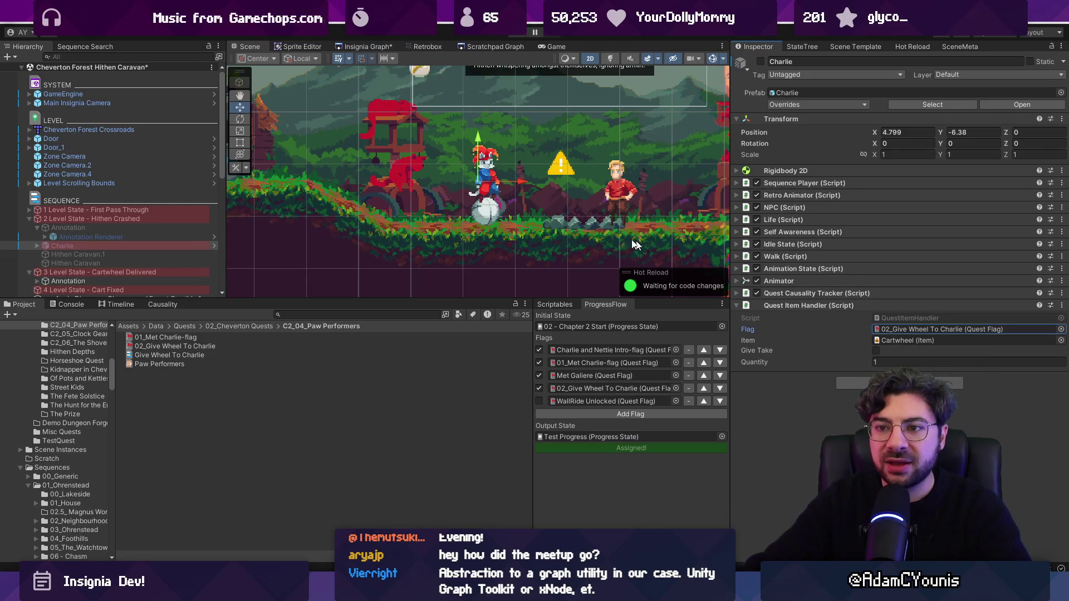
Step: Pan the Scene view to the annotation notes and select 1 Level State - First Pass Through
{"action": "scroll", "coordinate": [663, 248], "scroll_direction": "down", "scroll_amount": 2}
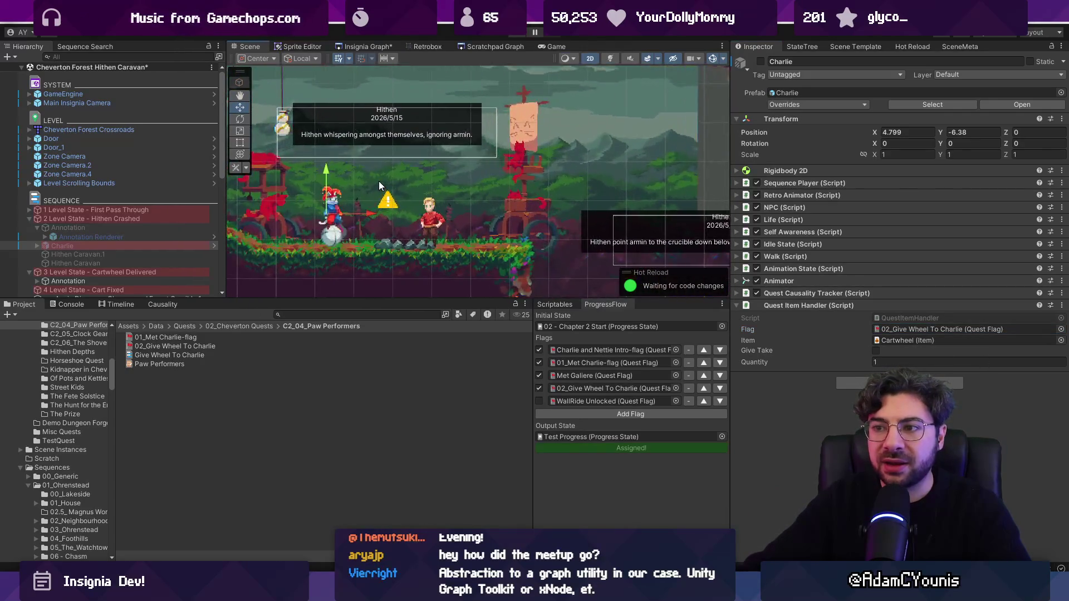
{"action": "scroll", "coordinate": [380, 185], "scroll_direction": "up", "scroll_amount": 2}
{"action": "left_click_drag", "start_coordinate": [335, 177], "coordinate": [426, 187]}
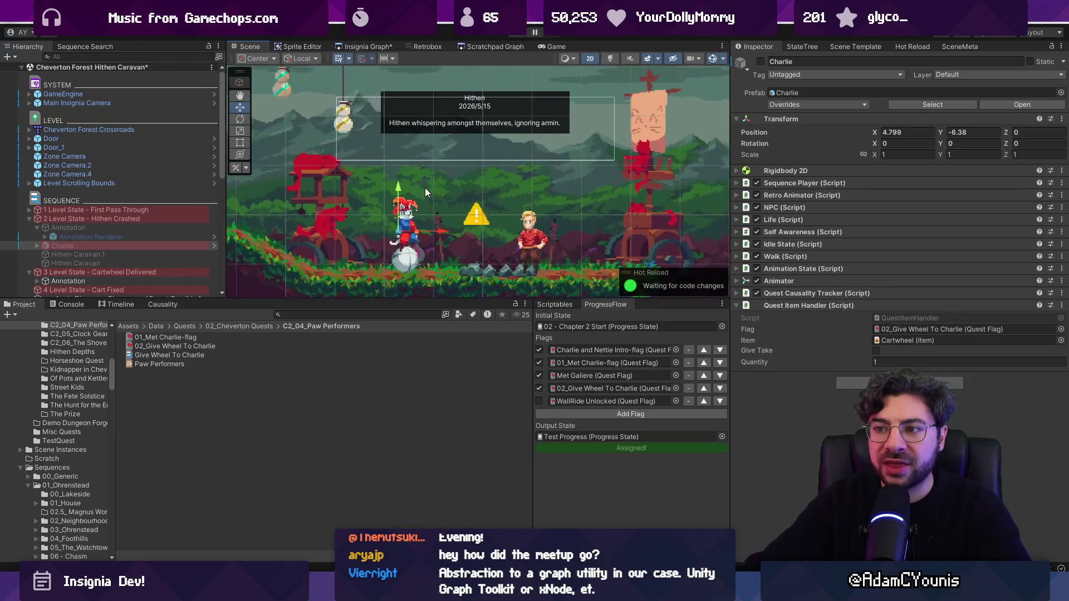
{"action": "scroll", "coordinate": [425, 188], "scroll_direction": "up", "scroll_amount": 1}
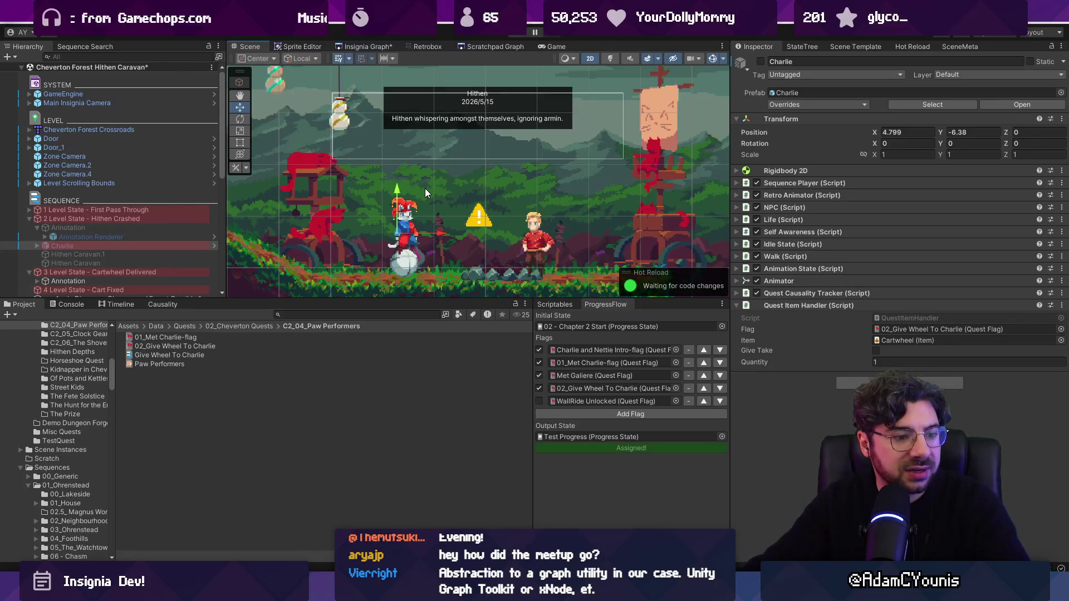
{"action": "left_click", "coordinate": [804, 293]}
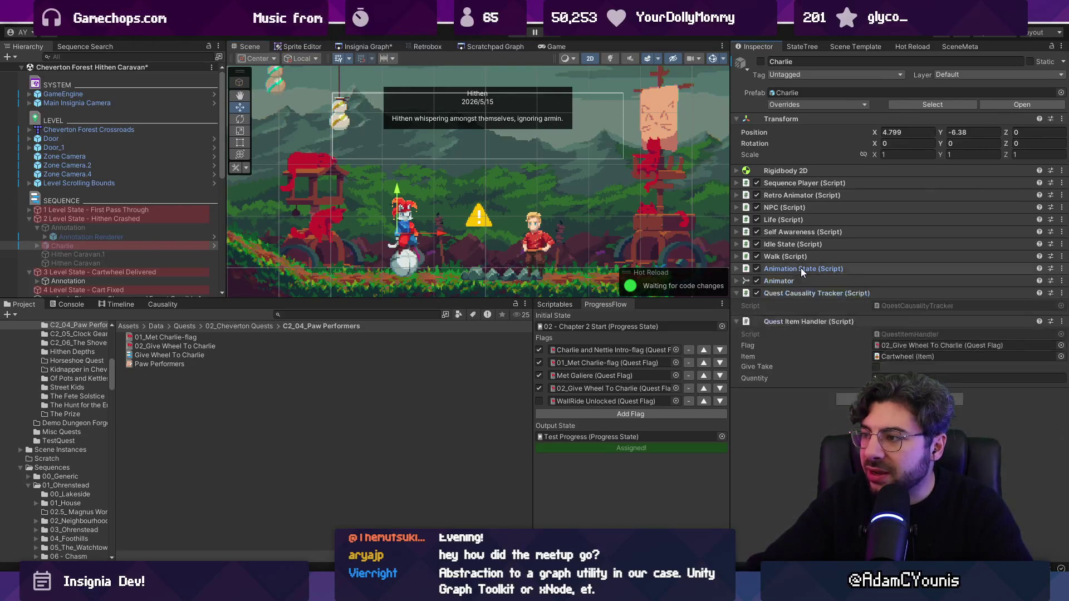
{"action": "left_click", "coordinate": [809, 293]}
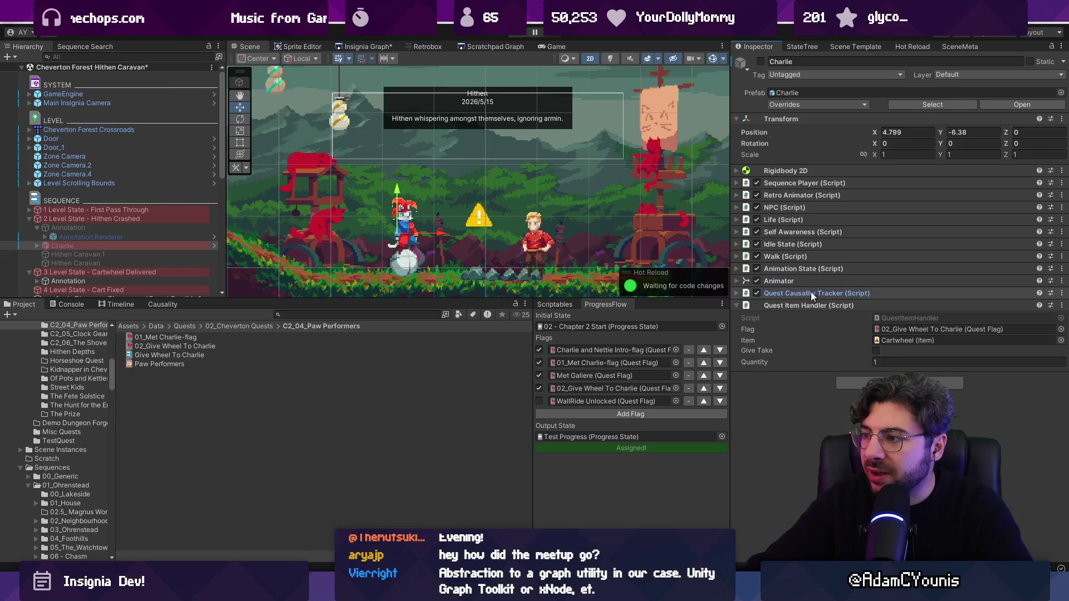
{"action": "left_click", "coordinate": [95, 210]}
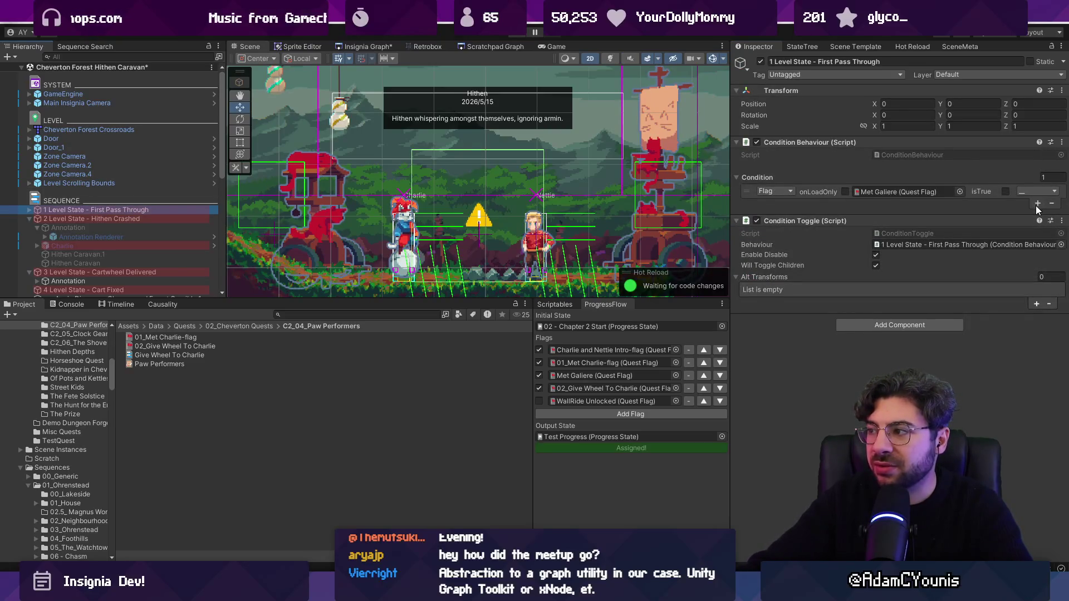
Step: Add a second condition to First Pass Through requiring the Cartwheel item to be true
{"action": "left_click", "coordinate": [818, 203]}
{"action": "left_click", "coordinate": [775, 202]}
{"action": "left_click", "coordinate": [828, 225]}
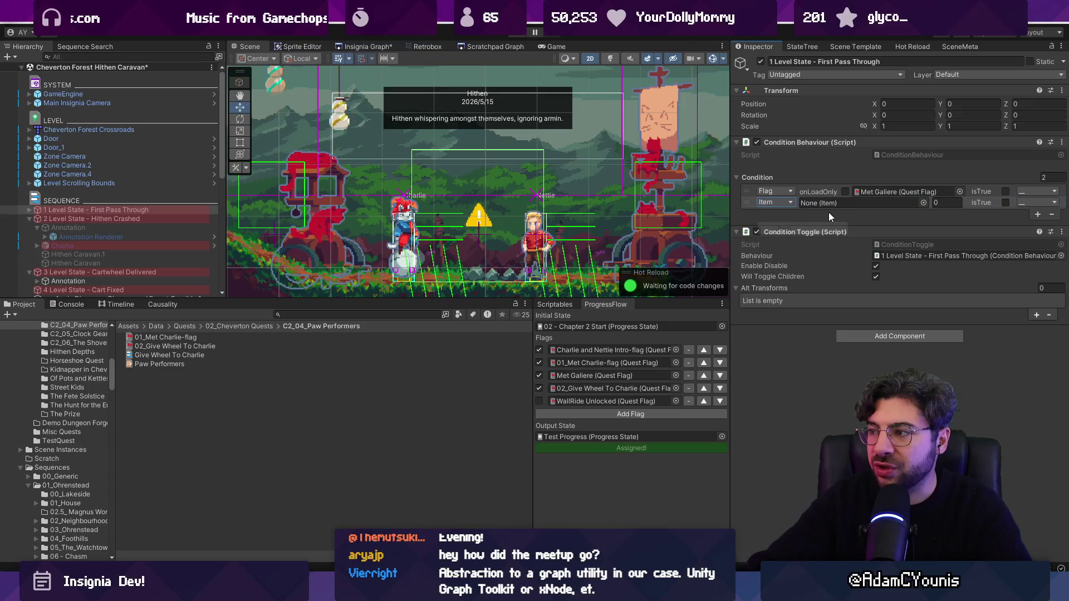
{"action": "left_click", "coordinate": [923, 203]}
{"action": "type", "text": "cartwhee"}
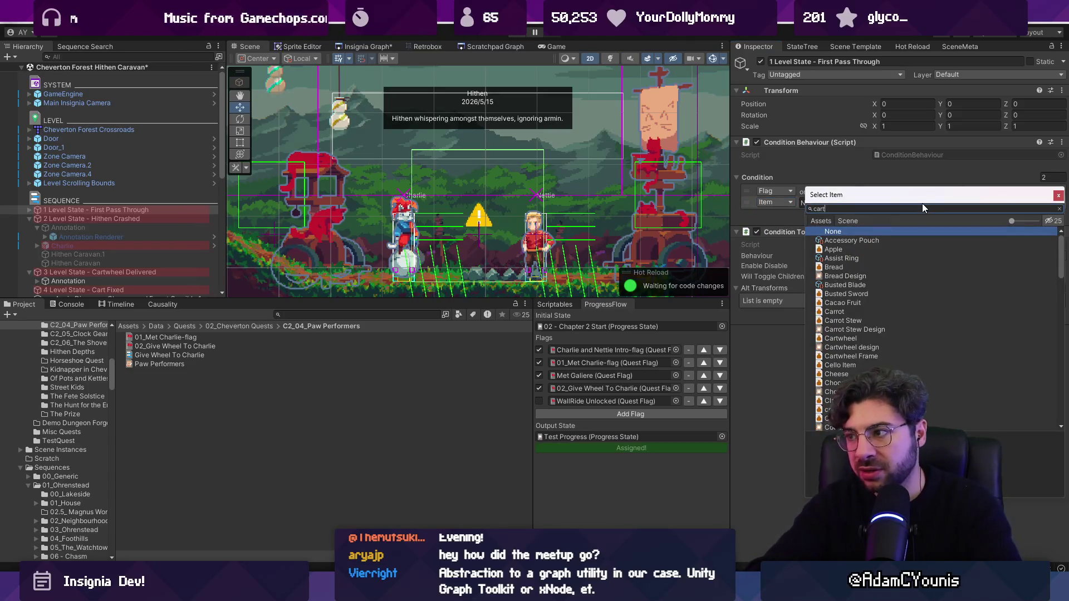
{"action": "key", "text": "BackSpace"}
{"action": "key", "text": "BackSpace"}
{"action": "key", "text": "BackSpace"}
{"action": "type", "text": "h"}
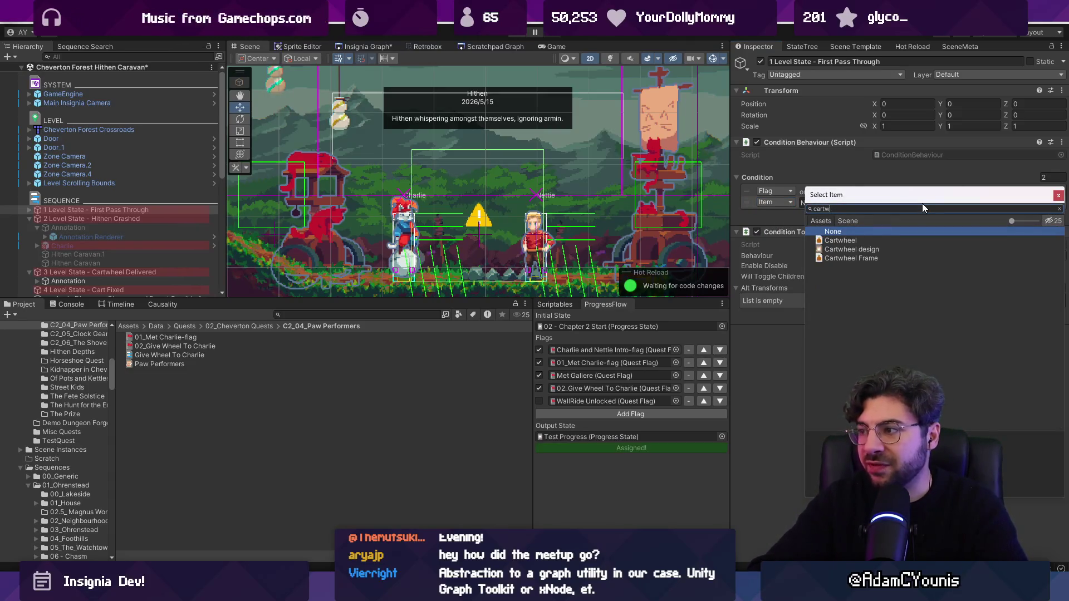
{"action": "key", "text": "Down"}
{"action": "key", "text": "Return"}
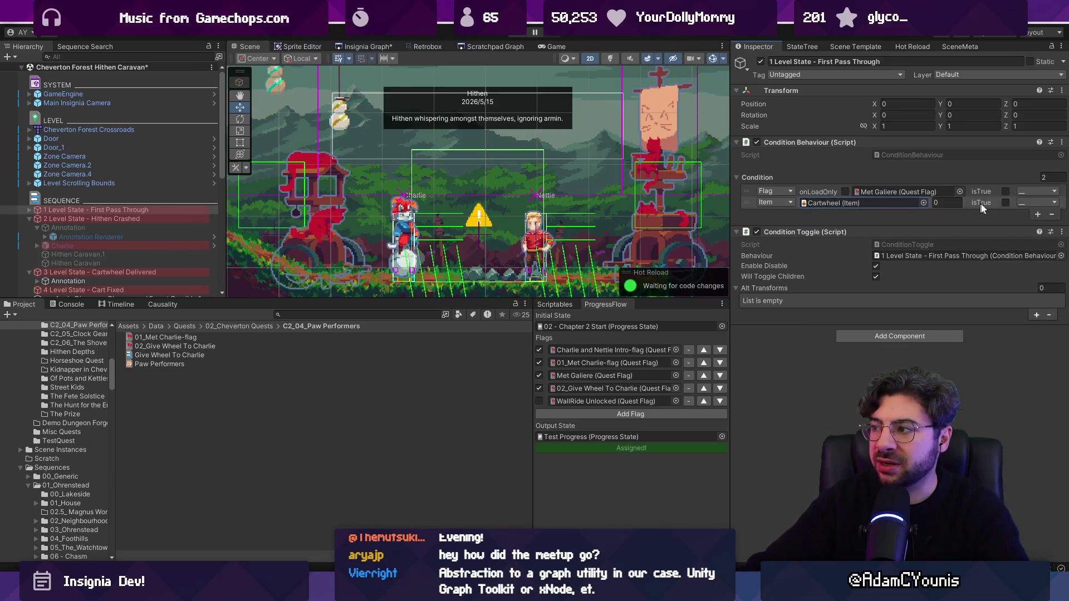
{"action": "left_click", "coordinate": [1006, 203]}
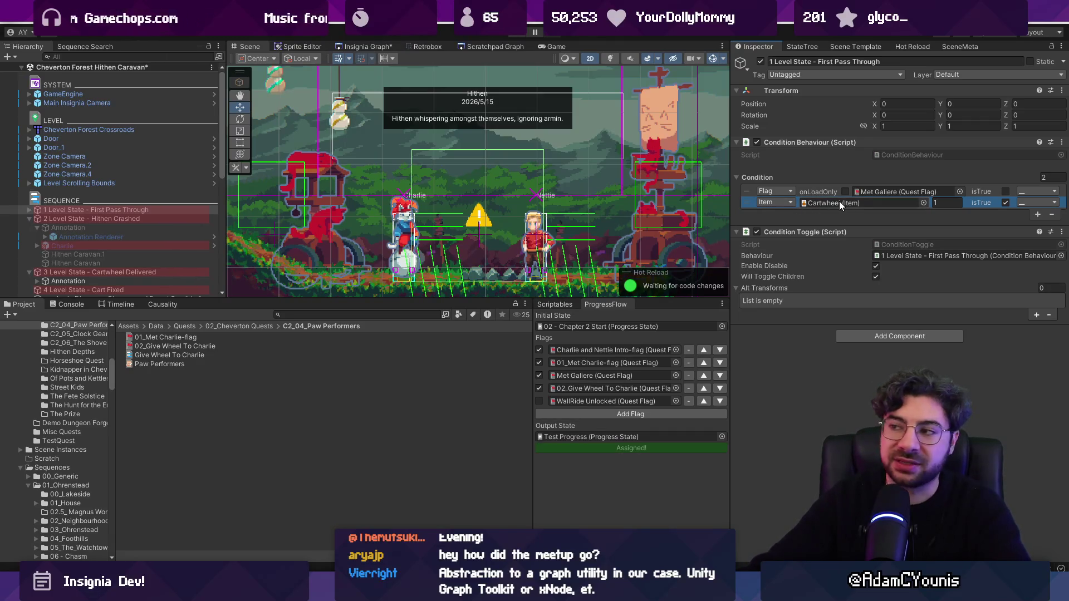
Step: Ping the Met Galiere flag, remove the Cartwheel condition, and select 2 Level State - Hithen Crashed
{"action": "left_click", "coordinate": [885, 189]}
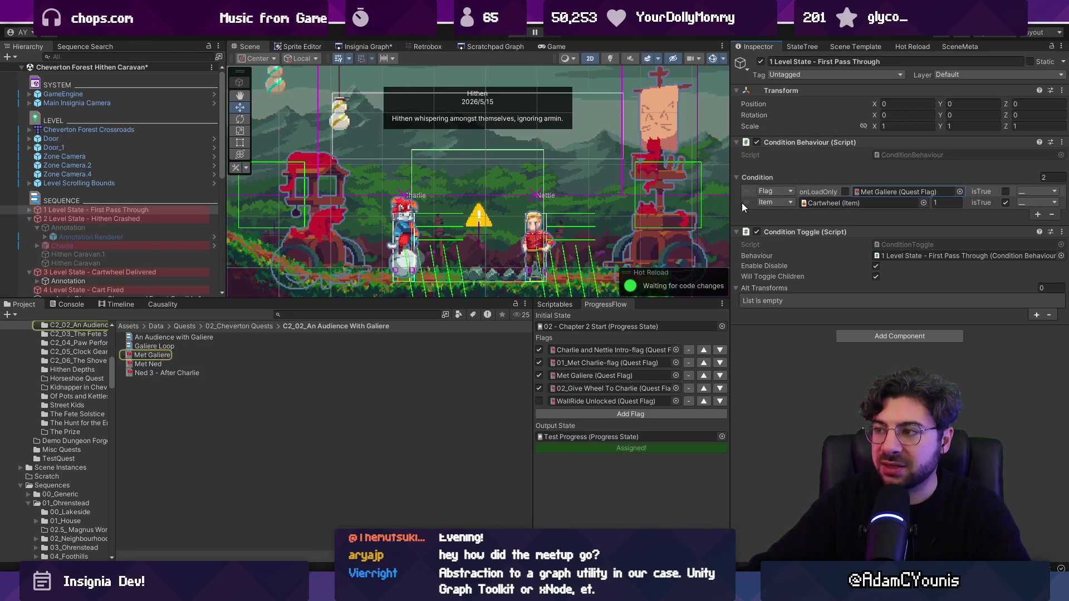
{"action": "left_click", "coordinate": [975, 206]}
{"action": "left_click", "coordinate": [1051, 215]}
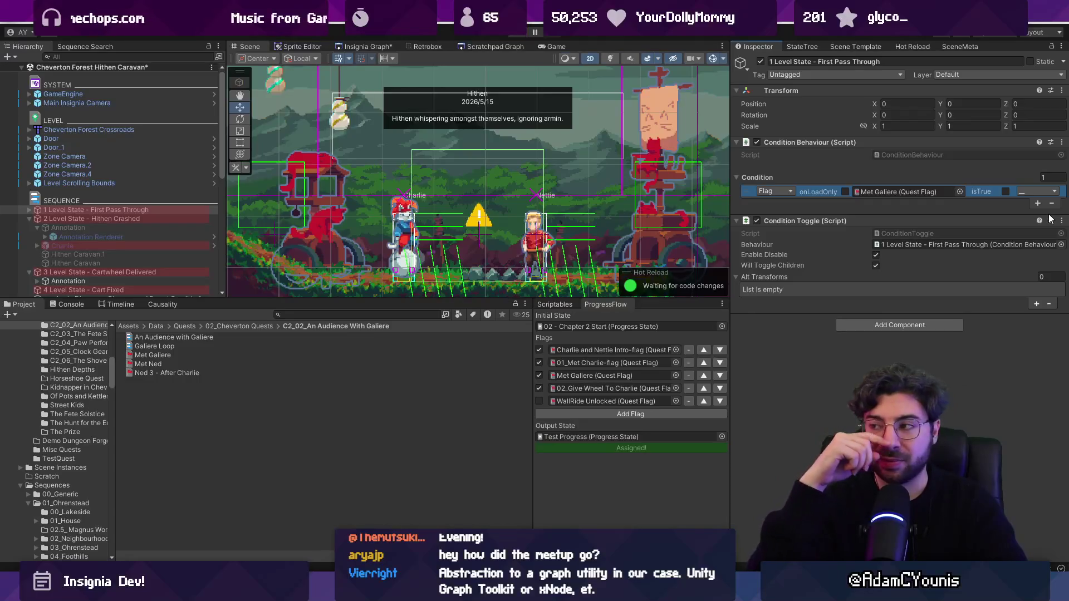
{"action": "left_click", "coordinate": [31, 218]}
{"action": "left_click", "coordinate": [30, 219]}
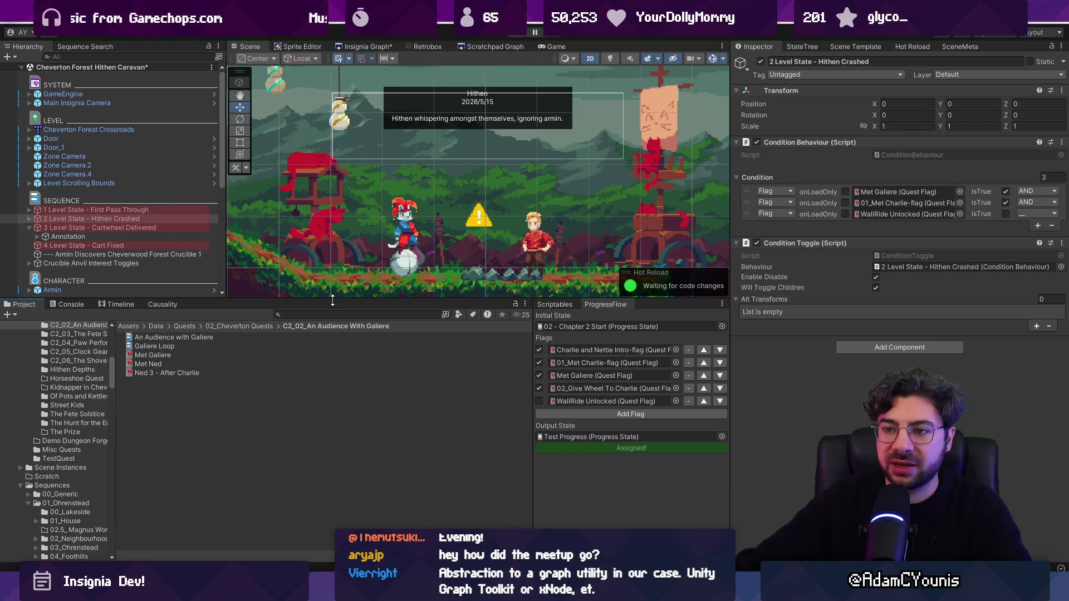
Step: Enlarge the Scene view by resizing the surrounding panel splitters
{"action": "left_click_drag", "start_coordinate": [332, 300], "coordinate": [341, 320]}
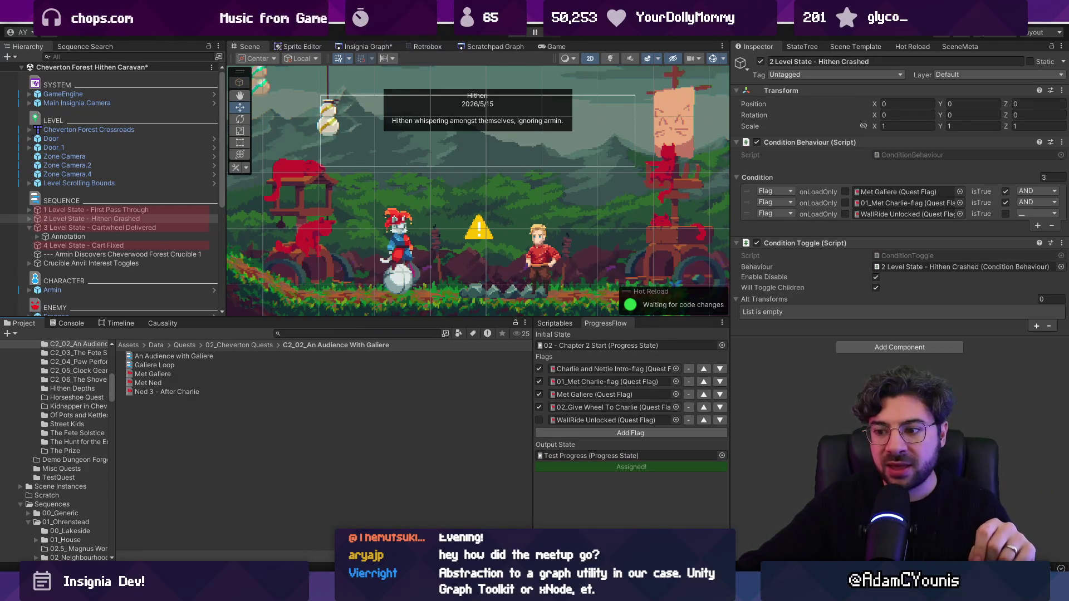
{"action": "left_click_drag", "start_coordinate": [330, 318], "coordinate": [334, 363]}
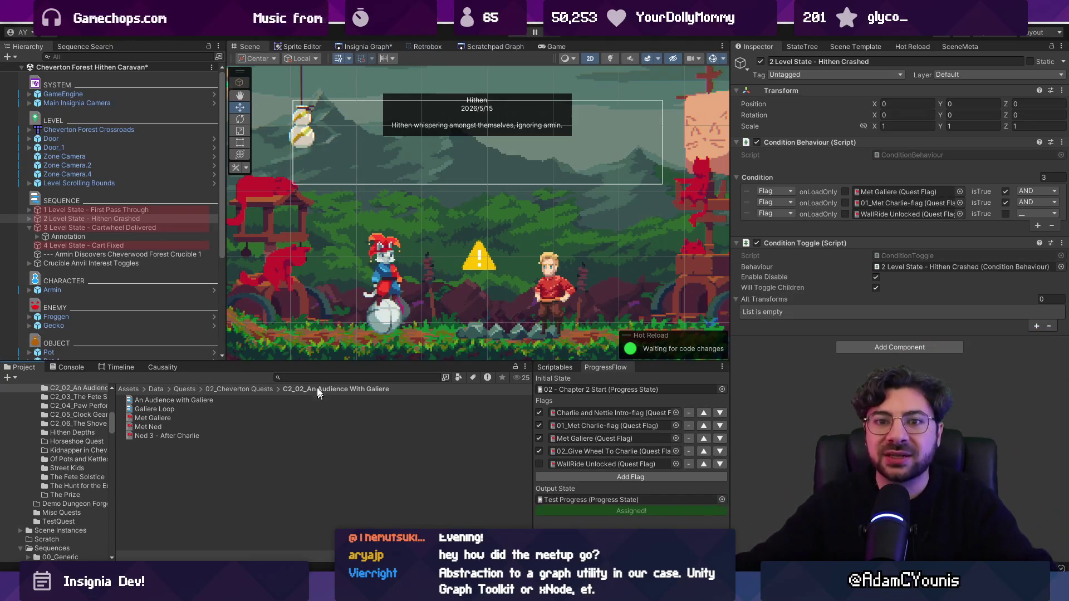
{"action": "left_click_drag", "start_coordinate": [396, 361], "coordinate": [400, 346]}
{"action": "left_click_drag", "start_coordinate": [117, 458], "coordinate": [164, 452]}
Step: Collapse the Sequences, Quests and Data folders in the Project window
{"action": "scroll", "coordinate": [86, 407], "scroll_direction": "down", "scroll_amount": 3}
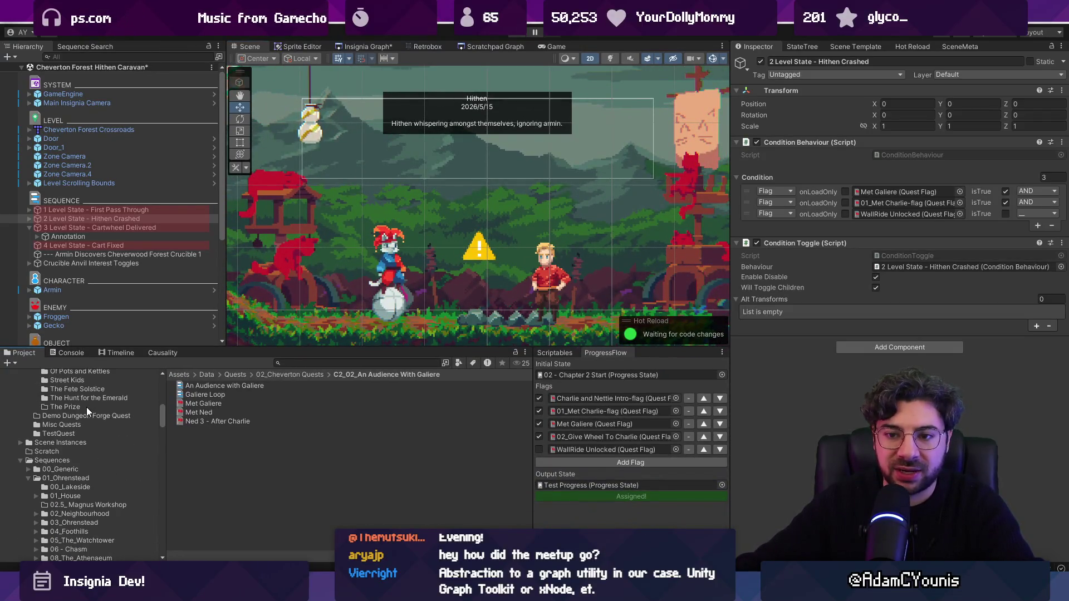
{"action": "left_click", "coordinate": [21, 461]}
{"action": "left_click", "coordinate": [20, 453]}
{"action": "scroll", "coordinate": [12, 403], "scroll_direction": "up", "scroll_amount": 5}
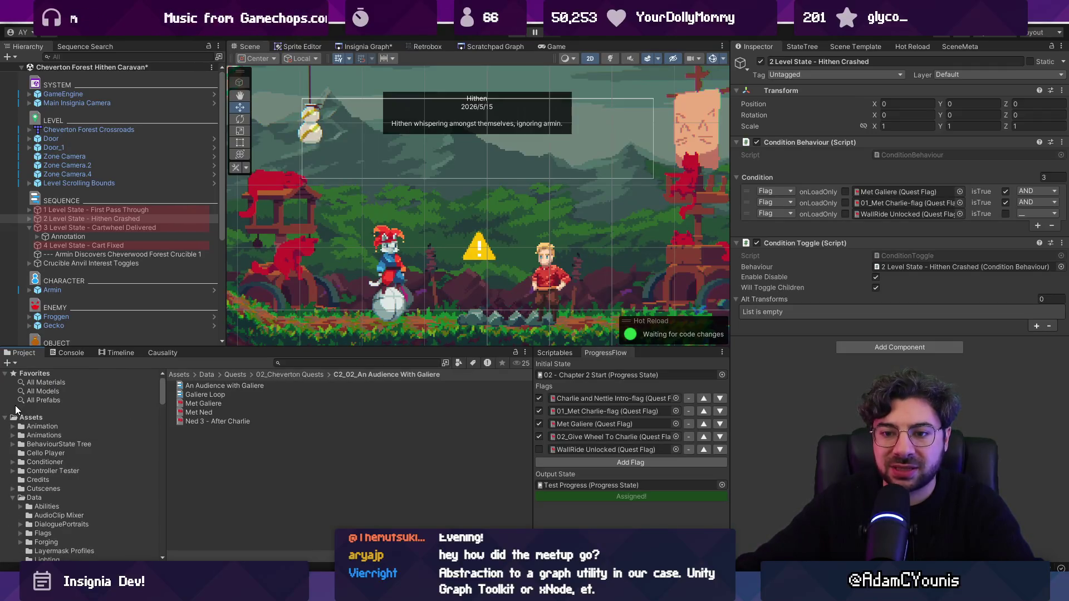
{"action": "left_click", "coordinate": [15, 497]}
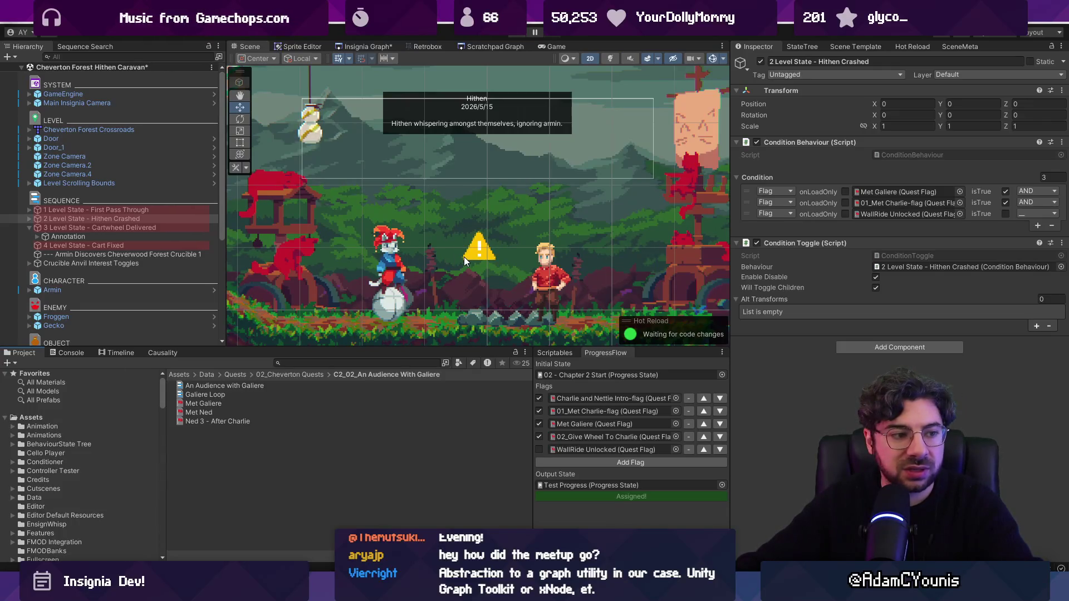
Step: Enlarge the Scene and Hierarchy panels further and widen the Project panel beside ProgressFlow
{"action": "left_click_drag", "start_coordinate": [449, 348], "coordinate": [446, 388]}
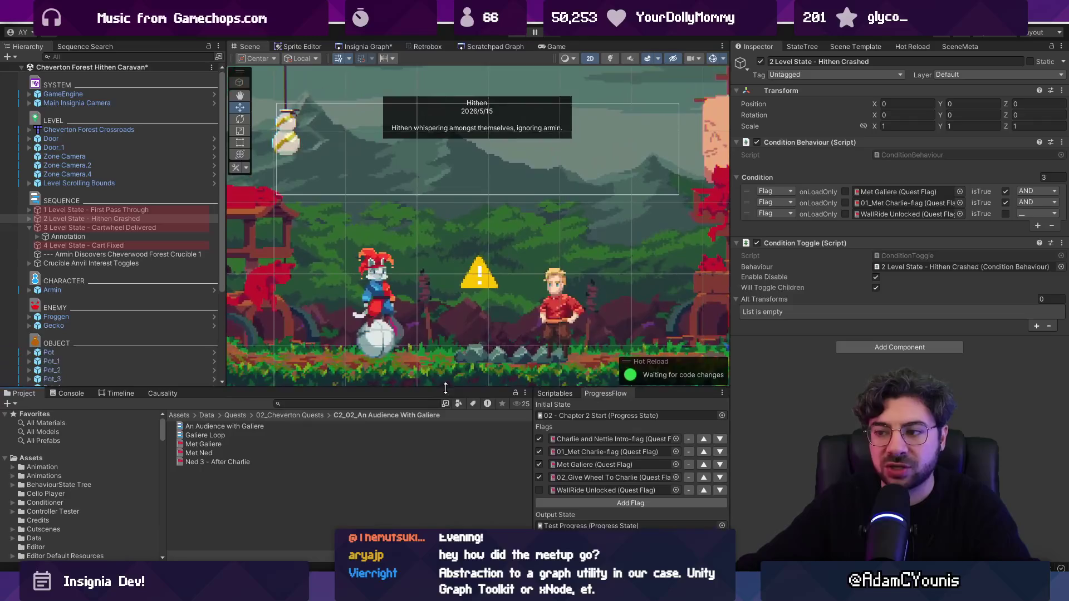
{"action": "left_click_drag", "start_coordinate": [526, 432], "coordinate": [544, 432]}
{"action": "scroll", "coordinate": [438, 263], "scroll_direction": "down", "scroll_amount": 2}
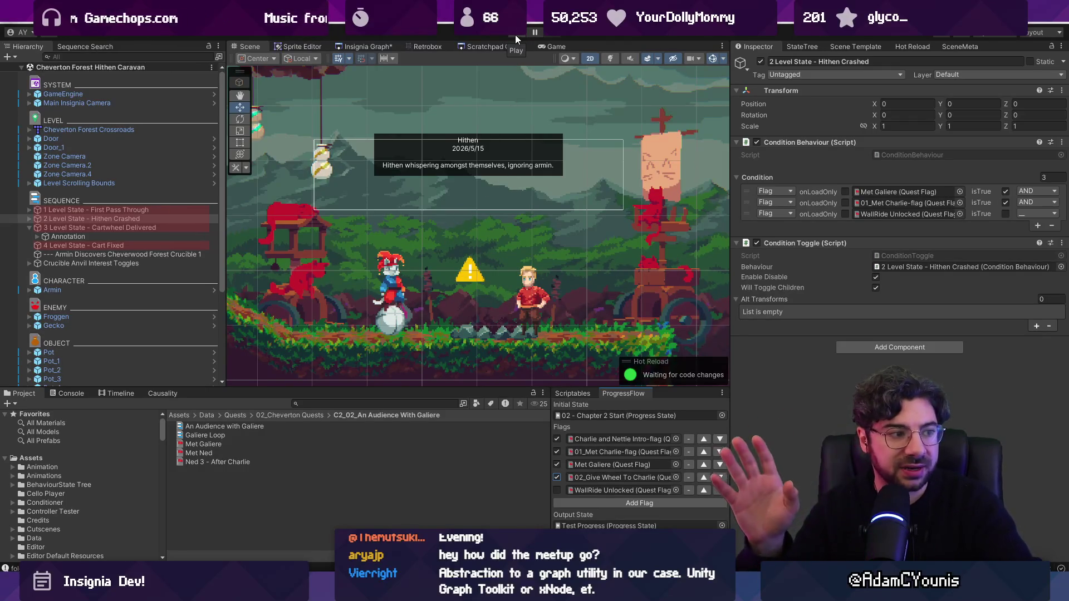
{"action": "scroll", "coordinate": [421, 180], "scroll_direction": "down", "scroll_amount": 5}
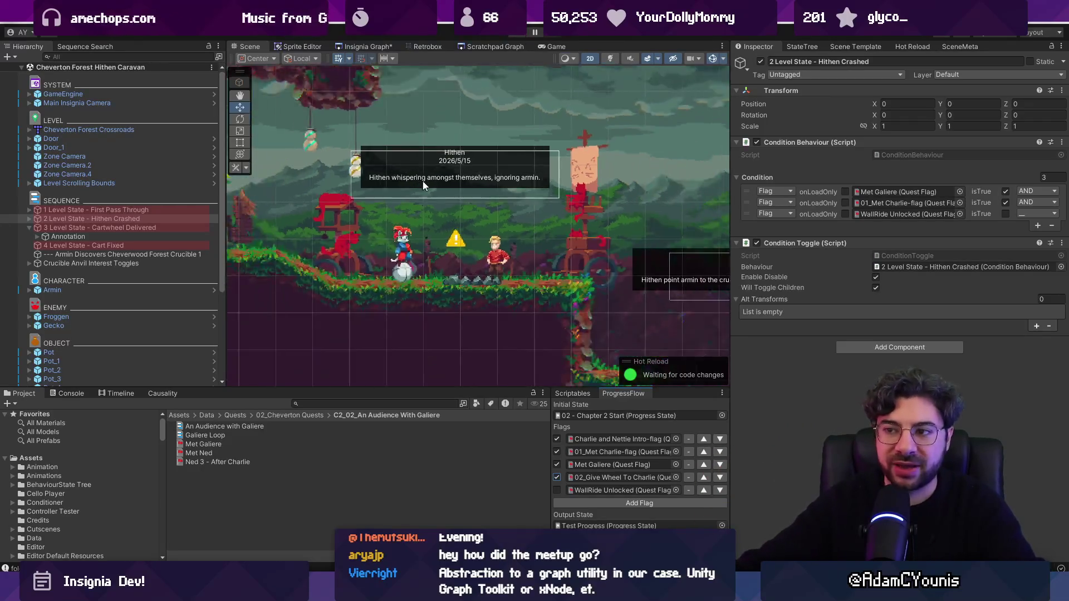
{"action": "scroll", "coordinate": [463, 168], "scroll_direction": "up", "scroll_amount": 3}
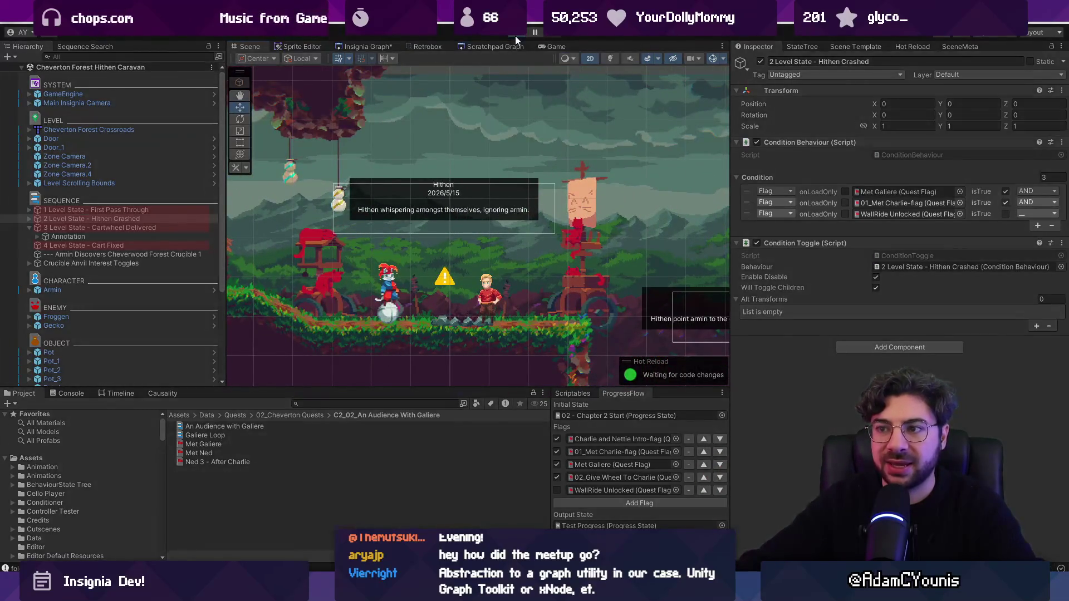
Step: Playtest in a maximized Game view, walking Armin past the sign onto the anvil shrine, then stop
{"action": "left_click", "coordinate": [516, 35]}
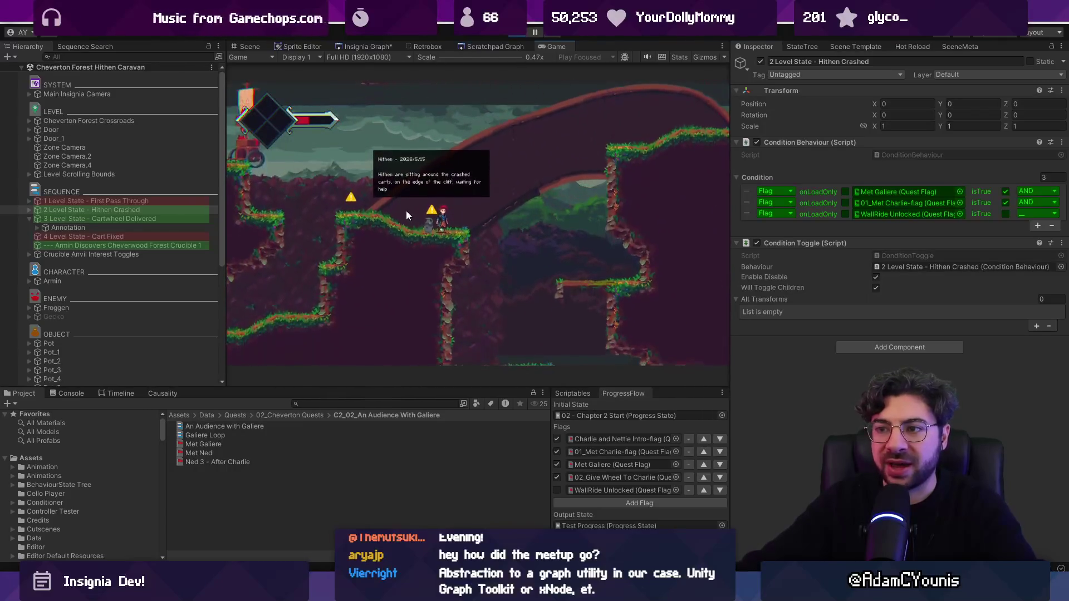
{"action": "key", "text": "shift+space"}
{"action": "key", "text": "a"}
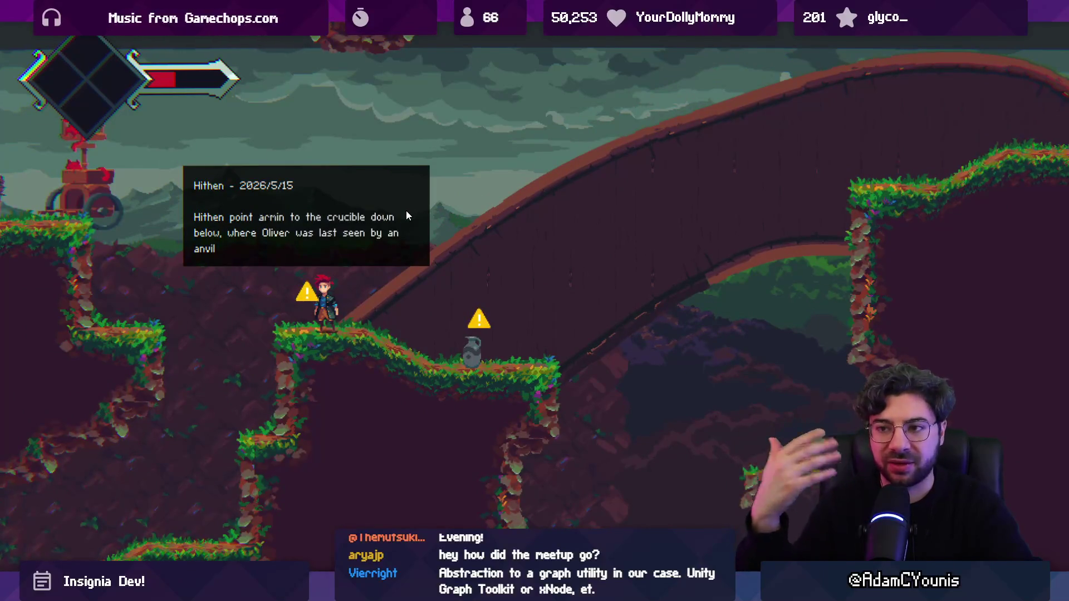
{"action": "key", "text": "a"}
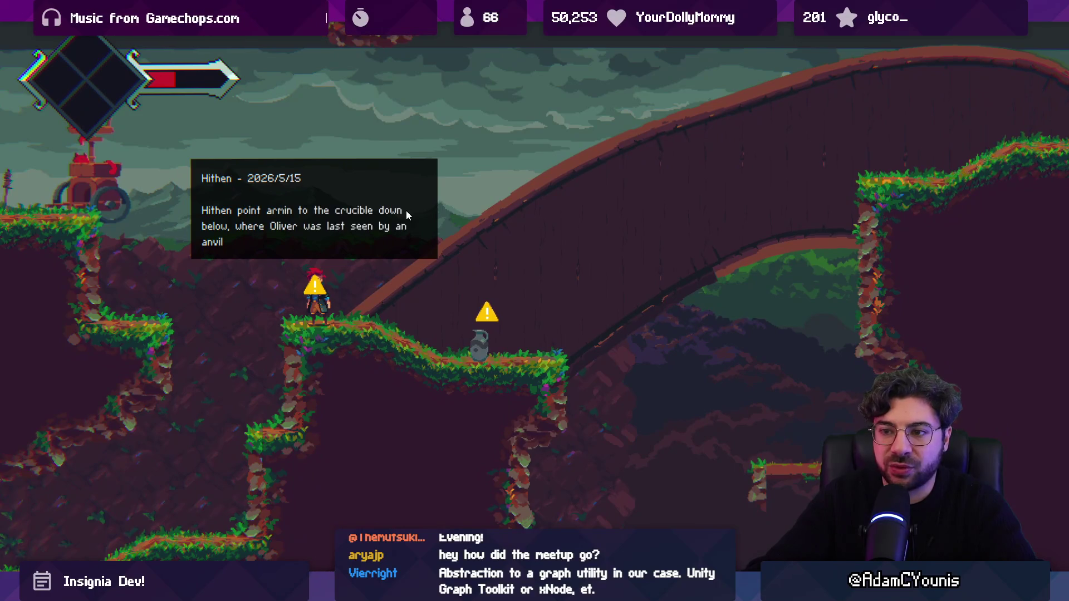
{"action": "key", "text": "d"}
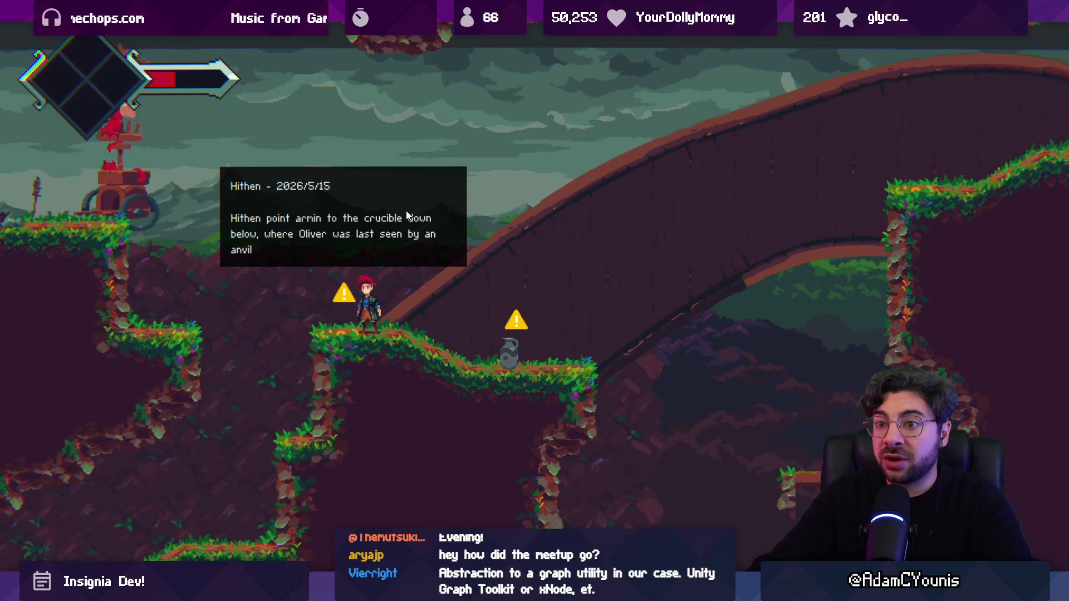
{"action": "key", "text": "a"}
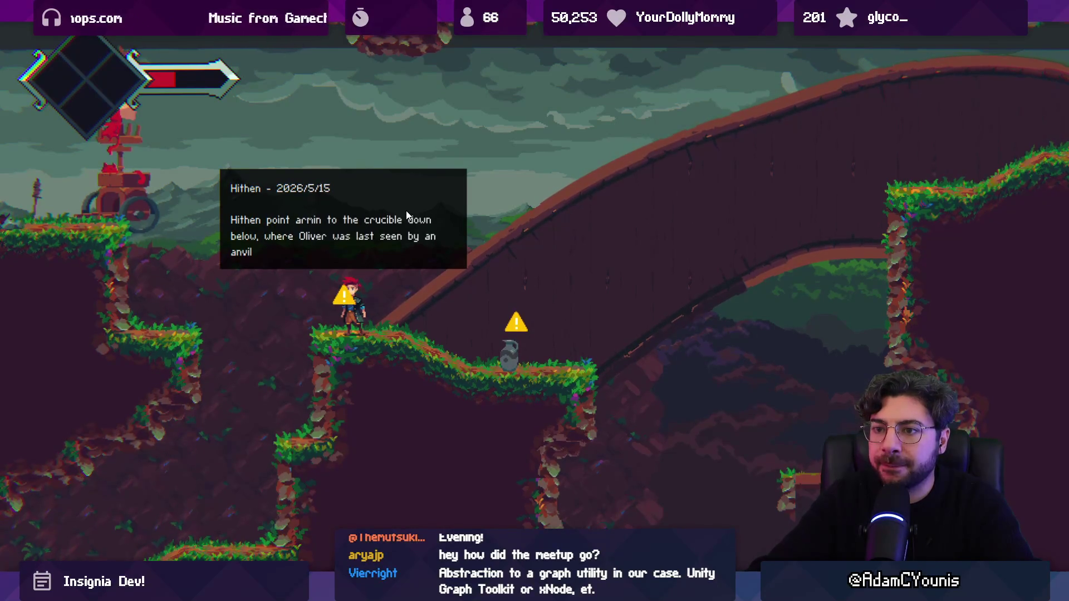
{"action": "key", "text": "Left"}
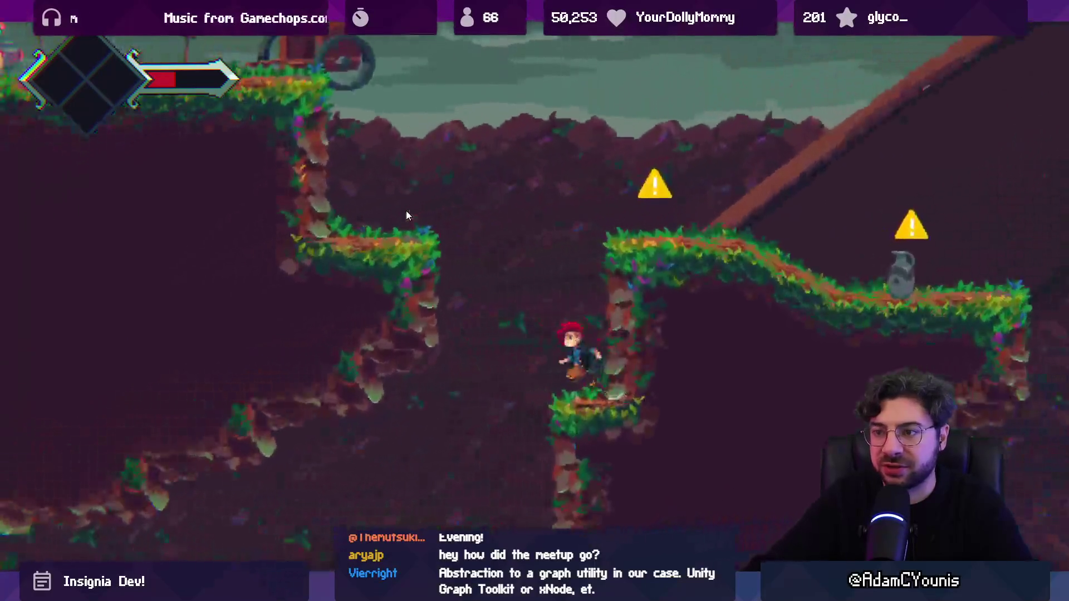
{"action": "key", "text": "Left"}
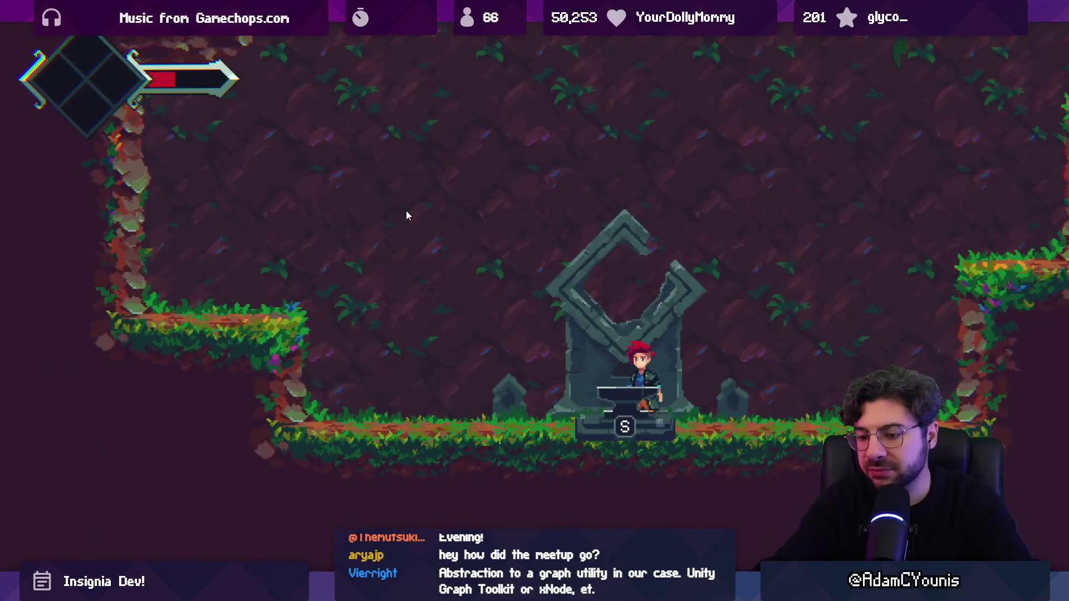
{"action": "key", "text": "shift+space"}
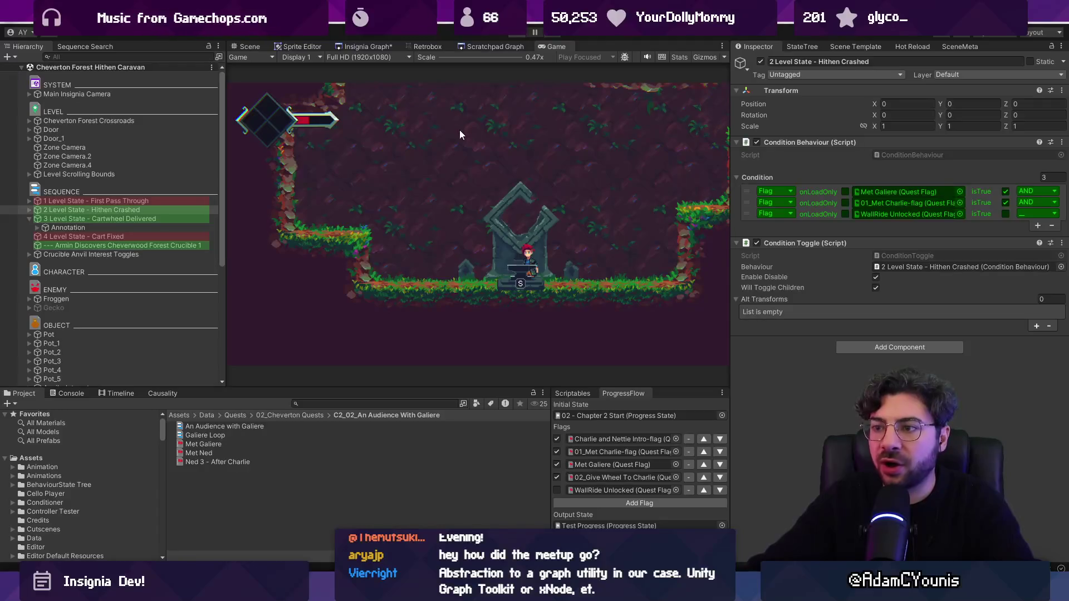
{"action": "key", "text": "ctrl+p"}
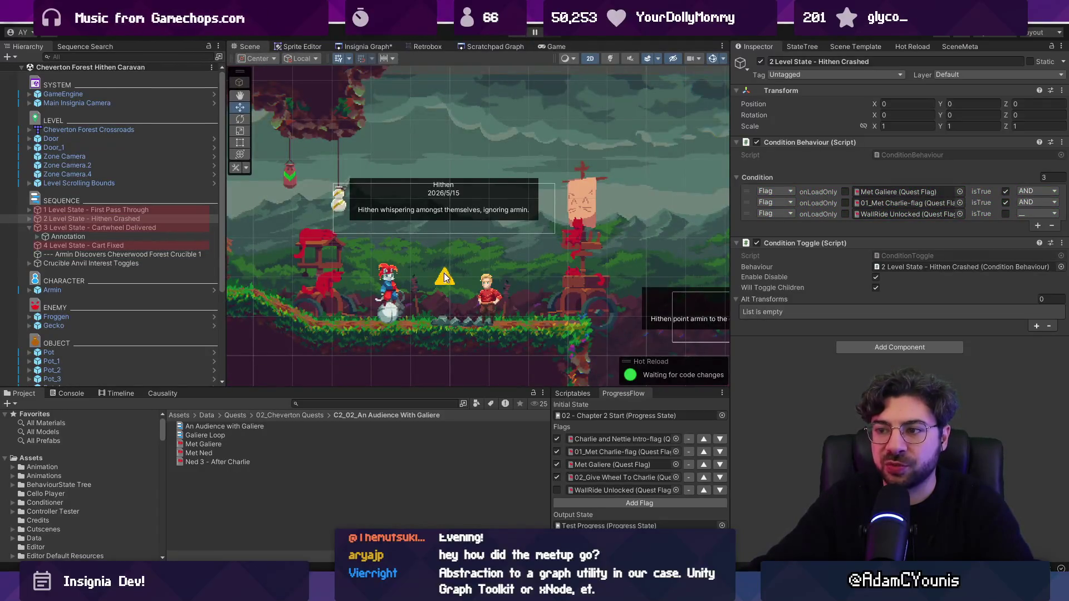
Step: Inspect the existing annotations and frame the Crucible Anvil in the Scene view
{"action": "left_click", "coordinate": [443, 272]}
{"action": "left_click", "coordinate": [117, 244]}
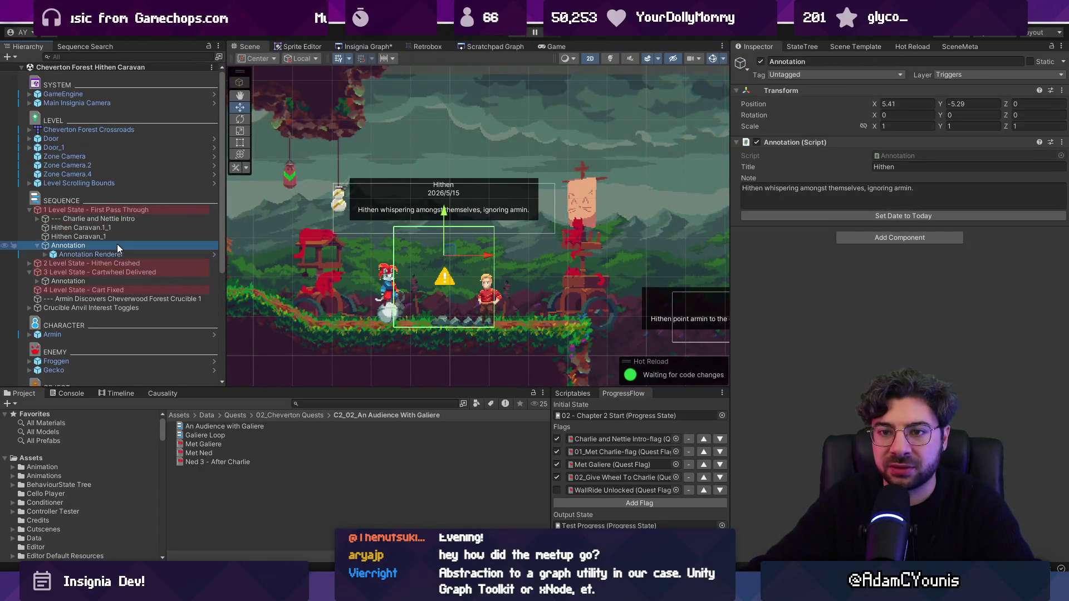
{"action": "left_click", "coordinate": [71, 282]}
{"action": "left_click", "coordinate": [53, 306]}
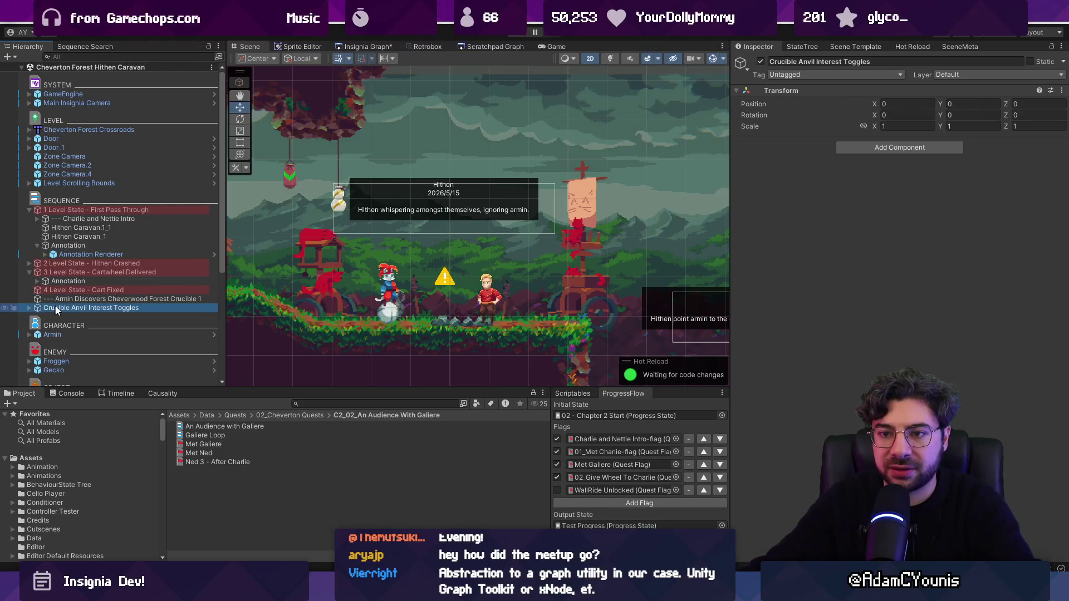
{"action": "double_click", "coordinate": [79, 299]}
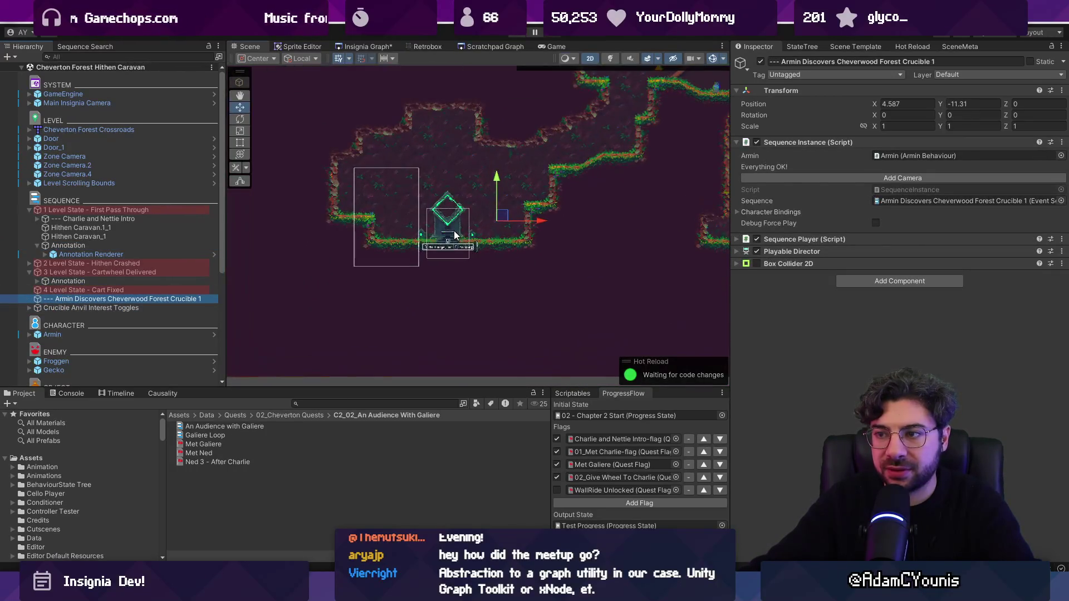
{"action": "left_click", "coordinate": [453, 230]}
{"action": "key", "text": "f"}
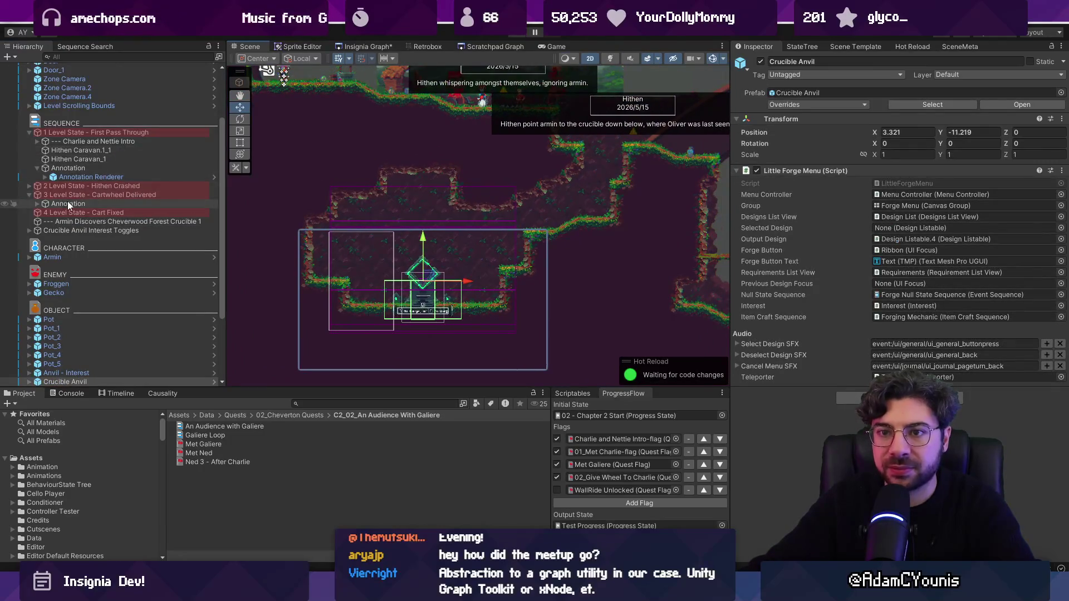
Step: Add a copy of the Annotation under 4 Level State - Cart Fixed and frame it
{"action": "left_click", "coordinate": [42, 213]}
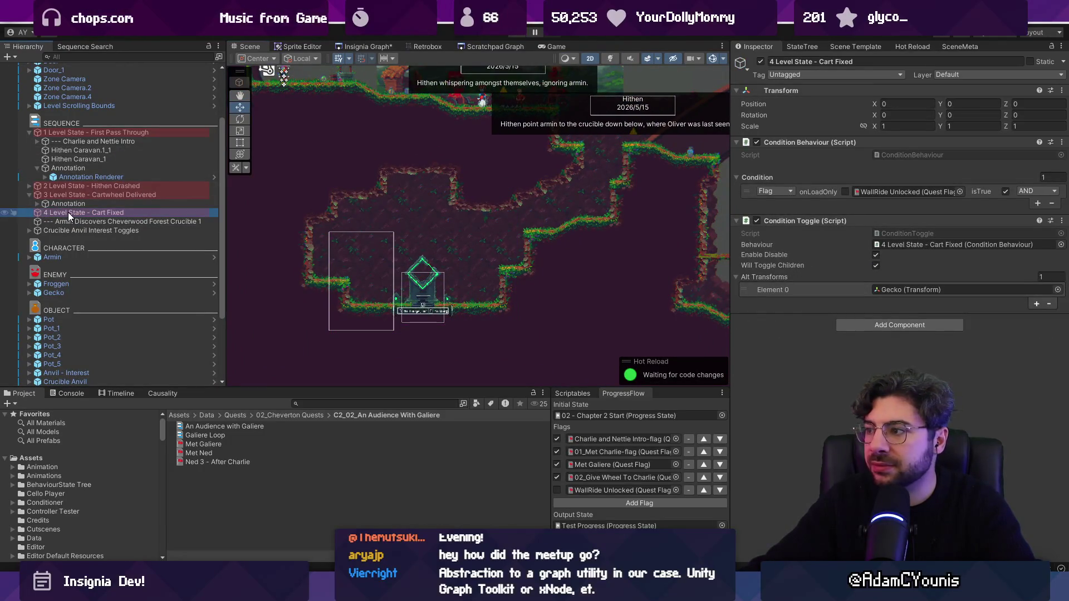
{"action": "key", "text": "Right"}
{"action": "key", "text": "Down"}
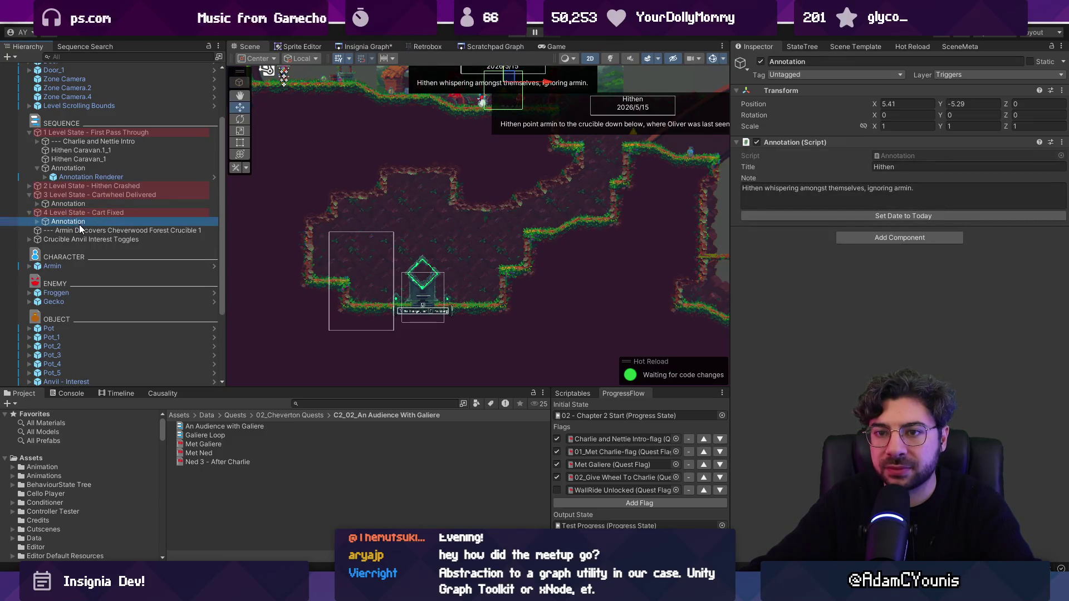
{"action": "left_click", "coordinate": [37, 221]}
{"action": "key", "text": "f"}
Step: Move the new annotation beside the crucible anvil at about (3.97, -10.58) and begin its note 'Armin enters the'
{"action": "scroll", "coordinate": [378, 170], "scroll_direction": "down", "scroll_amount": 1}
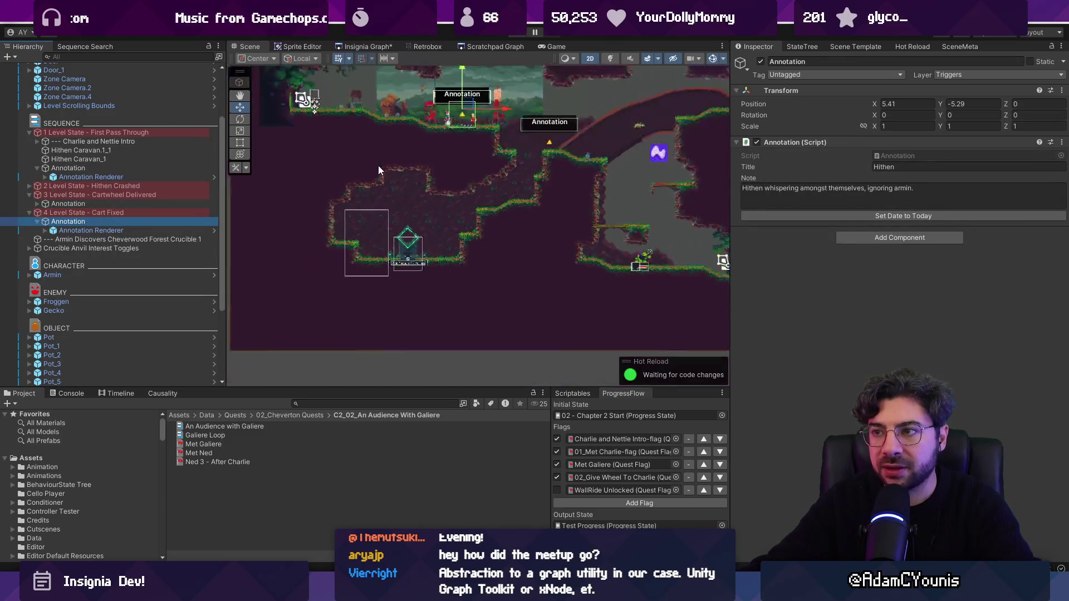
{"action": "mouse_move", "coordinate": [468, 107]}
{"action": "left_mouse_down"}
{"action": "mouse_move", "coordinate": [413, 240]}
{"action": "mouse_move", "coordinate": [413, 230]}
{"action": "mouse_move", "coordinate": [436, 236]}
{"action": "left_mouse_up"}
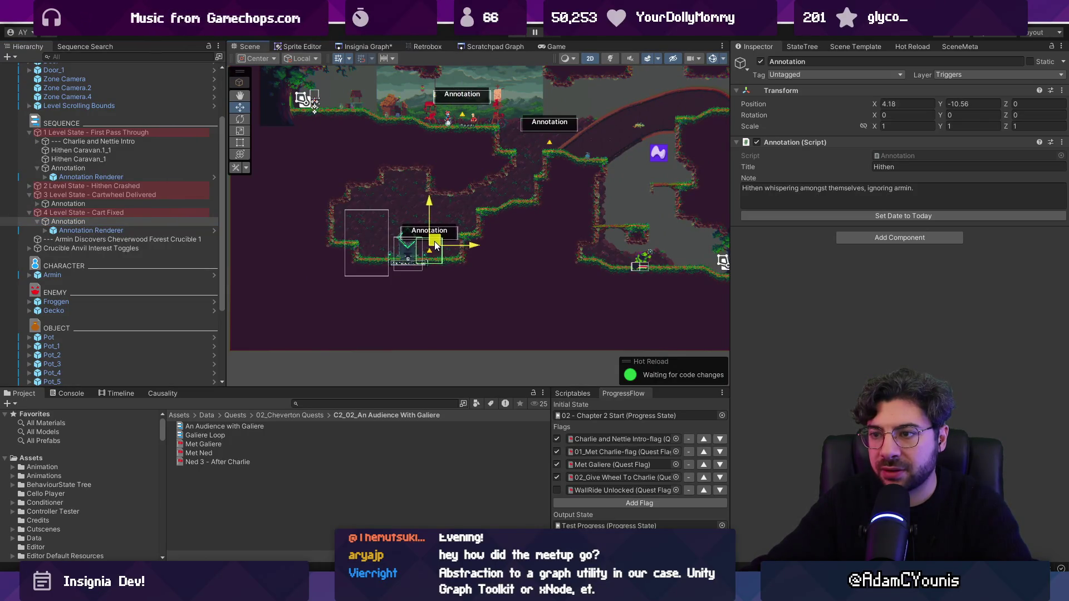
{"action": "scroll", "coordinate": [436, 236], "scroll_direction": "up", "scroll_amount": 2}
{"action": "scroll", "coordinate": [435, 237], "scroll_direction": "up", "scroll_amount": 3}
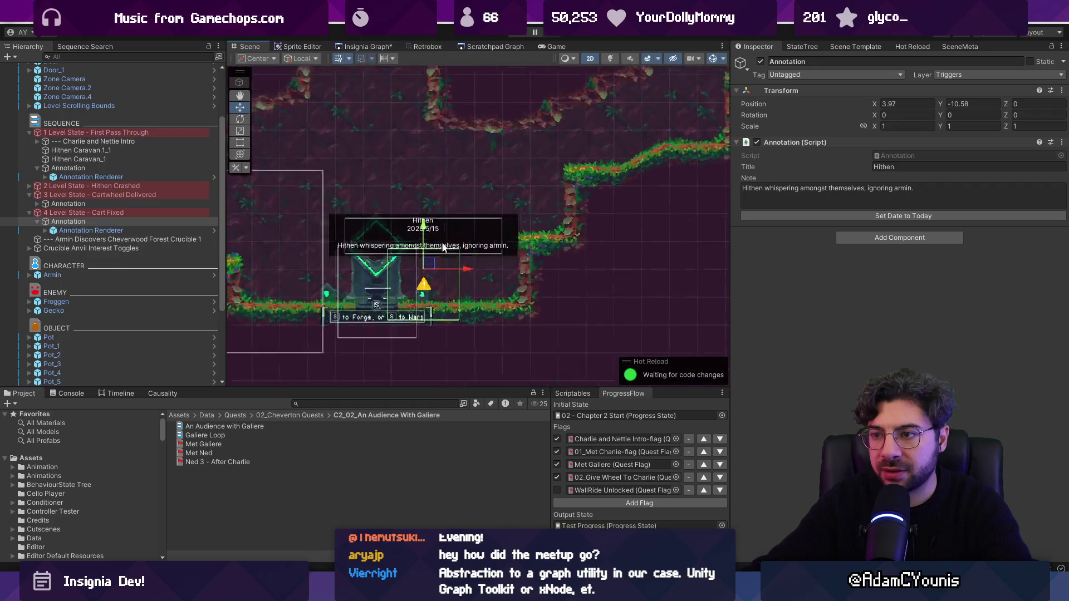
{"action": "left_click", "coordinate": [804, 192]}
{"action": "type", "text": "Arminca"}
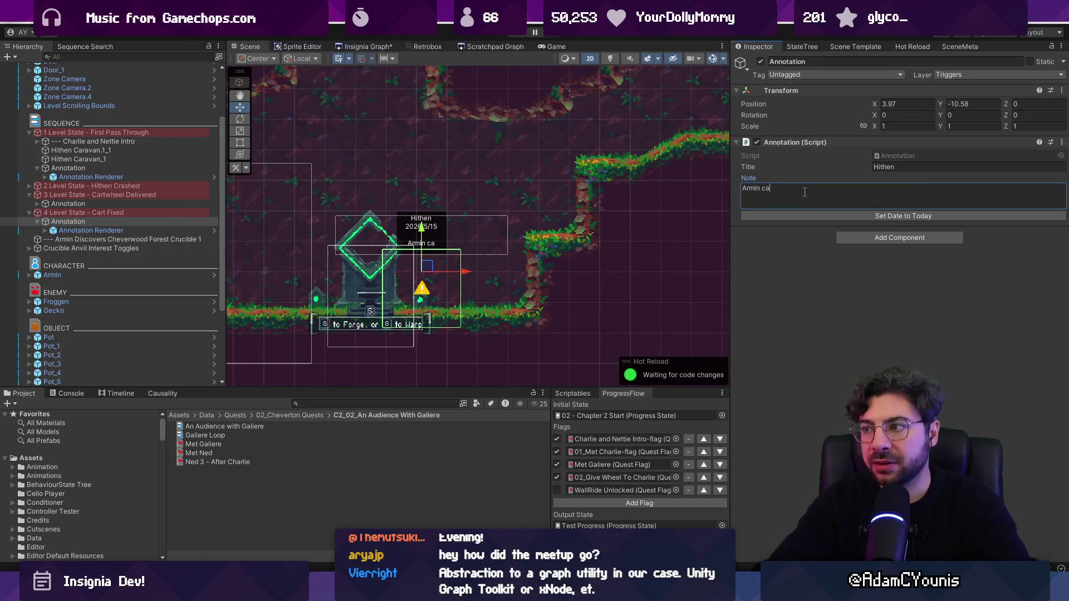
{"action": "type", "text": "enters the"}
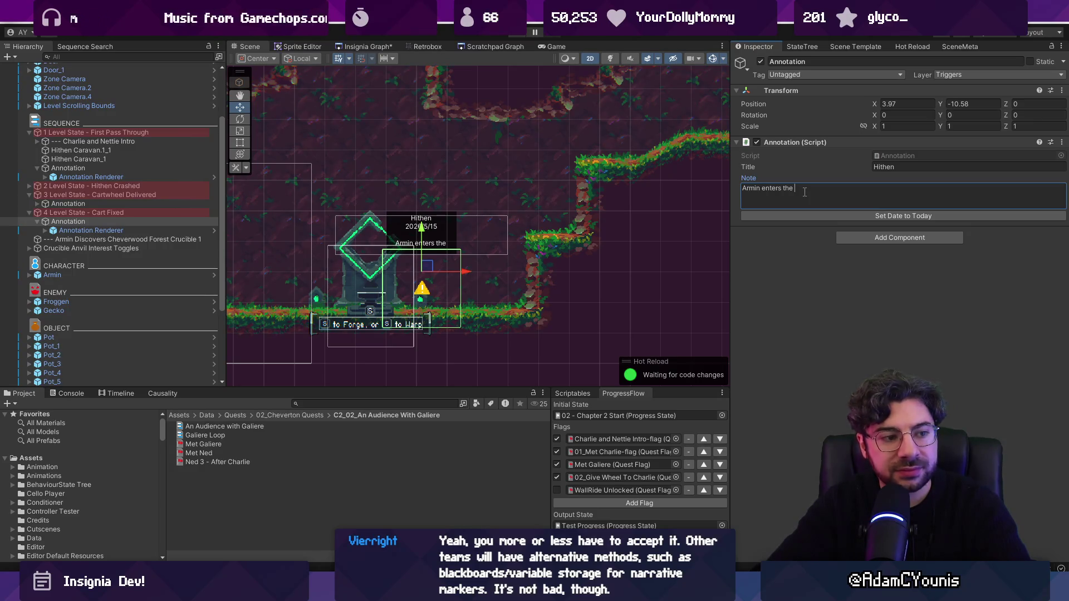
Step: Complete the note: Armin enters the crucible expecting a new ensign but also curious about Oliver's whereabouts..
{"action": "type", "text": "crucible"}
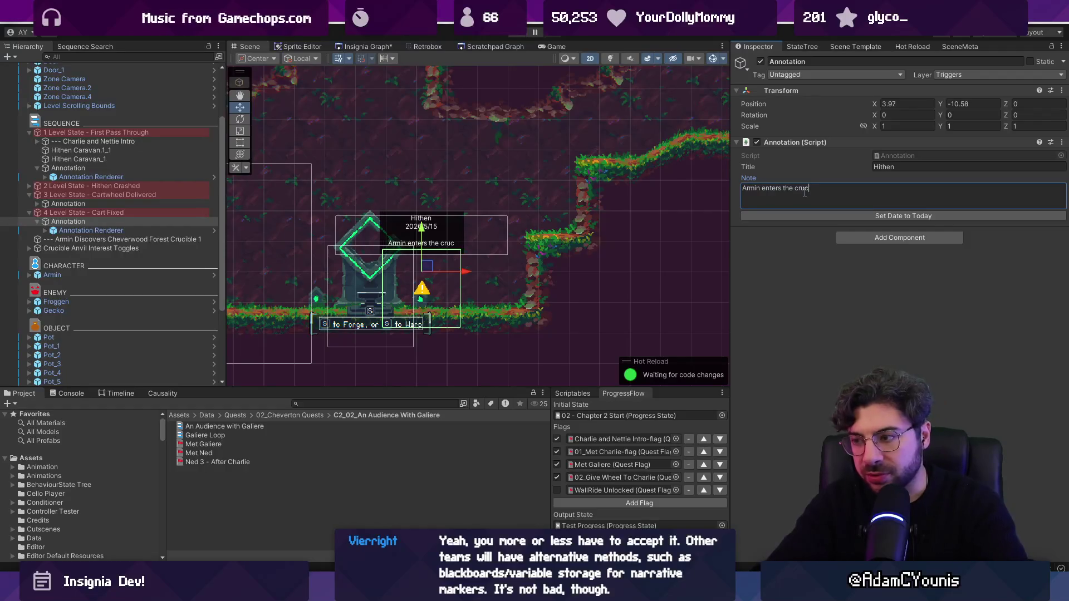
{"action": "key", "text": "BackSpace"}
{"action": "type", "text": ","}
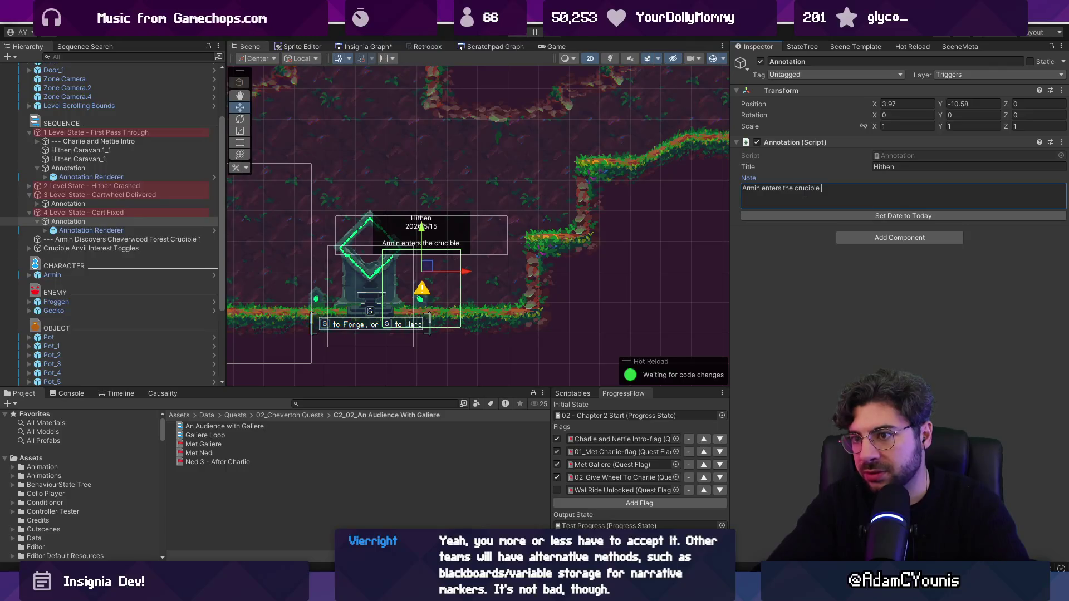
{"action": "key", "text": "BackSpace"}
{"action": "key", "text": "BackSpace"}
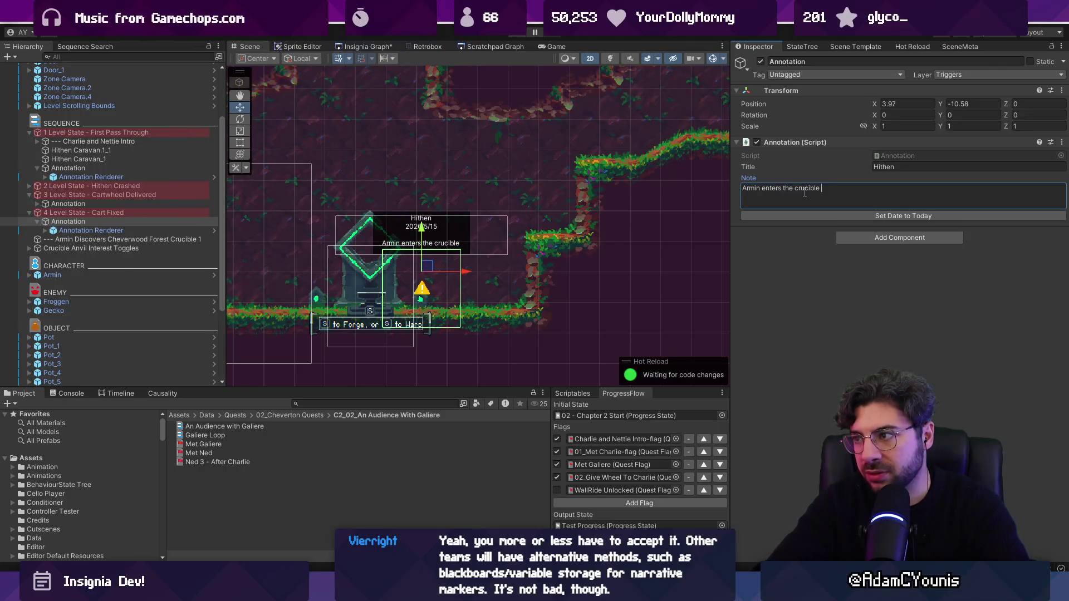
{"action": "type", "text": "knowingthat it could"}
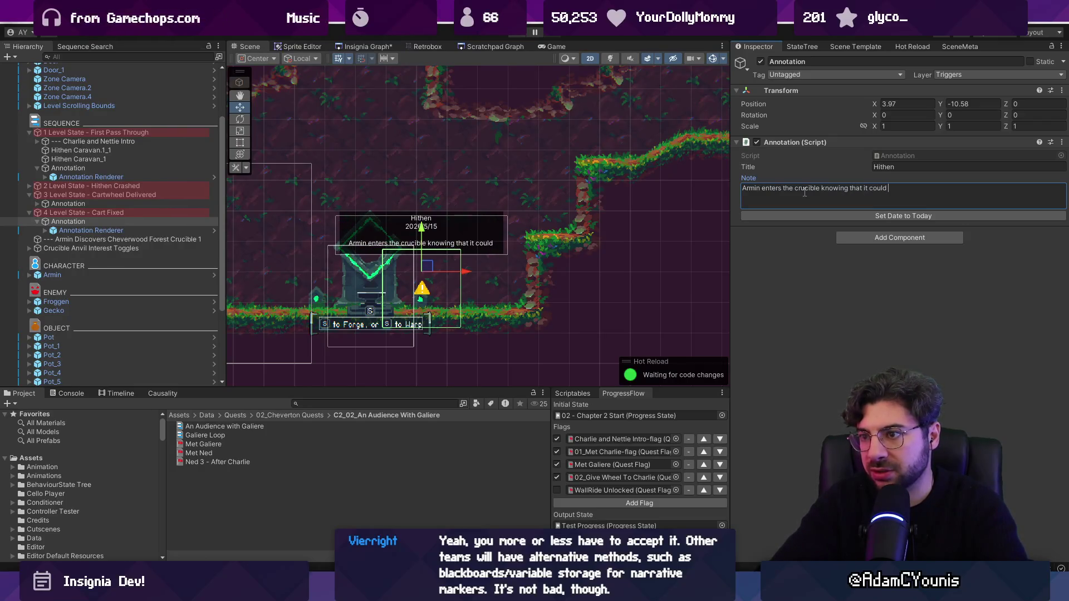
{"action": "type", "text": "tain"}
{"action": "key", "text": "ctrl+shift+Left"}
{"action": "key", "text": "ctrl+shift+Left"}
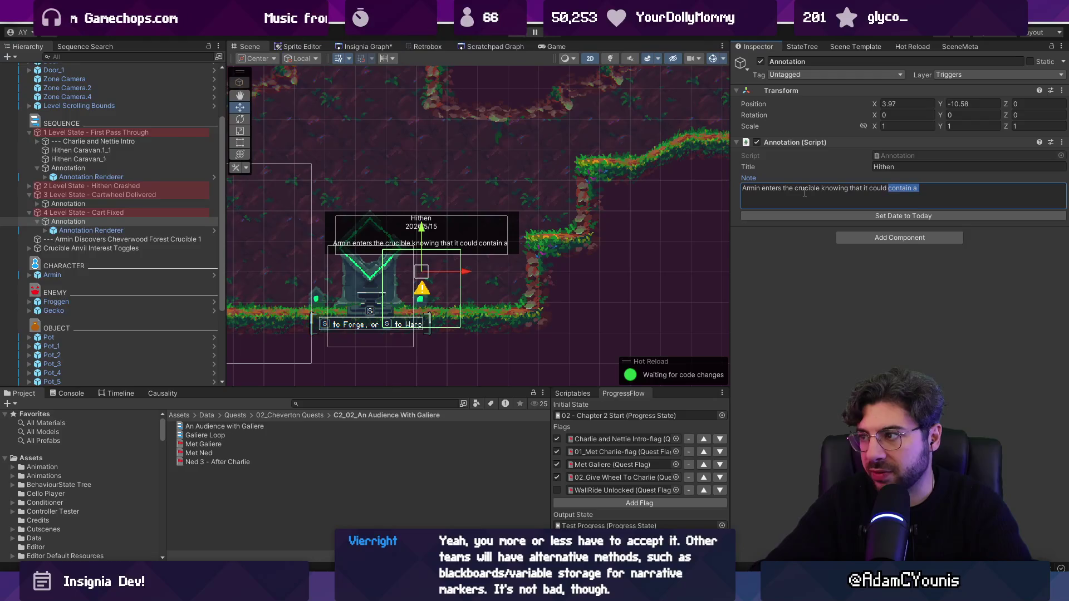
{"action": "type", "text": "will"}
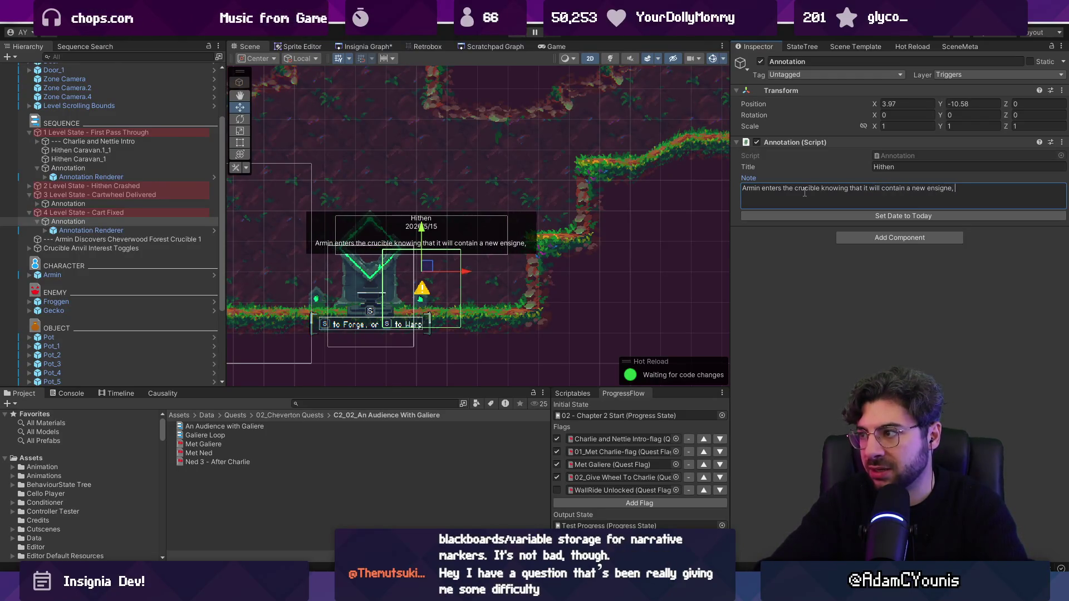
{"action": "key", "text": "BackSpace"}
{"action": "type", "text": "butg also"}
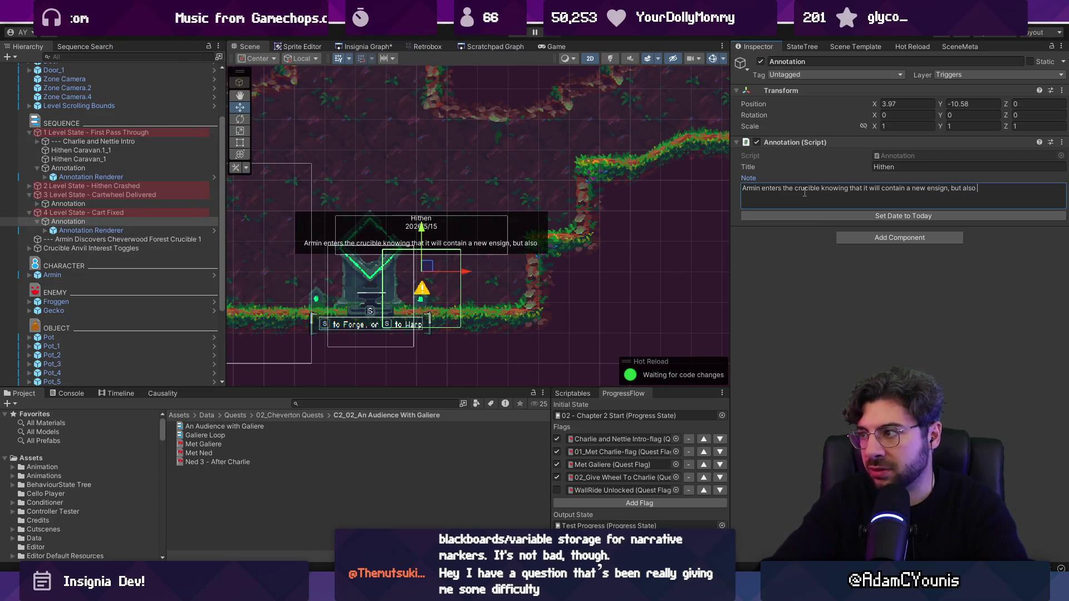
{"action": "type", "text": "curious abou"}
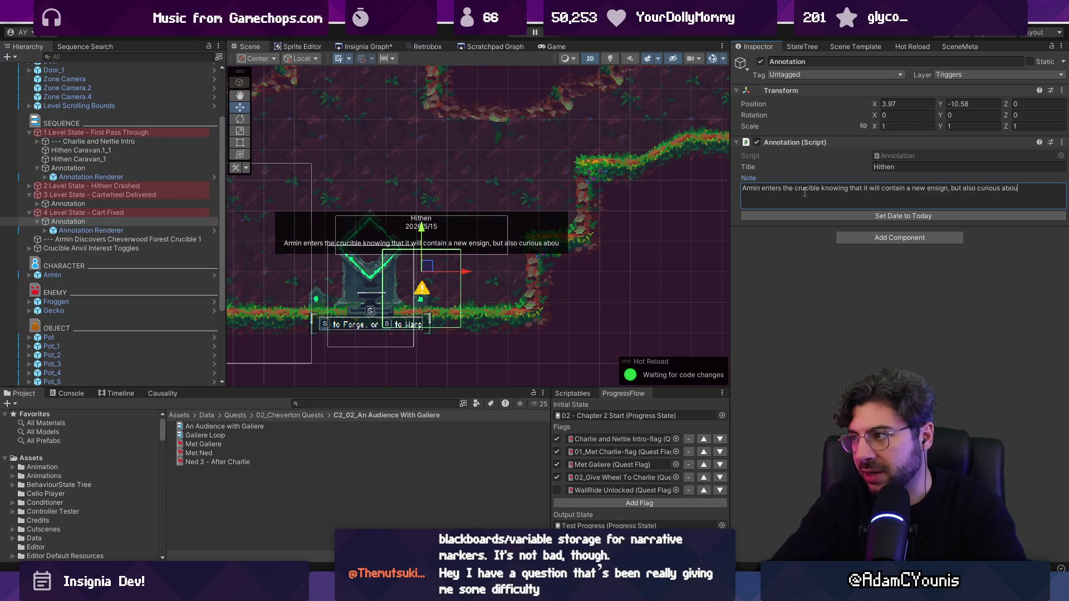
{"action": "type", "text": "t Oliver's whereablke"}
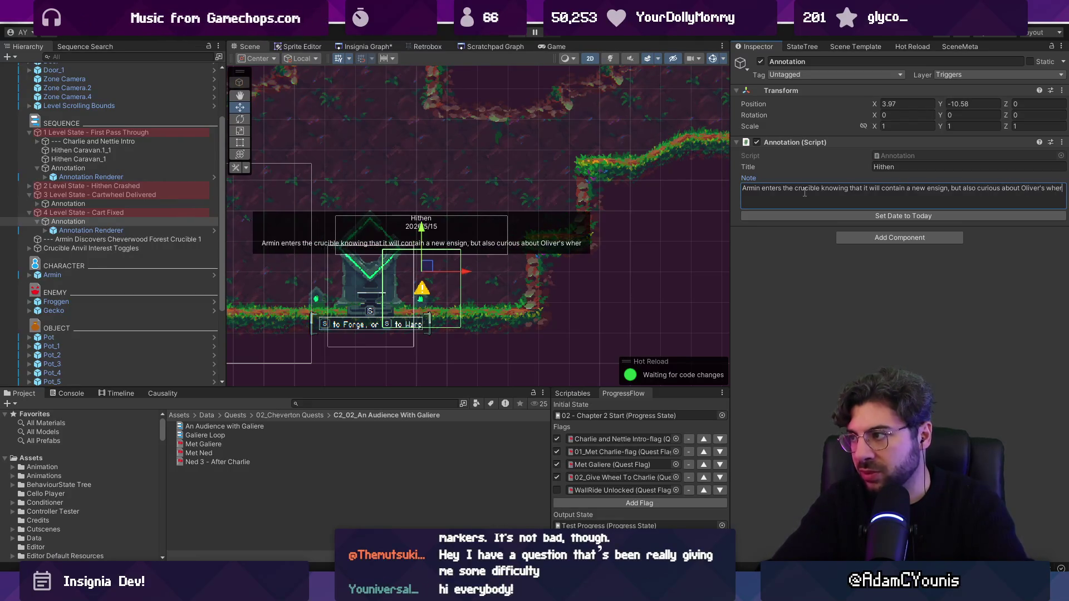
{"action": "key", "text": "BackSpace"}
{"action": "key", "text": "BackSpace"}
{"action": "type", "text": "outs..."}
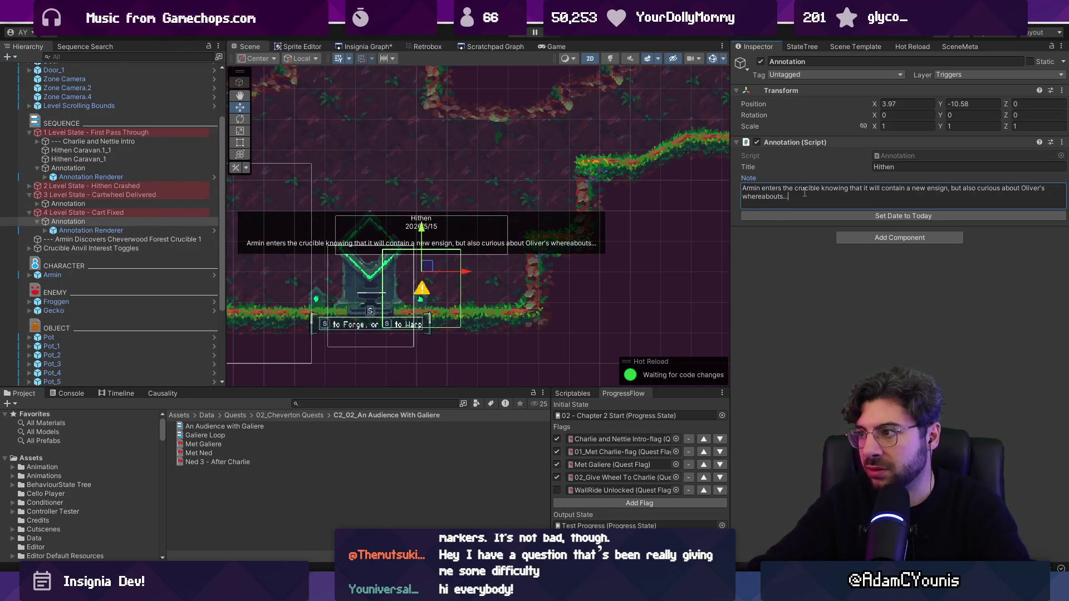
{"action": "left_click", "coordinate": [807, 260]}
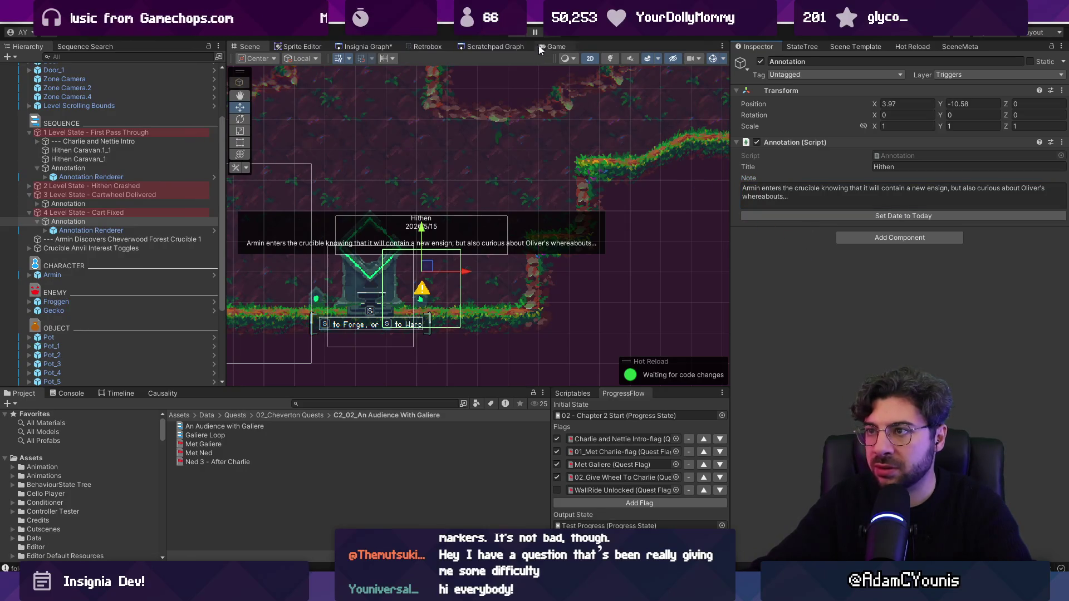
Step: Start a playtest, check the Cart Fixed level state, and toggle the WallRide Unlocked flag in ProgressFlow
{"action": "left_click", "coordinate": [524, 34]}
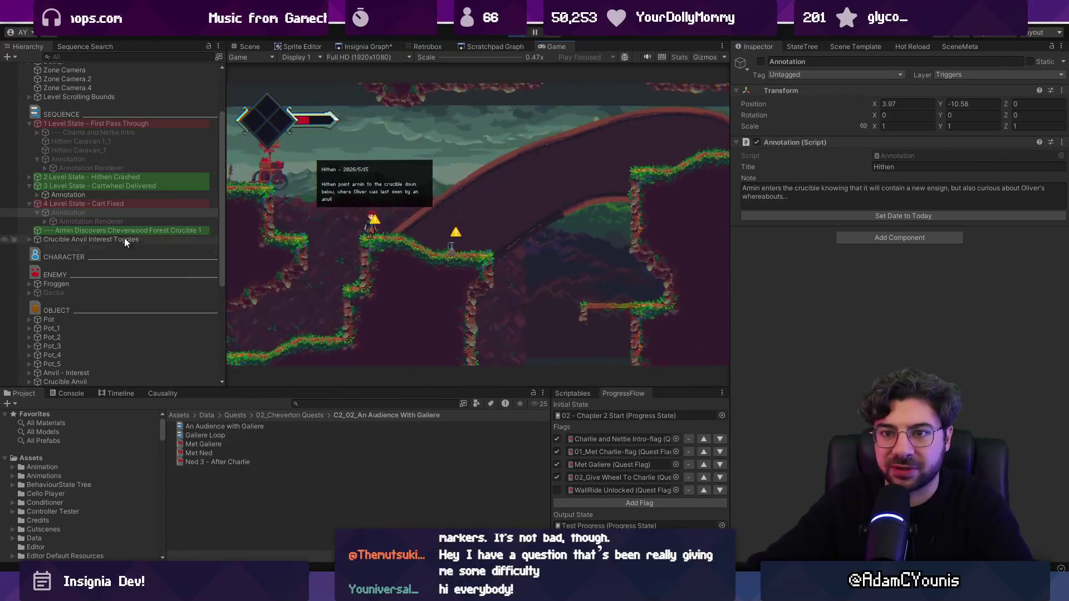
{"action": "left_click", "coordinate": [103, 205]}
{"action": "left_click", "coordinate": [108, 214]}
{"action": "left_click", "coordinate": [103, 205]}
{"action": "left_click", "coordinate": [76, 212]}
{"action": "left_click", "coordinate": [557, 490]}
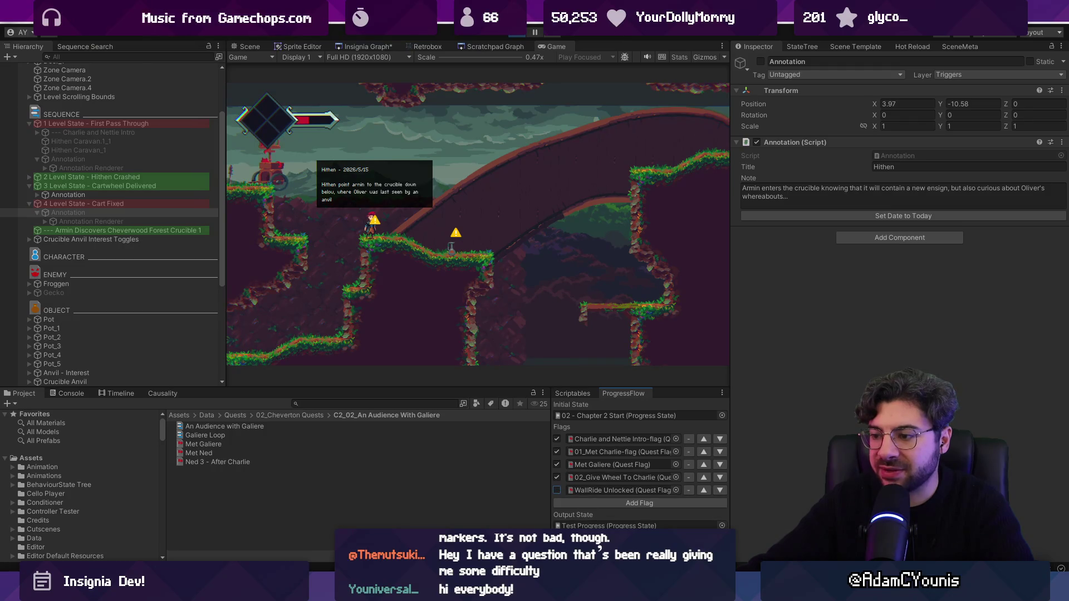
Step: Enable the Annotation under 4 Level State - Cart Fixed and stop the game
{"action": "left_click", "coordinate": [125, 205]}
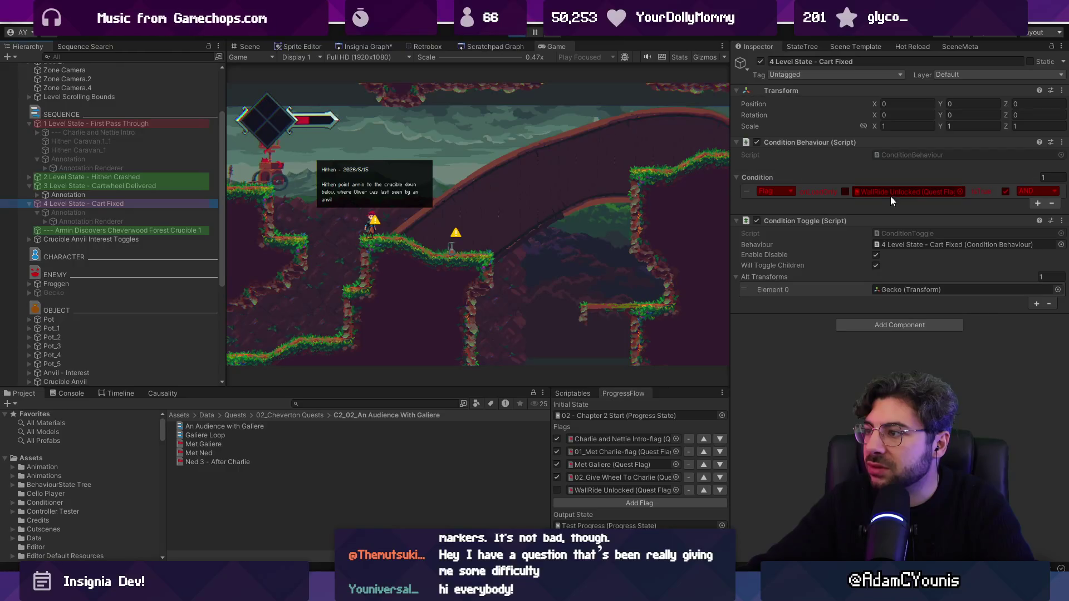
{"action": "left_click", "coordinate": [92, 212]}
{"action": "left_click", "coordinate": [760, 62]}
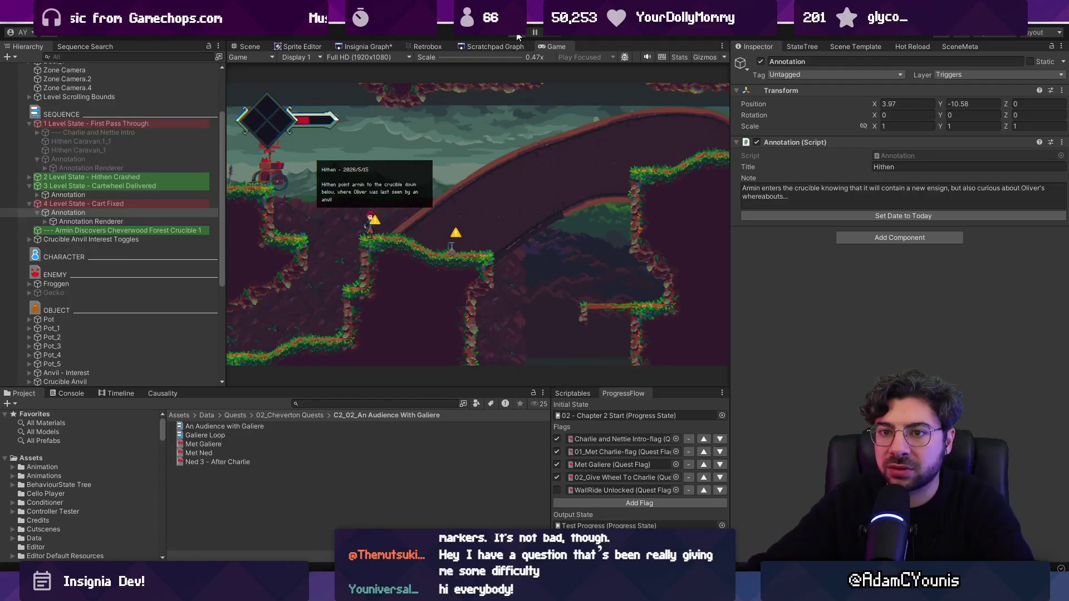
{"action": "key", "text": "ctrl+p"}
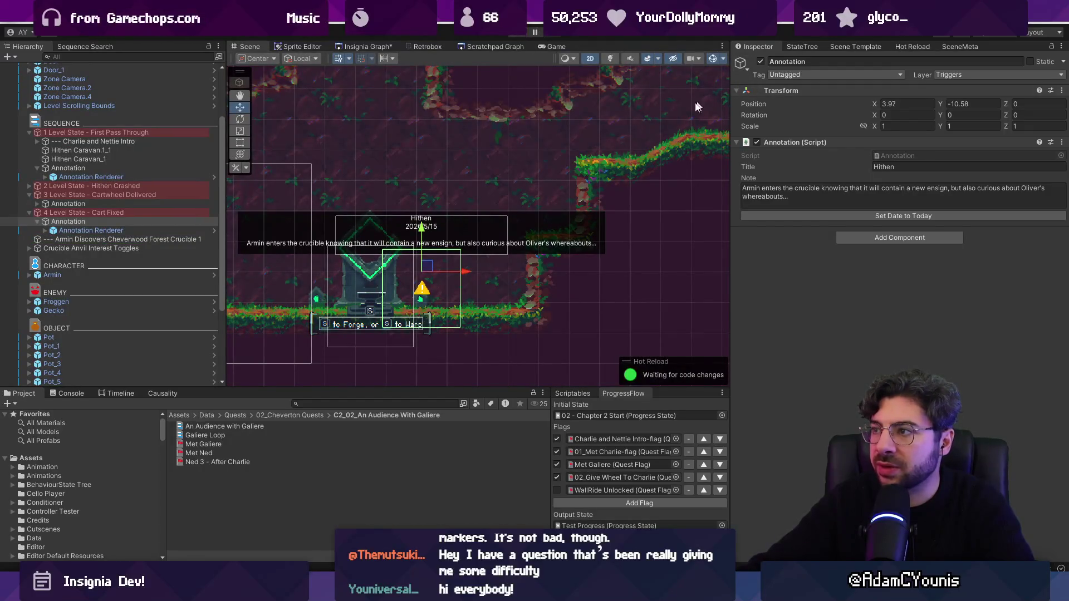
Step: Playtest with 4 Level State - Cart Fixed selected, widening the Inspector, then stop
{"action": "left_click", "coordinate": [103, 214]}
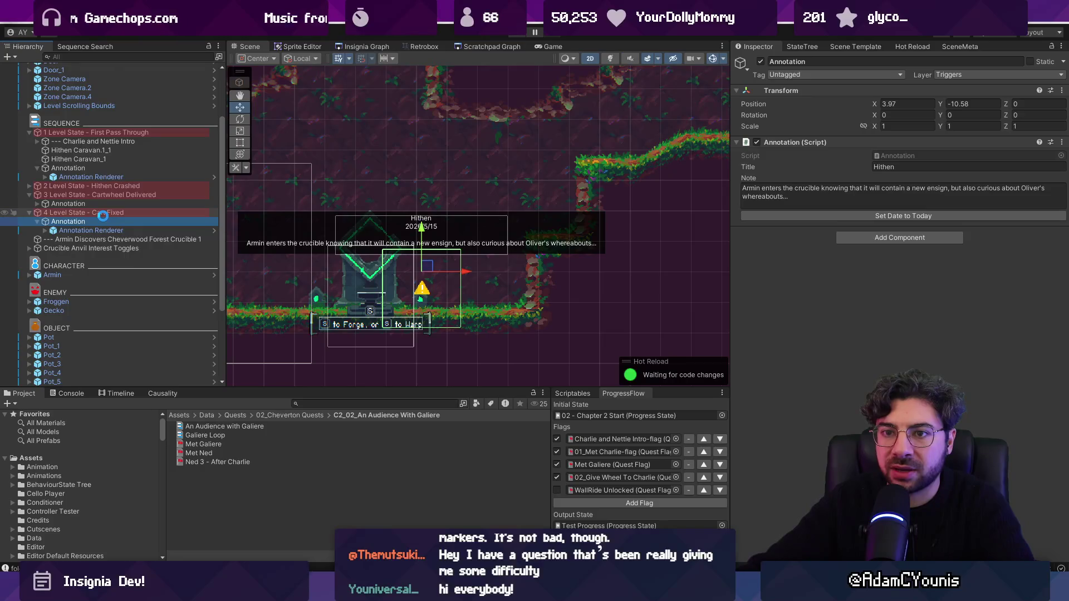
{"action": "left_click", "coordinate": [518, 34]}
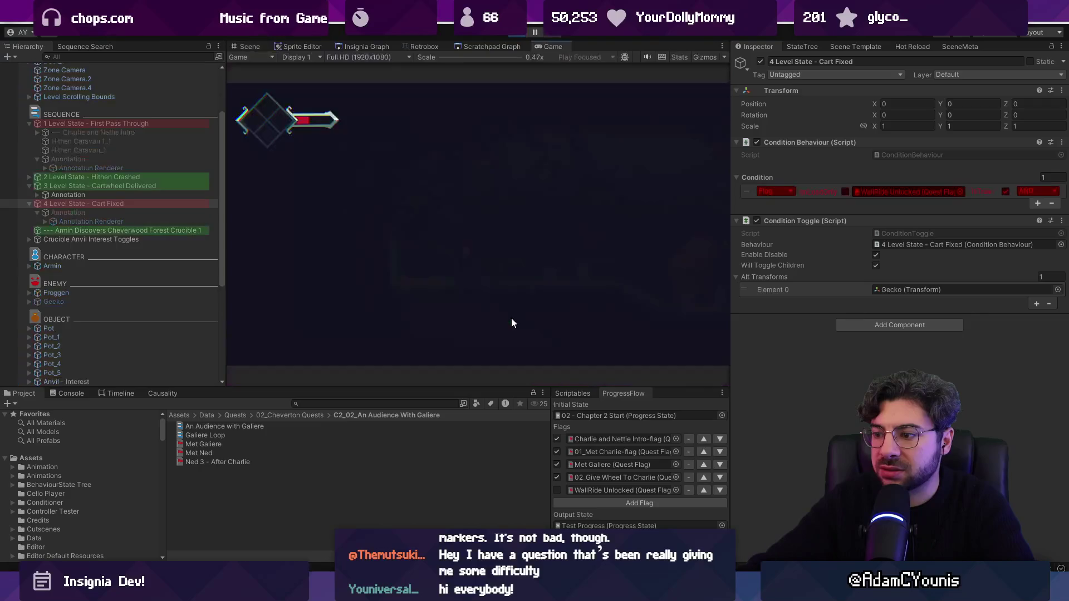
{"action": "left_click", "coordinate": [131, 205]}
{"action": "left_click_drag", "start_coordinate": [732, 208], "coordinate": [607, 208]}
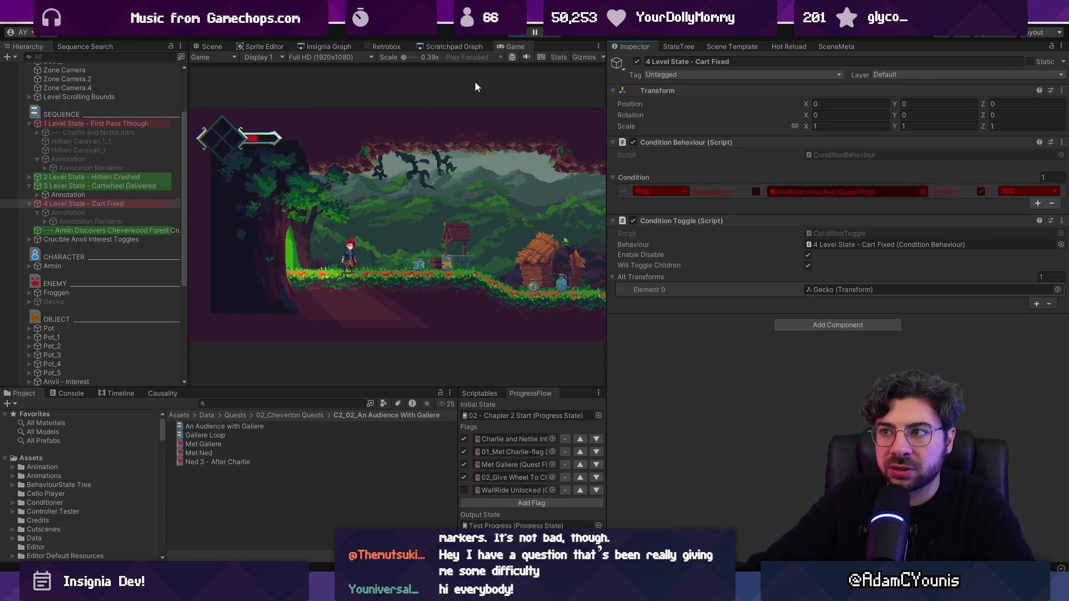
{"action": "left_click", "coordinate": [512, 37]}
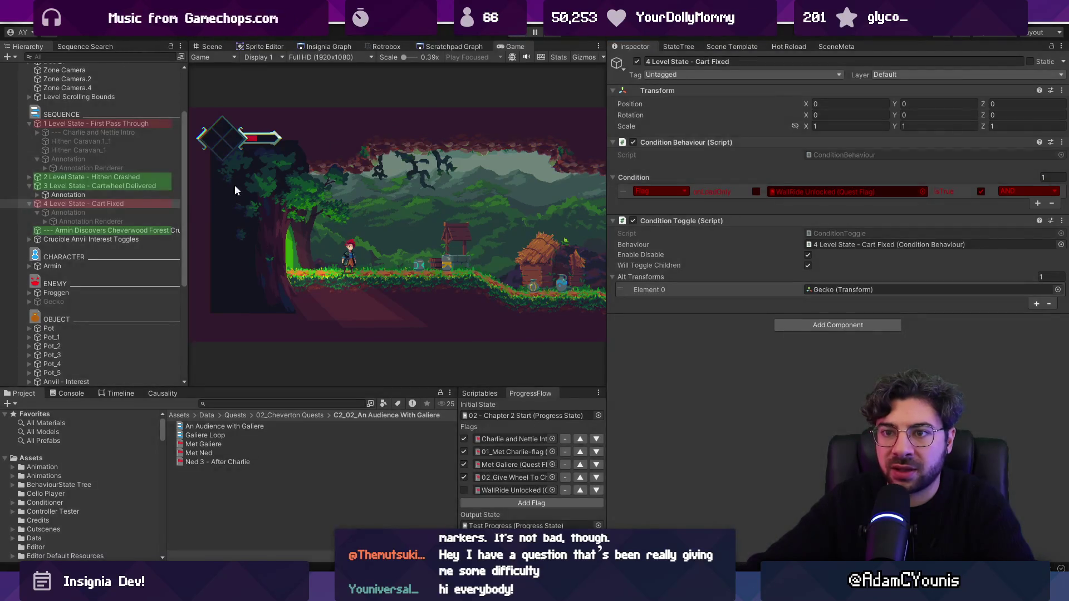
Step: Move the Annotation from Cart Fixed into 3 Level State - Cartwheel Delivered and restart the playtest
{"action": "left_click", "coordinate": [135, 211]}
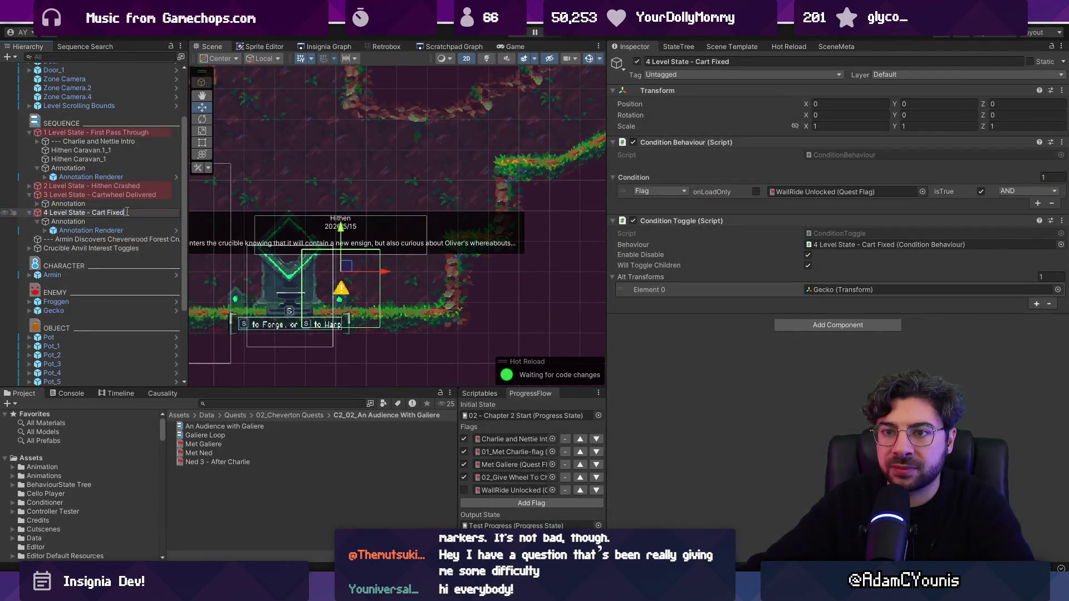
{"action": "left_click", "coordinate": [98, 194]}
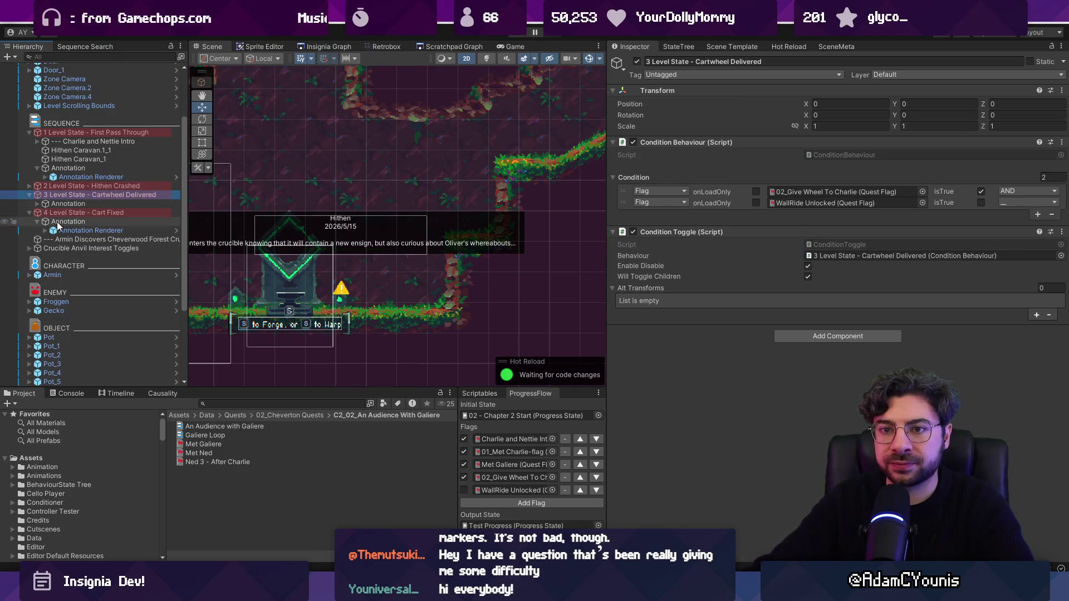
{"action": "left_click_drag", "start_coordinate": [62, 227], "coordinate": [84, 195]}
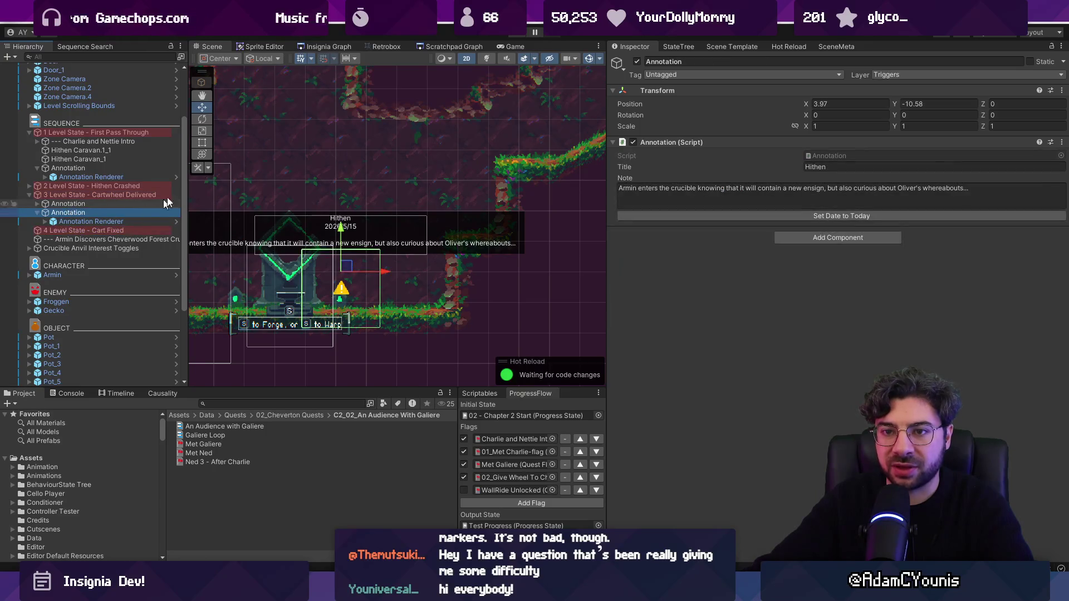
{"action": "left_click", "coordinate": [513, 36]}
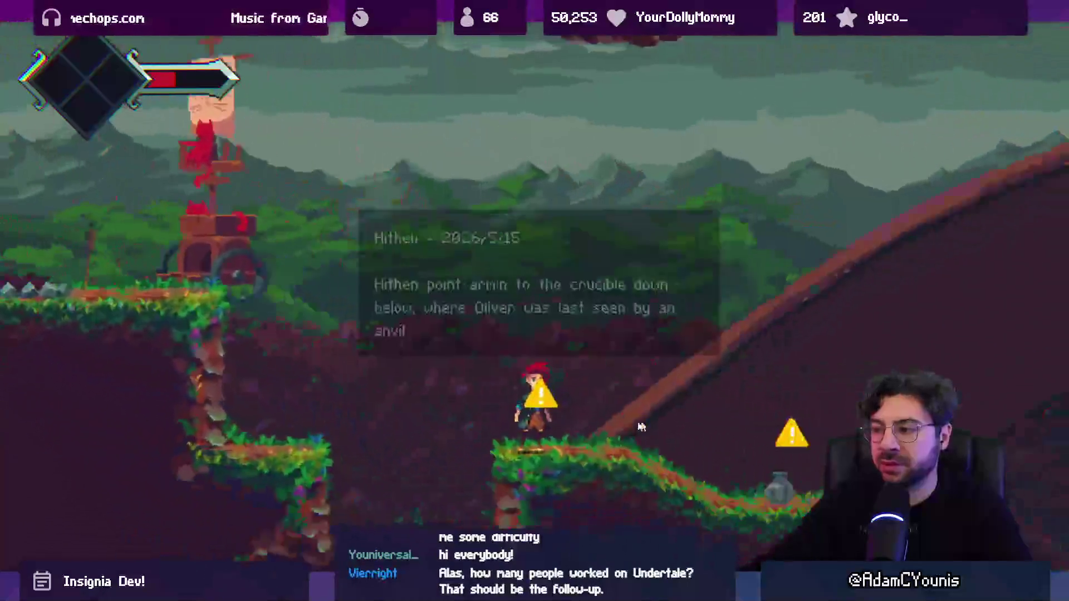
Step: Walk Armin through the cave onto the crucible anvil and use it to enter the Wall Ride Trial
{"action": "key", "text": "Left"}
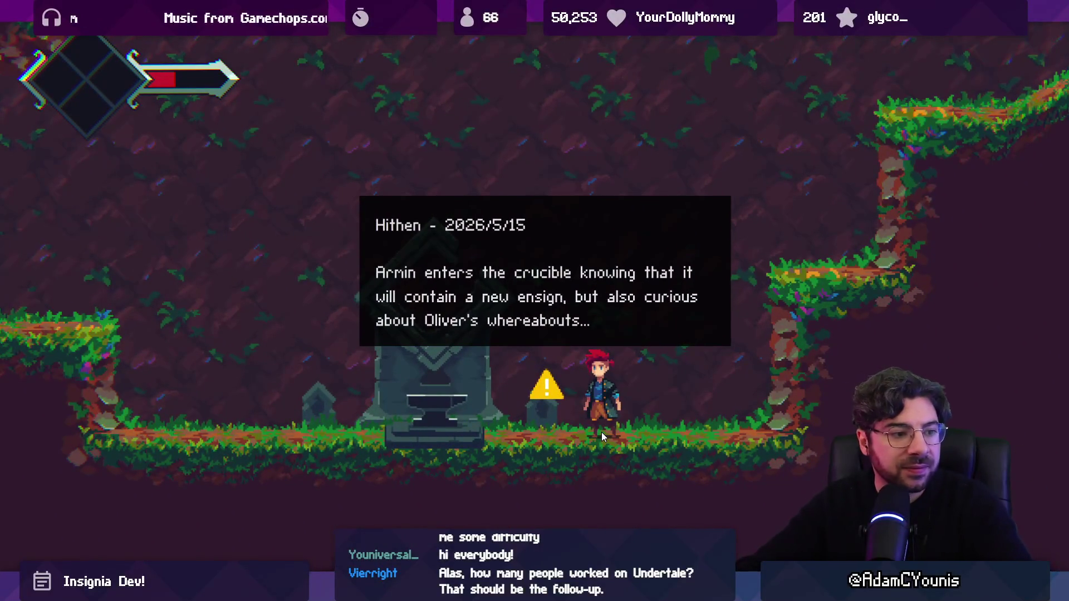
{"action": "key", "text": "Left"}
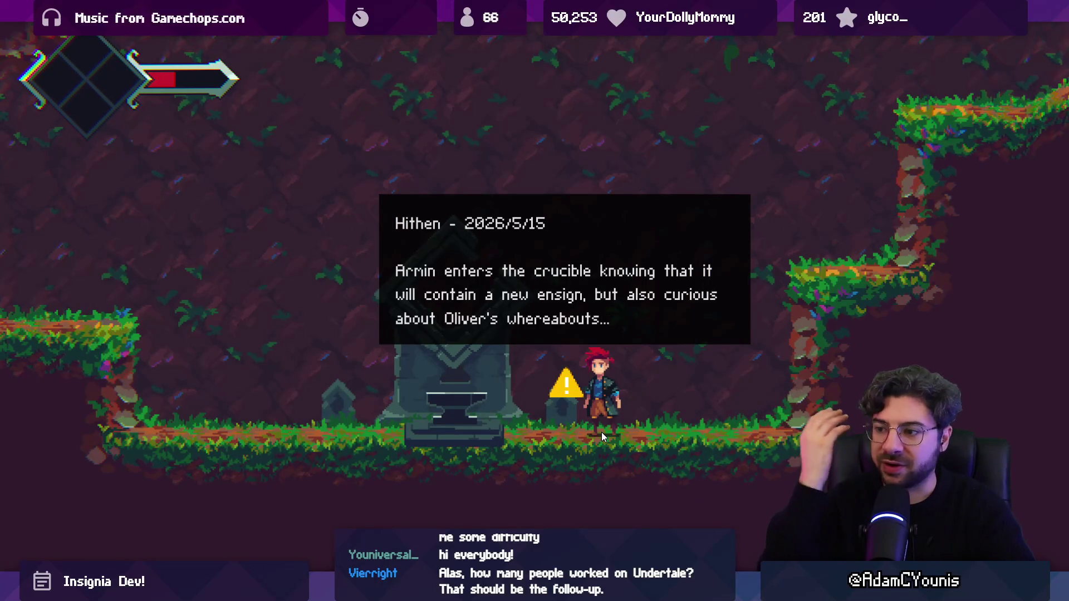
{"action": "key", "text": "Left"}
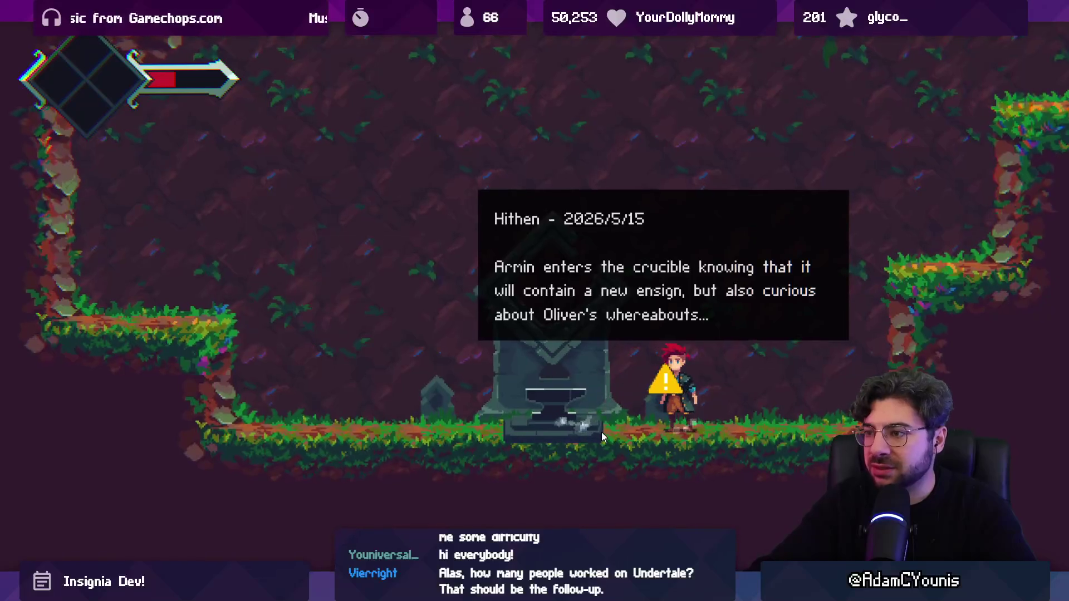
{"action": "key", "text": "Left"}
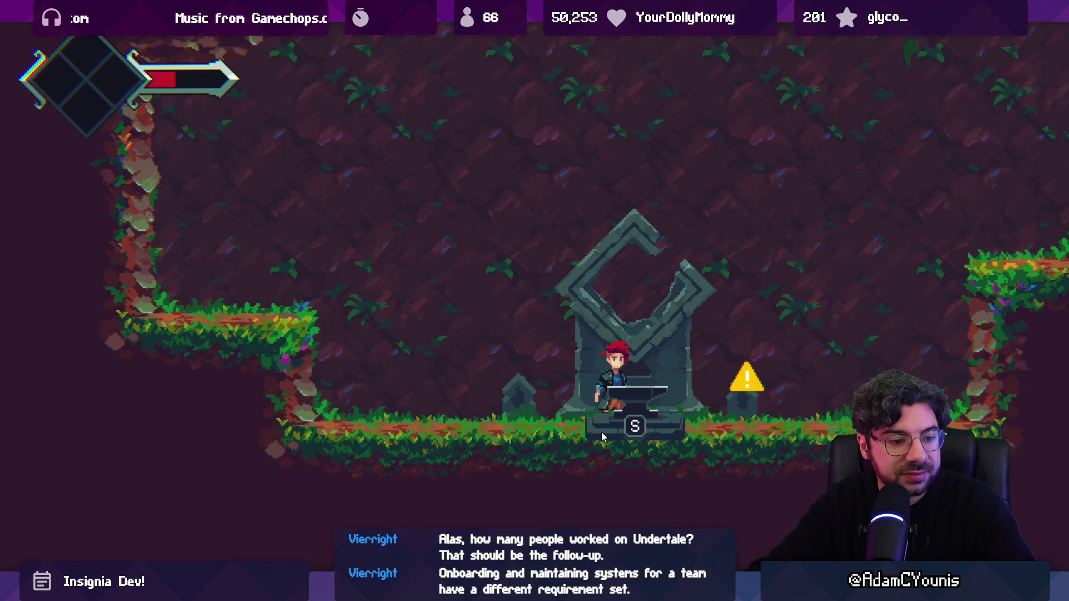
{"action": "key", "text": "s"}
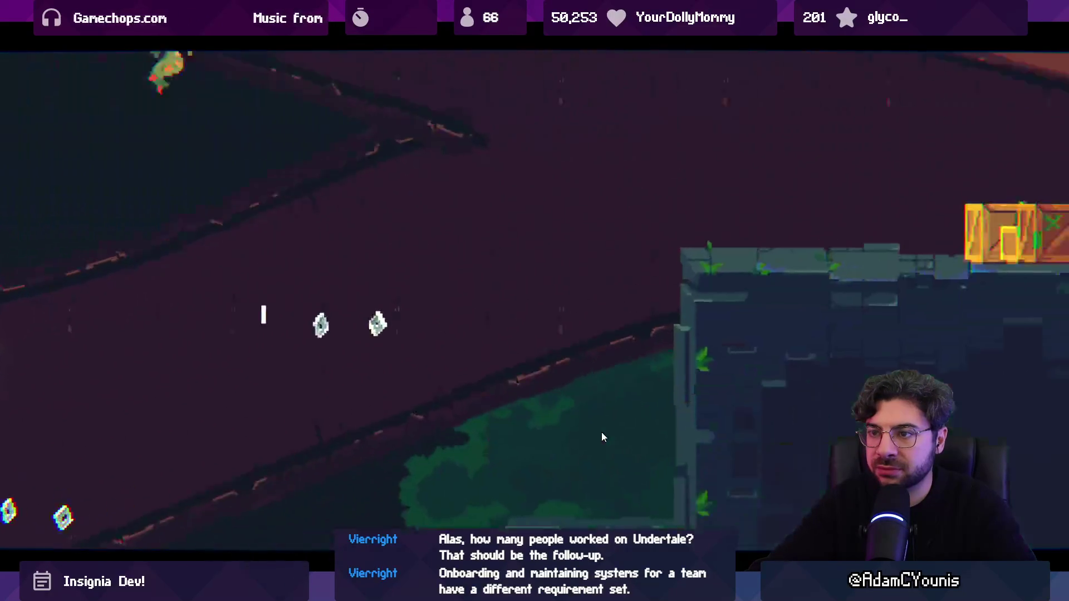
{"action": "key", "text": "shift+space"}
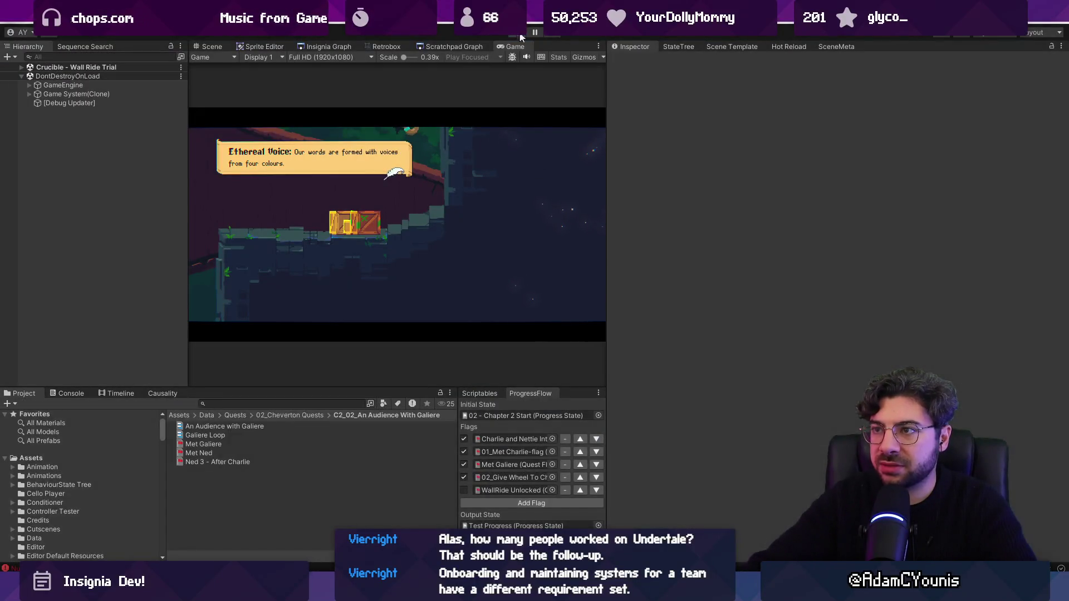
Step: Stop Play mode and close the Scratchpad Graph, leaving the Insignia Graph showing
{"action": "left_click", "coordinate": [521, 34]}
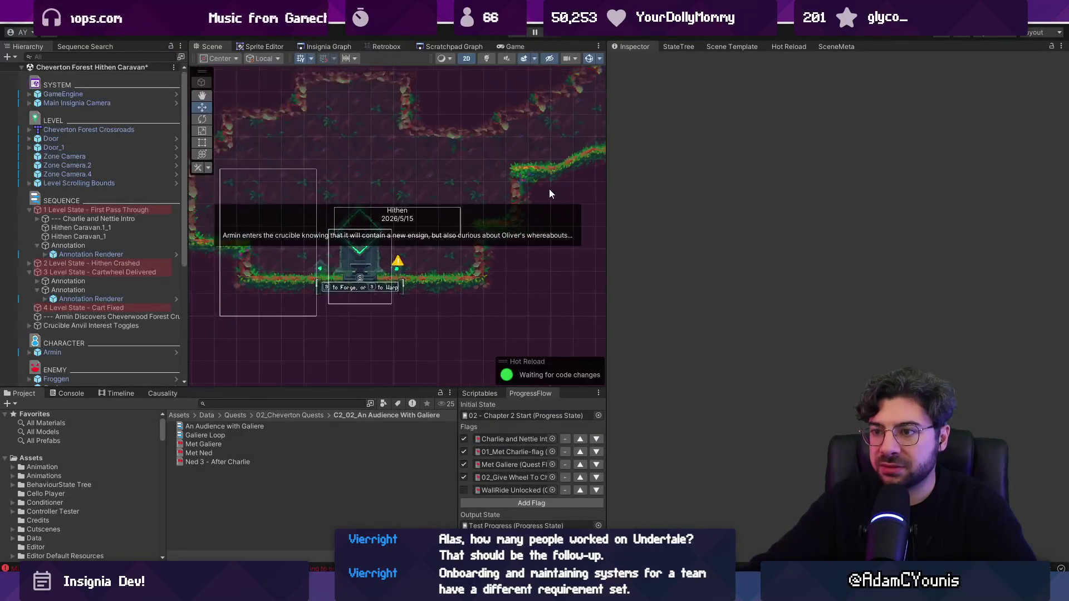
{"action": "left_click", "coordinate": [451, 47]}
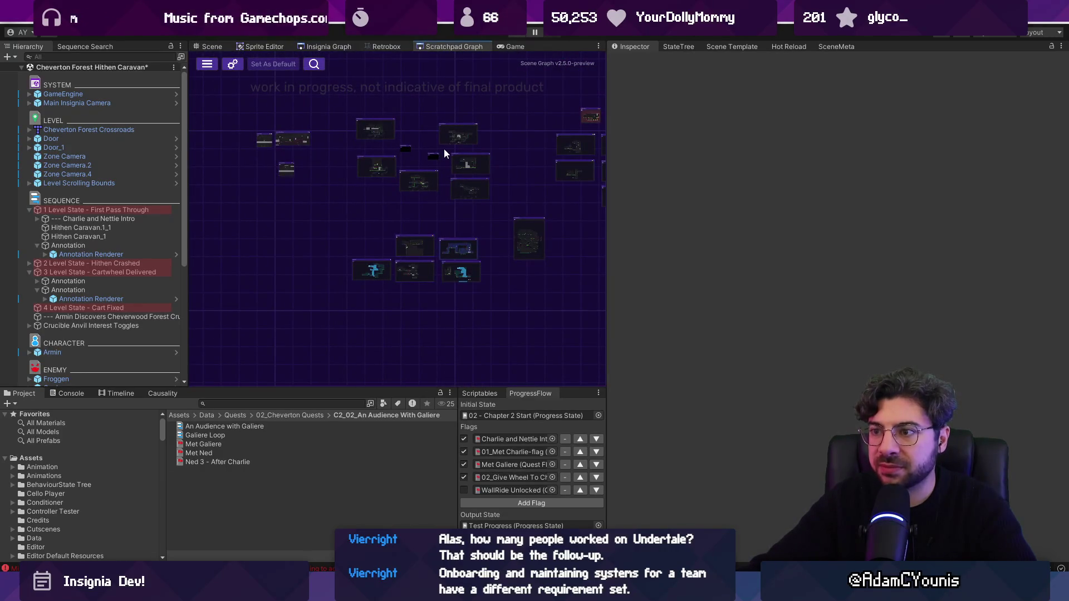
{"action": "left_click", "coordinate": [310, 47]}
{"action": "right_click", "coordinate": [448, 45]}
{"action": "left_click", "coordinate": [478, 60]}
Step: Drag the Crucible room node into its region group and enlarge the graph view
{"action": "scroll", "coordinate": [454, 171], "scroll_direction": "down", "scroll_amount": 5}
{"action": "scroll", "coordinate": [466, 116], "scroll_direction": "up", "scroll_amount": 5}
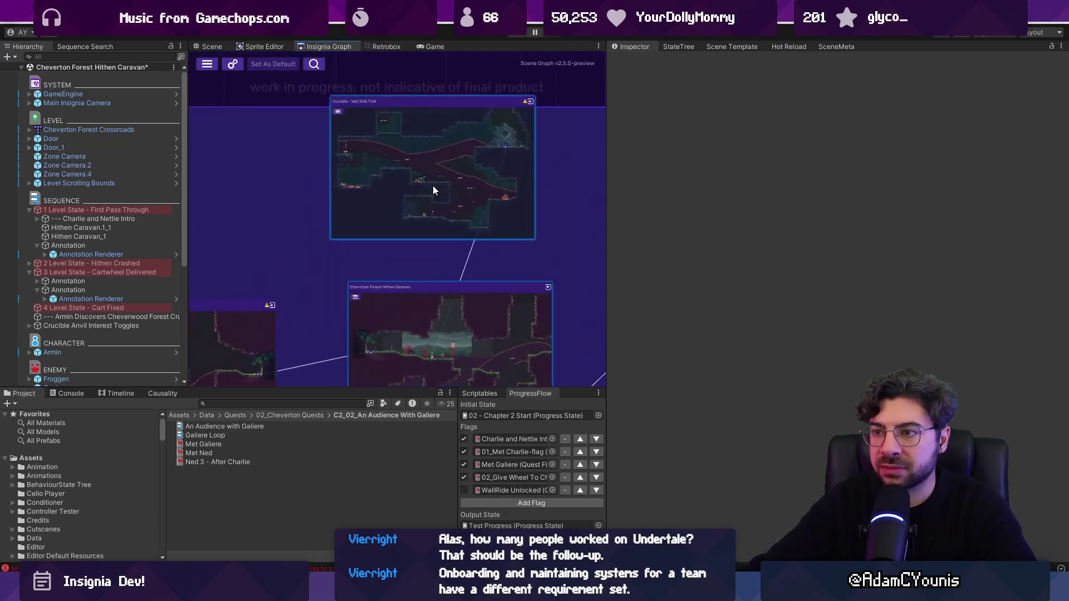
{"action": "left_click_drag", "start_coordinate": [406, 182], "coordinate": [420, 191]}
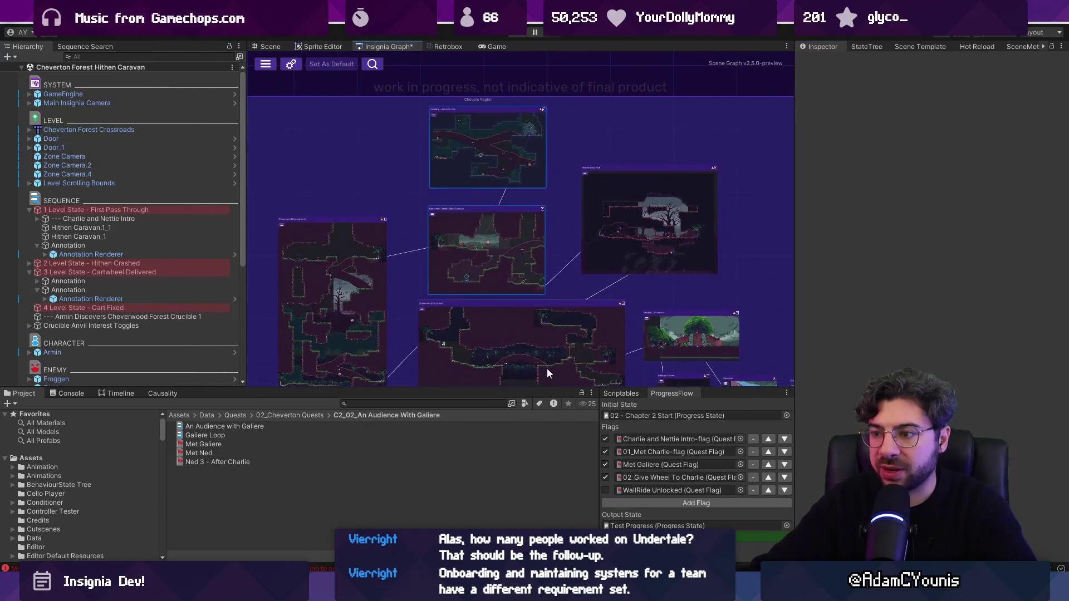
{"action": "left_click_drag", "start_coordinate": [549, 388], "coordinate": [549, 443]}
{"action": "scroll", "coordinate": [499, 211], "scroll_direction": "up", "scroll_amount": 2}
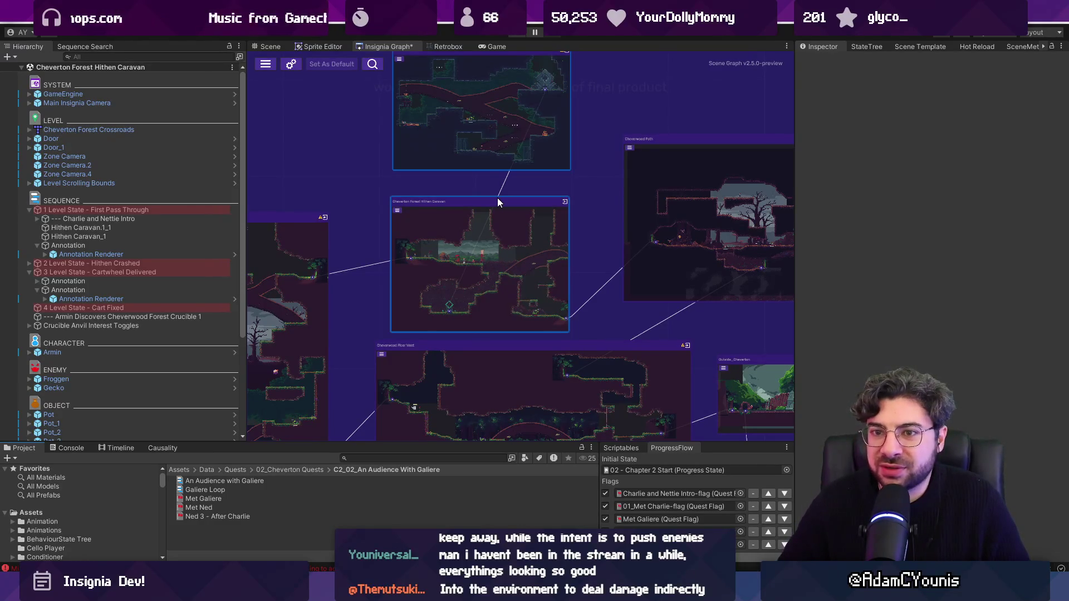
Step: Open Hithen Caravan, assign the initial progress state to output and engine, and start playing
{"action": "left_click", "coordinate": [30, 211]}
{"action": "left_click", "coordinate": [30, 228]}
{"action": "mouse_move", "coordinate": [559, 443]}
{"action": "left_mouse_down"}
{"action": "mouse_move", "coordinate": [547, 347]}
{"action": "mouse_move", "coordinate": [547, 356]}
{"action": "left_mouse_up"}
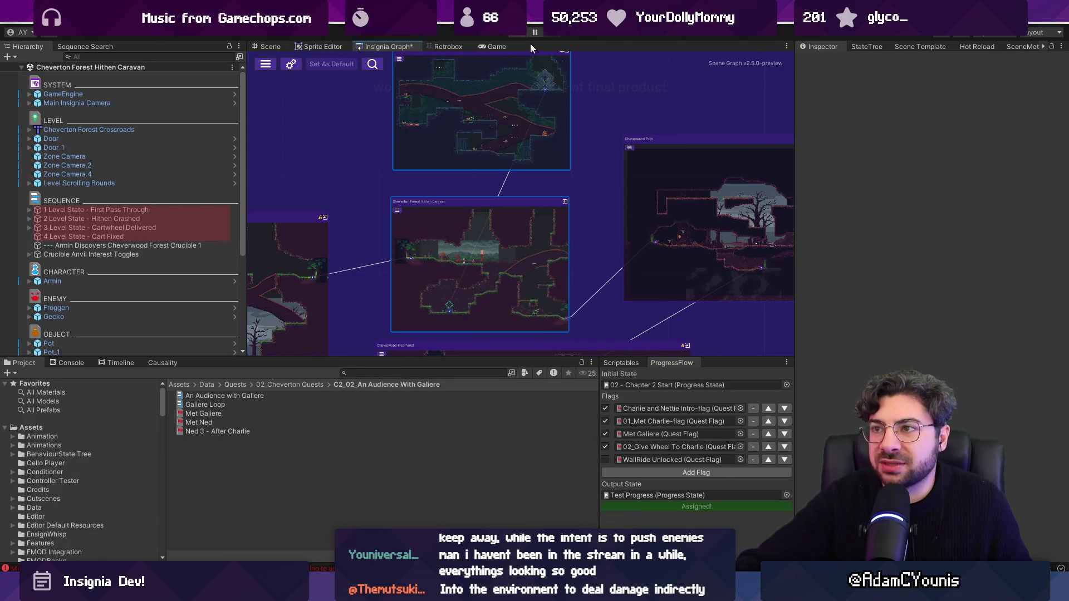
{"action": "double_click", "coordinate": [494, 251]}
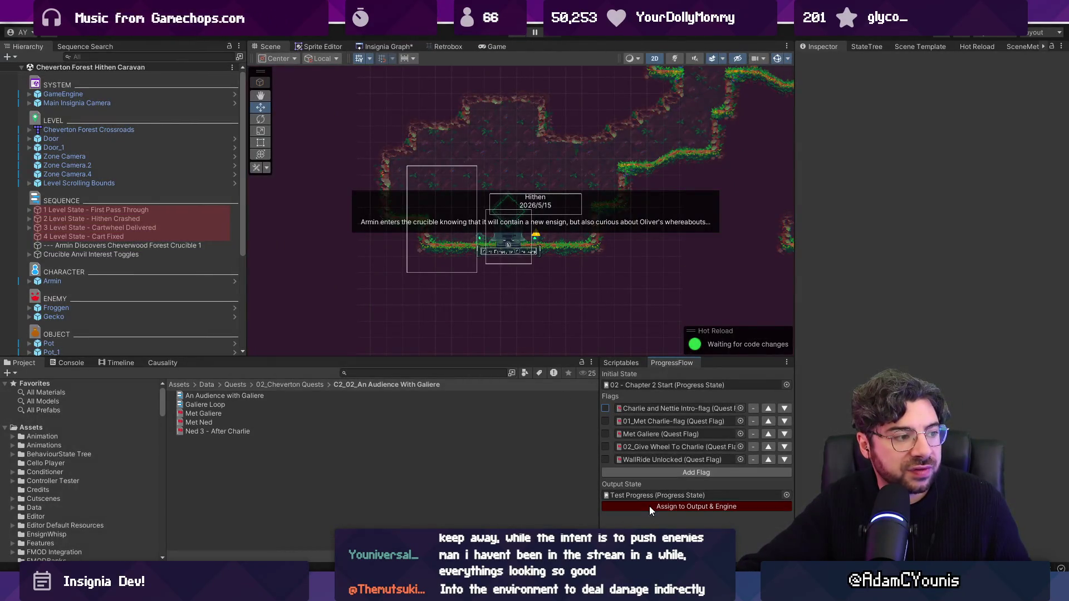
{"action": "left_click", "coordinate": [650, 508]}
{"action": "left_click", "coordinate": [521, 35]}
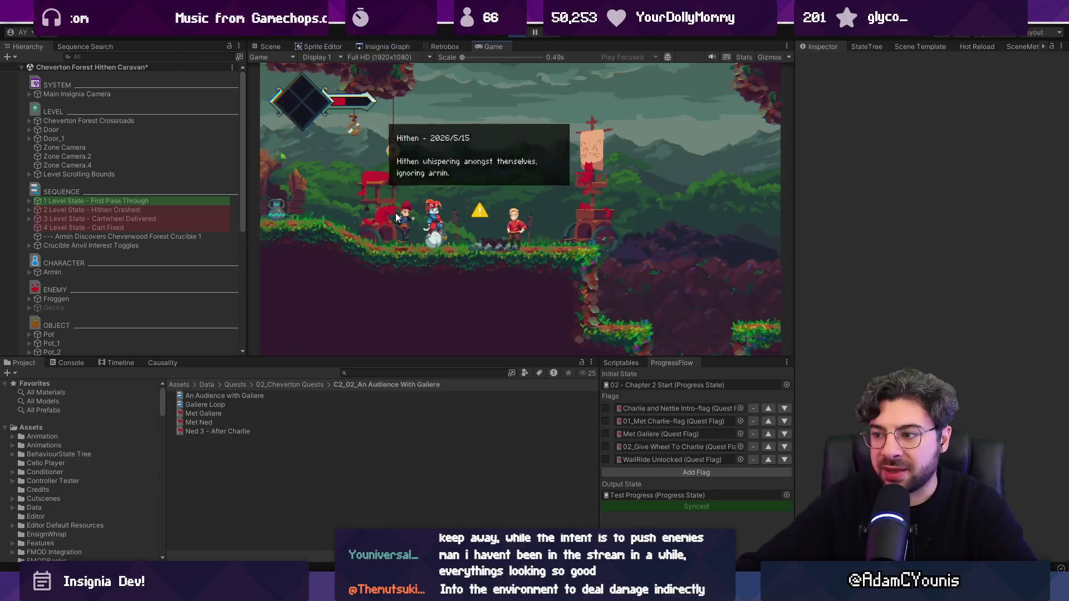
Step: Mark all five quest flags, from Charlie and Nettie Intro to WallRide Unlocked, and sync the game
{"action": "left_click", "coordinate": [606, 408]}
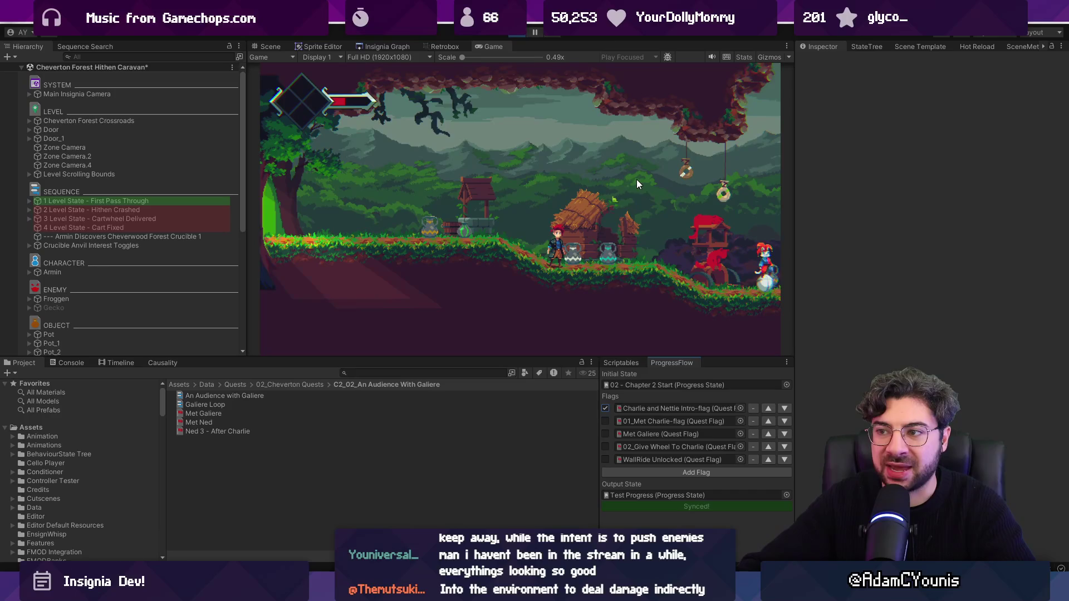
{"action": "left_click", "coordinate": [605, 421]}
{"action": "left_click", "coordinate": [606, 433]}
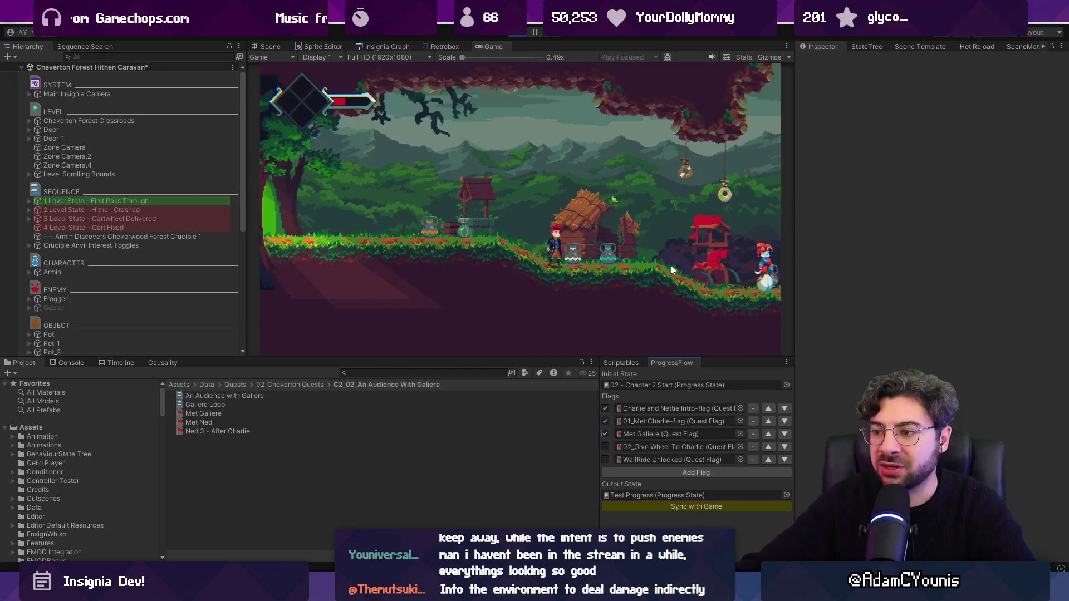
{"action": "left_click", "coordinate": [660, 507]}
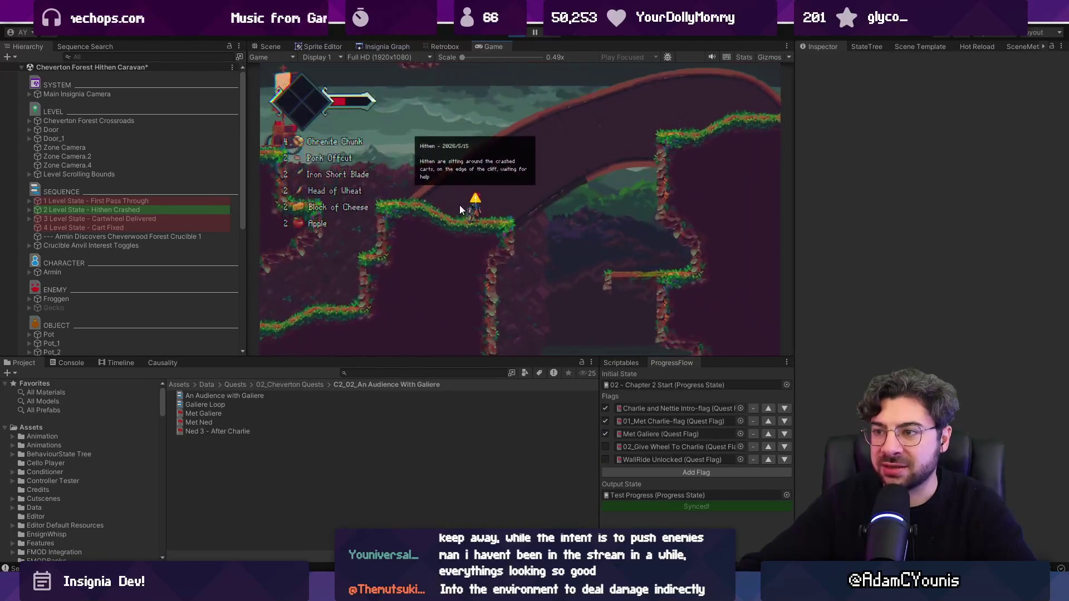
{"action": "left_click", "coordinate": [605, 447]}
{"action": "left_click", "coordinate": [605, 459]}
{"action": "left_click", "coordinate": [632, 506]}
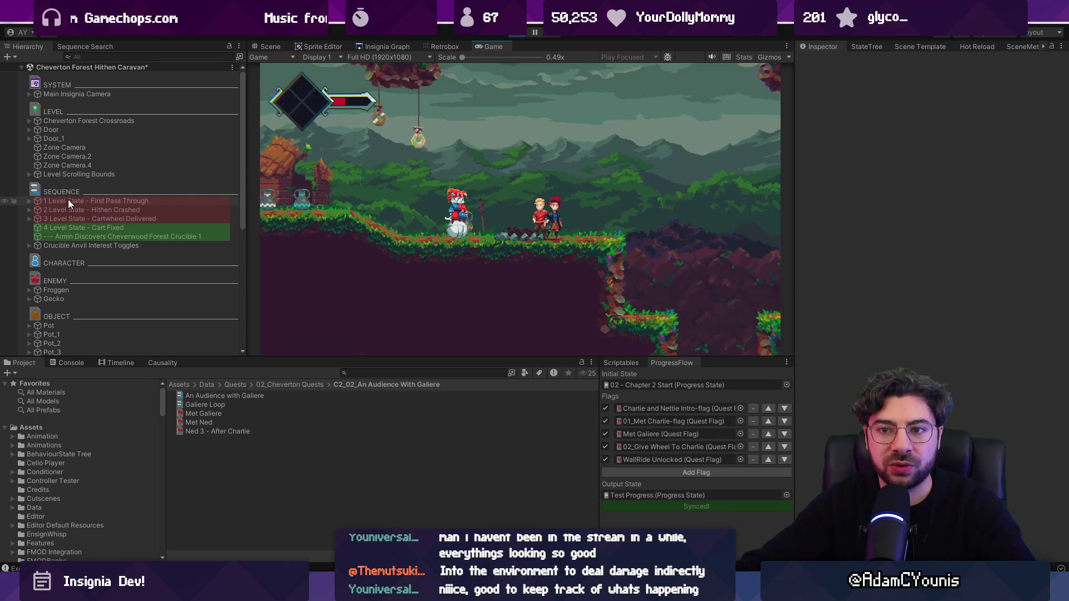
Step: Select the First Pass Through state, clear the quest flags and sync with the game
{"action": "left_click", "coordinate": [48, 202]}
{"action": "left_click", "coordinate": [30, 201]}
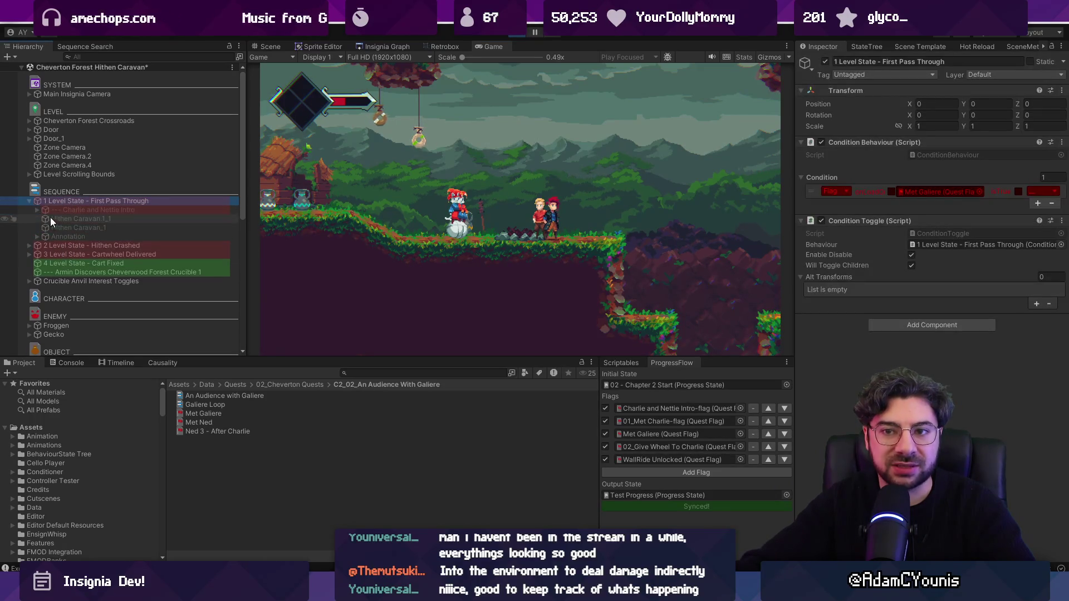
{"action": "left_click", "coordinate": [29, 202]}
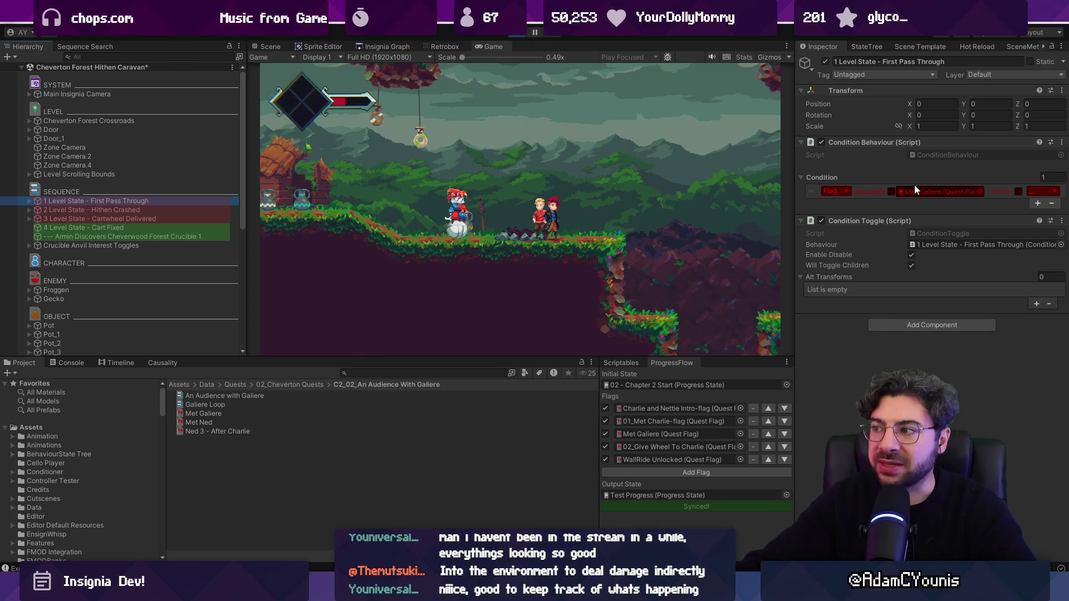
{"action": "left_click", "coordinate": [606, 410]}
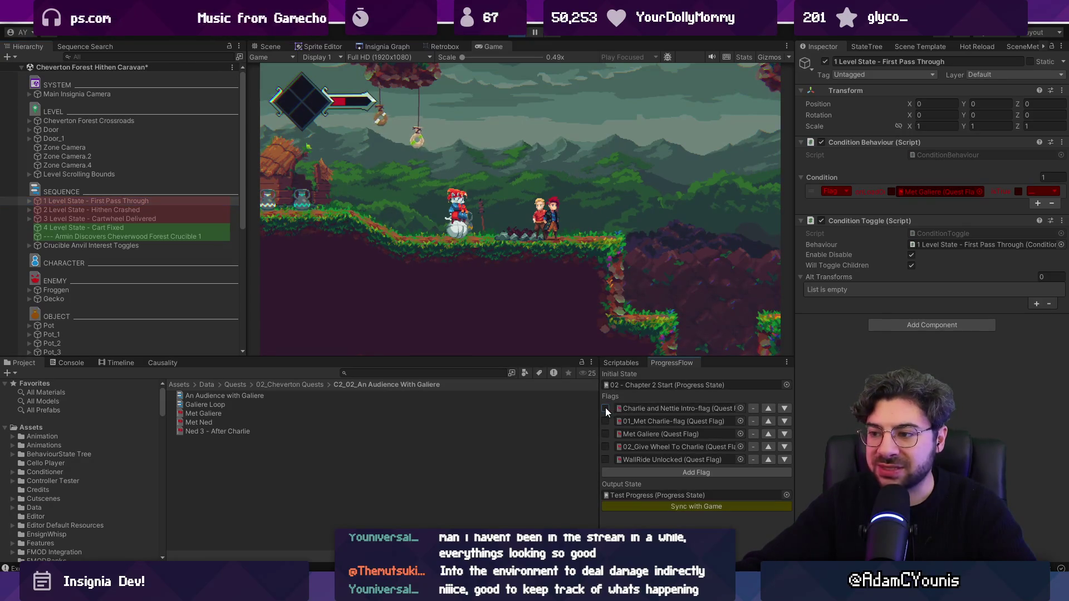
{"action": "left_click", "coordinate": [656, 506]}
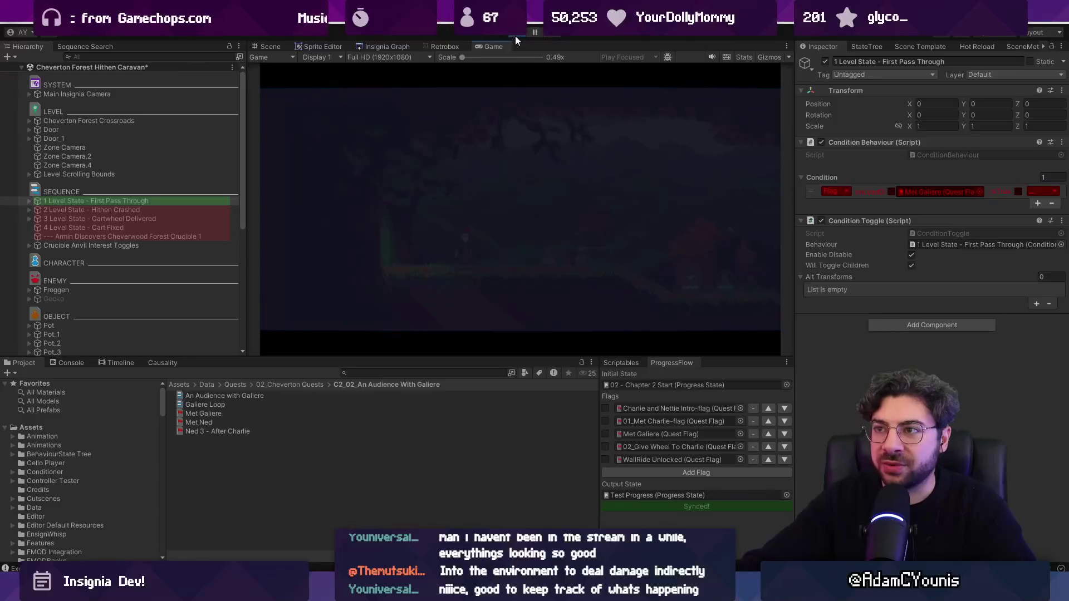
Step: Maximize the Game view and run 'Spawn Apple' in the in-game debug console
{"action": "key", "text": "shift+space"}
{"action": "key", "text": "grave"}
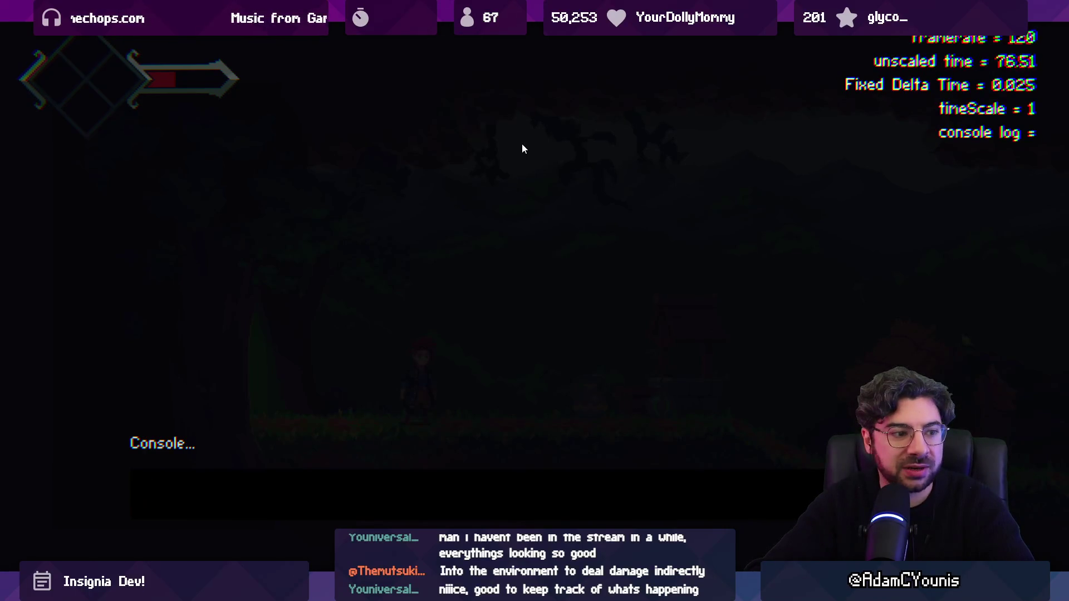
{"action": "type", "text": "Spawn"}
{"action": "type", "text": " App"}
{"action": "key", "text": "BackSpace"}
{"action": "key", "text": "BackSpace"}
{"action": "key", "text": "BackSpace"}
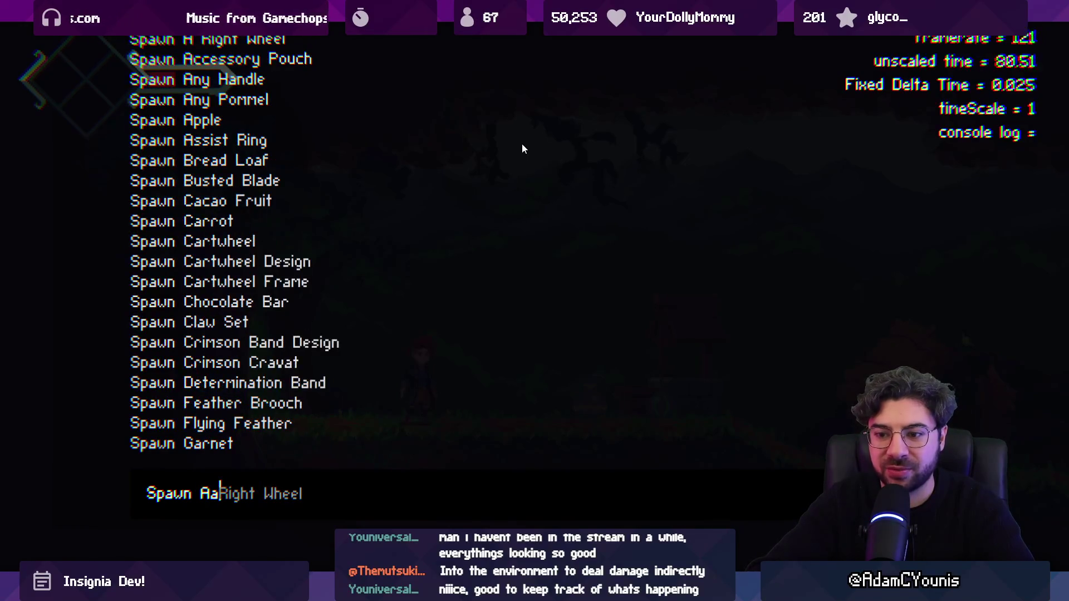
{"action": "type", "text": "Apple"}
{"action": "key", "text": "Return"}
{"action": "key", "text": "Return"}
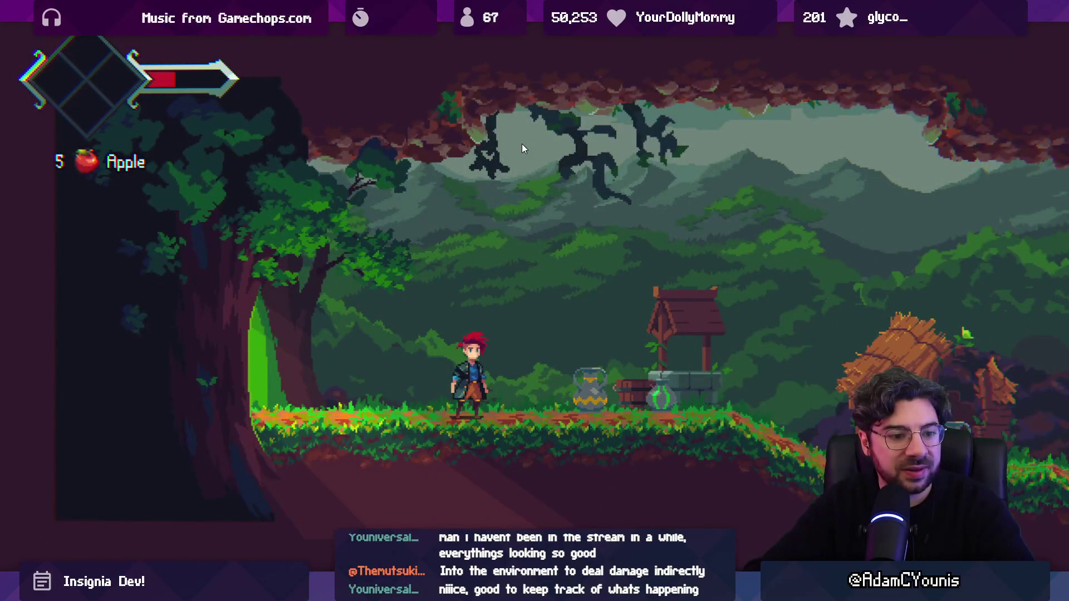
Step: Run 'Spawn Cartwheel' in the debug console to add a Cartwheel
{"action": "key", "text": "grave"}
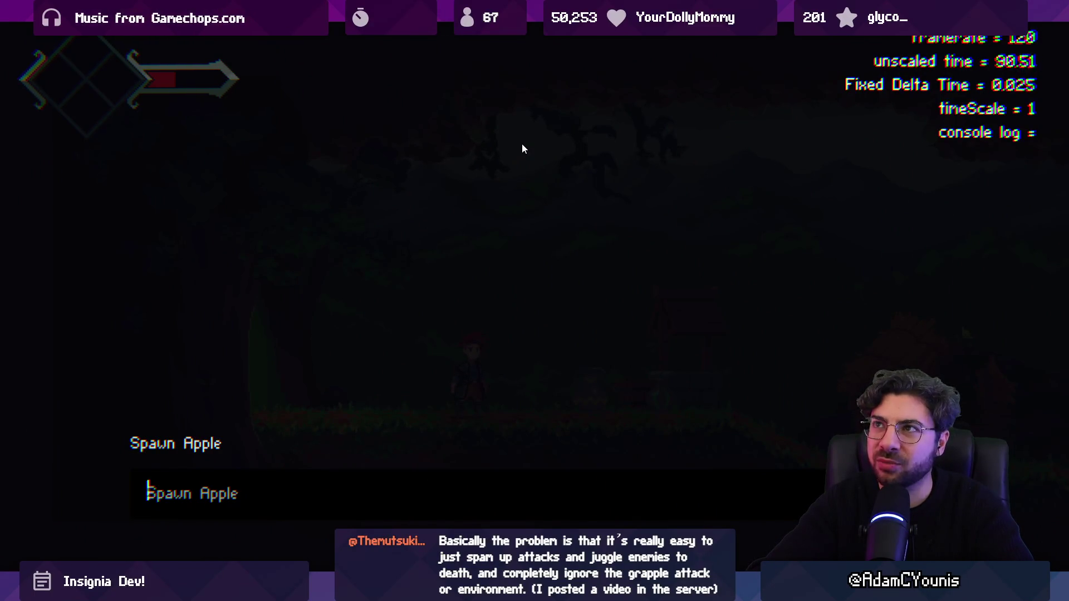
{"action": "type", "text": "Spa"}
{"action": "key", "text": "BackSpace"}
{"action": "key", "text": "BackSpace"}
{"action": "type", "text": "pawn Whee"}
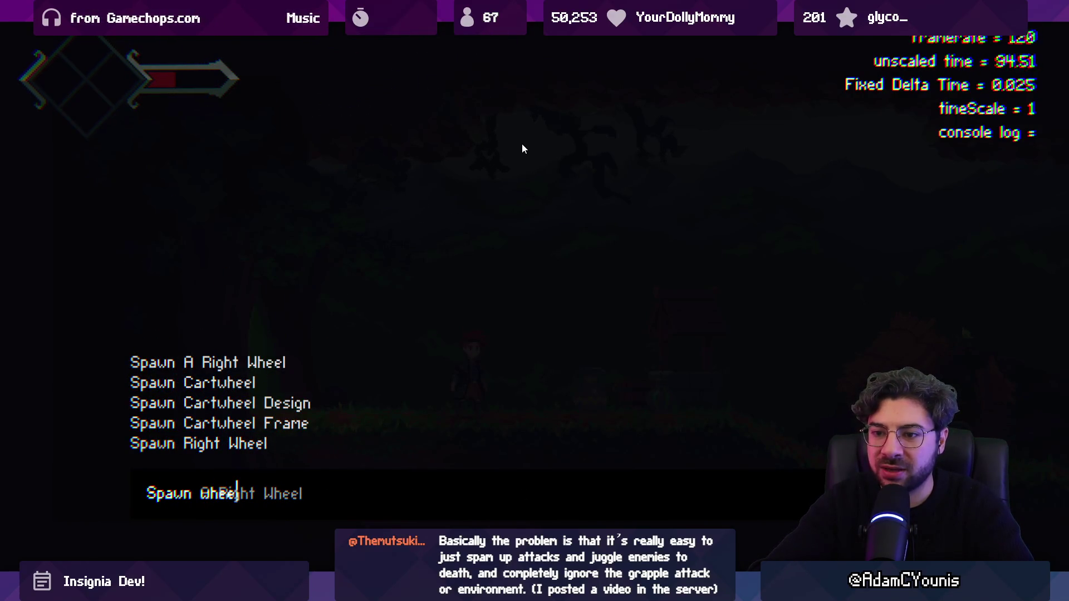
{"action": "key", "text": "BackSpace"}
{"action": "key", "text": "BackSpace"}
{"action": "type", "text": "Cartwheel"}
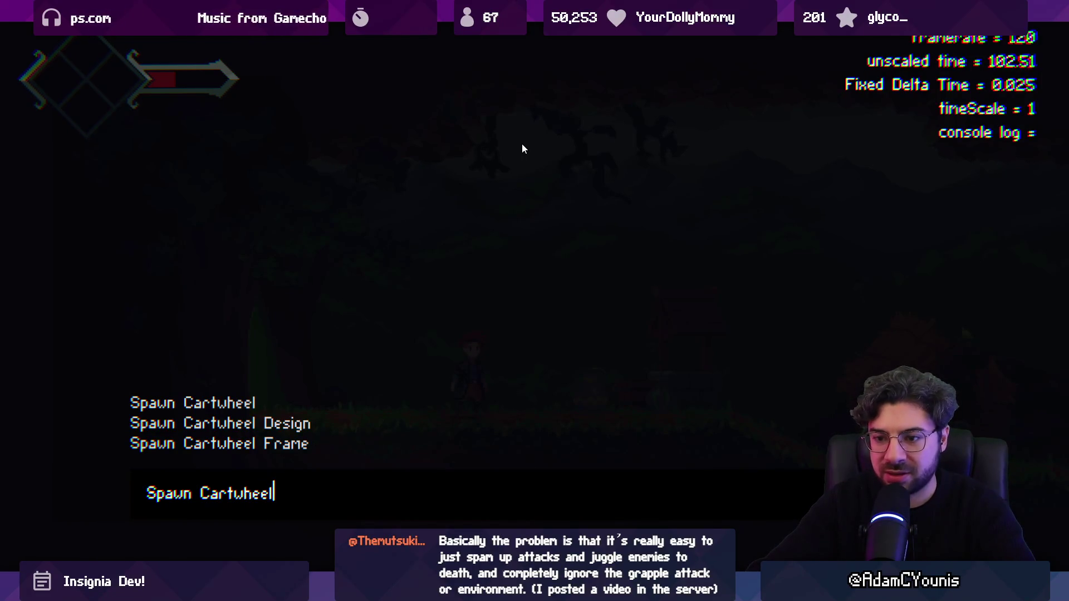
{"action": "key", "text": "Return"}
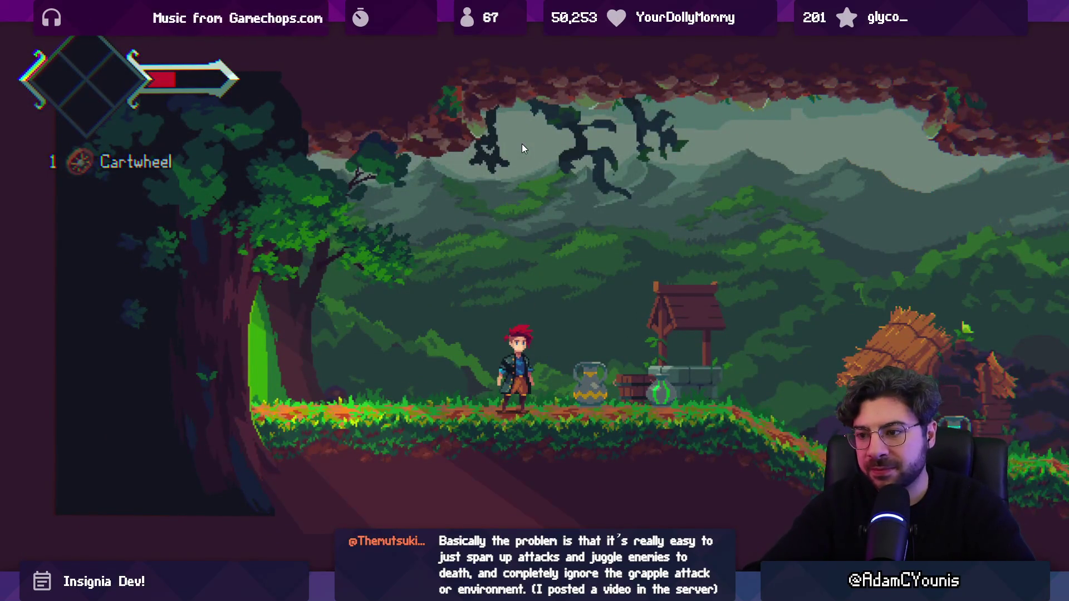
{"action": "key", "text": "Escape"}
{"action": "key", "text": "Escape"}
Step: Run 'Load Ohrenstead' in the in-game debug console
{"action": "key", "text": "grave"}
{"action": "type", "text": "Load Ohrenstead"}
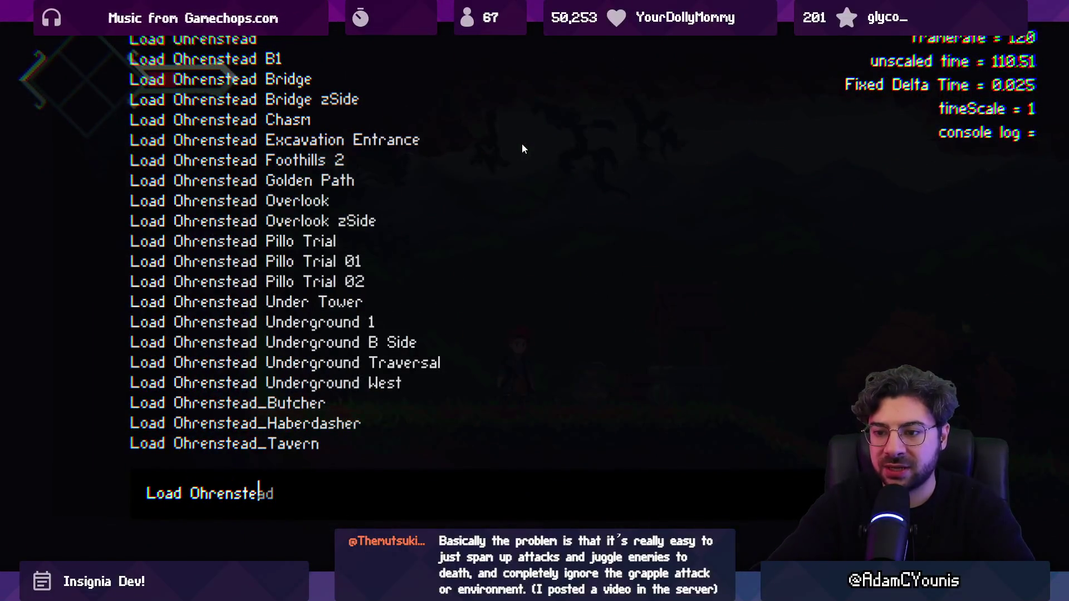
{"action": "key", "text": "Return"}
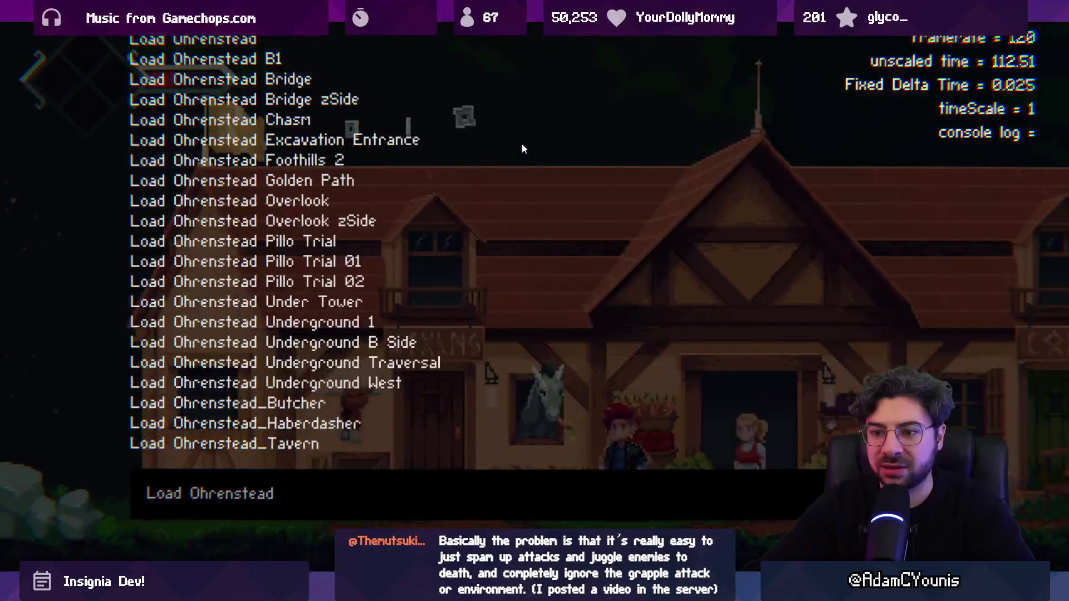
{"action": "key", "text": "grave"}
Step: Load Armins House through the debug console and resume play
{"action": "key", "text": "Escape"}
{"action": "key", "text": "grave"}
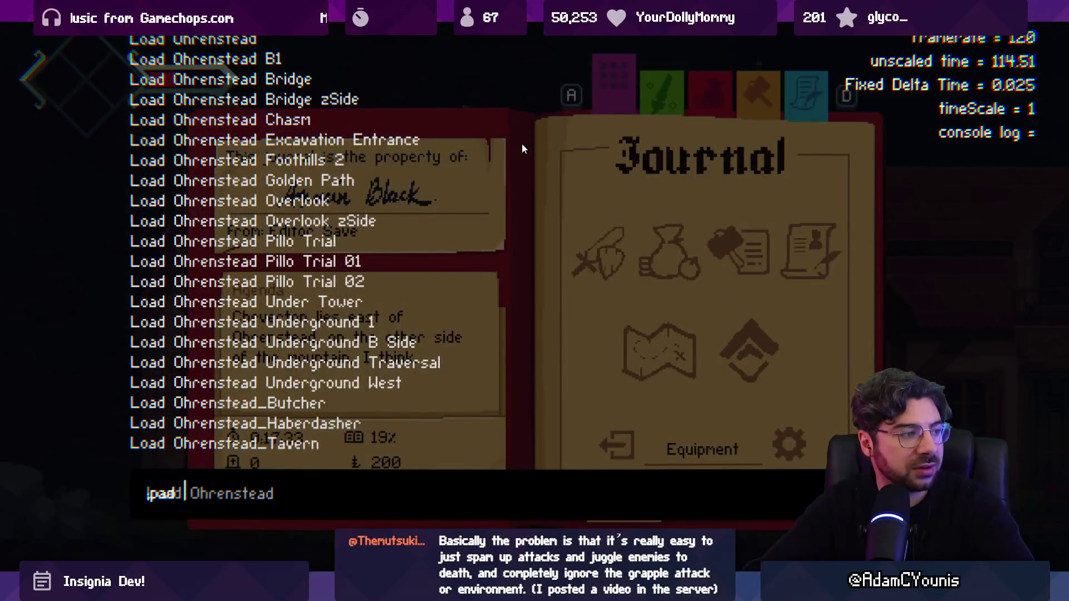
{"action": "type", "text": "Load House"}
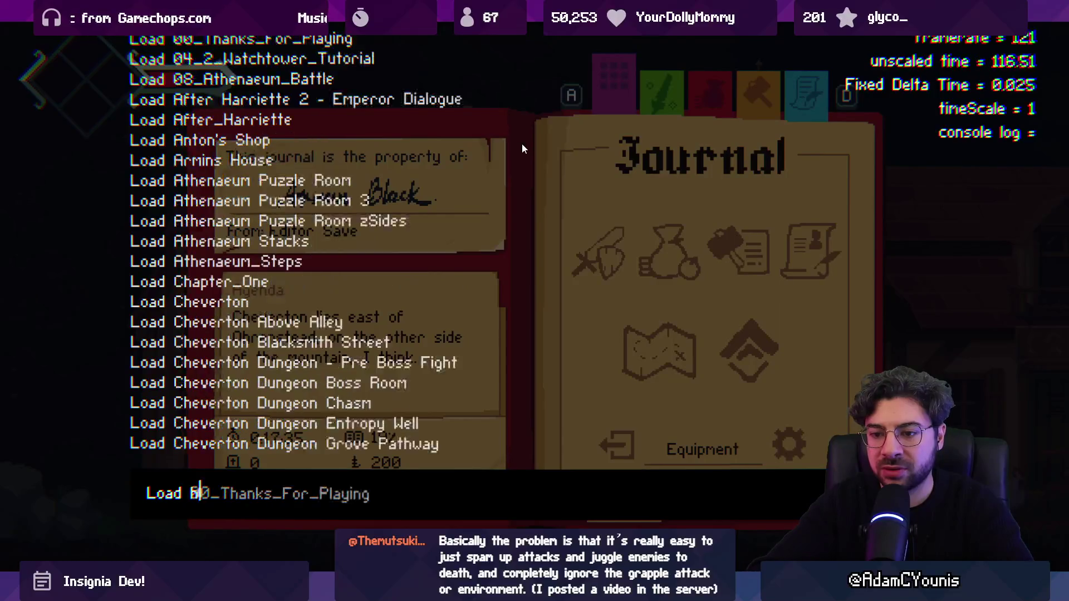
{"action": "key", "text": "Tab"}
{"action": "key", "text": "Return"}
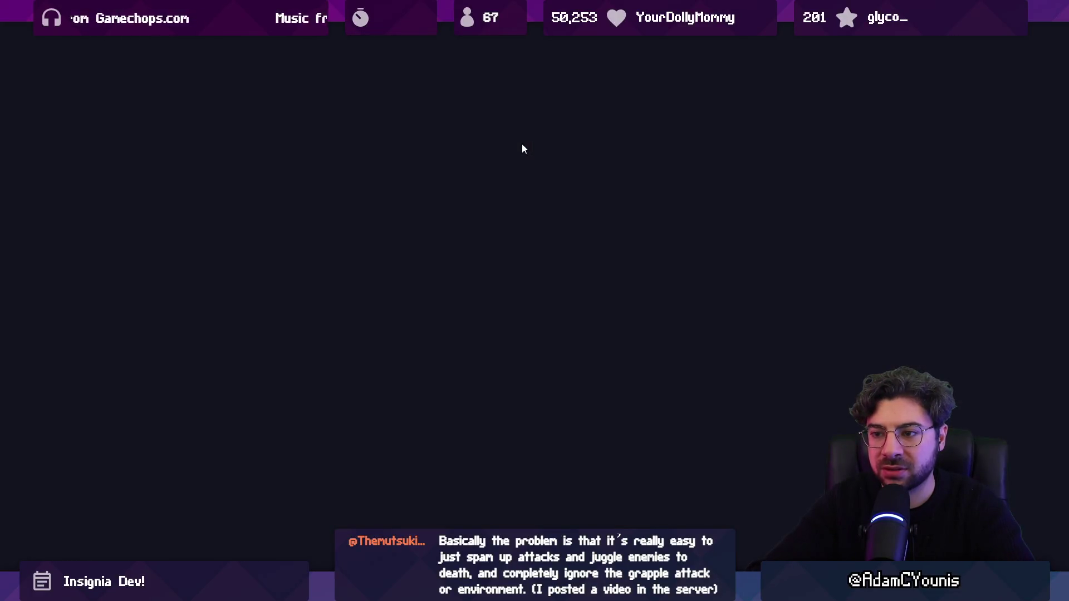
{"action": "key", "text": "Escape"}
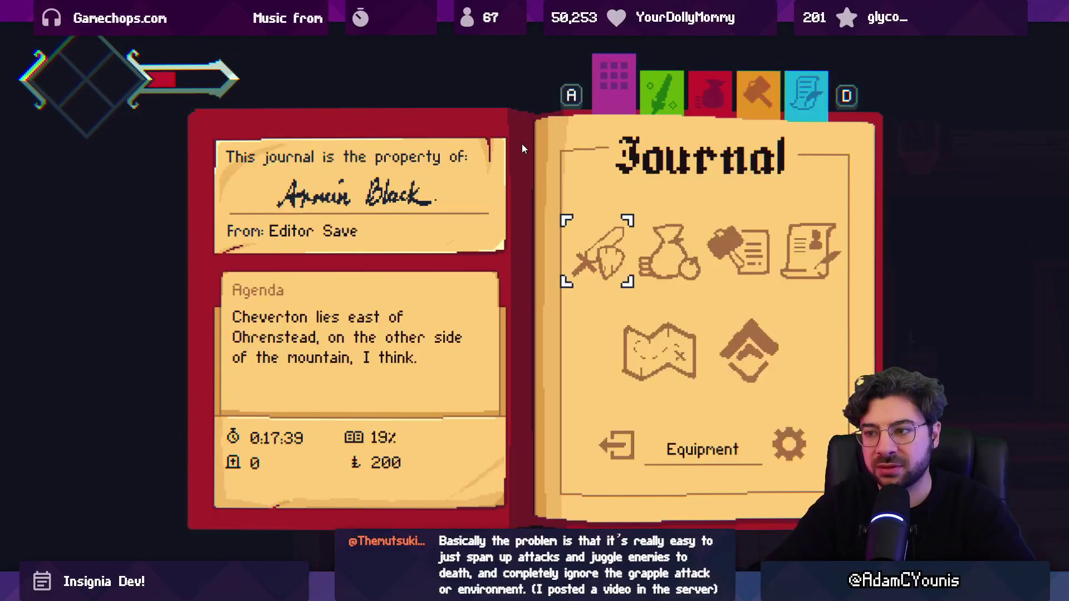
{"action": "key", "text": "Escape"}
Step: Walk the character downstairs to the clock and restore the full editor layout
{"action": "key", "text": "Right"}
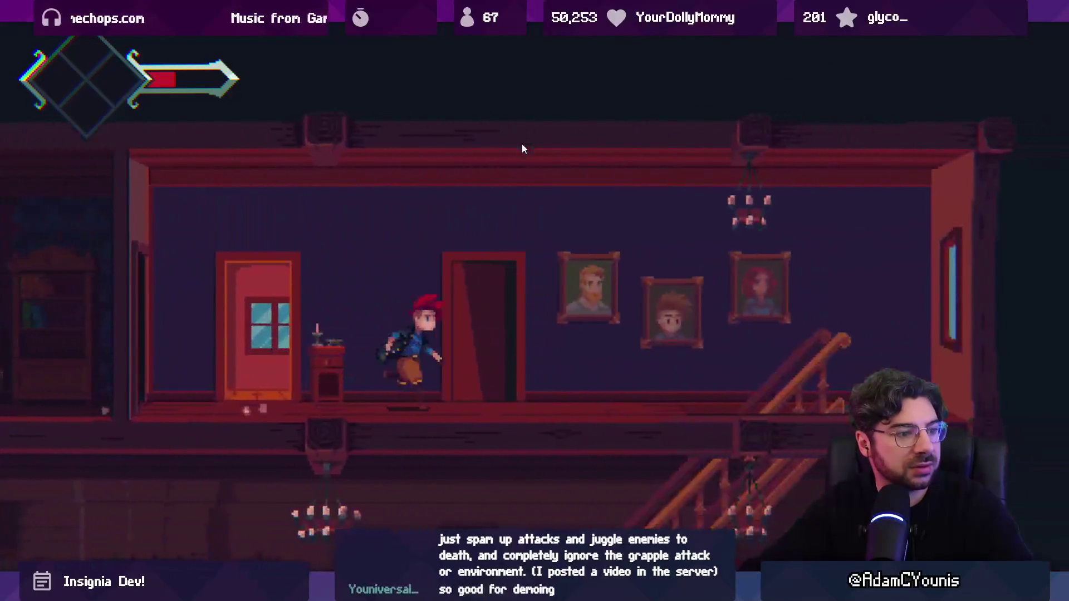
{"action": "key", "text": "Left"}
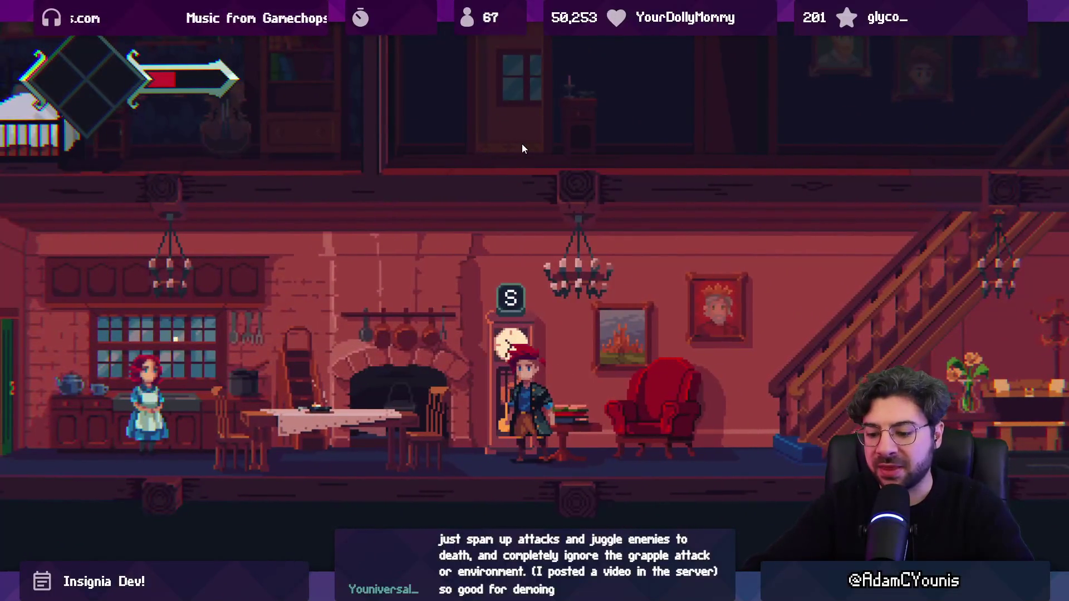
{"action": "key", "text": "shift+space"}
{"action": "left_click", "coordinate": [22, 65]}
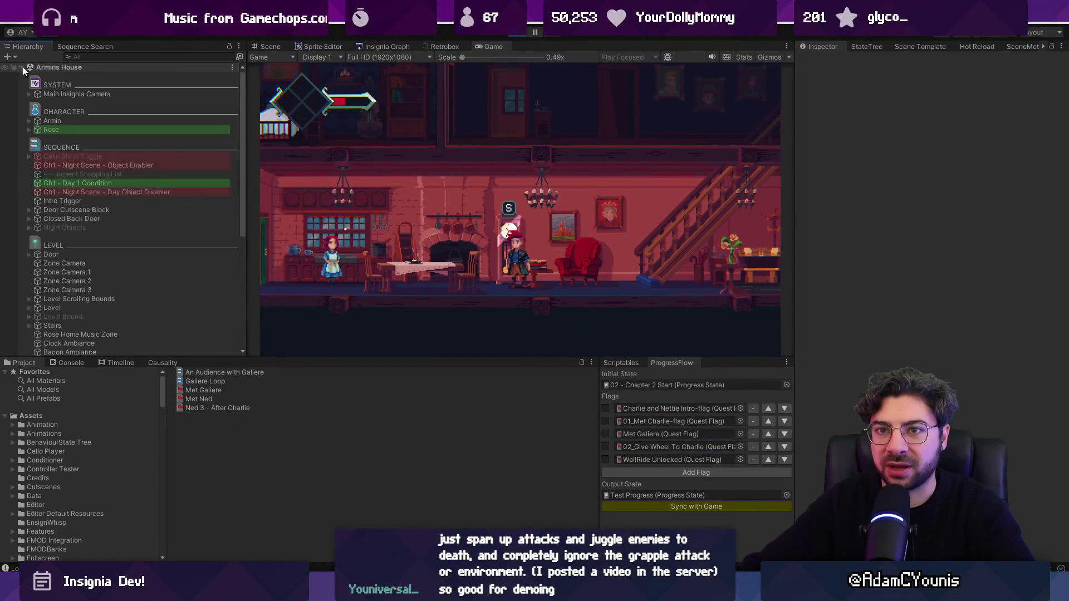
Step: Type 'set' in the in-game debug console, then stop Play mode
{"action": "scroll", "coordinate": [80, 175], "scroll_direction": "down", "scroll_amount": 3}
{"action": "scroll", "coordinate": [81, 175], "scroll_direction": "up", "scroll_amount": 8}
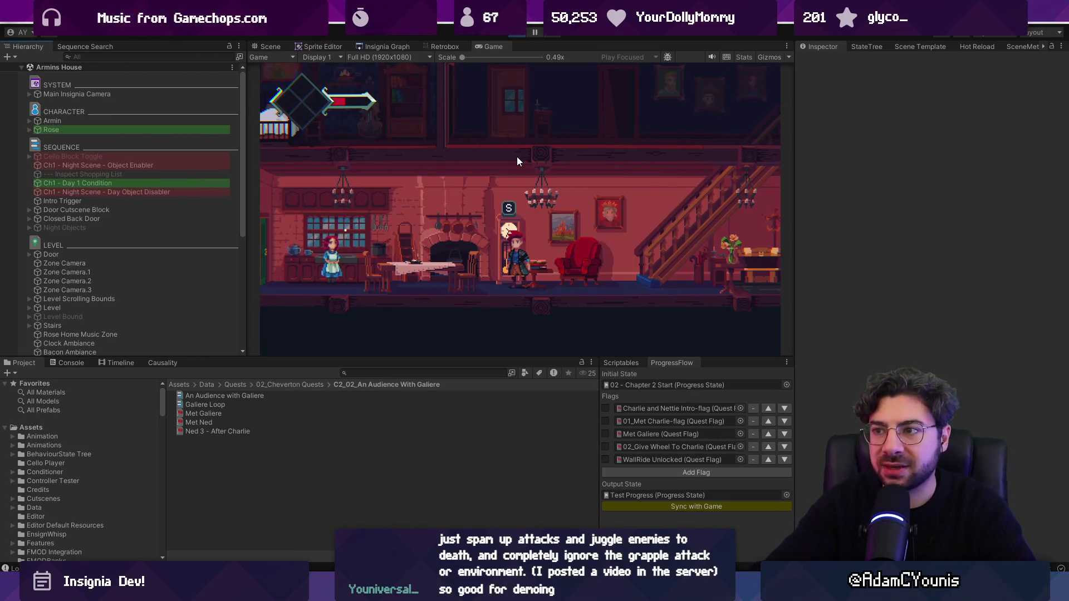
{"action": "key", "text": "grave"}
{"action": "type", "text": "set"}
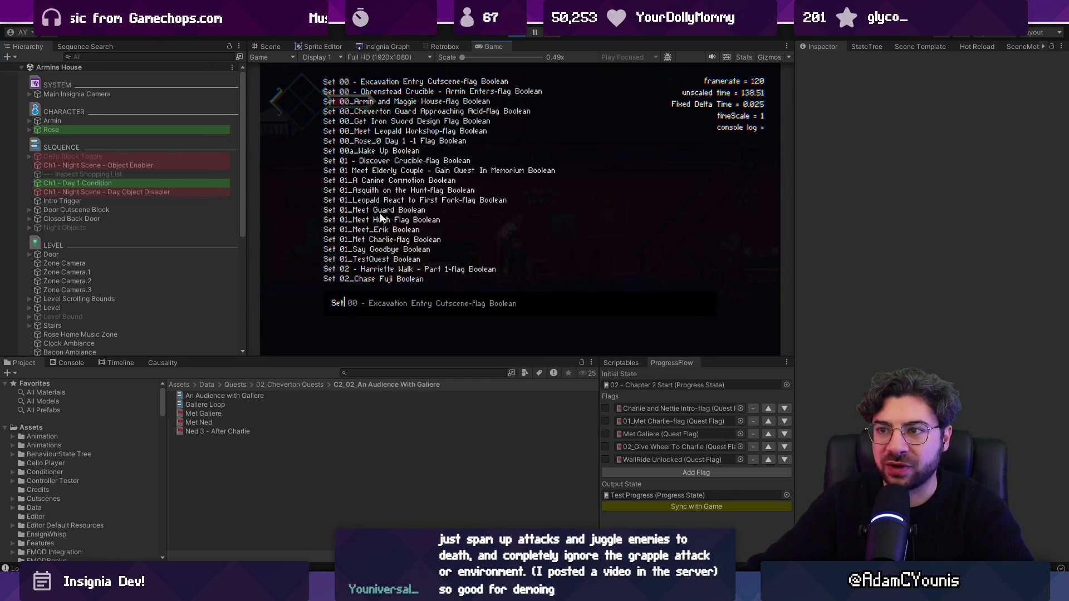
{"action": "left_click", "coordinate": [514, 36]}
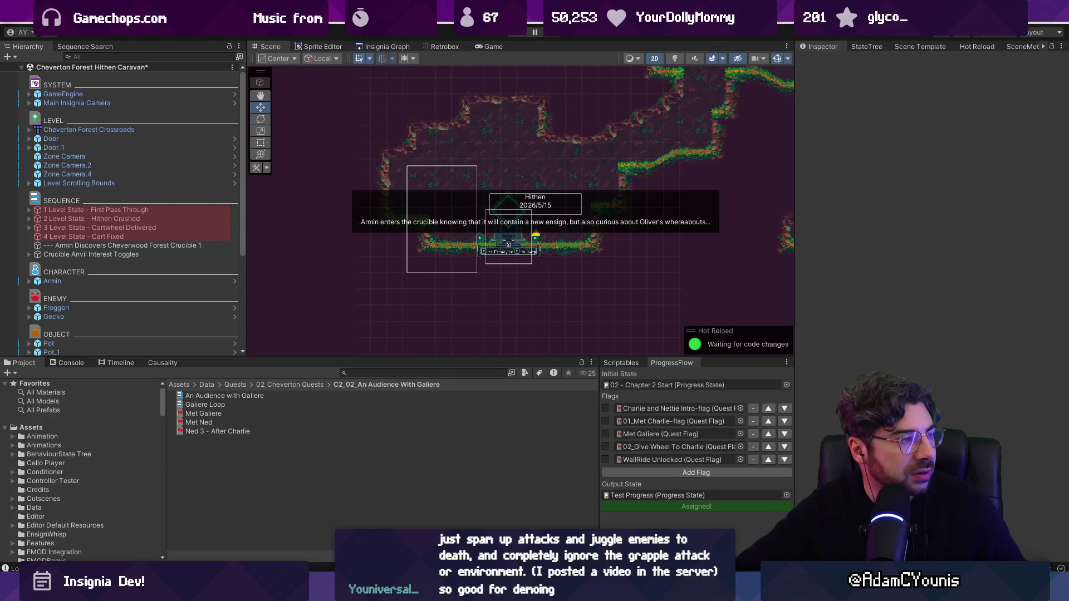
{"action": "key", "text": "alt+Tab"}
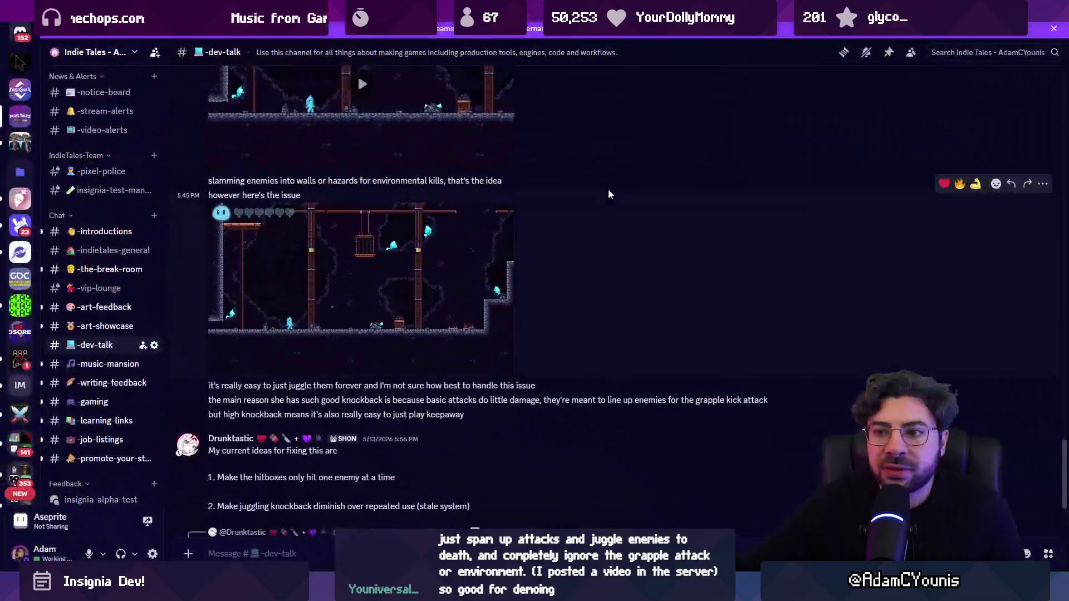
{"action": "left_click", "coordinate": [501, 367]}
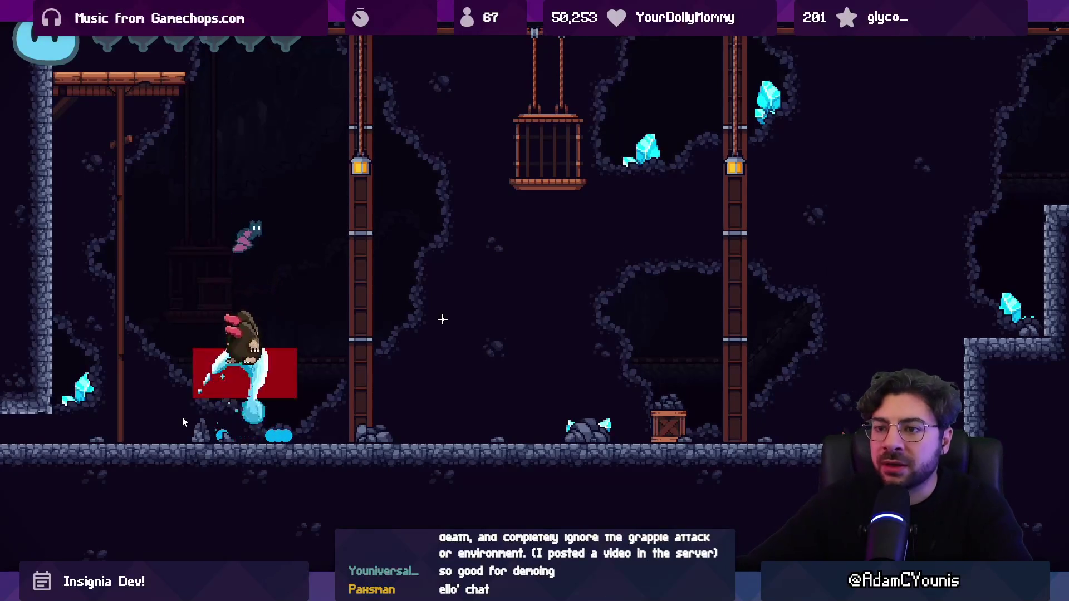
{"action": "key", "text": "Escape"}
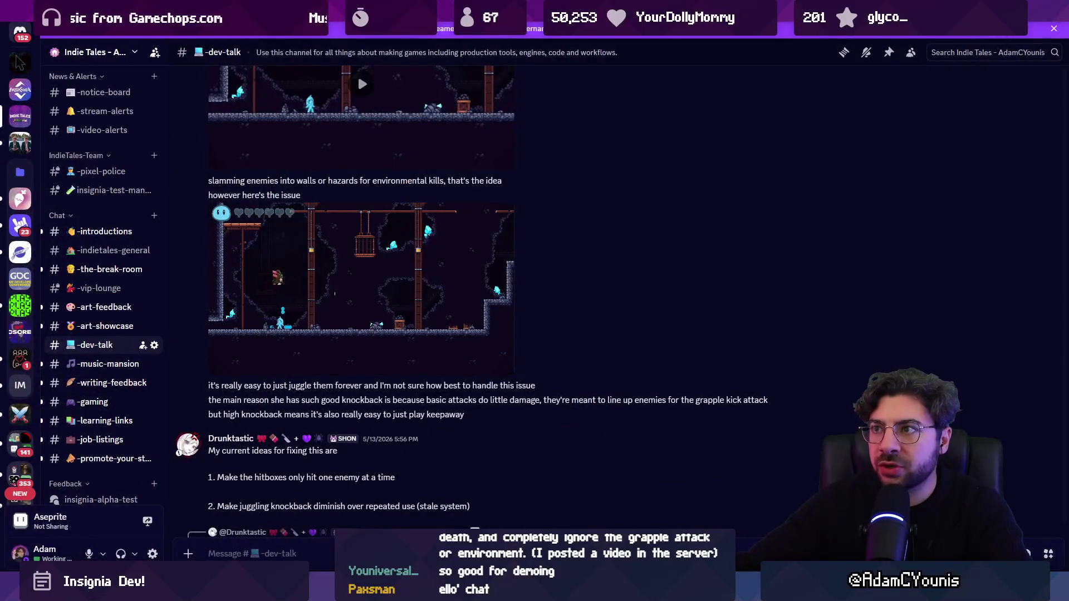
{"action": "key", "text": "alt+Tab"}
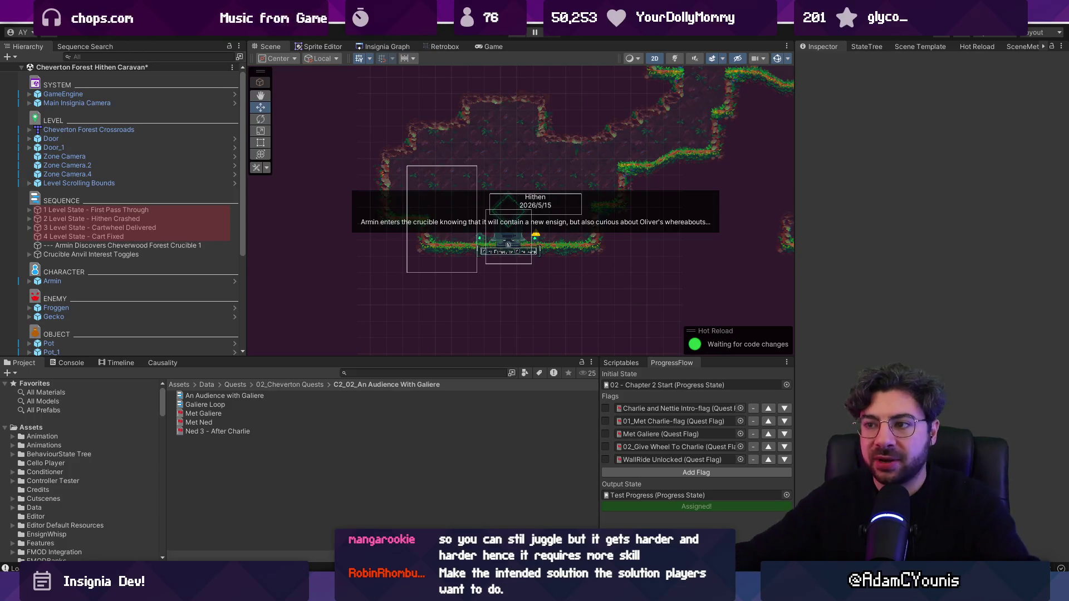
Step: Open Ohrenstead Overlook from the level graph, dismiss the save prompt, and test-attack the snake briefly
{"action": "left_click", "coordinate": [383, 46]}
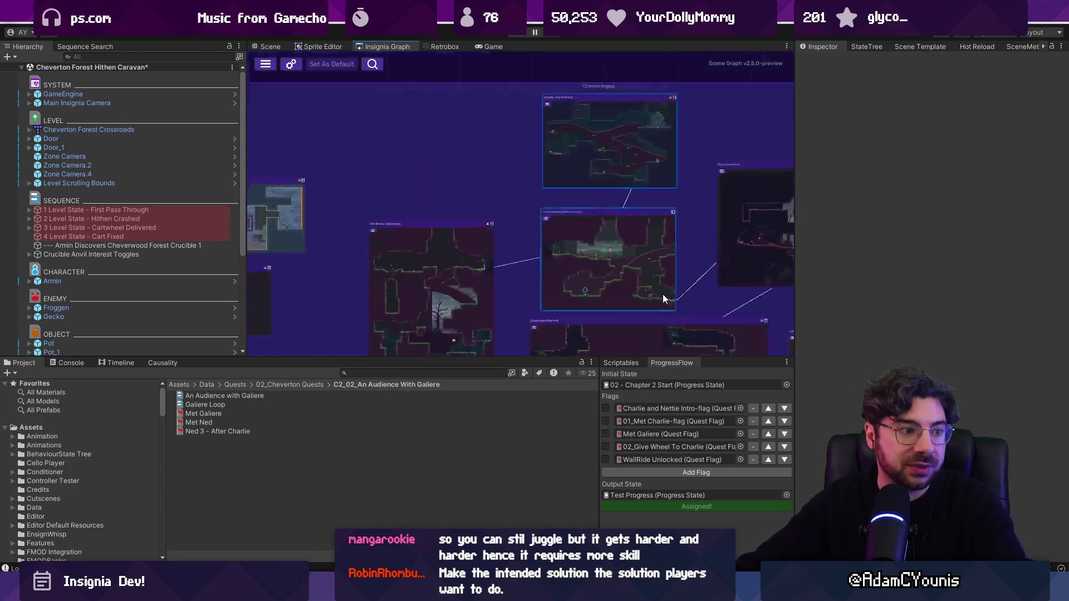
{"action": "scroll", "coordinate": [663, 295], "scroll_direction": "down", "scroll_amount": 5}
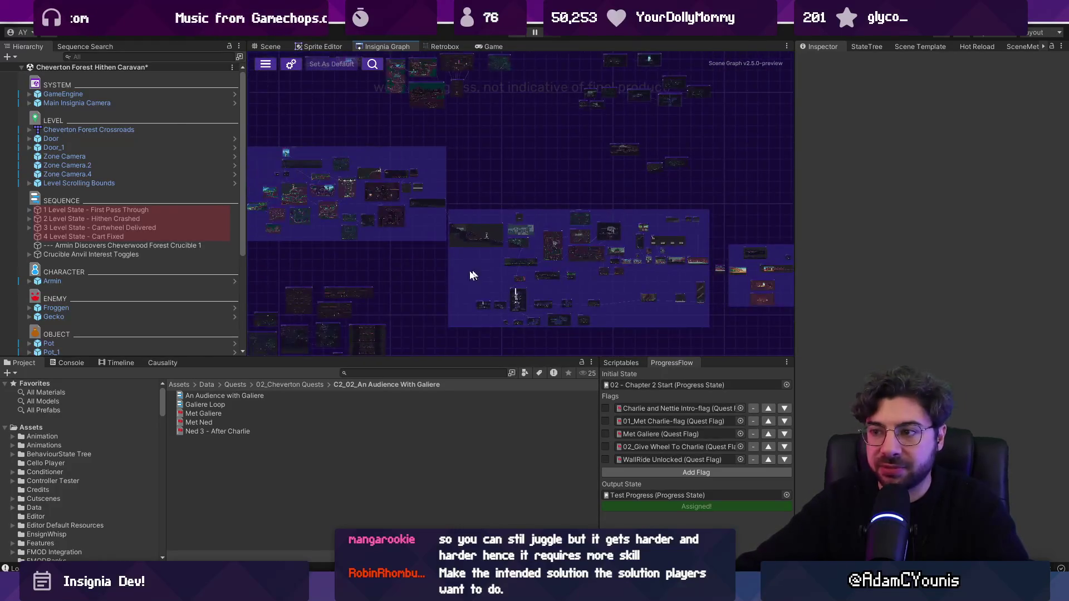
{"action": "scroll", "coordinate": [483, 272], "scroll_direction": "up", "scroll_amount": 2}
{"action": "left_click_drag", "start_coordinate": [776, 261], "coordinate": [551, 265]}
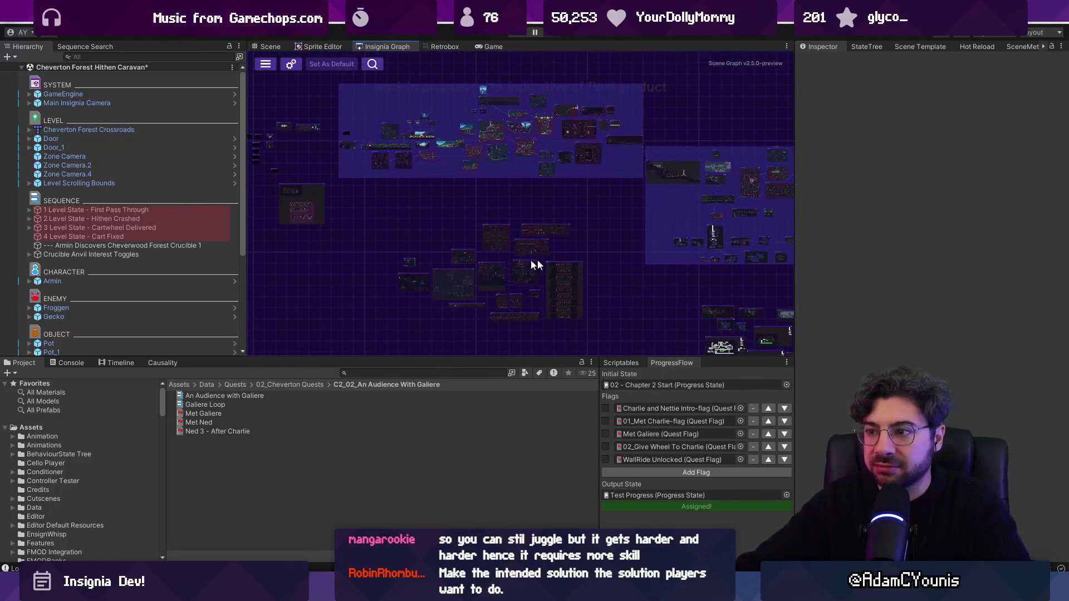
{"action": "scroll", "coordinate": [551, 264], "scroll_direction": "up", "scroll_amount": 5}
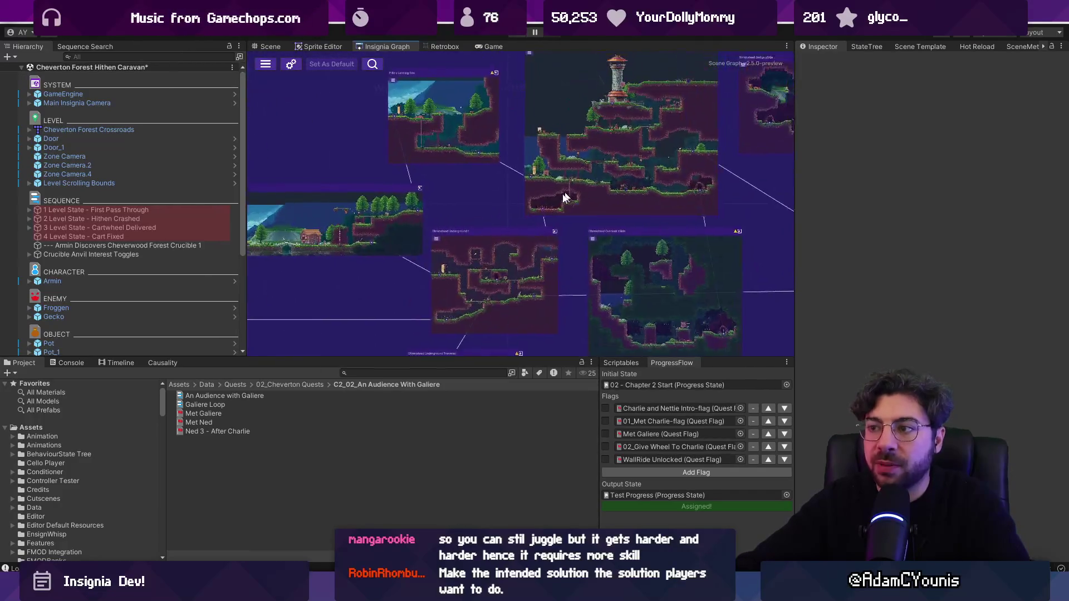
{"action": "scroll", "coordinate": [569, 193], "scroll_direction": "down", "scroll_amount": 2}
{"action": "double_click", "coordinate": [504, 130]}
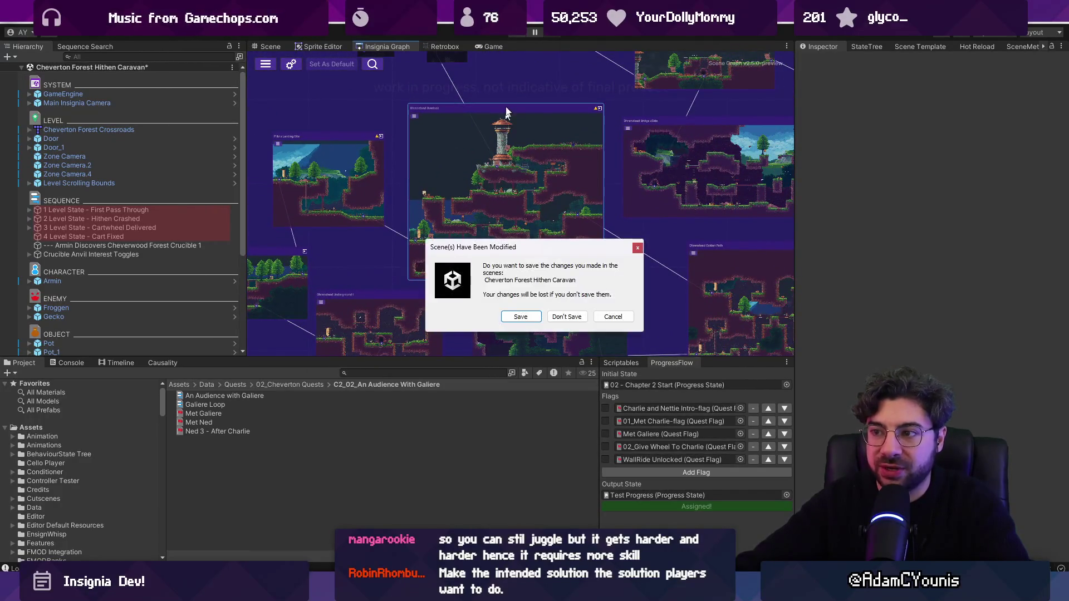
{"action": "key", "text": "Escape"}
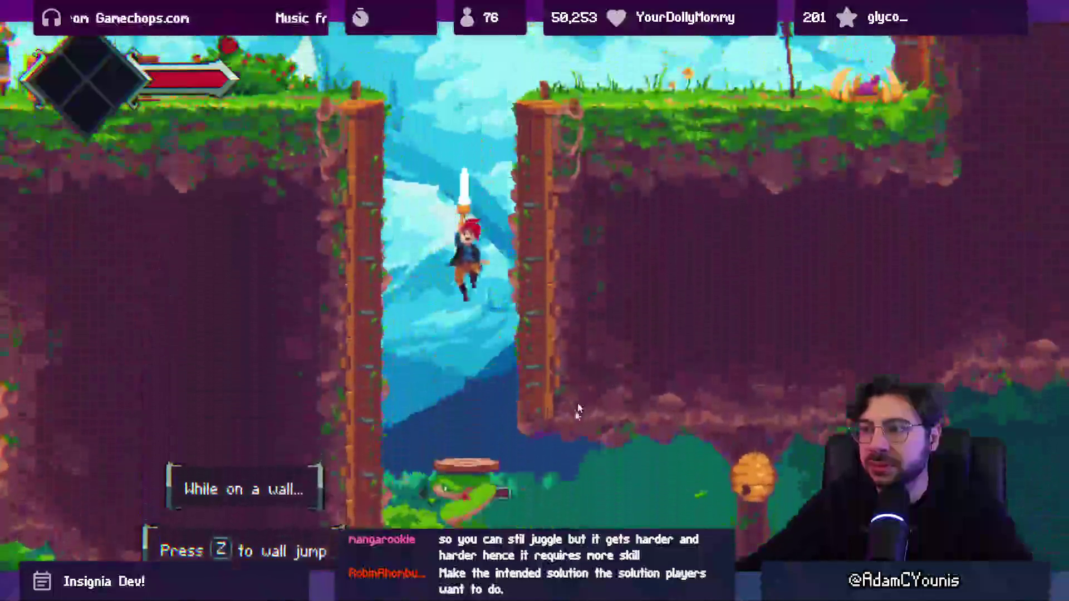
{"action": "key", "text": "x"}
{"action": "key", "text": "x"}
{"action": "key", "text": "x"}
{"action": "key", "text": "x"}
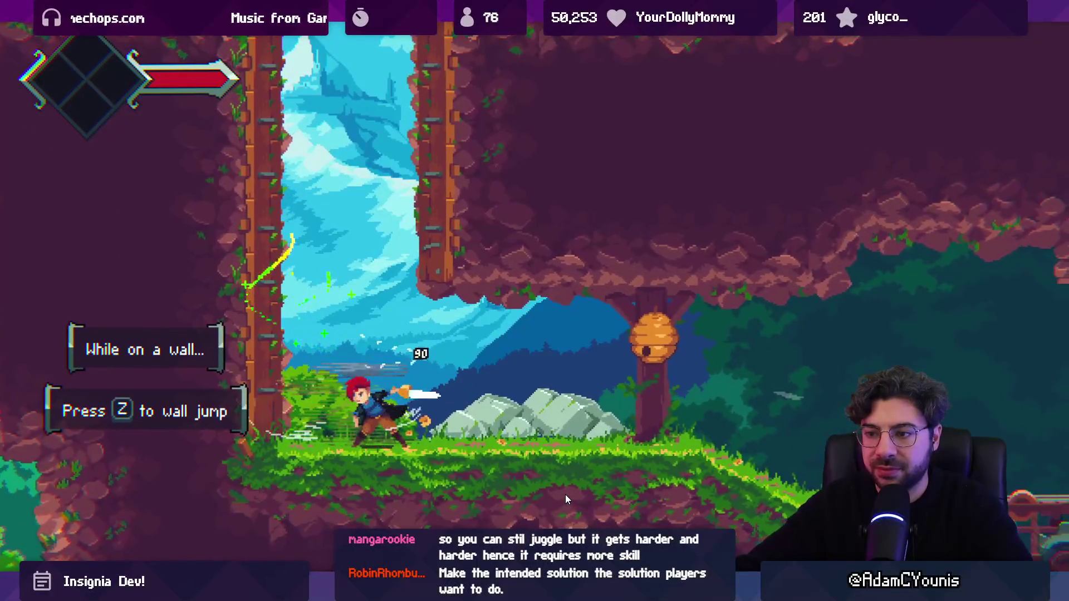
{"action": "key", "text": "ctrl+p"}
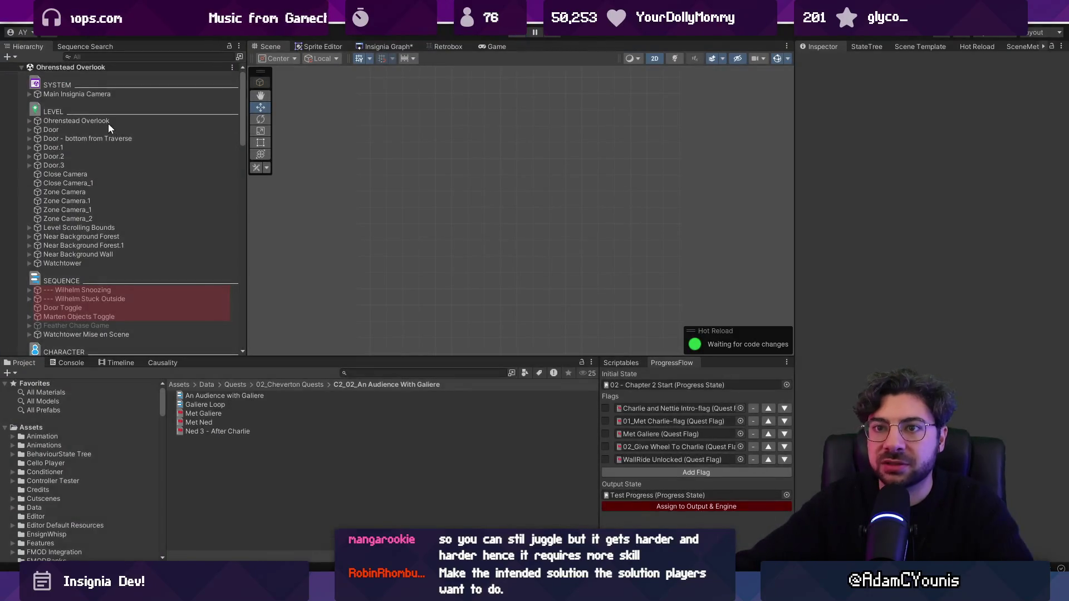
Step: Set the Engine's starting progress state to Combat Unlocked and start Play mode
{"action": "left_click", "coordinate": [1054, 195]}
{"action": "key", "text": "Down"}
{"action": "key", "text": "Down"}
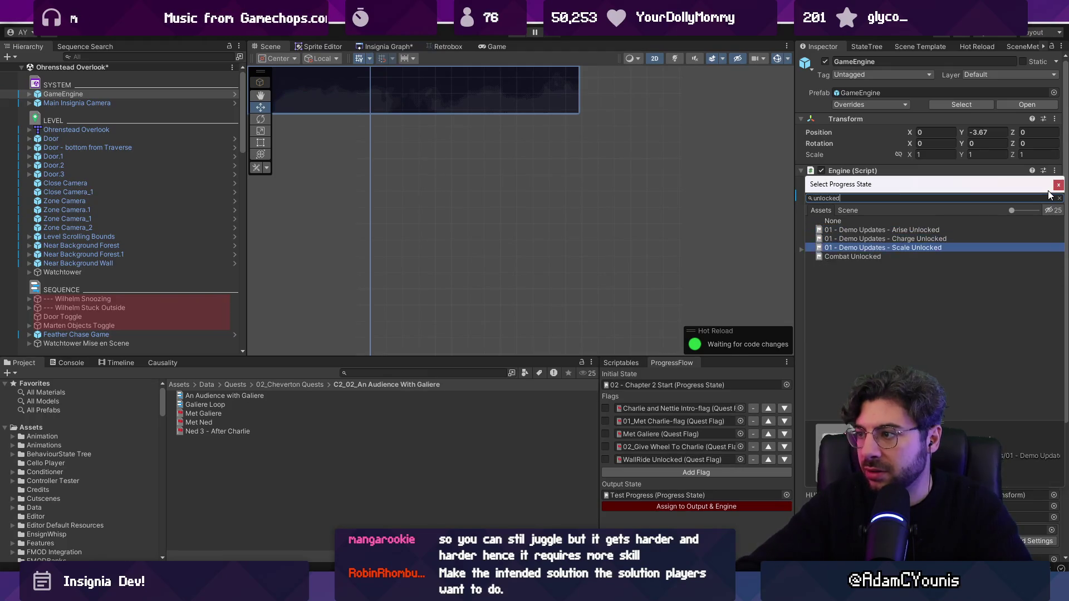
{"action": "key", "text": "Return"}
{"action": "key", "text": "ctrl+p"}
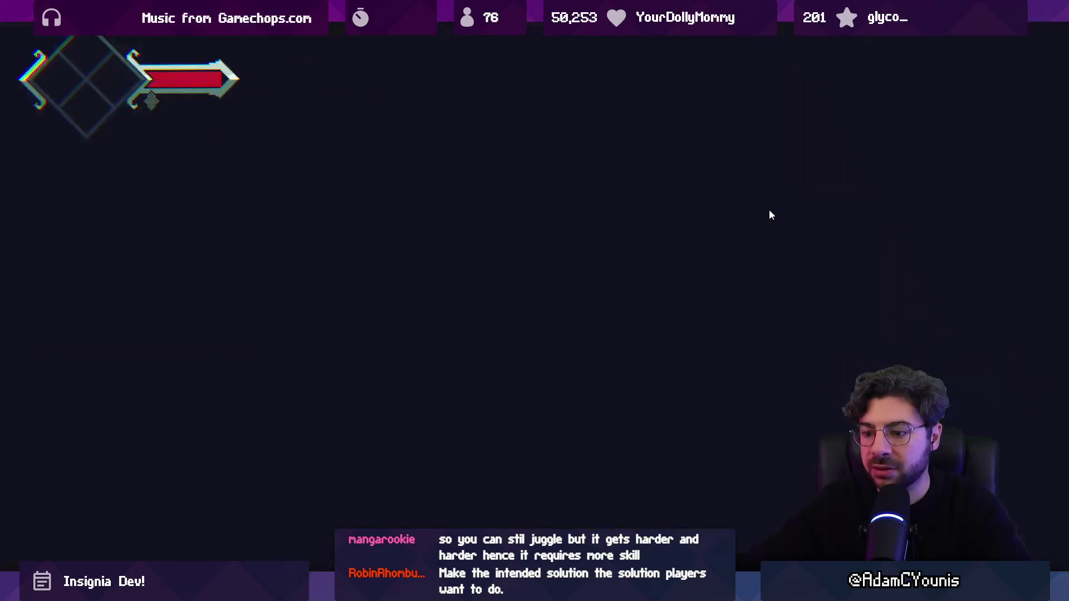
Step: Slash the first enemy, wall-jump up the shaft, and juggle the next enemy airborne
{"action": "key", "text": "Left"}
{"action": "key", "text": "x"}
{"action": "key", "text": "x"}
{"action": "key", "text": "x"}
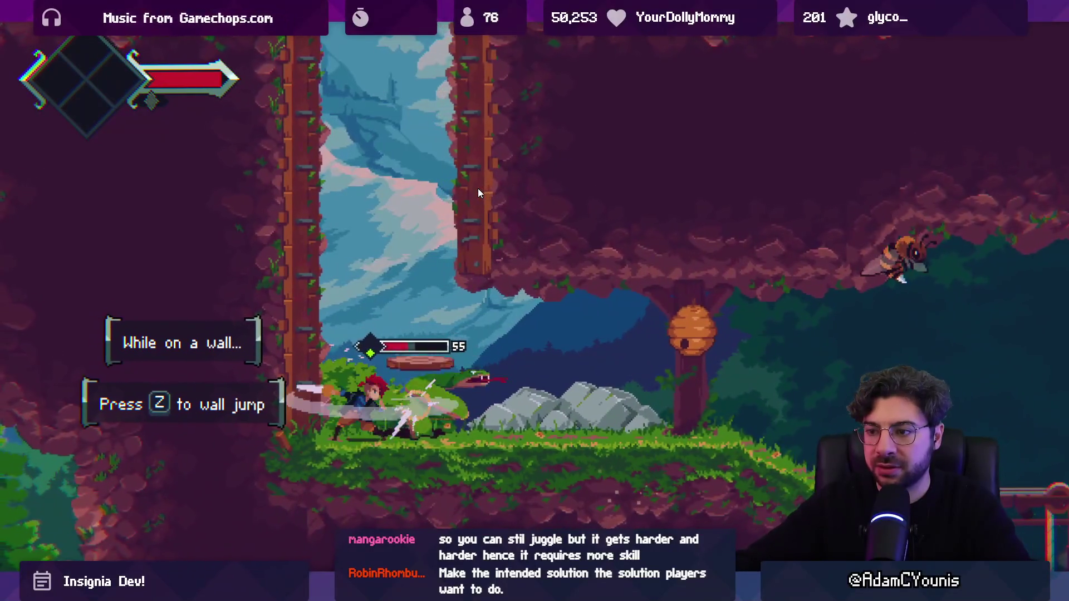
{"action": "key", "text": "x"}
{"action": "key", "text": "x"}
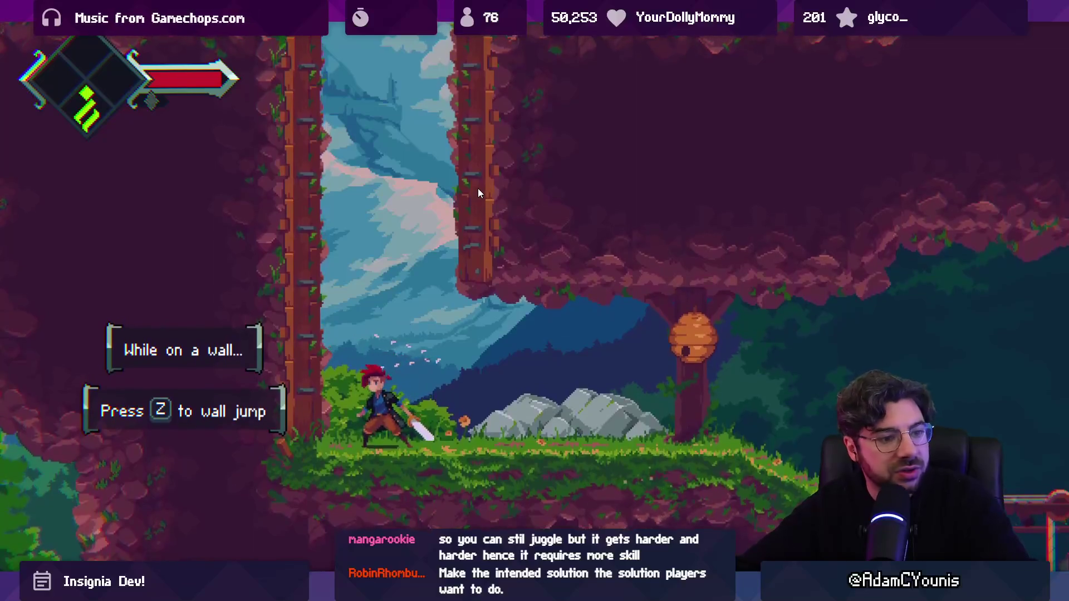
{"action": "key", "text": "z"}
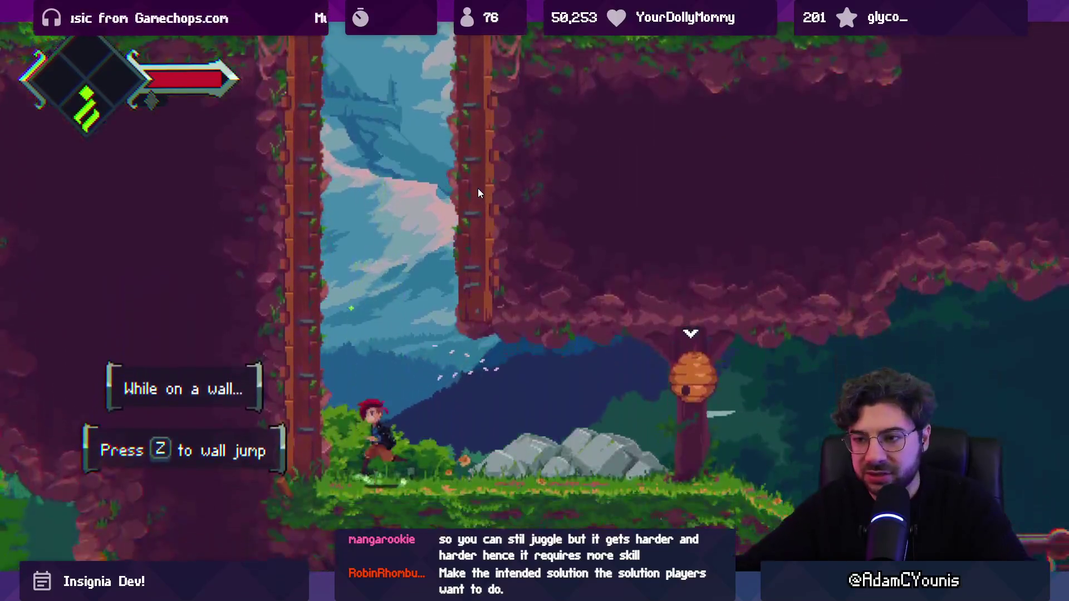
{"action": "key", "text": "z"}
{"action": "key", "text": "z"}
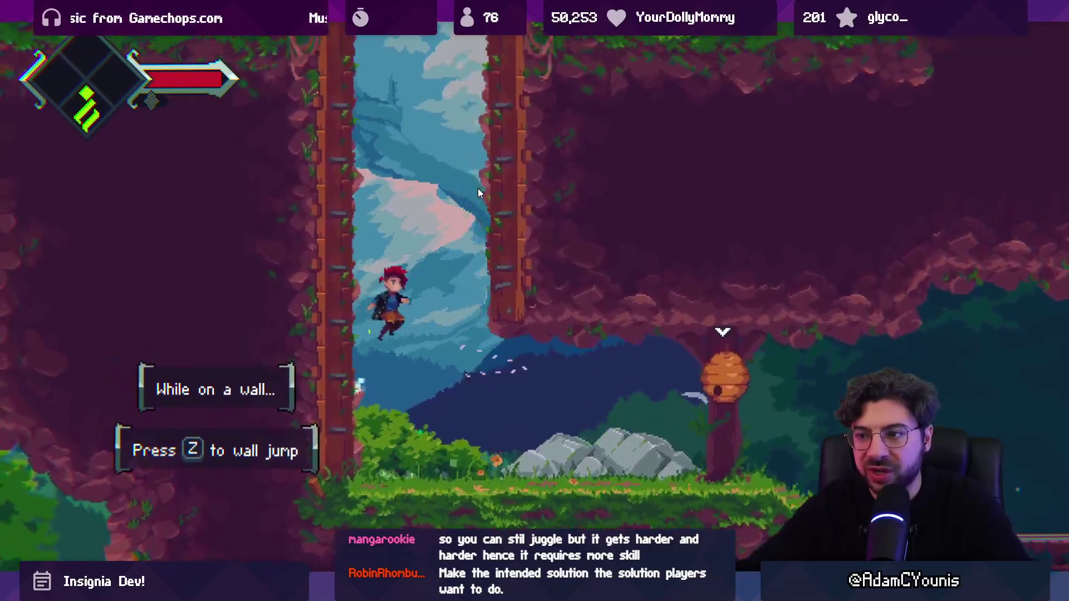
{"action": "key", "text": "Right"}
{"action": "key", "text": "x"}
{"action": "key", "text": "Right"}
{"action": "key", "text": "x"}
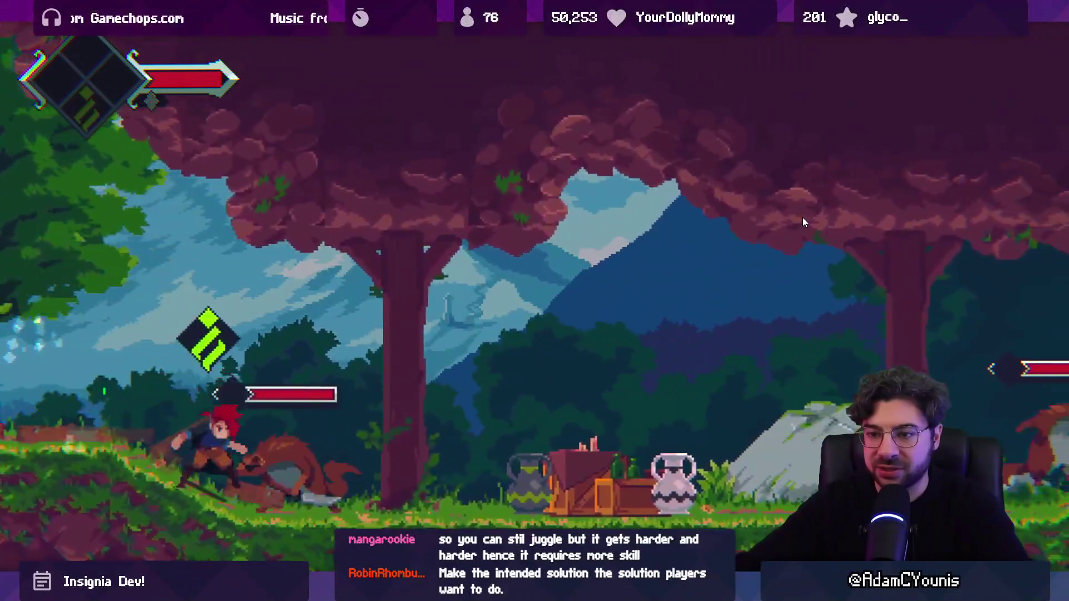
{"action": "key", "text": "x"}
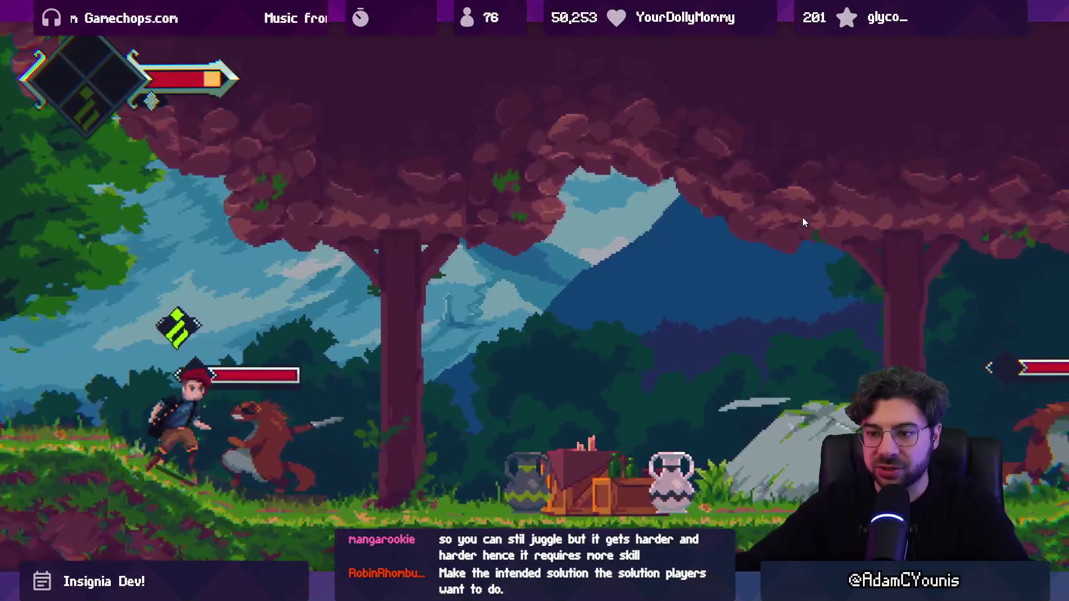
{"action": "key", "text": "z"}
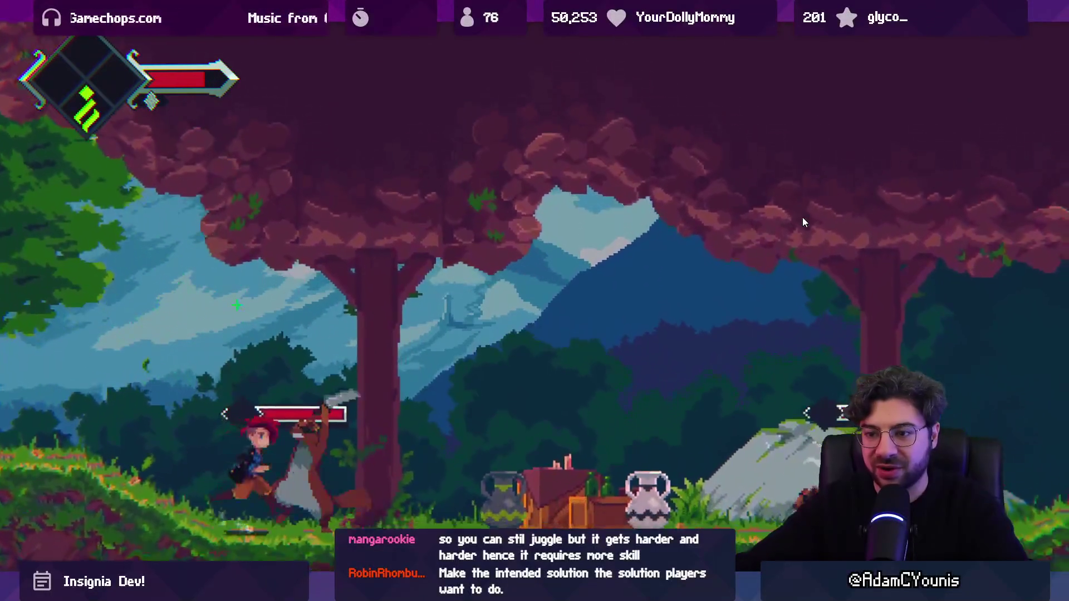
{"action": "key", "text": "x"}
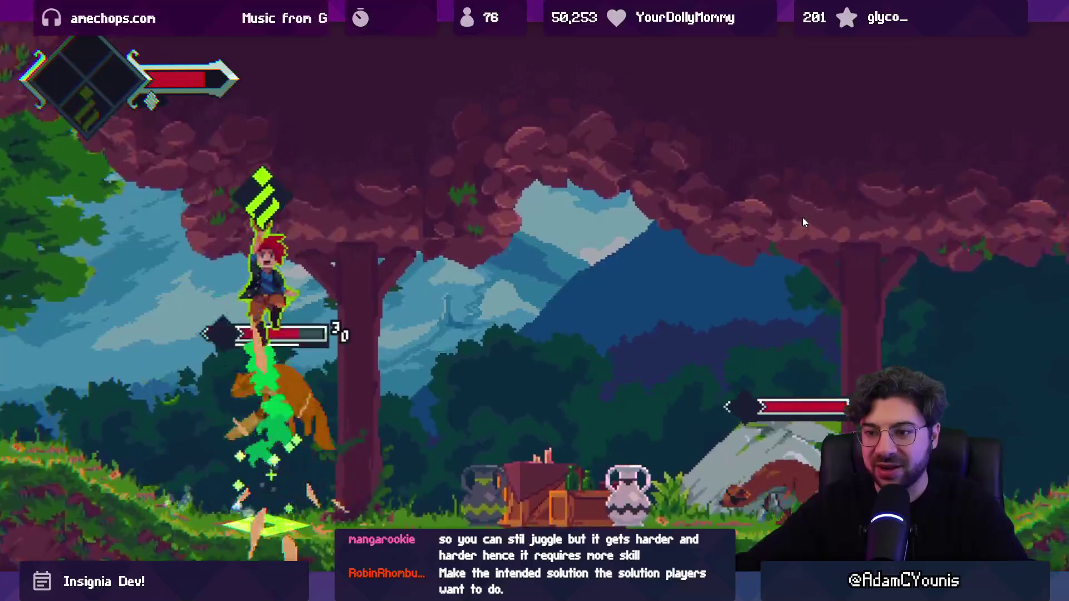
{"action": "key", "text": "x"}
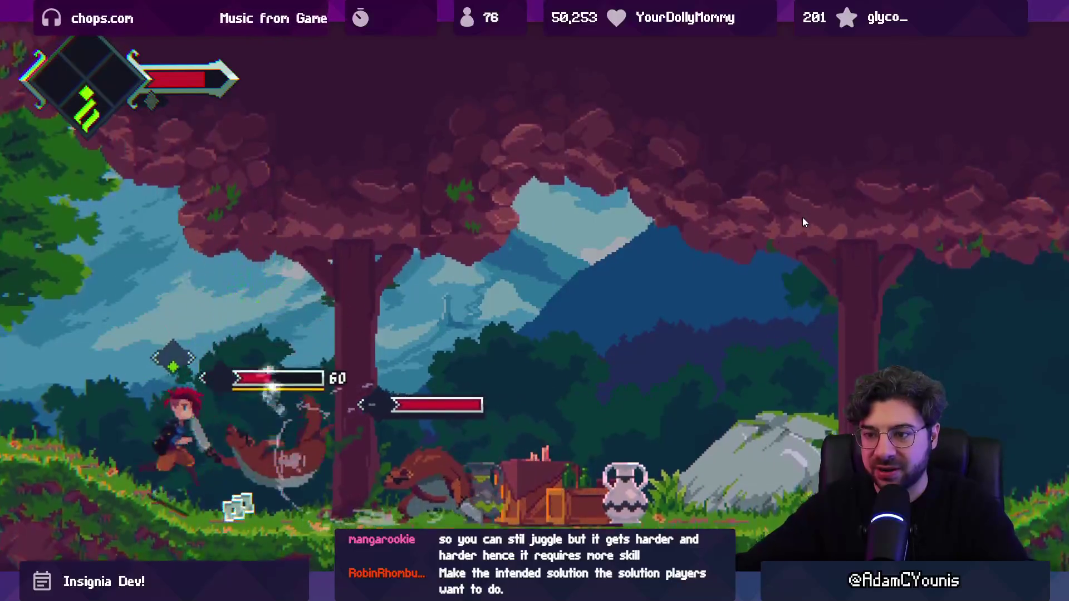
Step: Climb to the higher ledge, run through the lower forest, and attack the pumpkin enemy
{"action": "key", "text": "x"}
{"action": "key", "text": "z"}
{"action": "key", "text": "Left"}
{"action": "key", "text": "x"}
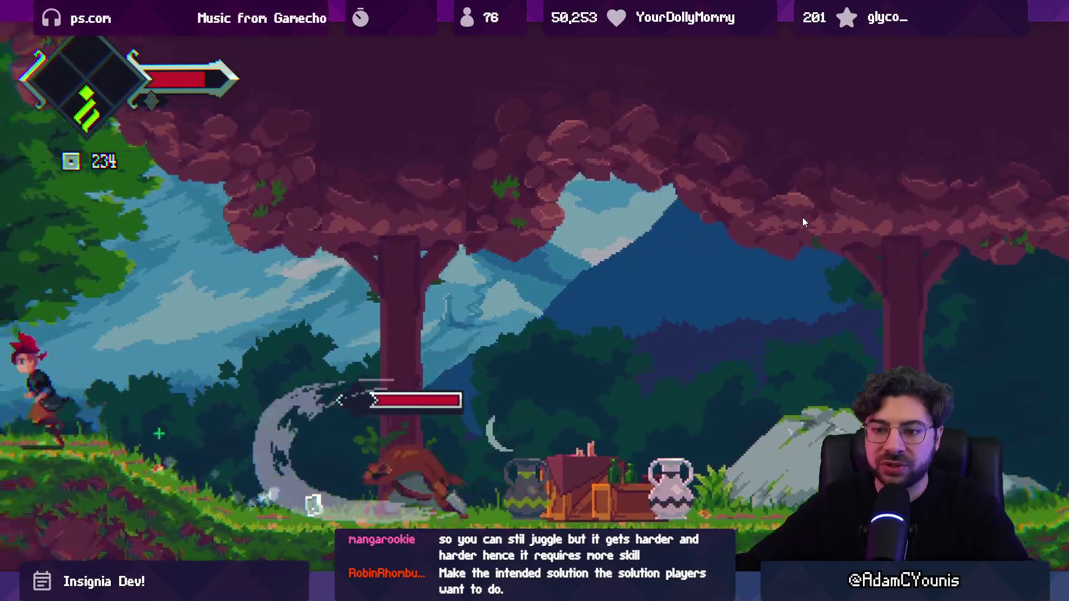
{"action": "key", "text": "z"}
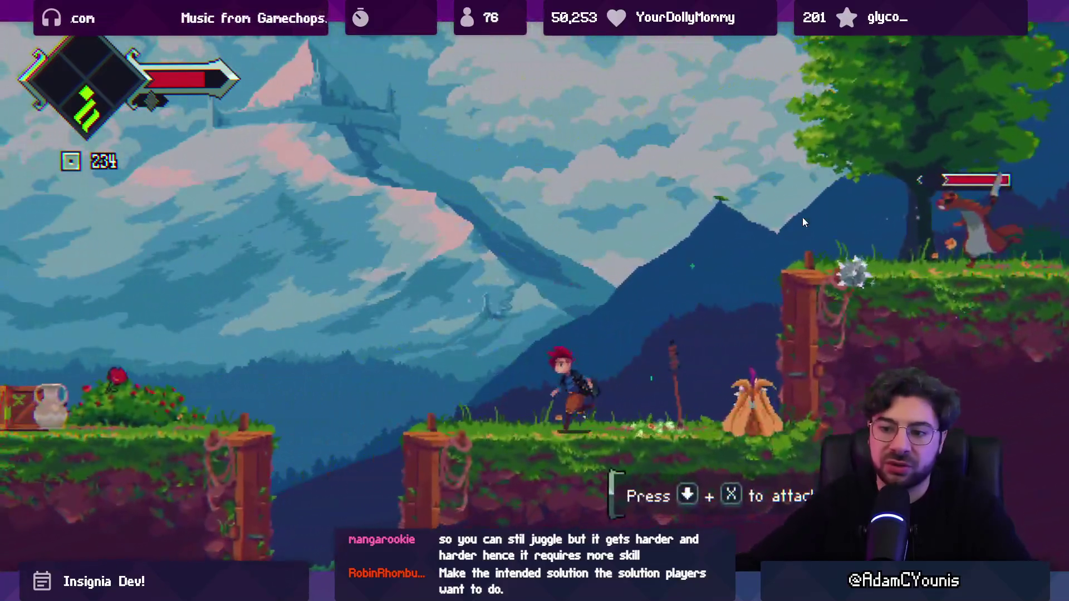
{"action": "key", "text": "Left"}
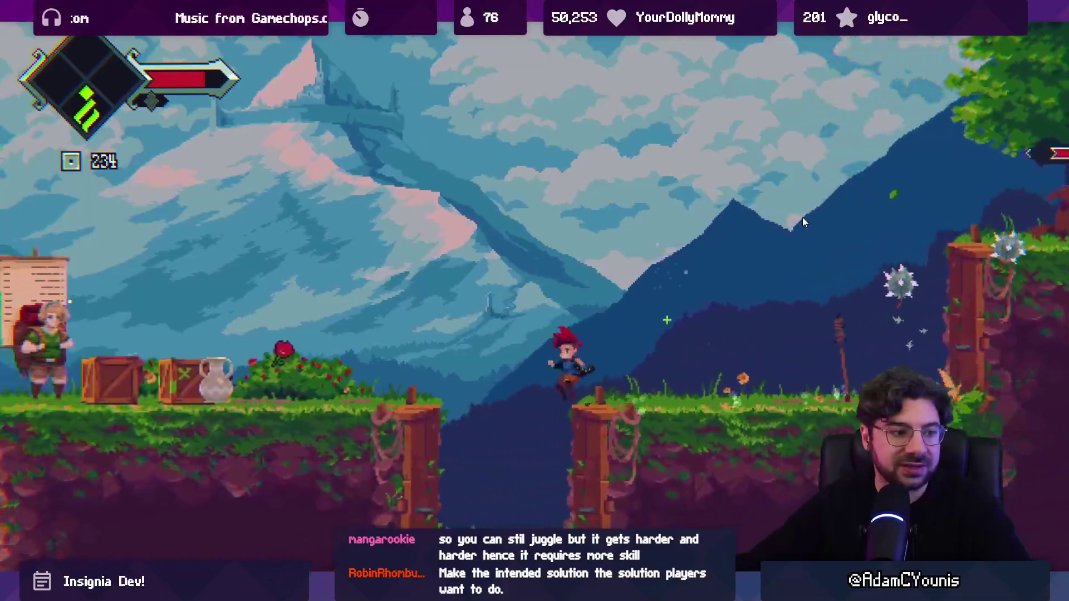
{"action": "key", "text": "z"}
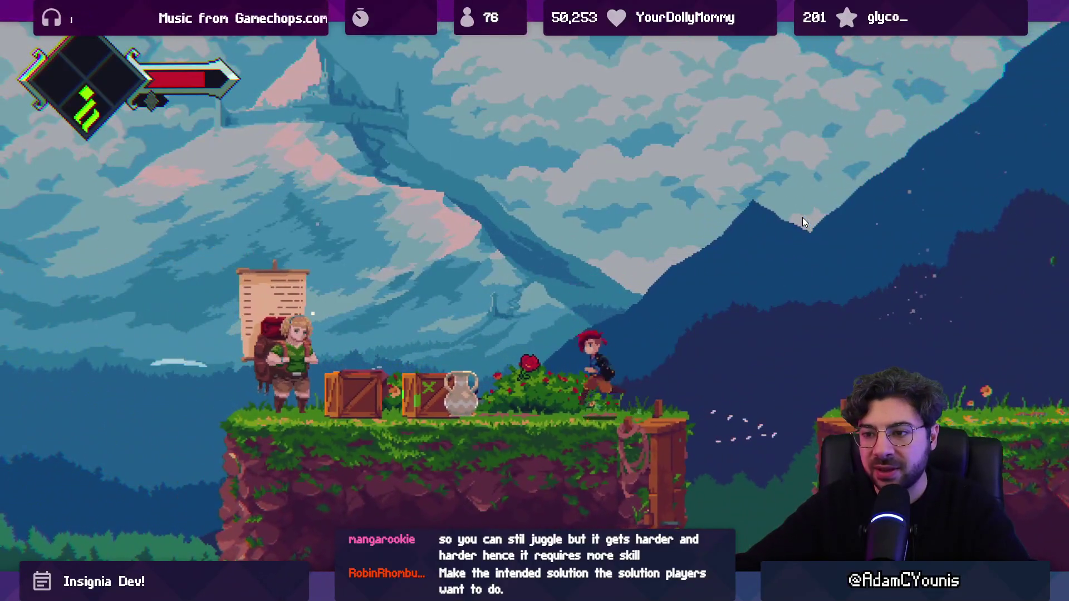
{"action": "key", "text": "Left"}
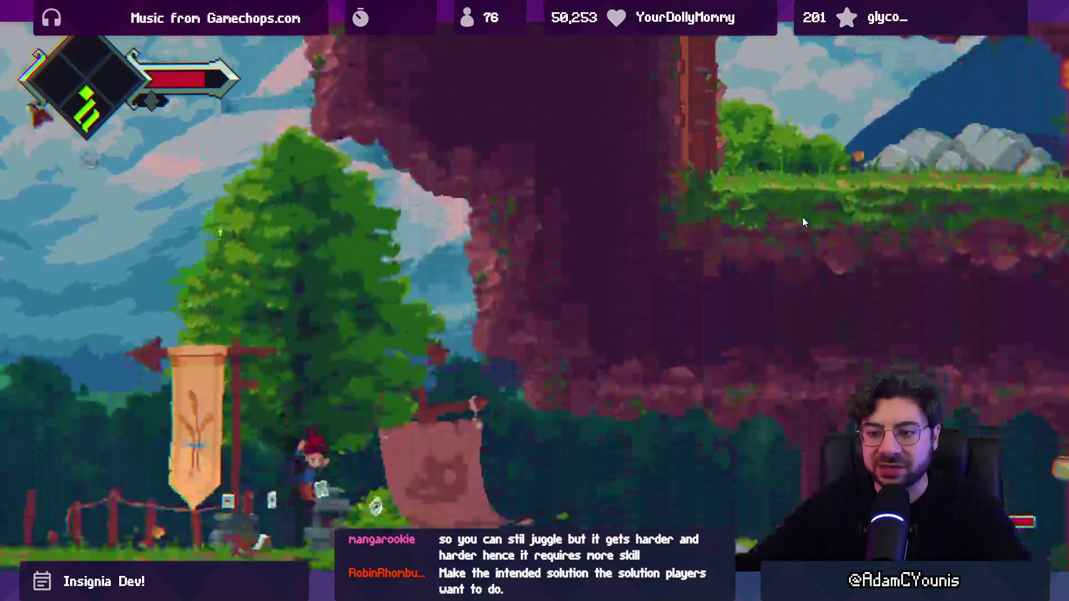
{"action": "key", "text": "Right"}
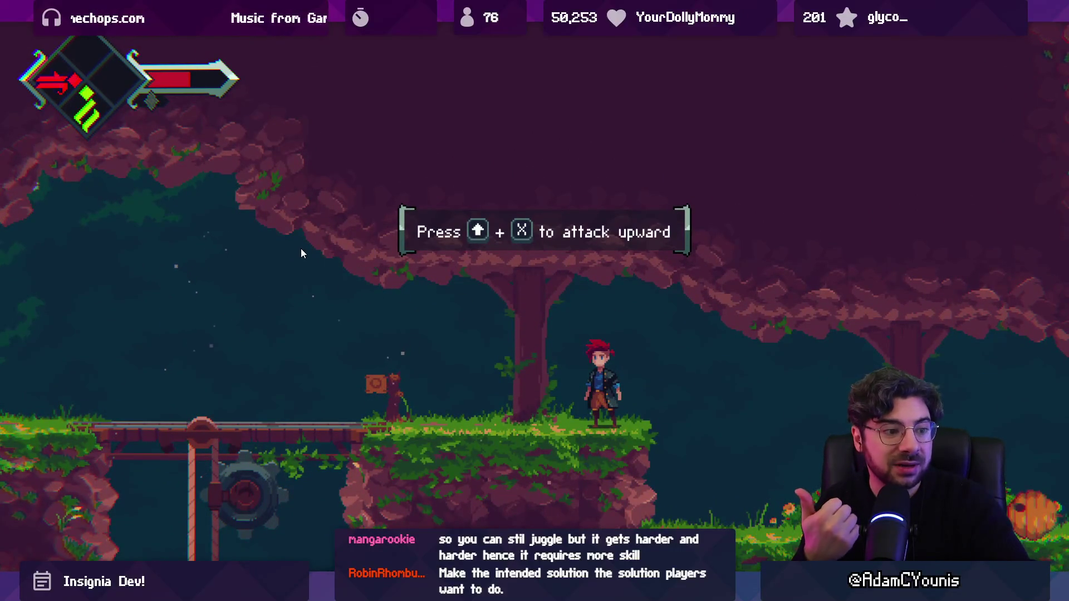
{"action": "key", "text": "Up+x"}
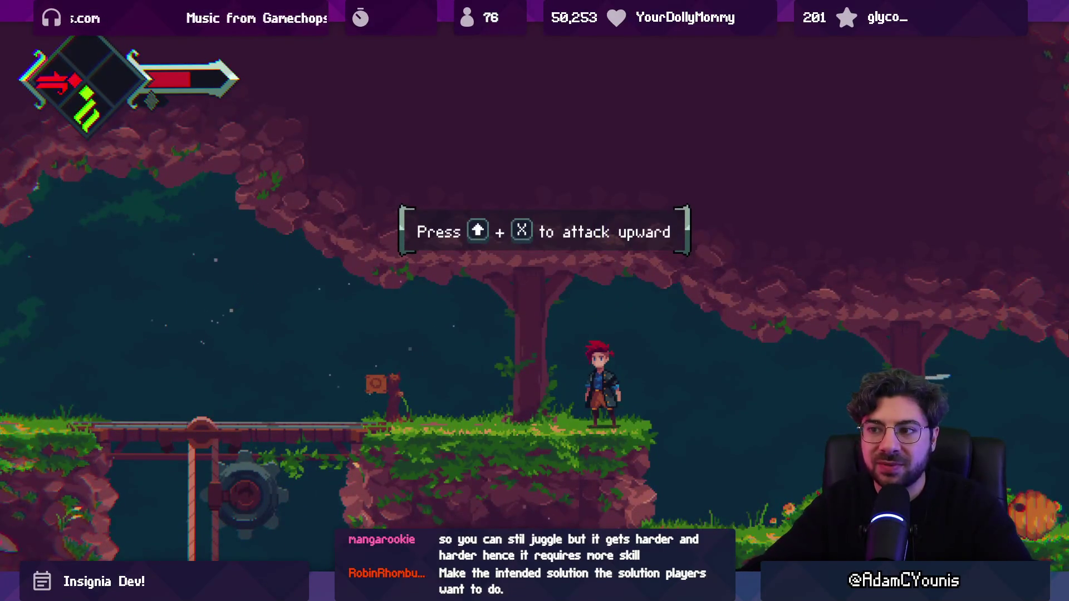
{"action": "key", "text": "Right"}
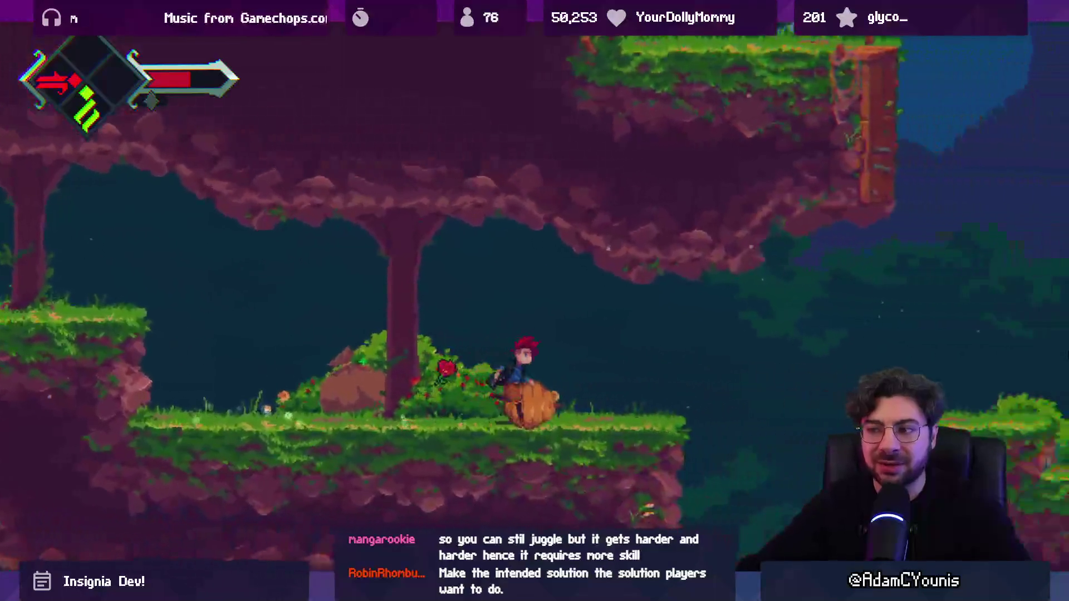
{"action": "key", "text": "x"}
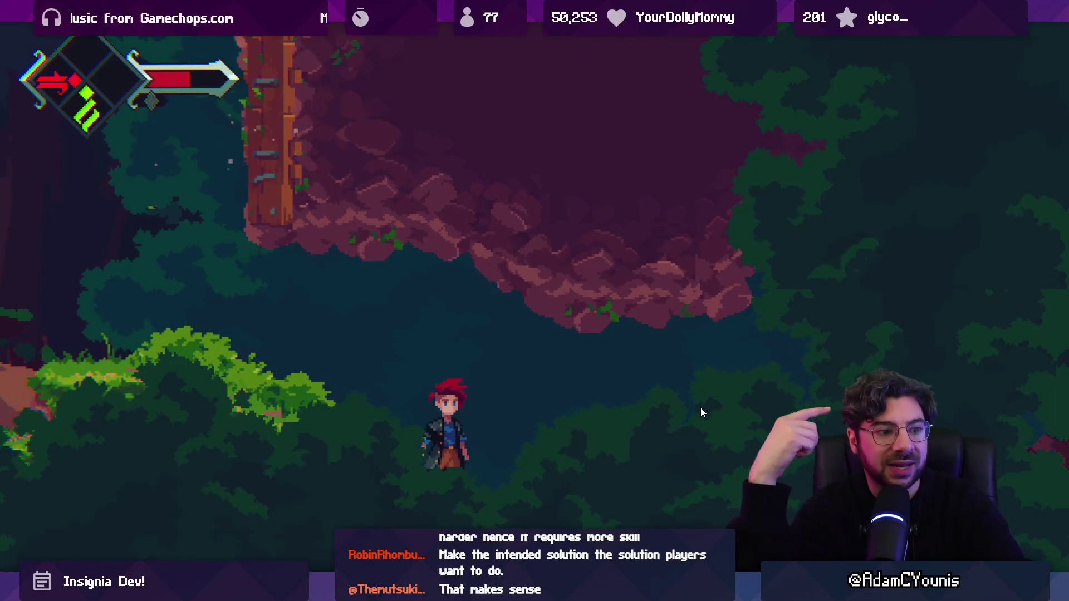
{"action": "key", "text": "Left"}
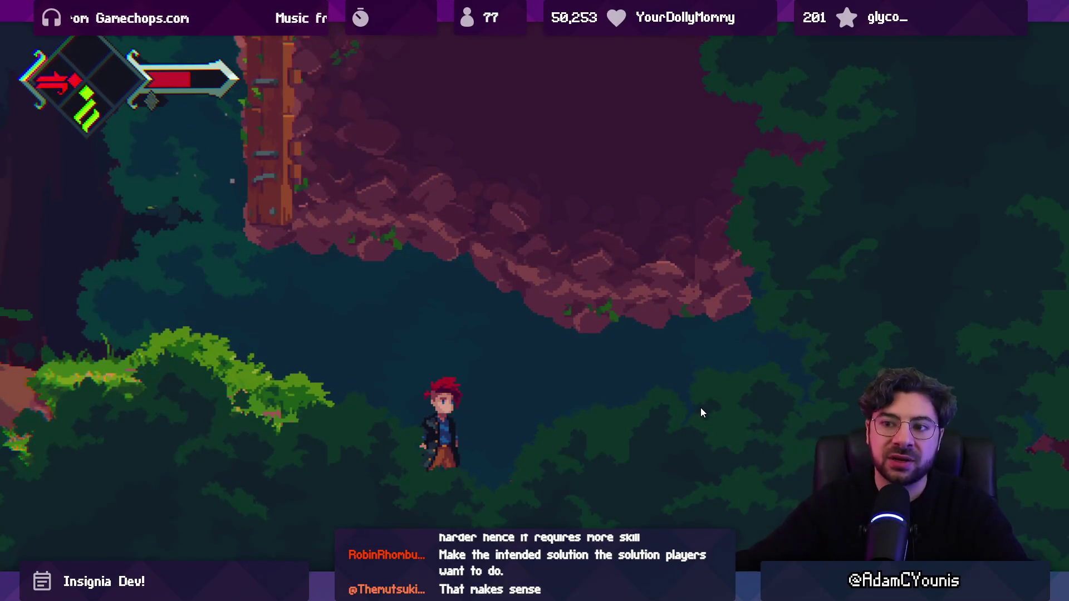
Step: Leap left onto the grassy ledge and fire a slash projectile to the left
{"action": "key", "text": "Left"}
{"action": "key", "text": "space"}
{"action": "key", "text": "Left"}
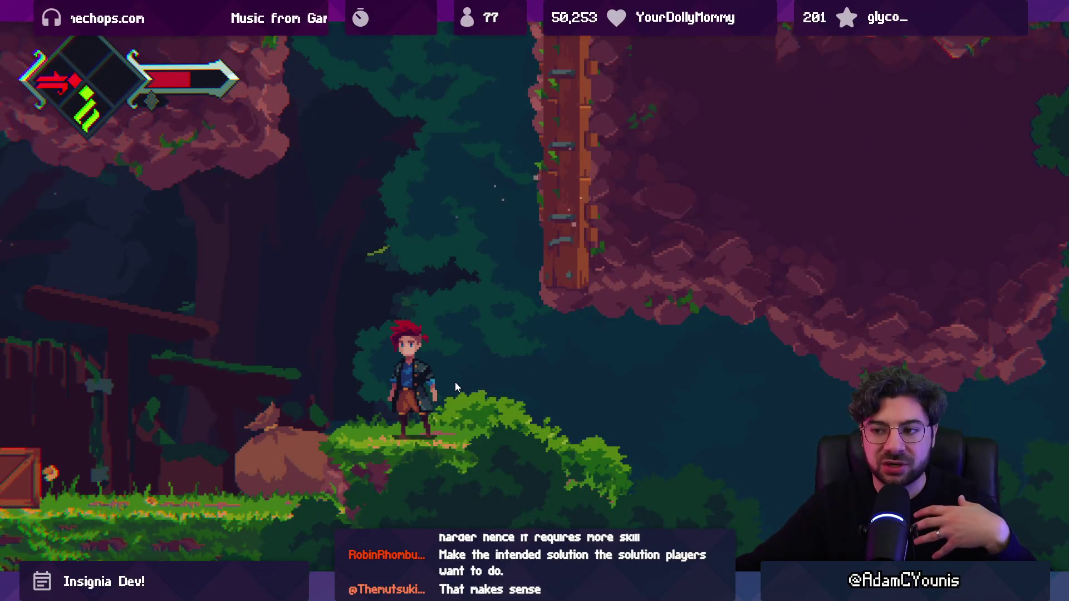
{"action": "key", "text": "x"}
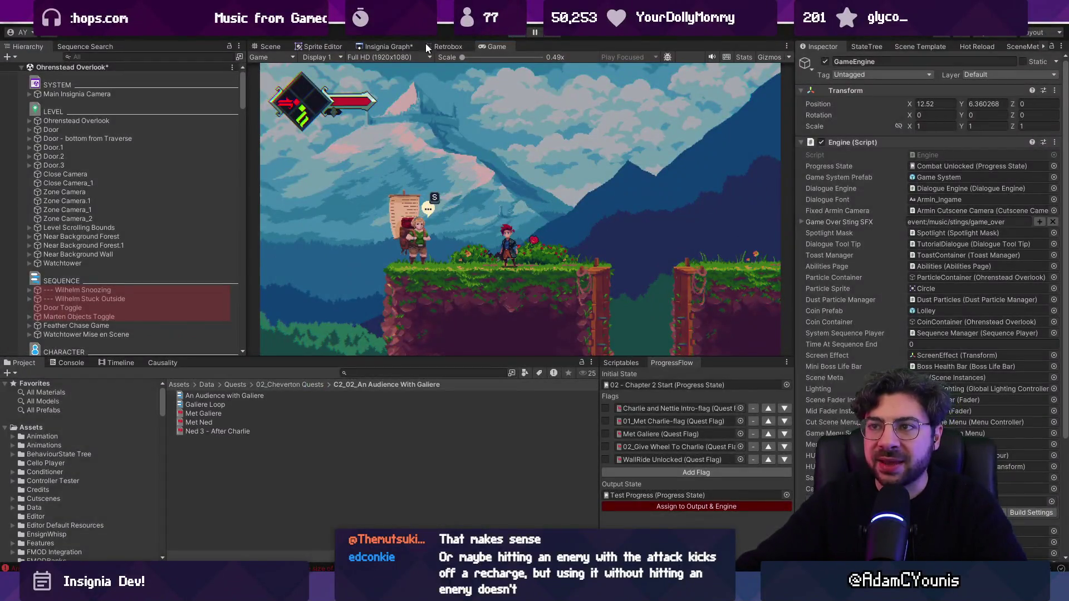
Step: Open Cheverton Forest Hithen Caravan from the level graph, saving first, and pan to the Hithen characters
{"action": "left_click", "coordinate": [418, 47]}
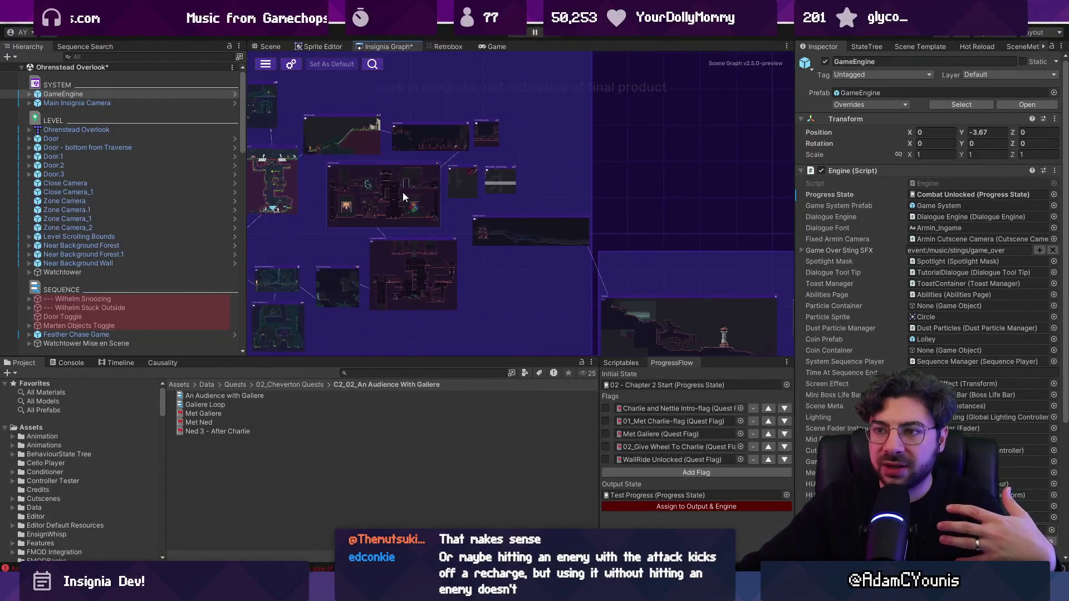
{"action": "scroll", "coordinate": [402, 192], "scroll_direction": "down", "scroll_amount": 3}
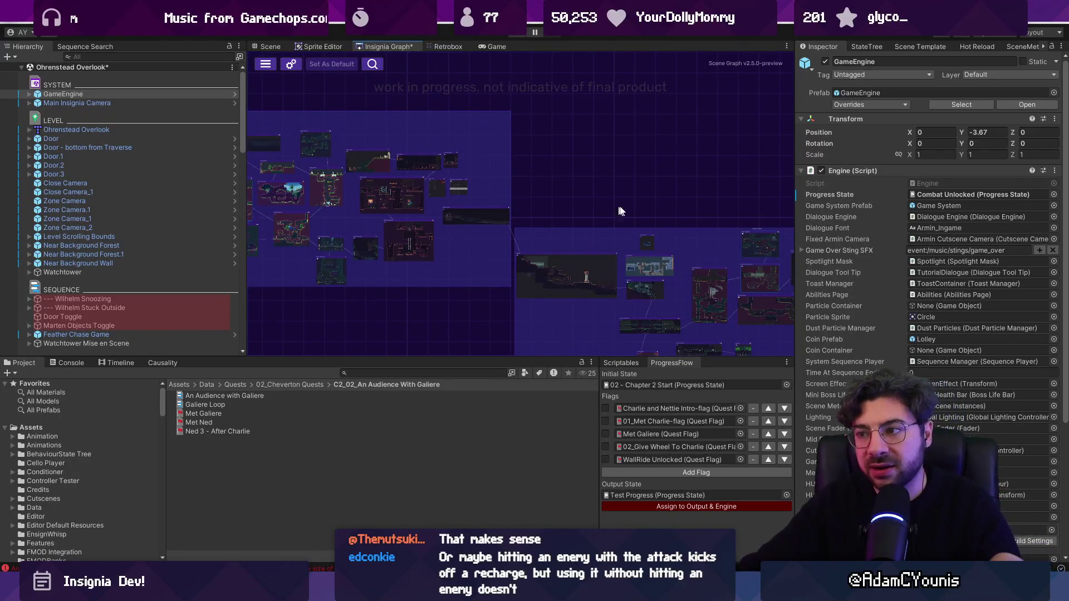
{"action": "scroll", "coordinate": [445, 216], "scroll_direction": "up", "scroll_amount": 5}
{"action": "scroll", "coordinate": [464, 203], "scroll_direction": "up", "scroll_amount": 3}
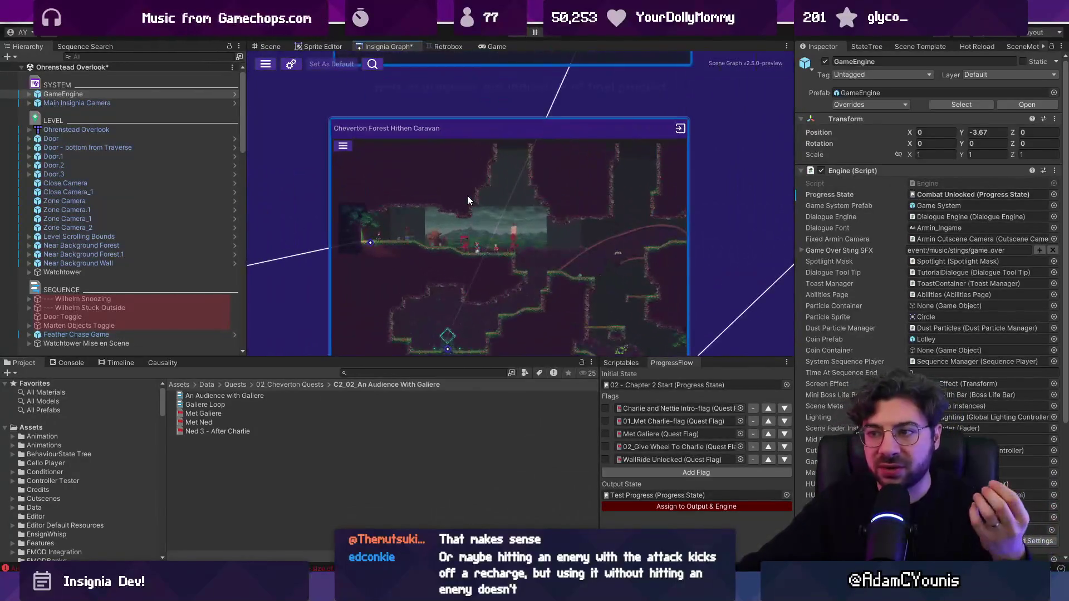
{"action": "double_click", "coordinate": [467, 195]}
{"action": "left_click", "coordinate": [519, 316]}
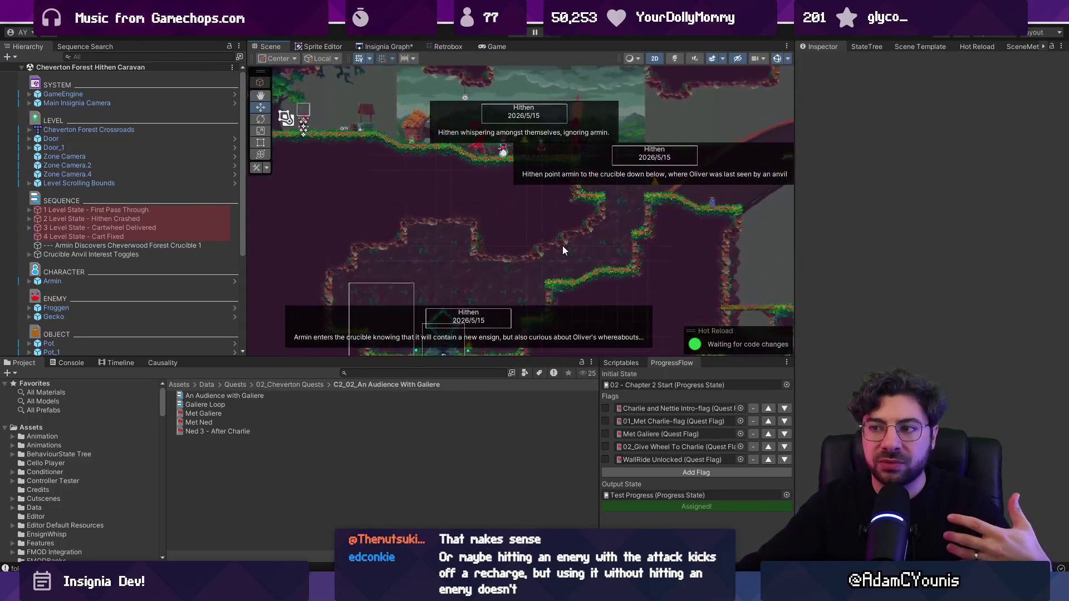
{"action": "scroll", "coordinate": [562, 254], "scroll_direction": "up", "scroll_amount": 3}
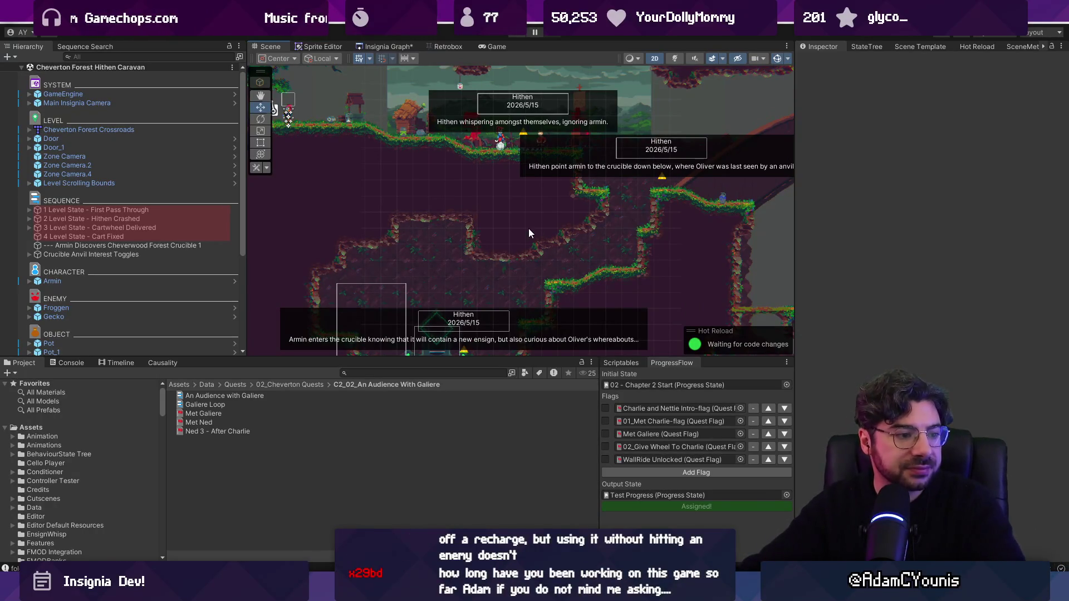
{"action": "scroll", "coordinate": [539, 193], "scroll_direction": "up", "scroll_amount": 1}
{"action": "left_click_drag", "start_coordinate": [552, 166], "coordinate": [489, 247]}
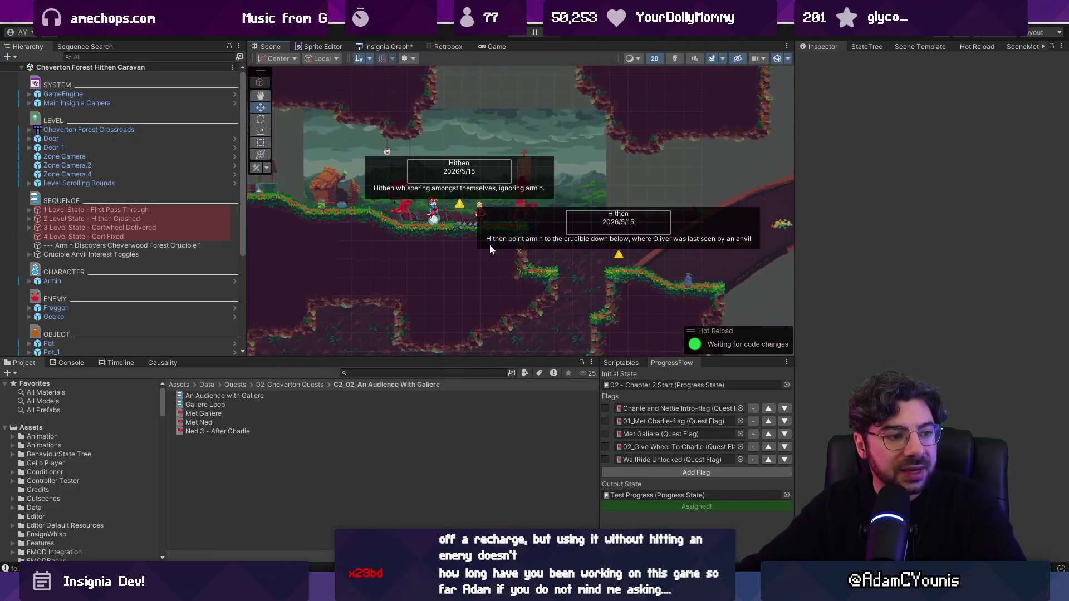
{"action": "scroll", "coordinate": [457, 193], "scroll_direction": "up", "scroll_amount": 3}
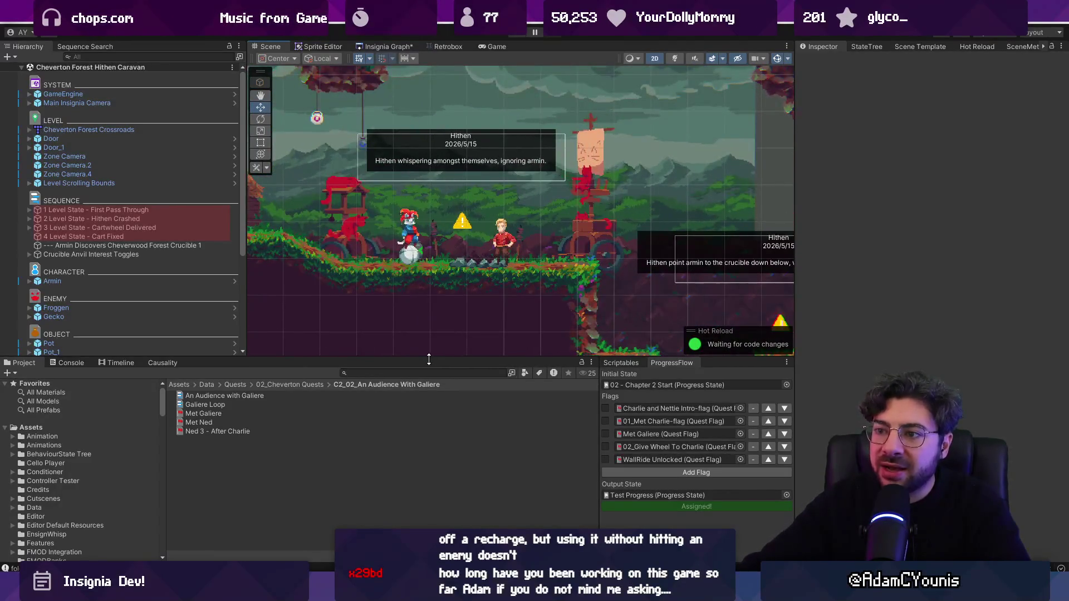
{"action": "scroll", "coordinate": [424, 227], "scroll_direction": "down", "scroll_amount": 2}
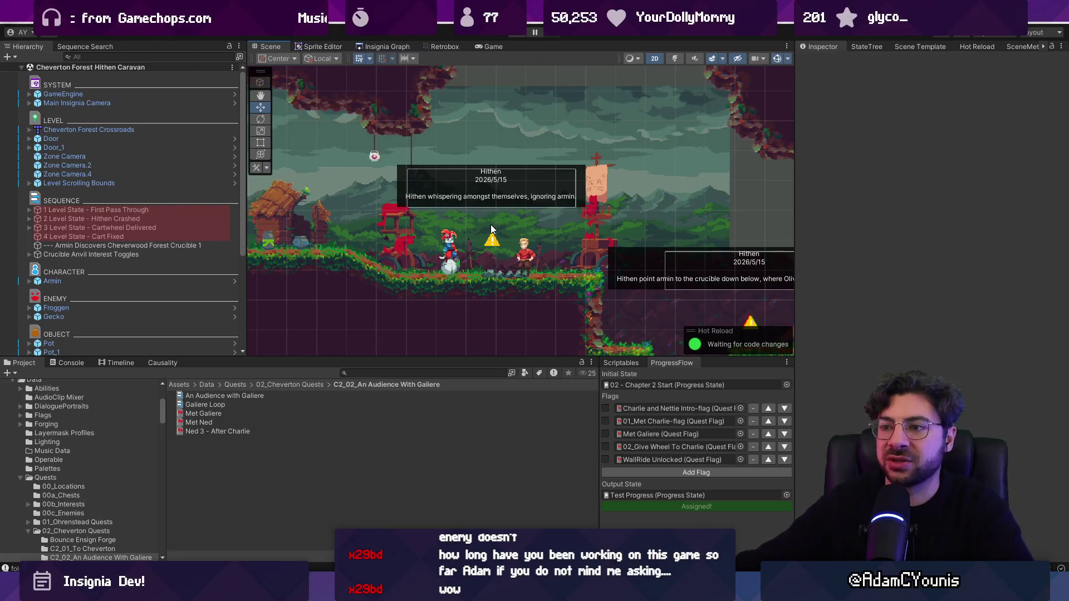
{"action": "scroll", "coordinate": [505, 223], "scroll_direction": "down", "scroll_amount": 2}
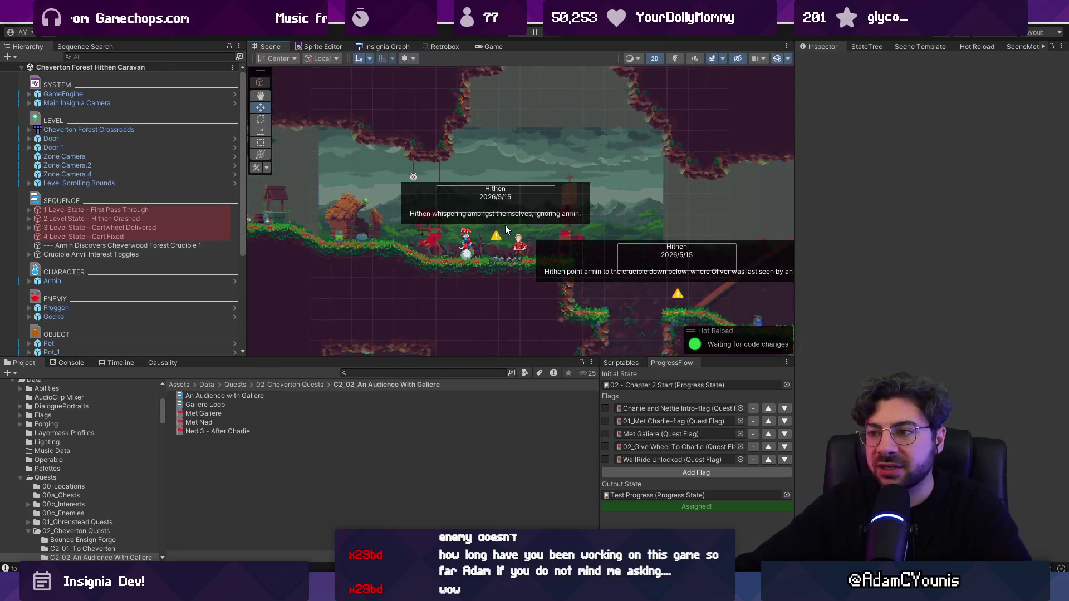
Step: Enlarge the Scene view with the panel splitters, then bring up the Insignia Graph
{"action": "left_click_drag", "start_coordinate": [490, 361], "coordinate": [489, 427]}
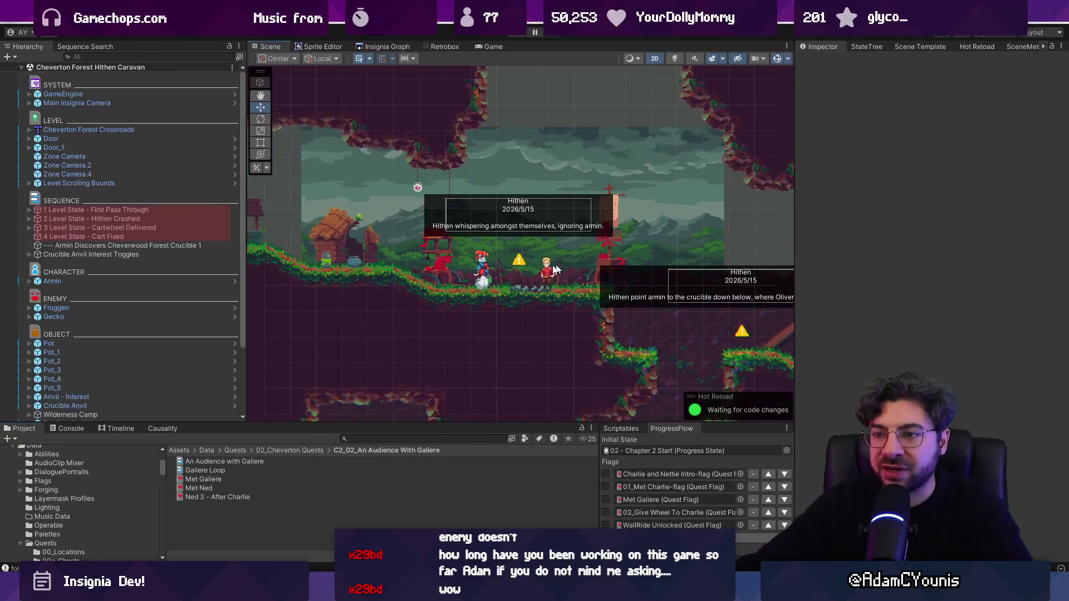
{"action": "left_click_drag", "start_coordinate": [241, 233], "coordinate": [207, 233]}
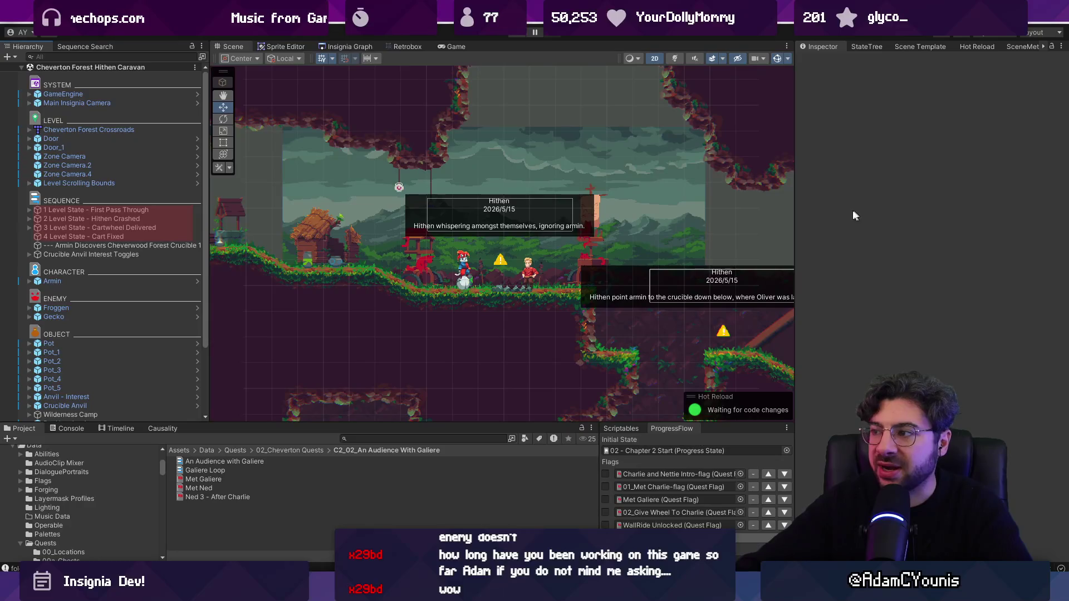
{"action": "left_click_drag", "start_coordinate": [796, 218], "coordinate": [848, 220]}
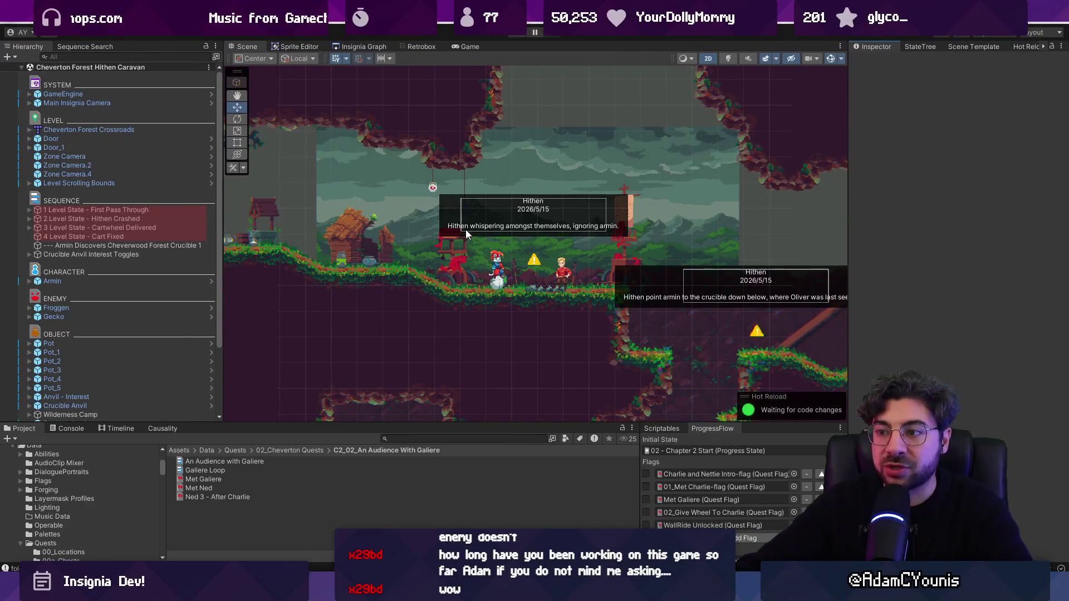
{"action": "scroll", "coordinate": [567, 271], "scroll_direction": "up", "scroll_amount": 2}
{"action": "scroll", "coordinate": [539, 253], "scroll_direction": "down", "scroll_amount": 3}
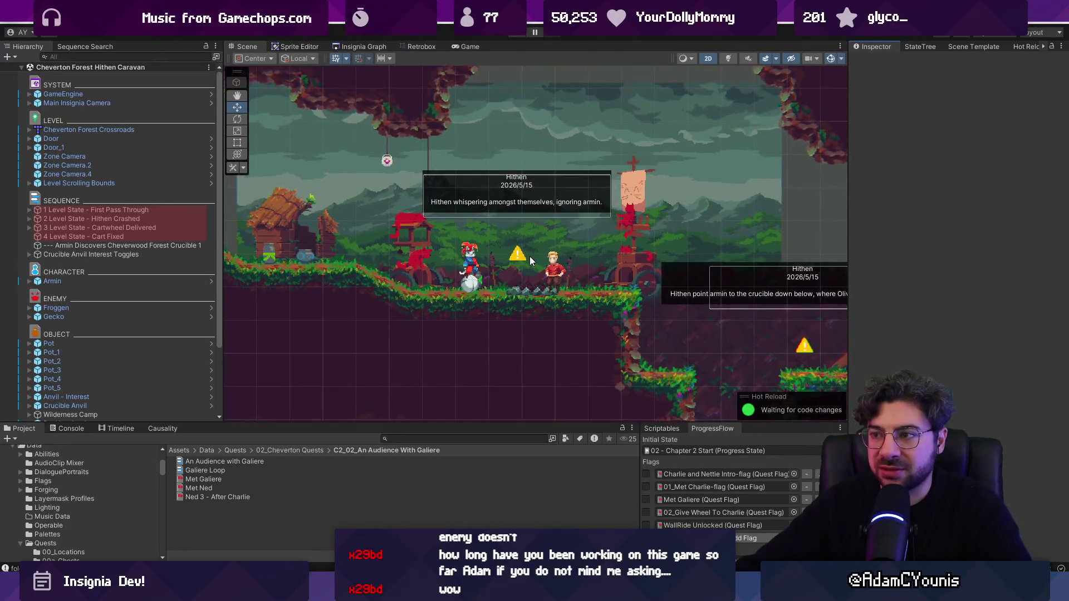
{"action": "scroll", "coordinate": [530, 256], "scroll_direction": "up", "scroll_amount": 2}
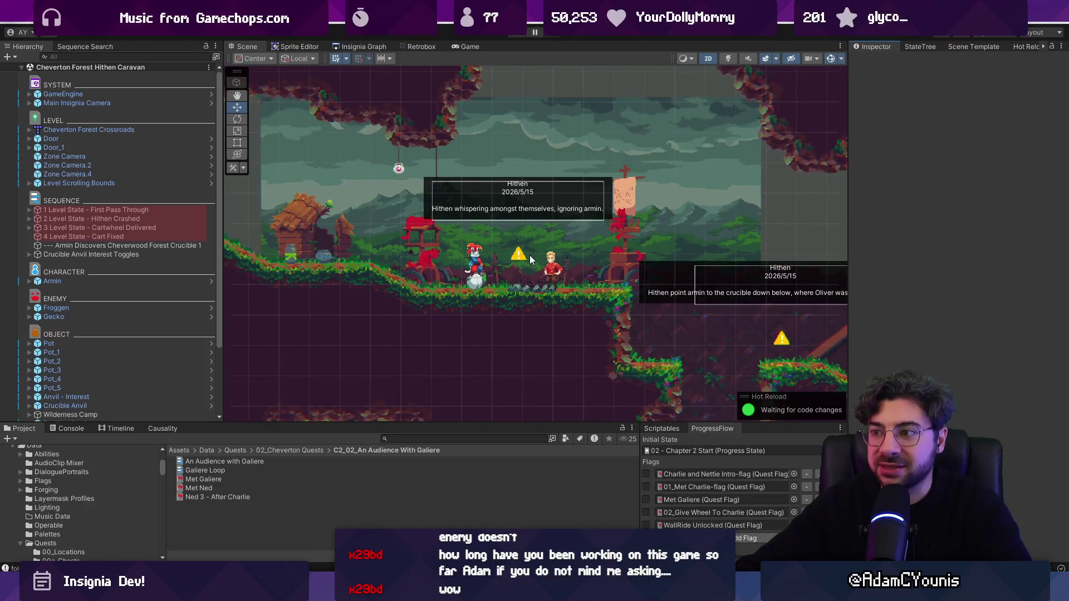
{"action": "scroll", "coordinate": [529, 255], "scroll_direction": "up", "scroll_amount": 3}
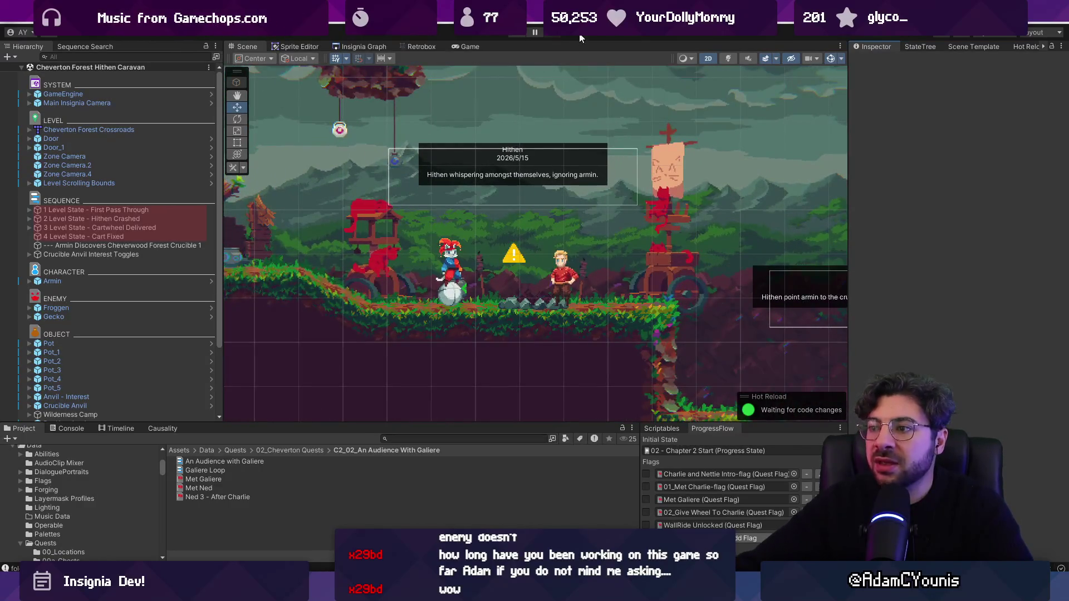
{"action": "scroll", "coordinate": [524, 239], "scroll_direction": "down", "scroll_amount": 5}
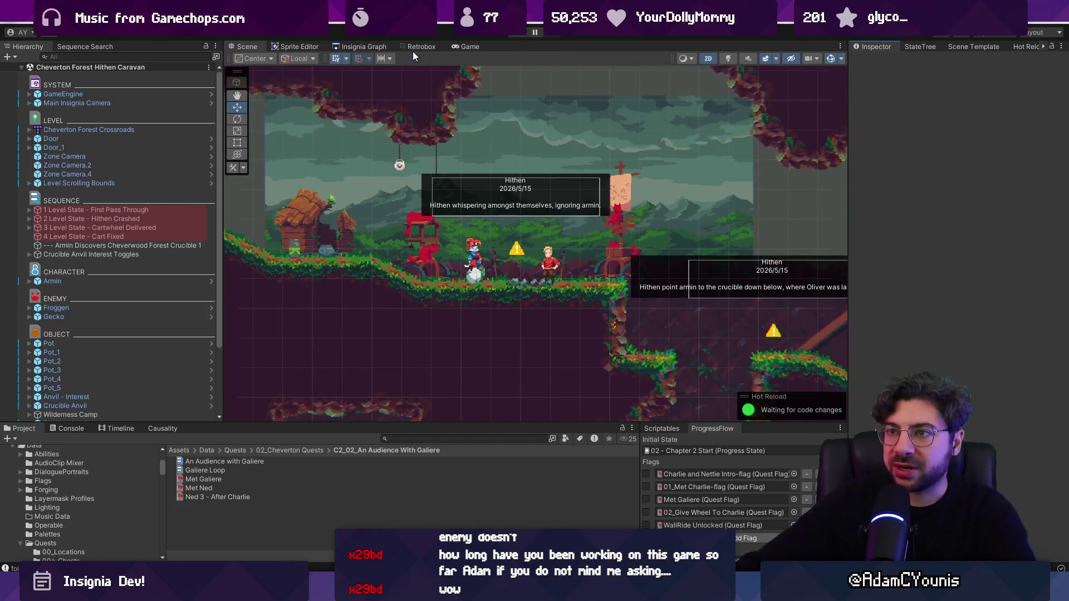
{"action": "left_click", "coordinate": [356, 47]}
{"action": "scroll", "coordinate": [500, 248], "scroll_direction": "up", "scroll_amount": 2}
Step: Open the Crucible - Wall Ride Trial scene and frame its level map in view
{"action": "double_click", "coordinate": [443, 163]}
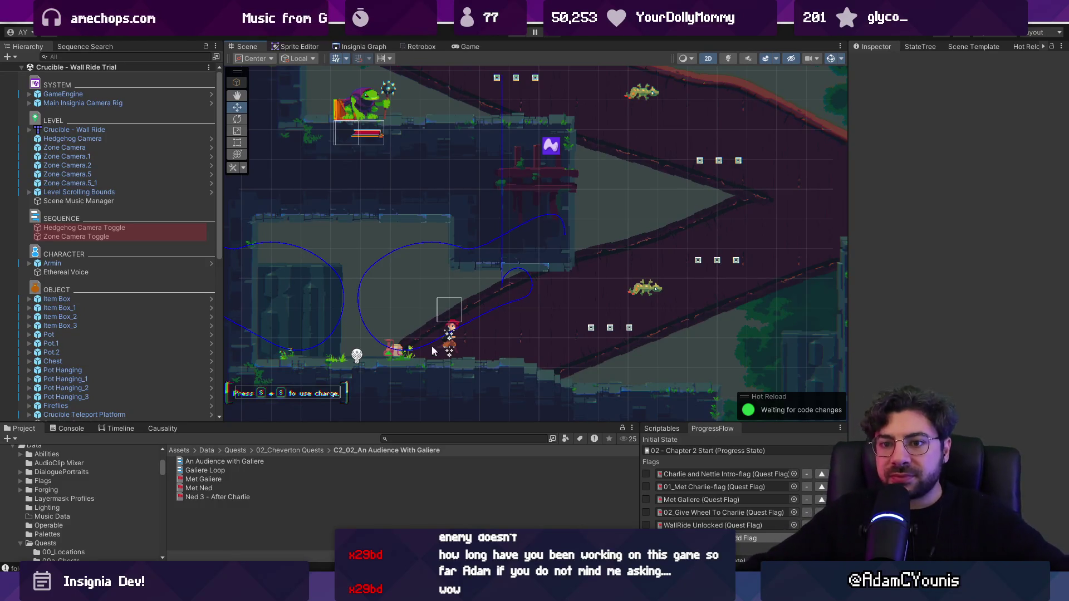
{"action": "scroll", "coordinate": [146, 299], "scroll_direction": "down", "scroll_amount": 5}
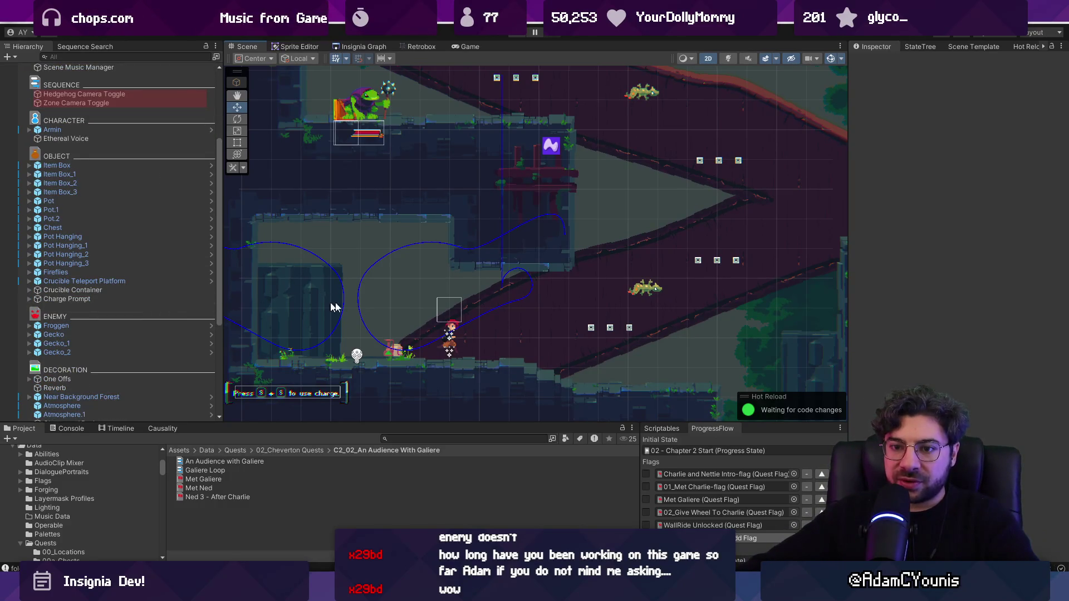
{"action": "scroll", "coordinate": [410, 309], "scroll_direction": "down", "scroll_amount": 1}
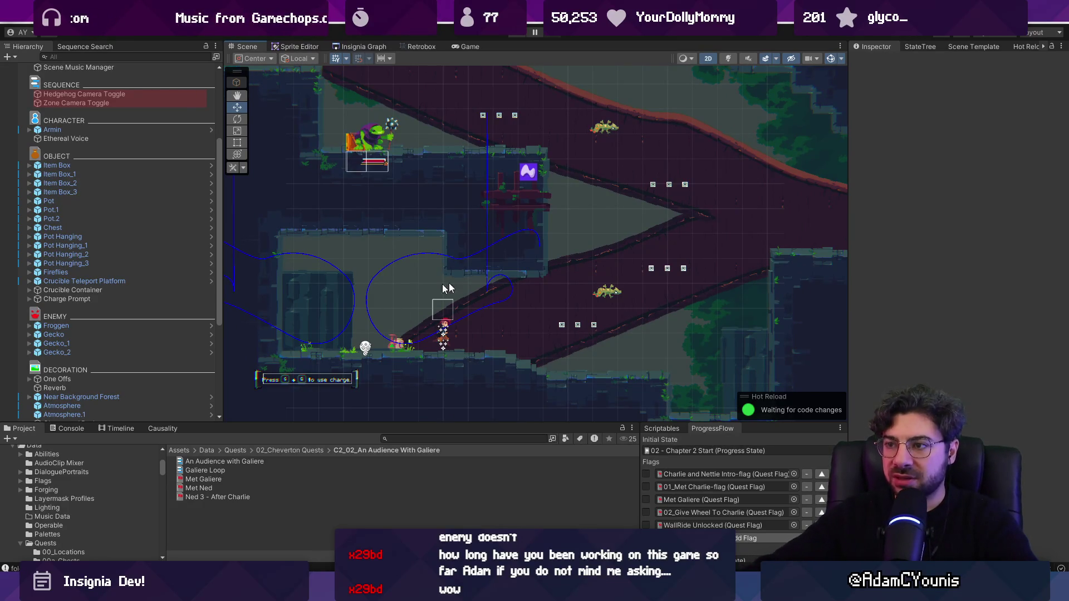
{"action": "scroll", "coordinate": [413, 290], "scroll_direction": "down", "scroll_amount": 4}
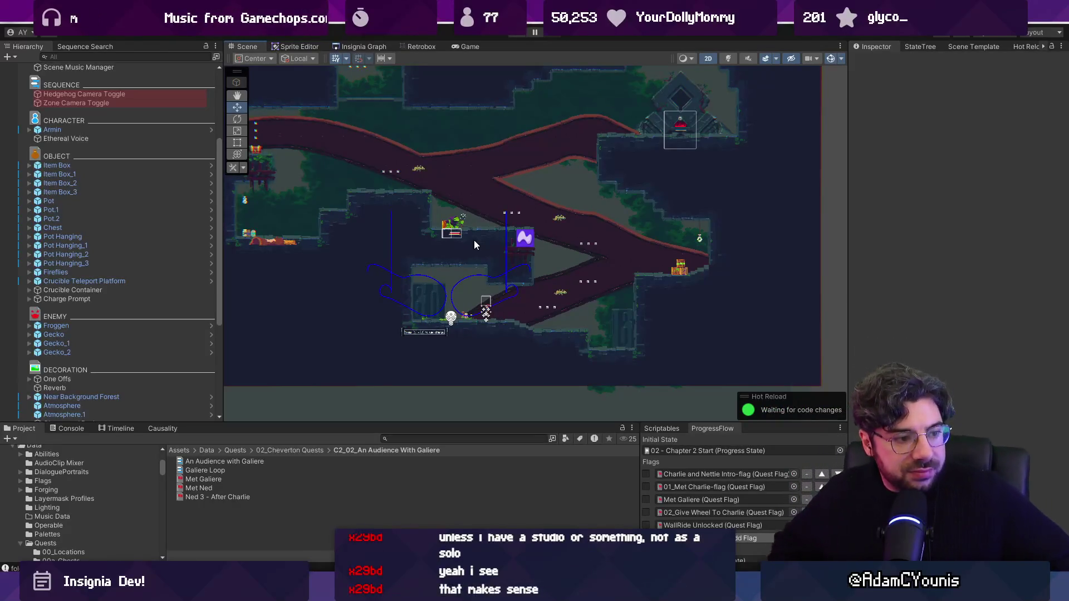
{"action": "mouse_move", "coordinate": [480, 176]}
{"action": "left_mouse_down"}
{"action": "mouse_move", "coordinate": [502, 217]}
{"action": "mouse_move", "coordinate": [515, 210]}
{"action": "mouse_move", "coordinate": [513, 192]}
{"action": "mouse_move", "coordinate": [490, 199]}
{"action": "left_mouse_up"}
{"action": "scroll", "coordinate": [483, 240], "scroll_direction": "up", "scroll_amount": 2}
{"action": "scroll", "coordinate": [592, 379], "scroll_direction": "up", "scroll_amount": 2}
{"action": "left_click_drag", "start_coordinate": [593, 379], "coordinate": [486, 277]}
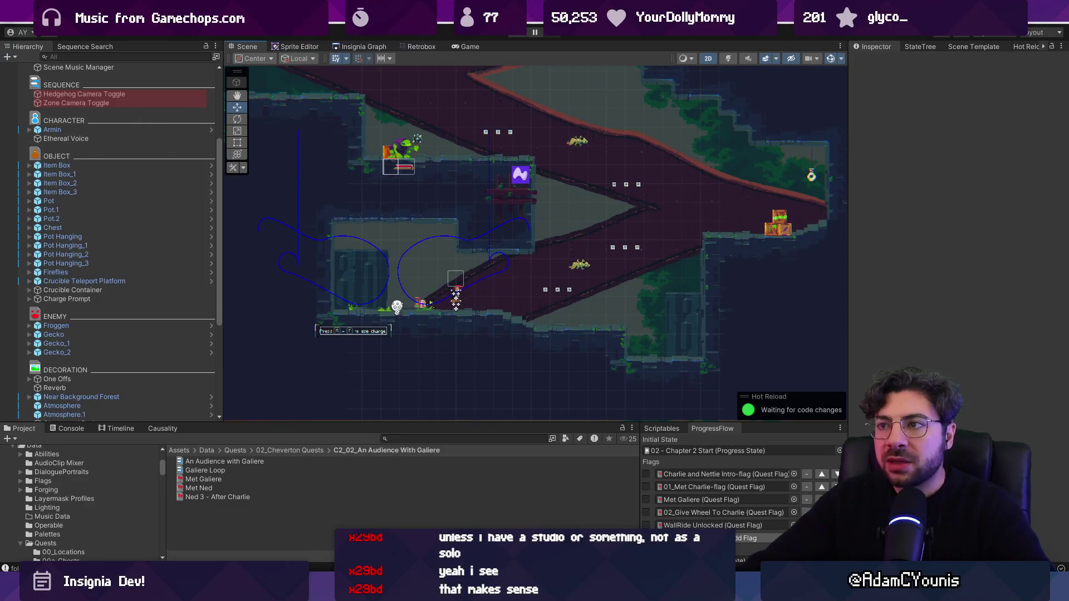
Step: Select Crucible Teleport Platform and its Teleport AbilityUnlock State Container, and enlarge the Causality listing
{"action": "left_click", "coordinate": [152, 282]}
{"action": "key", "text": "Right"}
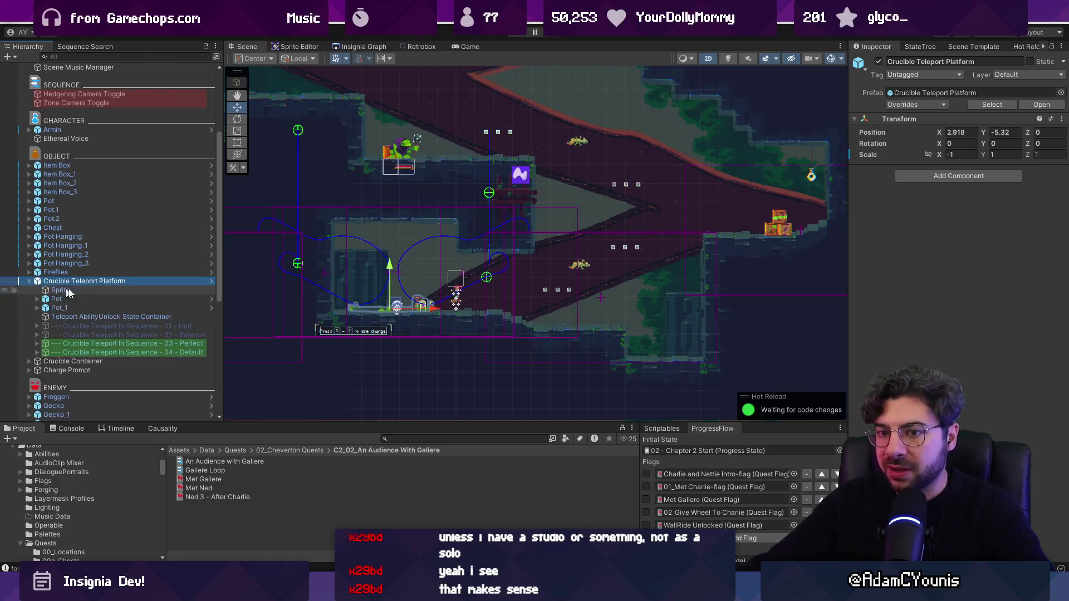
{"action": "left_click", "coordinate": [182, 317]}
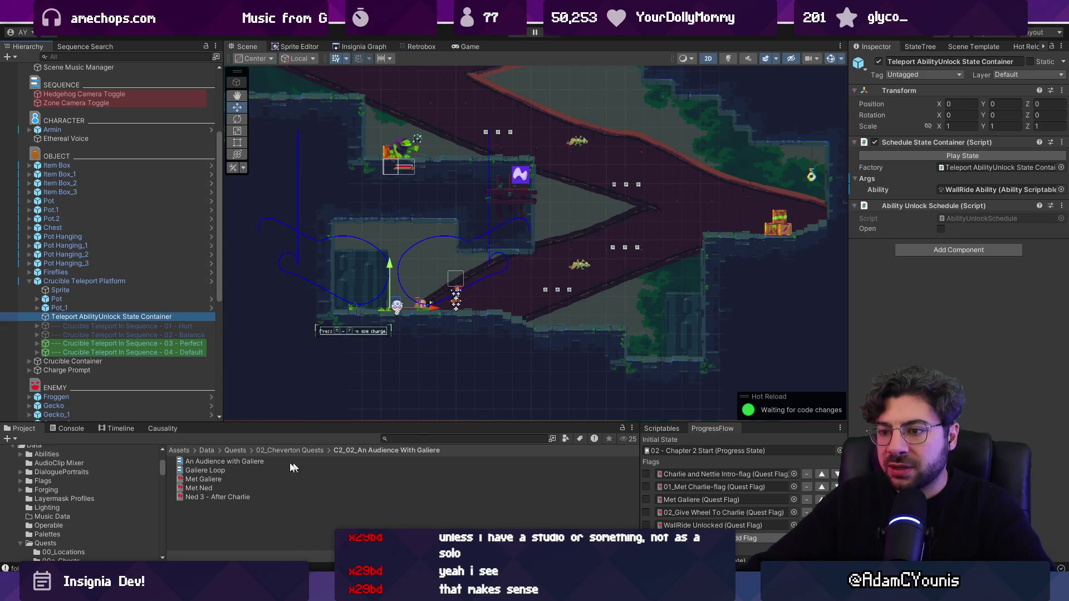
{"action": "left_click", "coordinate": [167, 429]}
{"action": "mouse_move", "coordinate": [271, 424]}
{"action": "left_mouse_down"}
{"action": "mouse_move", "coordinate": [293, 307]}
{"action": "mouse_move", "coordinate": [293, 221]}
{"action": "left_mouse_up"}
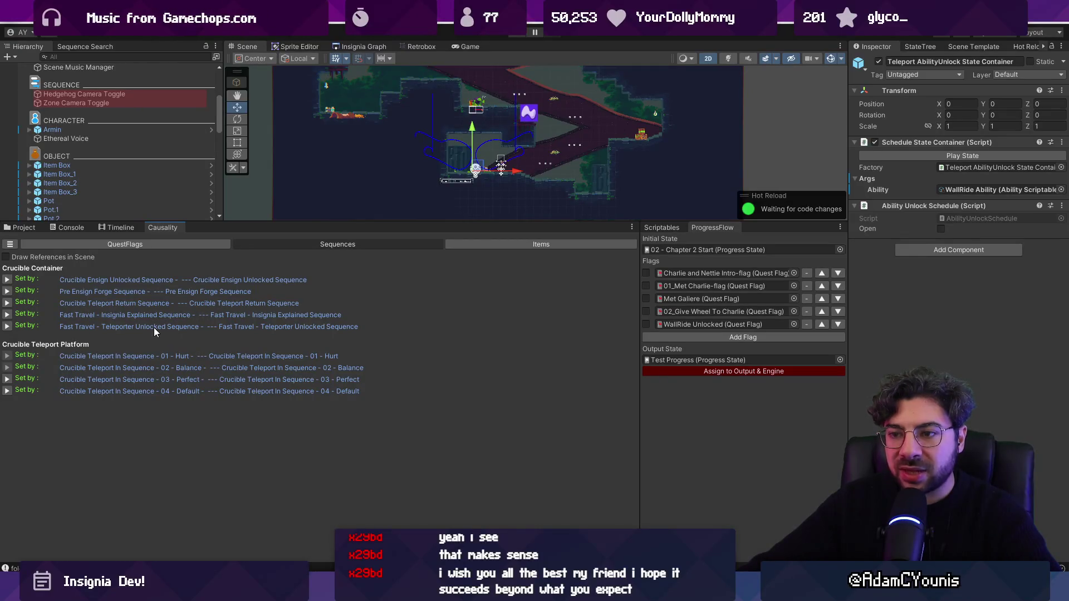
Step: Compare the Fast Travel - Teleporter Unlocked and Insignia Explained sequences in a taller Hierarchy
{"action": "left_click", "coordinate": [82, 327]}
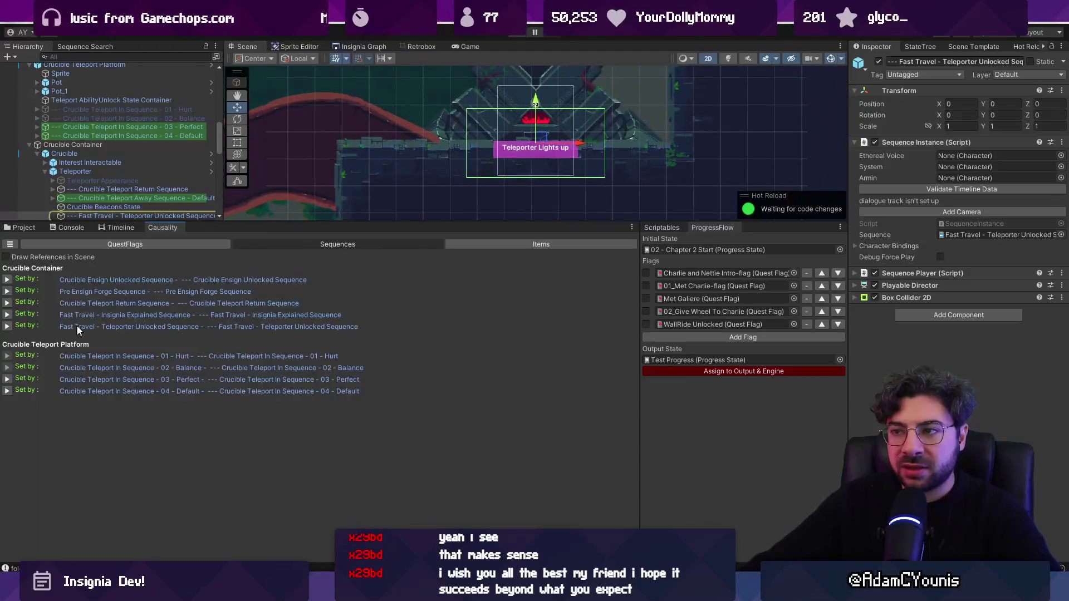
{"action": "left_click_drag", "start_coordinate": [302, 224], "coordinate": [303, 340]}
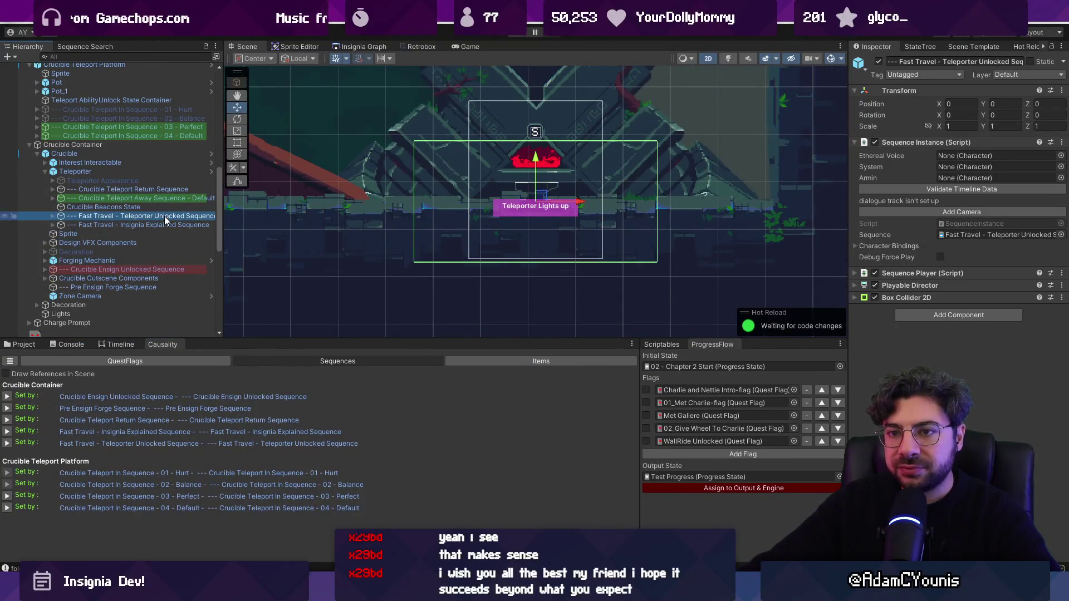
{"action": "left_click", "coordinate": [89, 225]}
{"action": "left_click", "coordinate": [96, 217]}
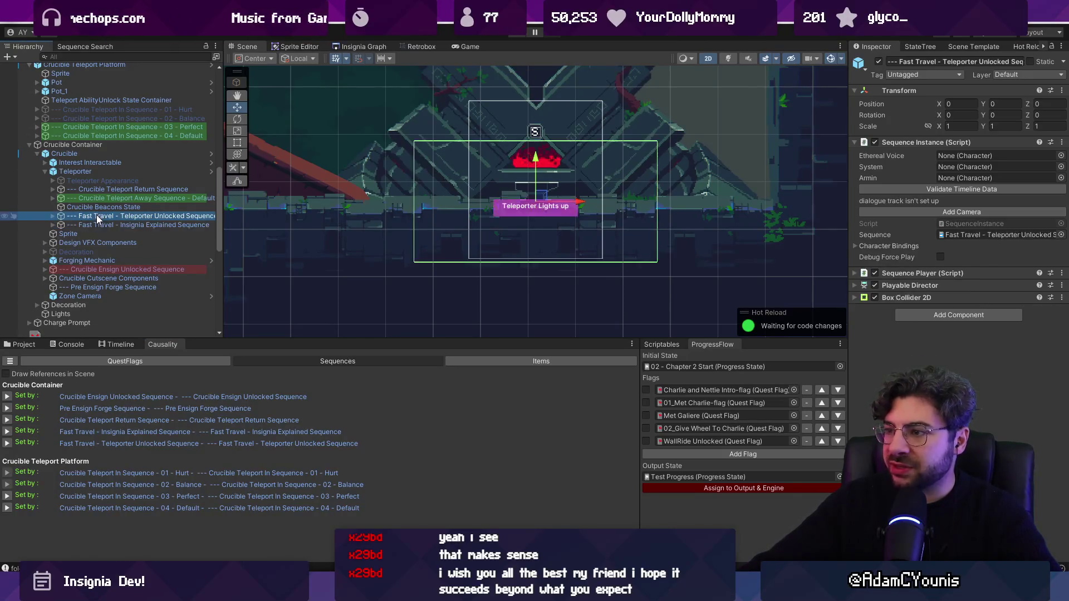
{"action": "left_click", "coordinate": [98, 225]}
Step: Briefly test-play the game, then return to the region's Insignia Graph
{"action": "left_click", "coordinate": [512, 34]}
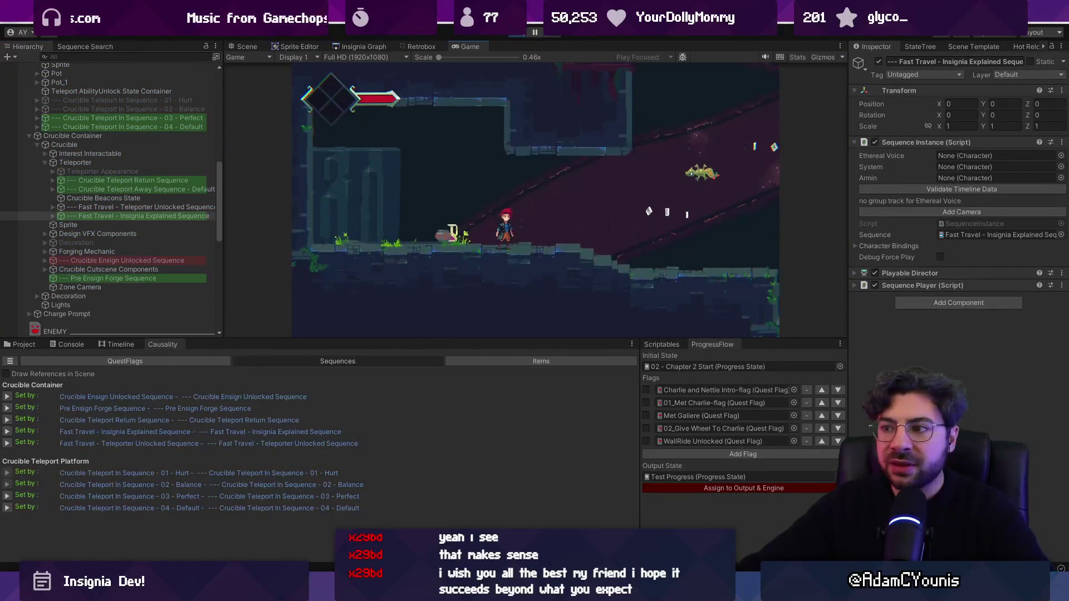
{"action": "left_click", "coordinate": [519, 35]}
{"action": "left_click", "coordinate": [365, 46]}
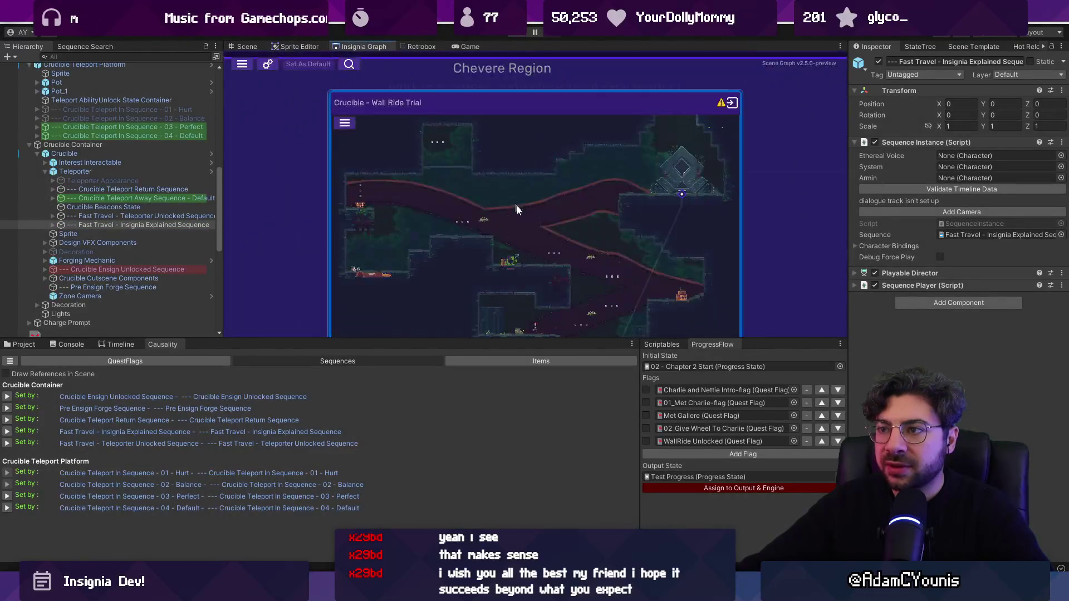
{"action": "scroll", "coordinate": [522, 199], "scroll_direction": "up", "scroll_amount": 5}
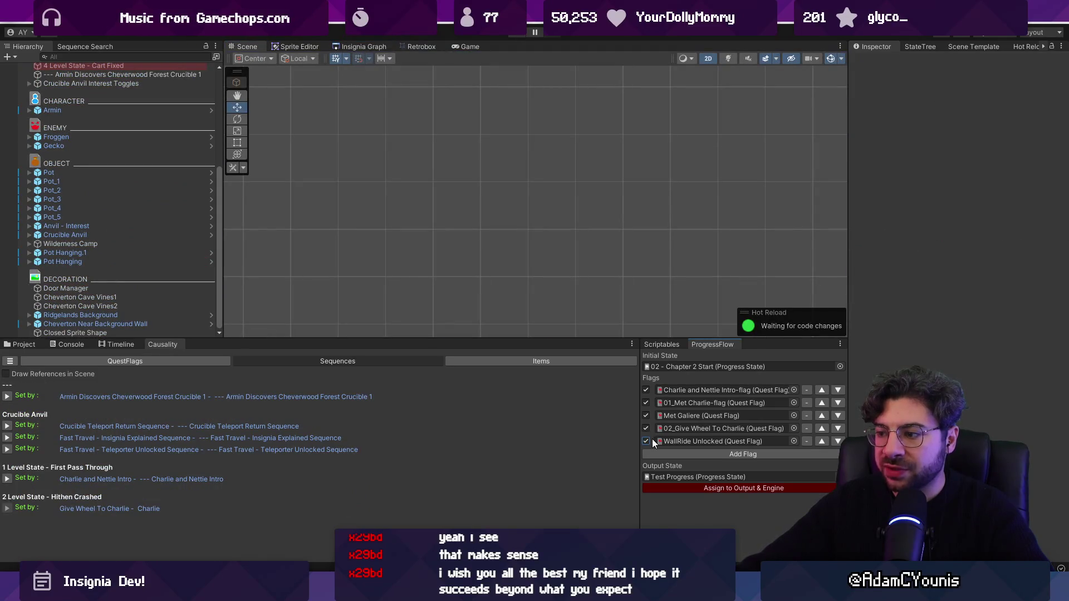
Step: Assign the Chapter 2 state with WallRide Unlocked unchecked to Output & Engine, then play
{"action": "left_click", "coordinate": [688, 489]}
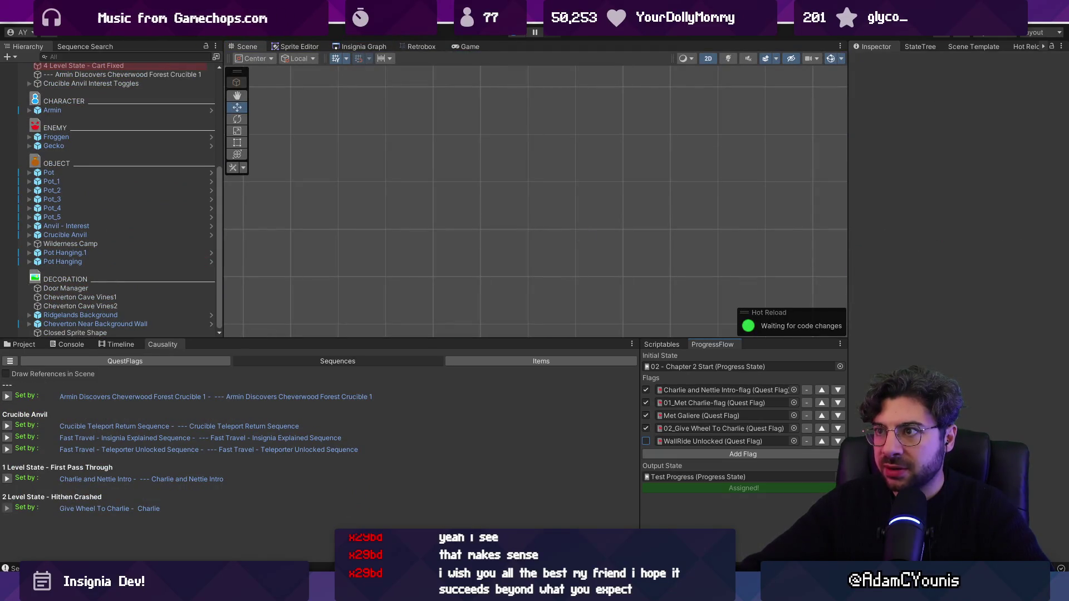
{"action": "left_click", "coordinate": [516, 35]}
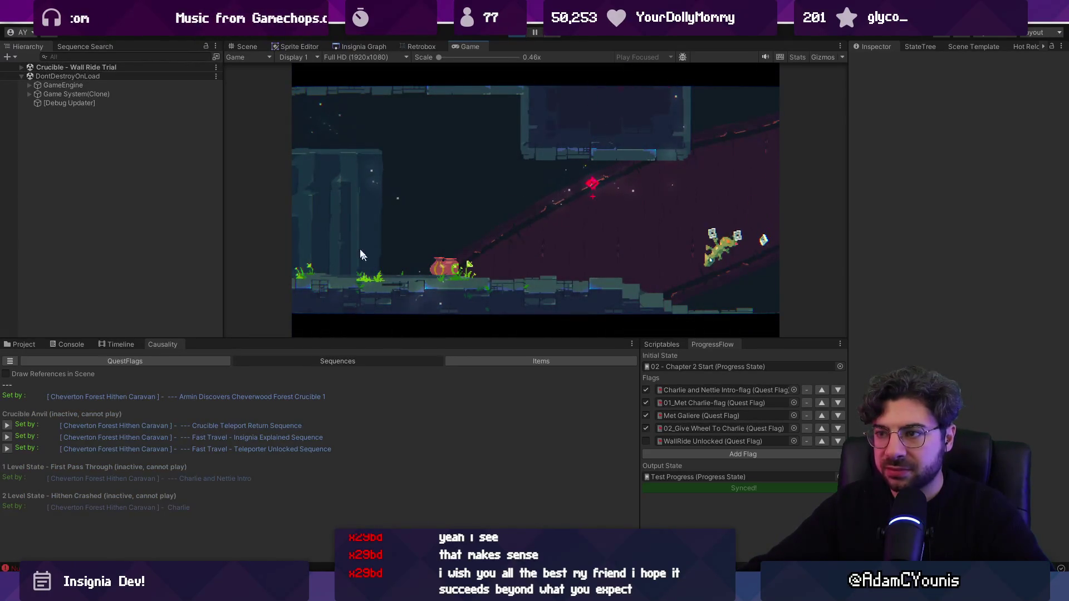
Step: Find the Global Schedule object and read its first scheduled state in a widened Inspector
{"action": "left_click", "coordinate": [91, 58]}
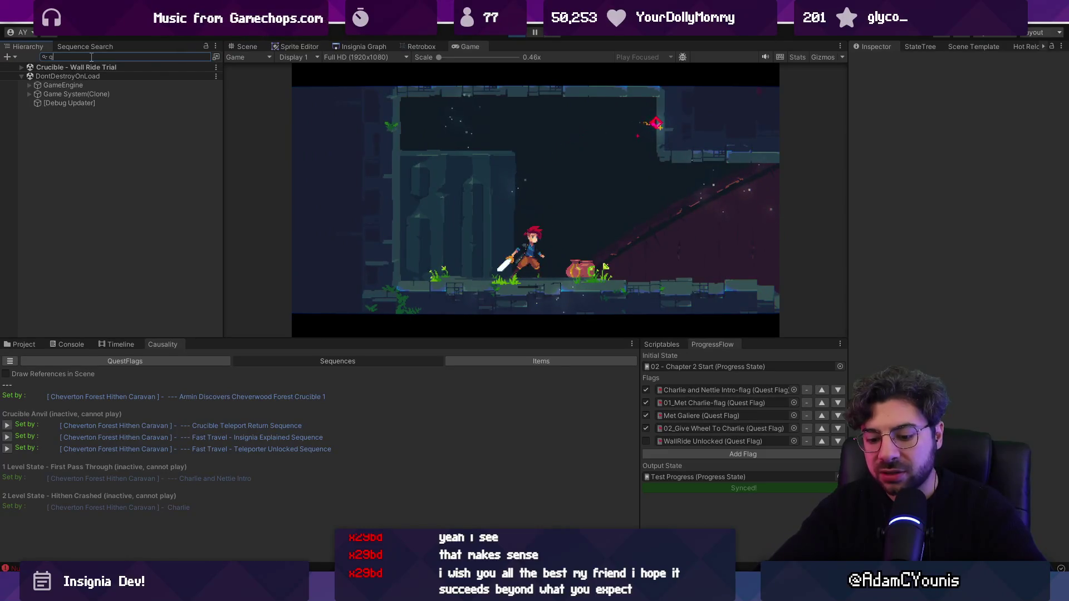
{"action": "type", "text": "ueue"}
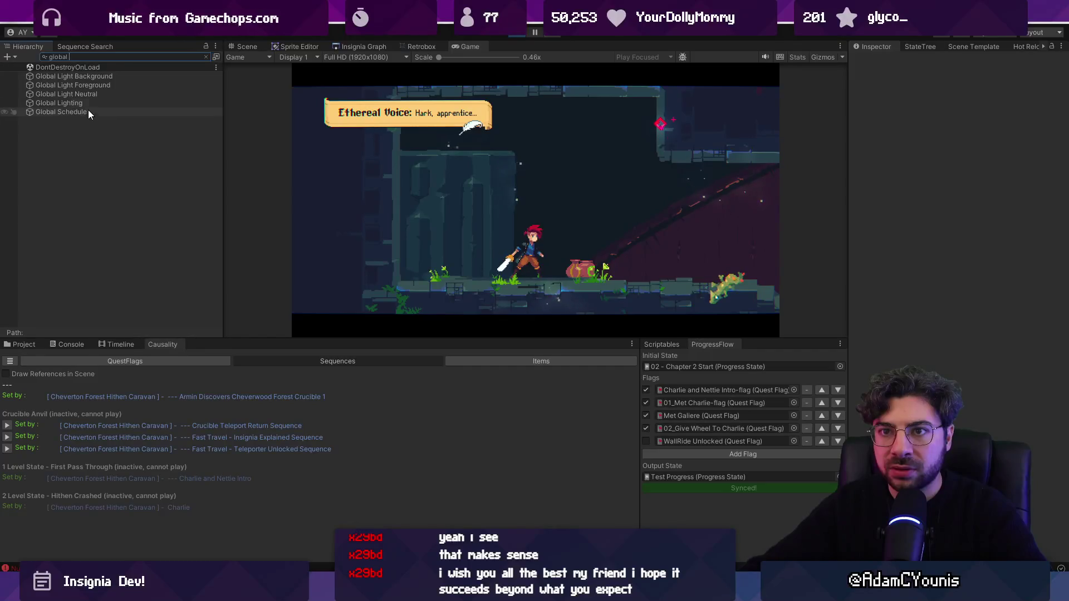
{"action": "left_click", "coordinate": [88, 111]}
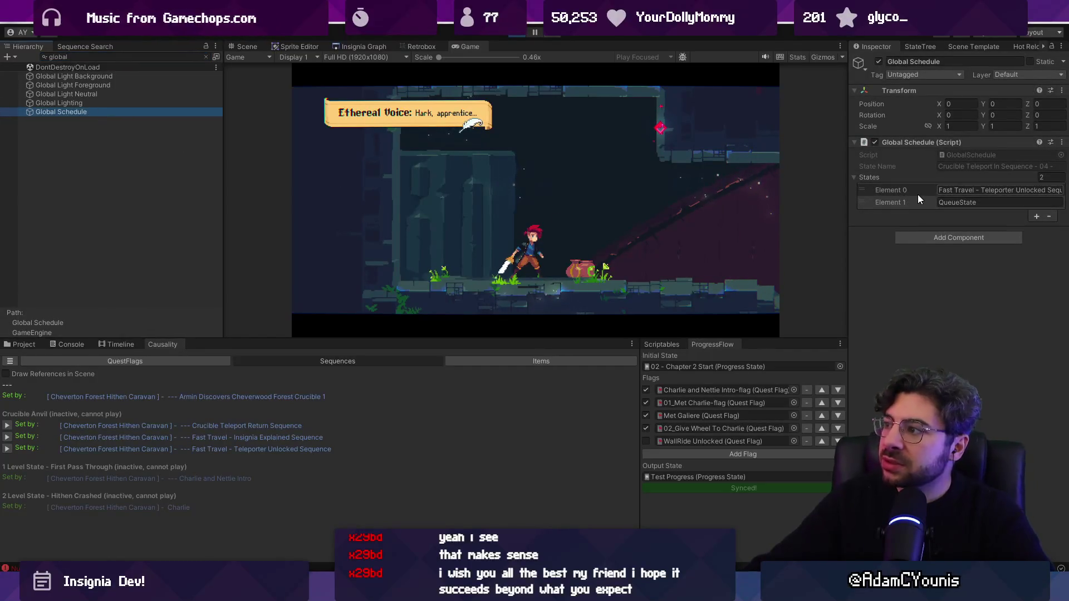
{"action": "left_click", "coordinate": [944, 190]}
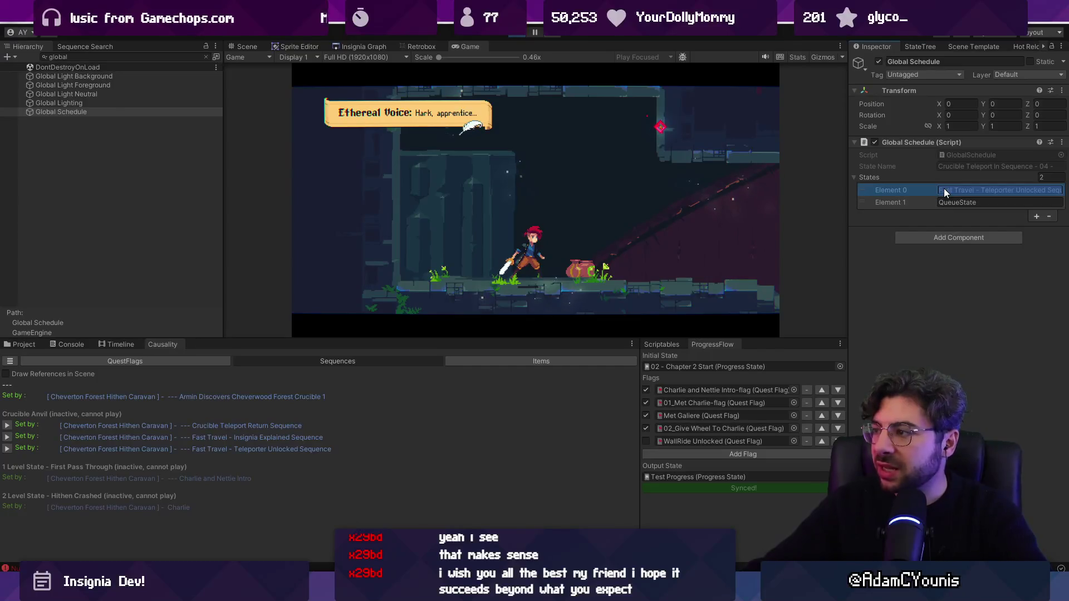
{"action": "left_click_drag", "start_coordinate": [846, 192], "coordinate": [689, 195]}
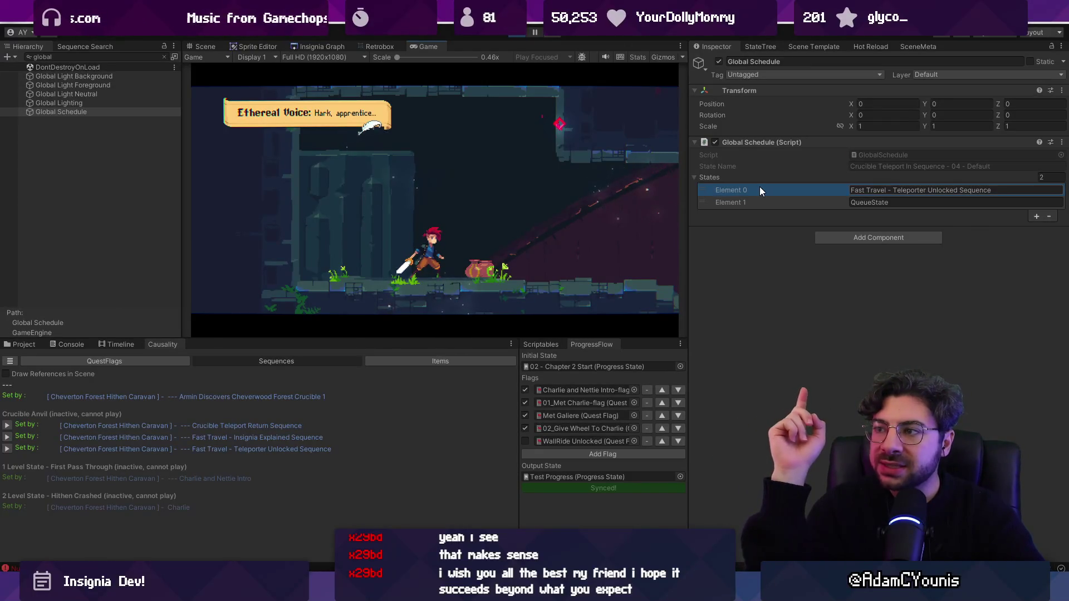
{"action": "left_click", "coordinate": [580, 214]}
{"action": "left_click", "coordinate": [823, 192]}
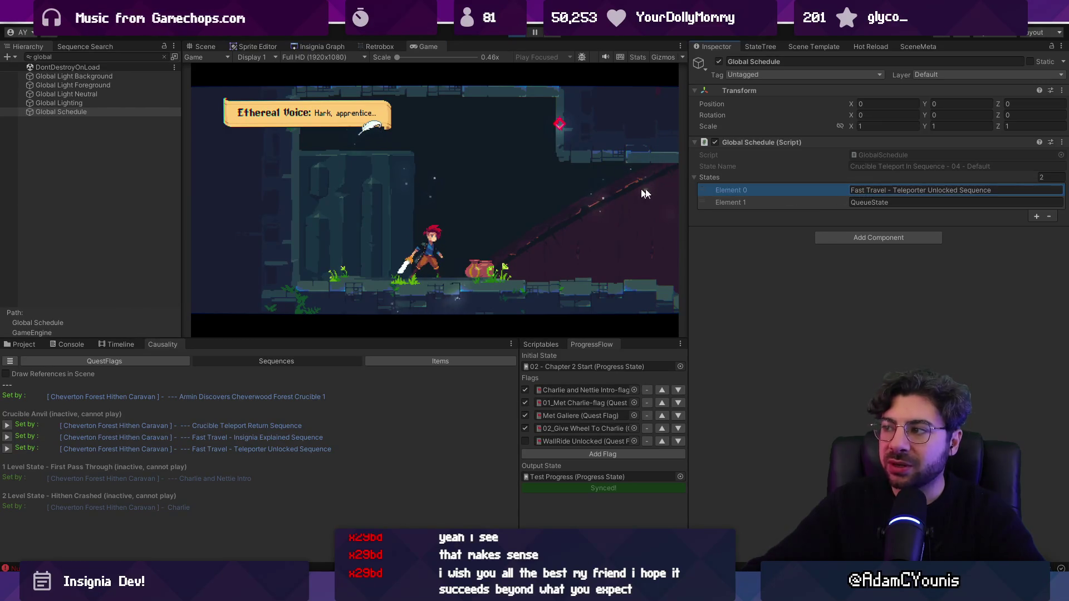
Step: Click through the Ethereal Relic dialogue and Wall Ride popup, zoom the world map, then exit Play mode
{"action": "left_click", "coordinate": [513, 202]}
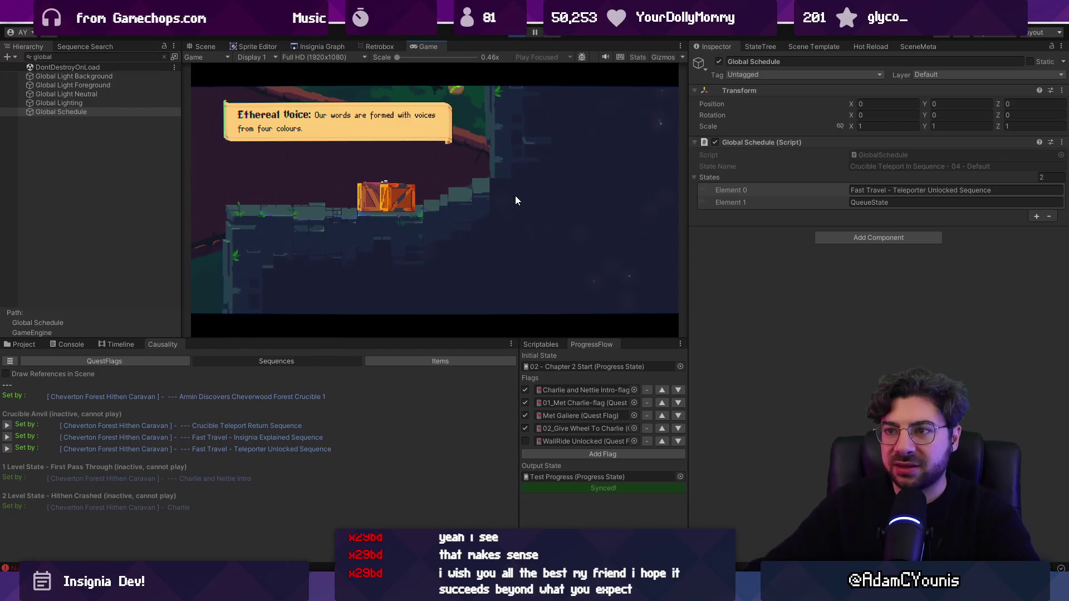
{"action": "left_click", "coordinate": [516, 195]}
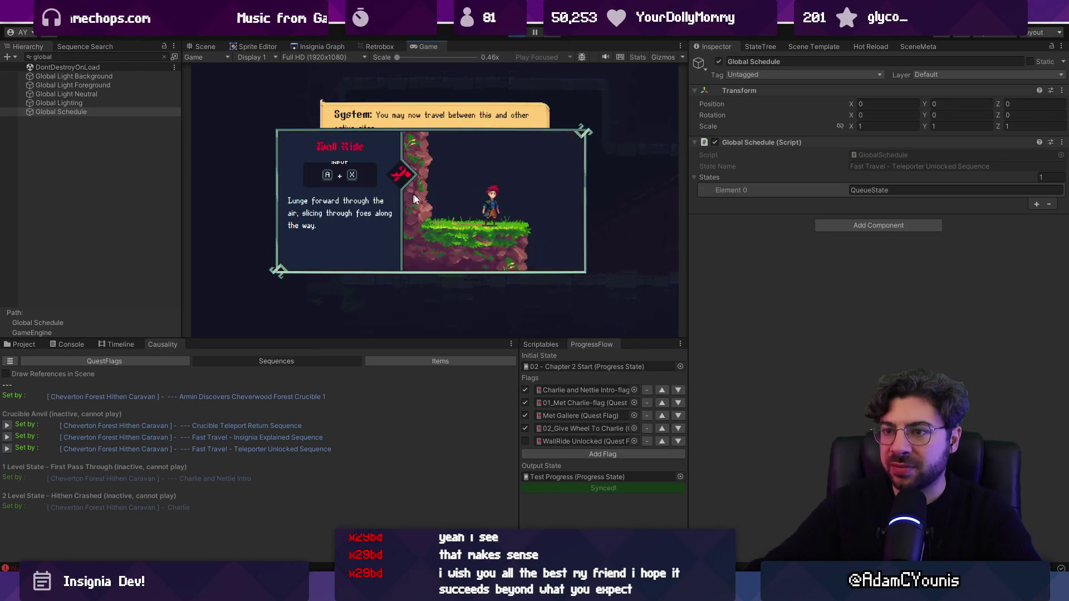
{"action": "left_click", "coordinate": [440, 197]}
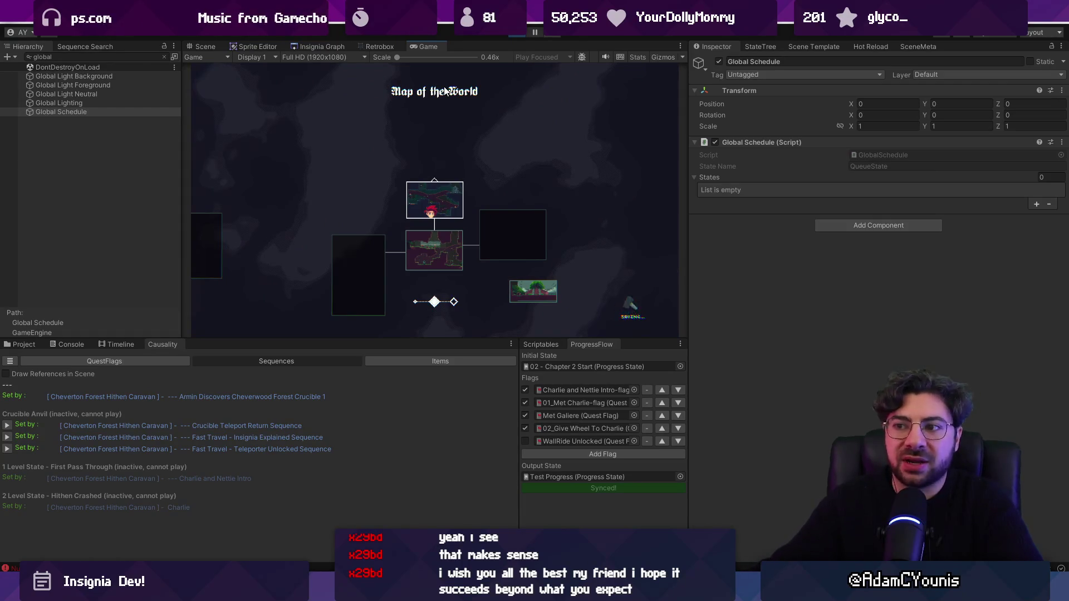
{"action": "scroll", "coordinate": [446, 91], "scroll_direction": "up", "scroll_amount": 1}
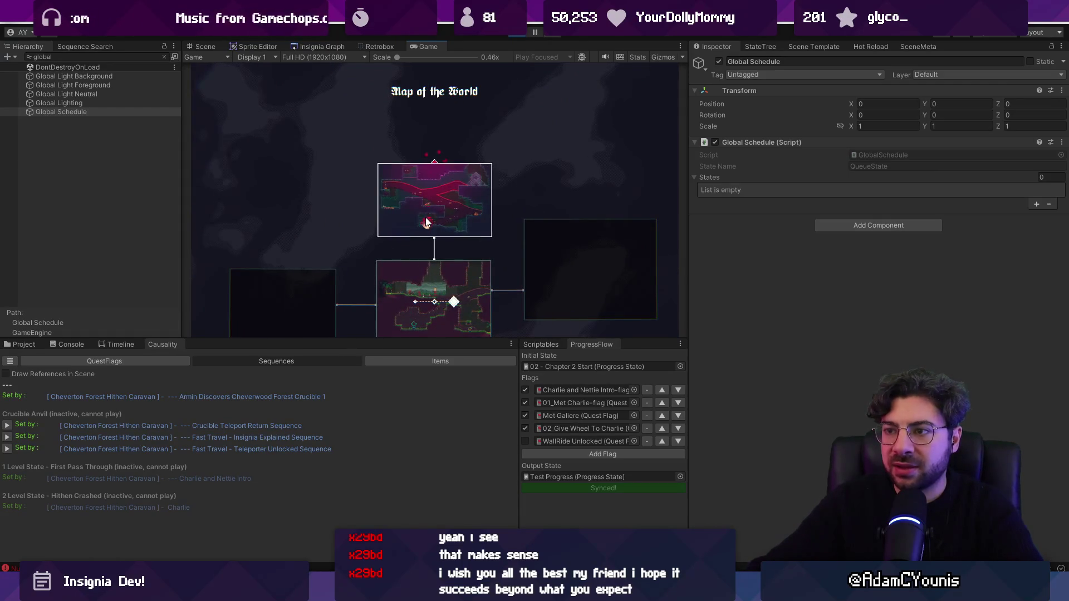
{"action": "key", "text": "Escape"}
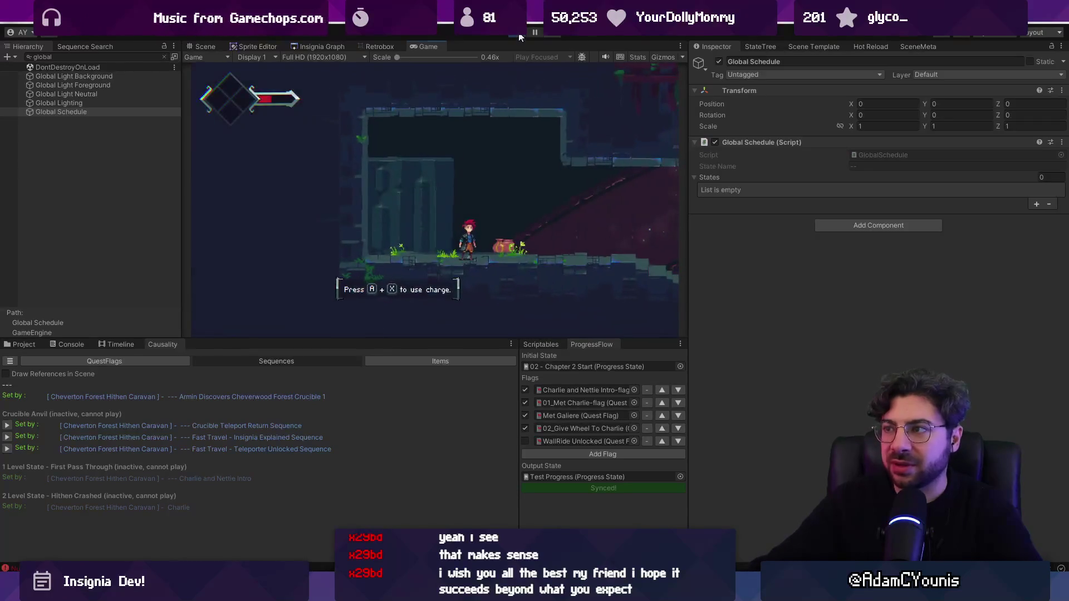
{"action": "key", "text": "ctrl+p"}
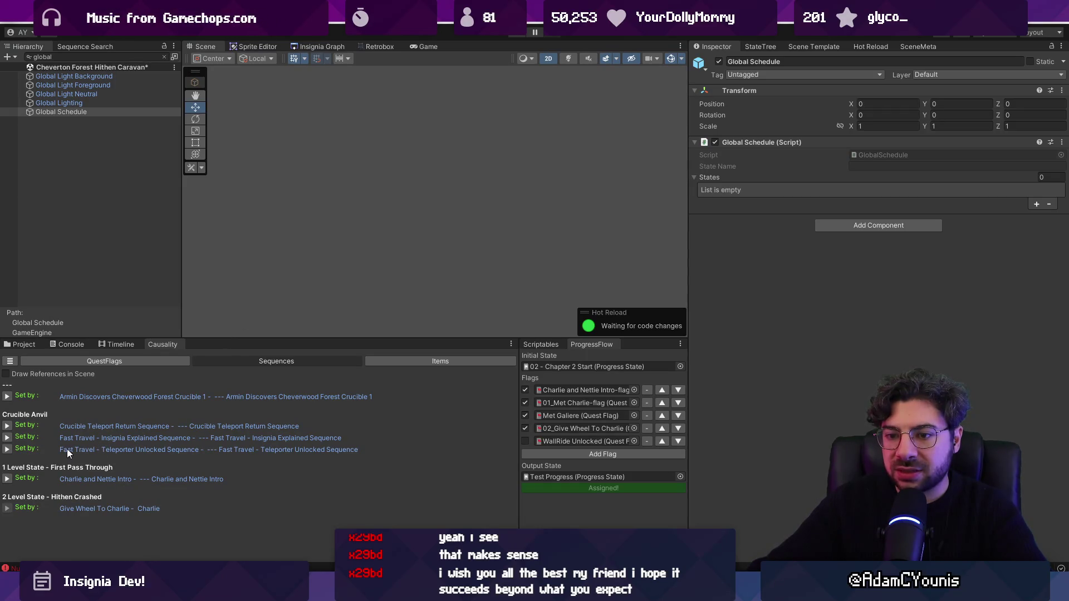
Step: Ping the Teleporter Unlocked and Insignia Explained Fast Travel sequences, widen the Hierarchy, and show the Console
{"action": "left_click", "coordinate": [83, 451]}
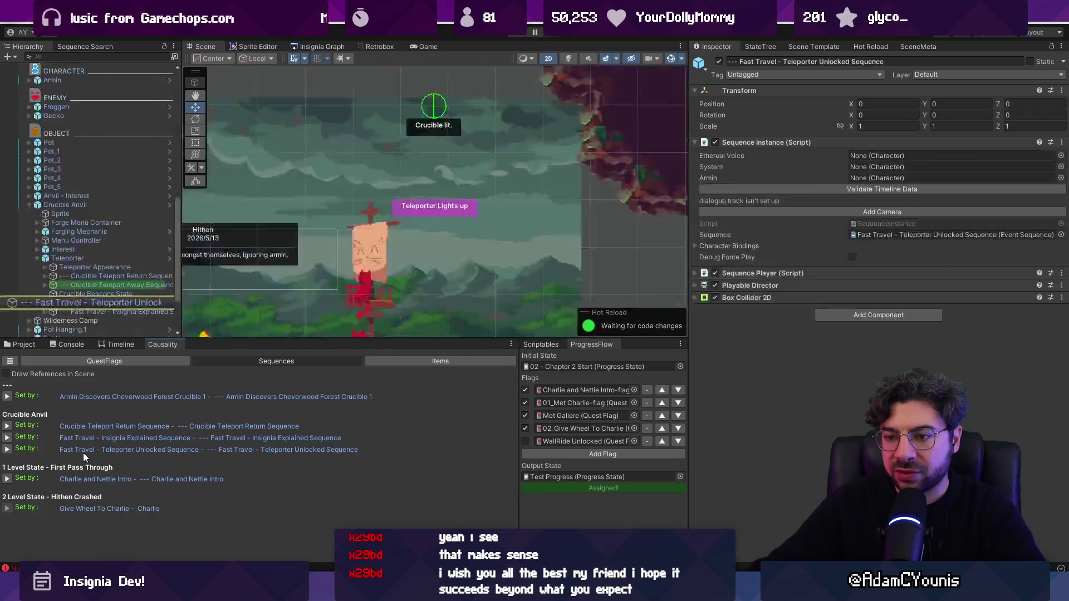
{"action": "left_click", "coordinate": [99, 439]}
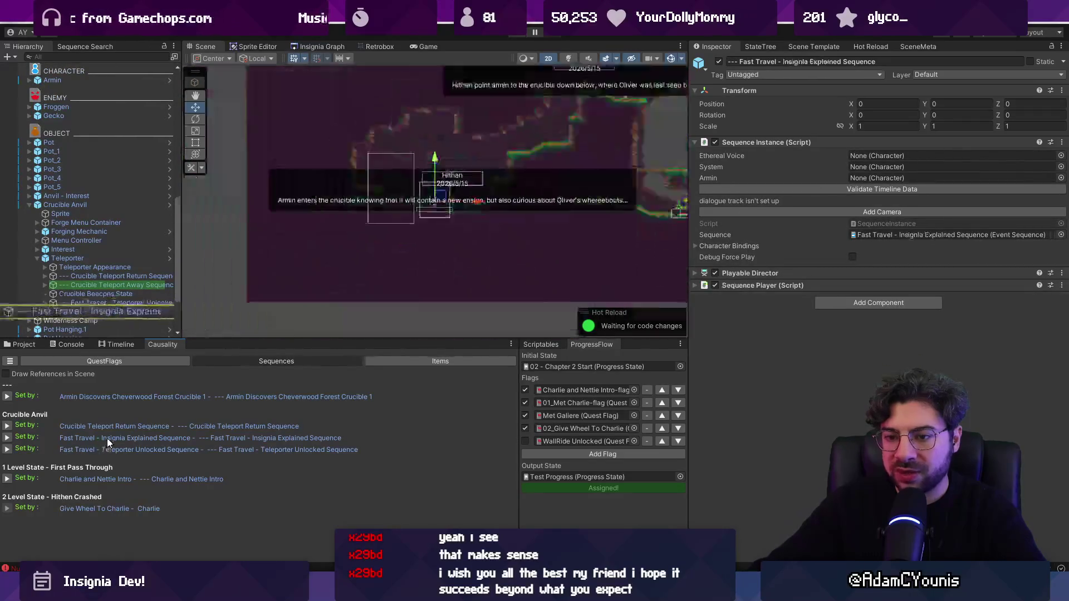
{"action": "left_click", "coordinate": [114, 449]}
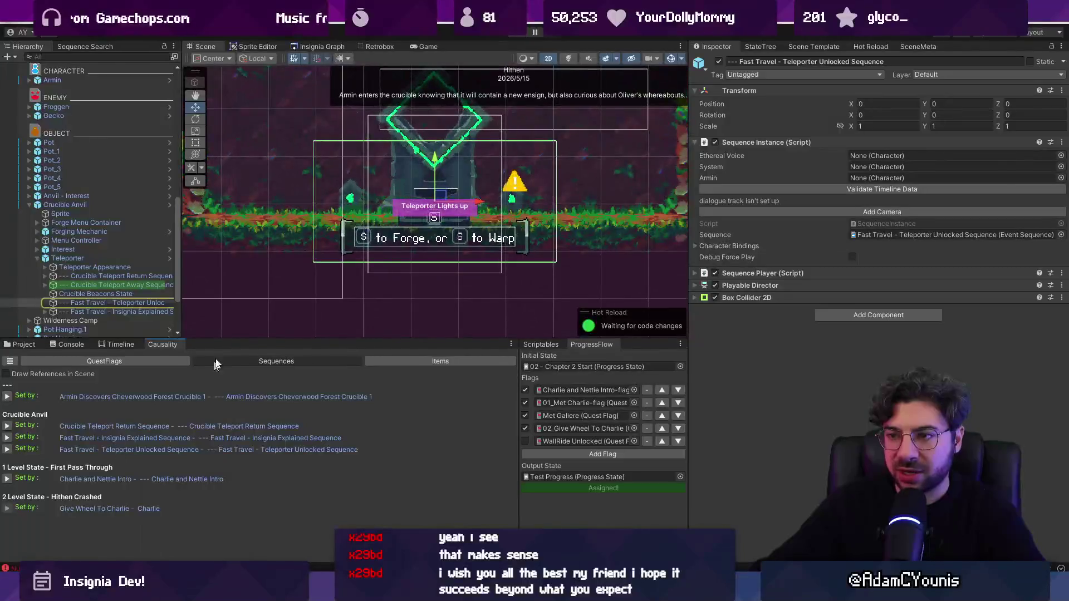
{"action": "left_click", "coordinate": [69, 304]}
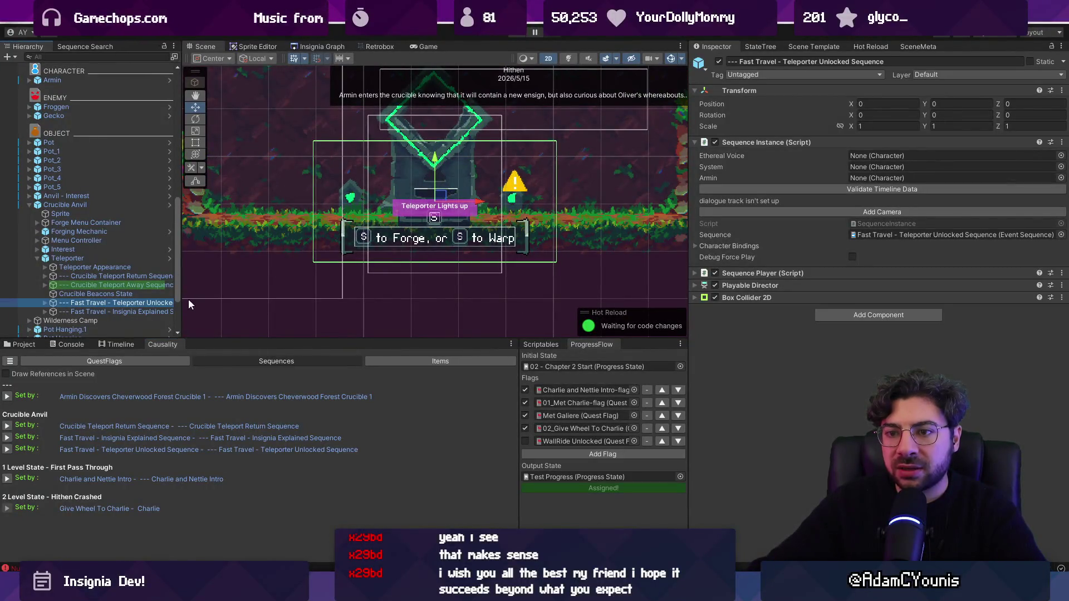
{"action": "left_click_drag", "start_coordinate": [183, 298], "coordinate": [293, 292]}
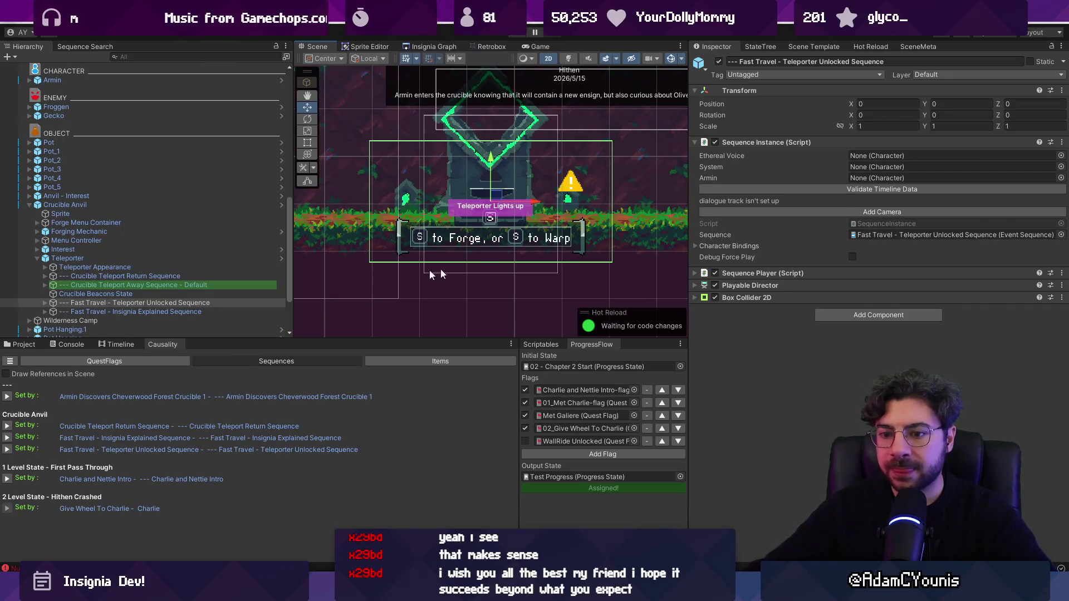
{"action": "left_click", "coordinate": [71, 344]}
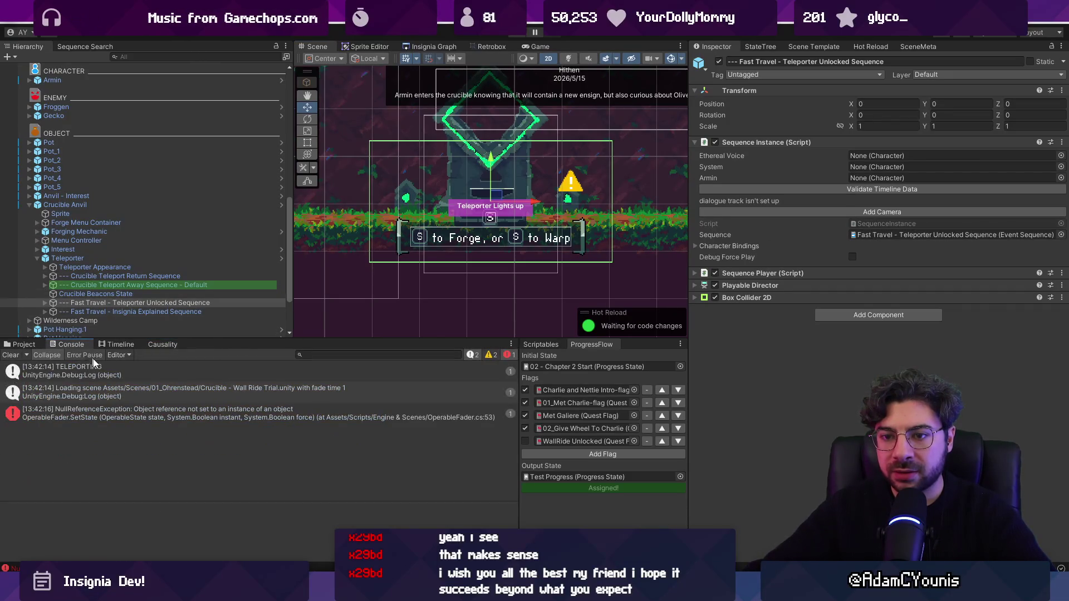
Step: Select the TELEPORTING log, enlarge its stack trace, and open the Teleporter.cs:62 source
{"action": "left_click", "coordinate": [149, 375]}
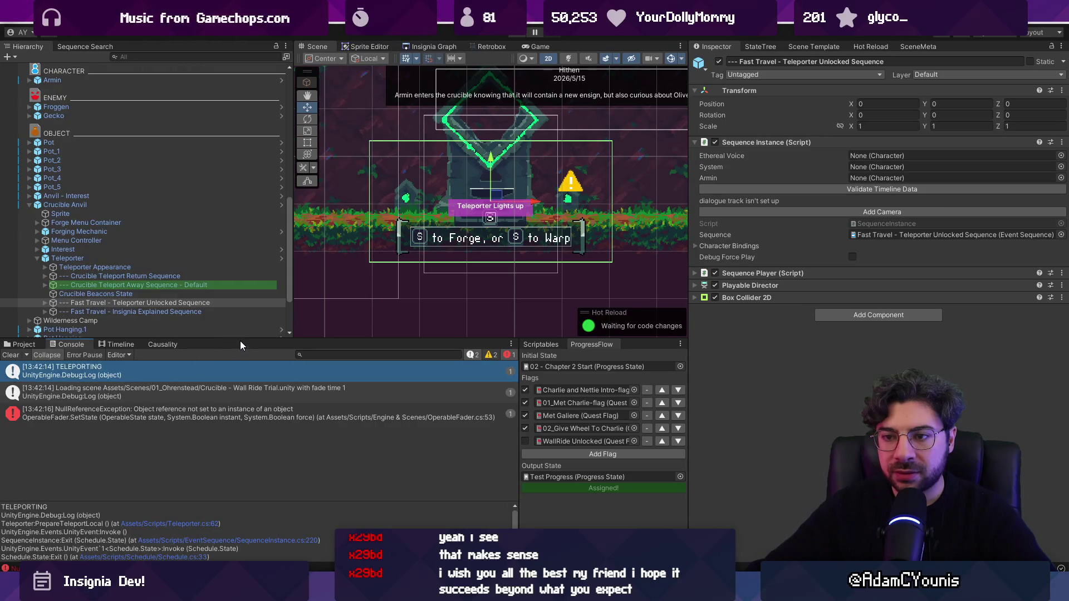
{"action": "left_click_drag", "start_coordinate": [240, 337], "coordinate": [274, 272]}
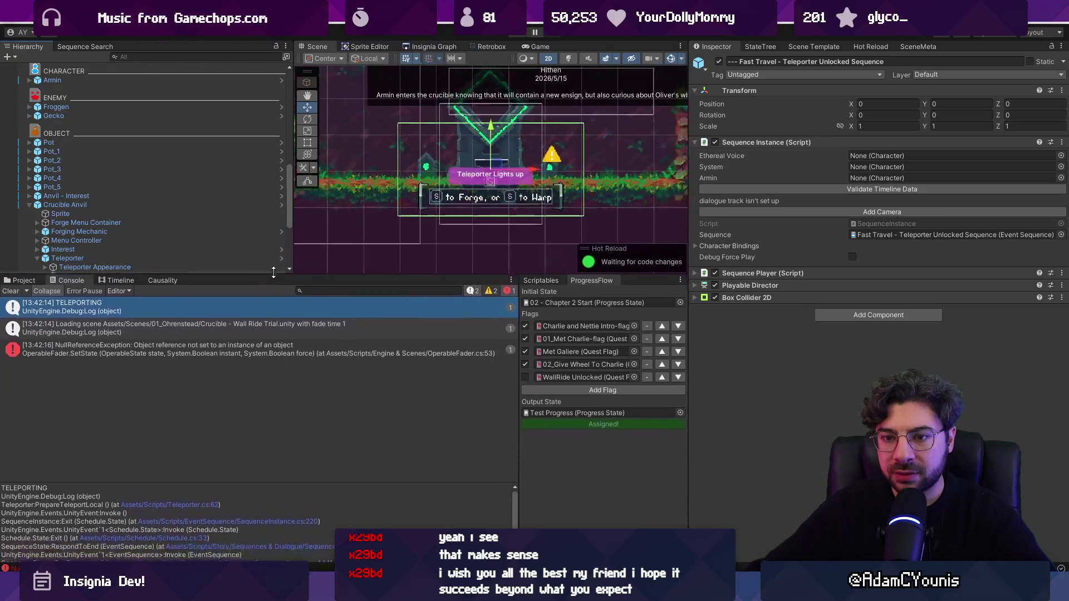
{"action": "left_click_drag", "start_coordinate": [248, 480], "coordinate": [258, 387]}
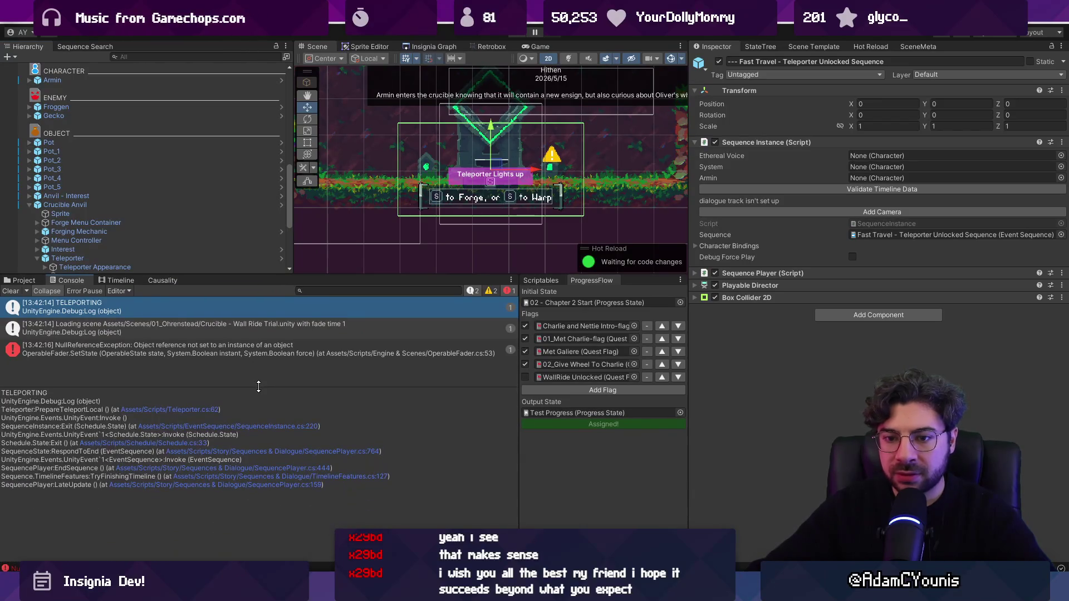
{"action": "left_click", "coordinate": [202, 410]}
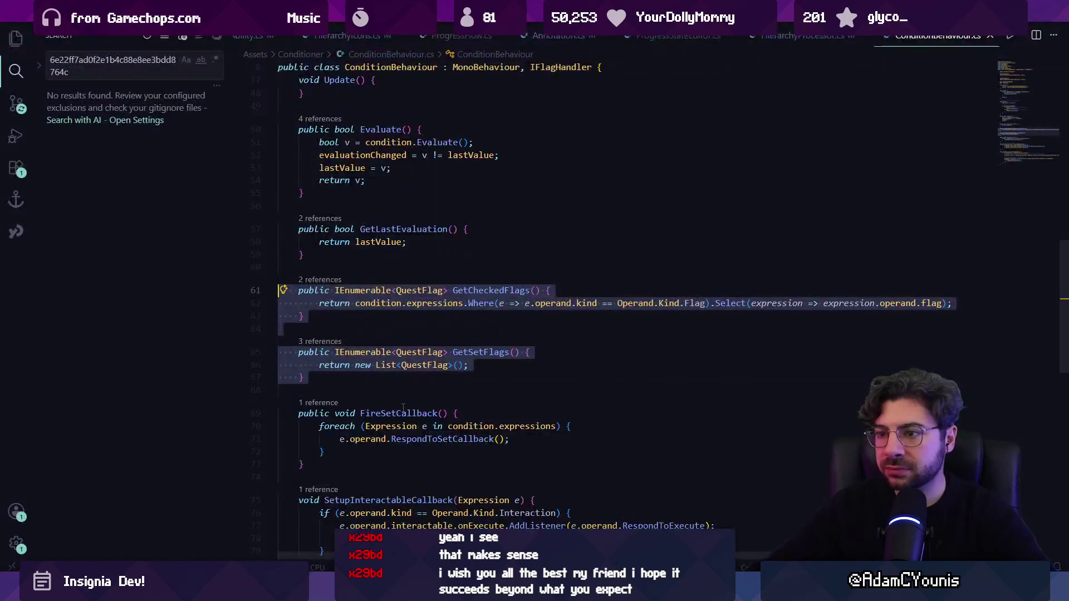
{"action": "key", "text": "alt+Tab"}
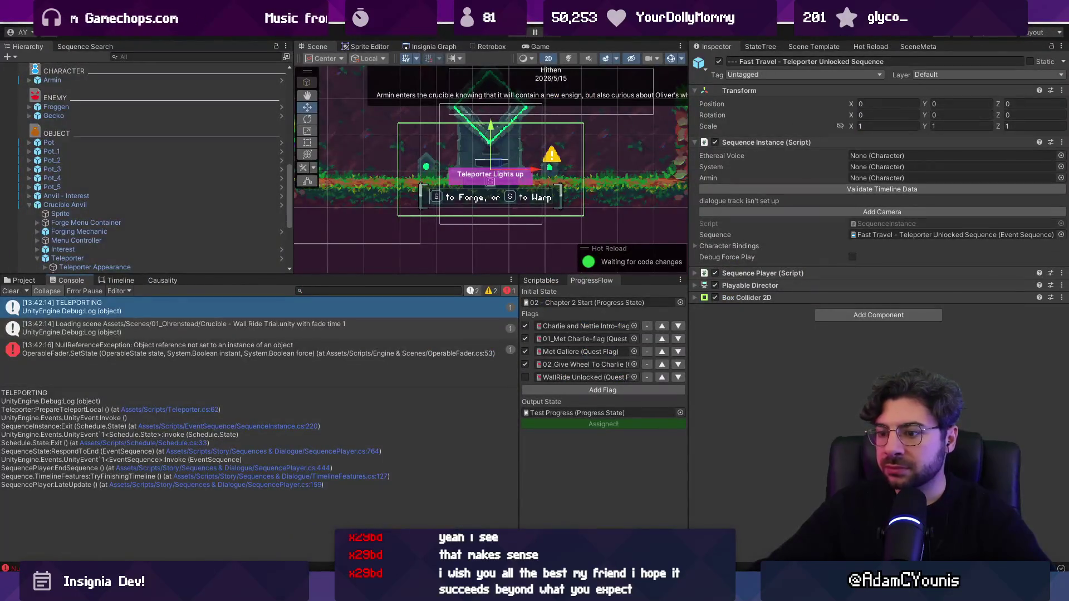
Step: Reopen Teleporter.cs at the TELEPORTING line, then clear the Console and play again
{"action": "mouse_move", "coordinate": [413, 593]}
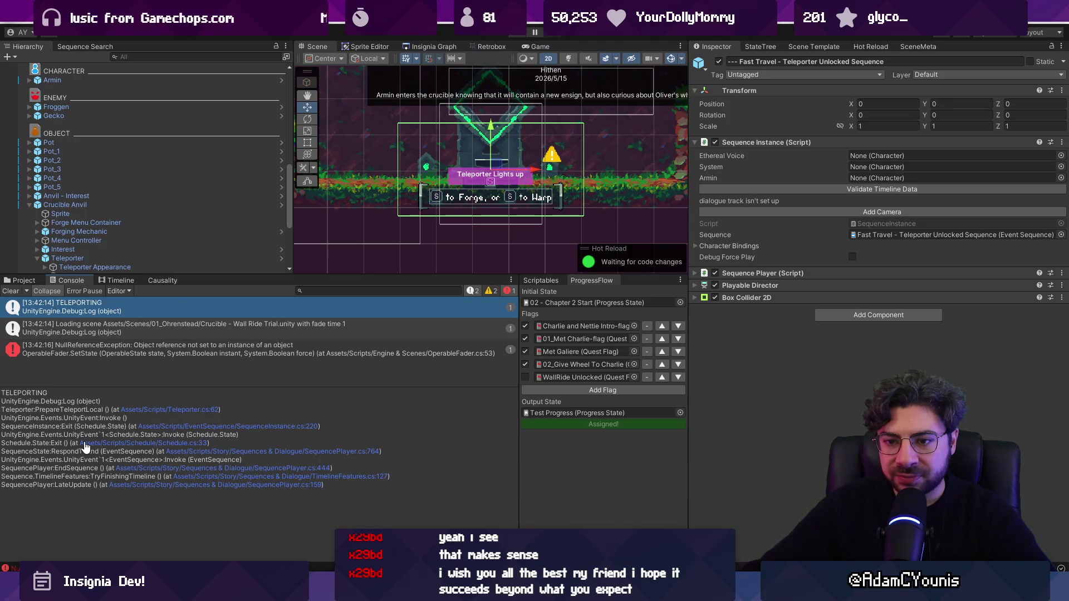
{"action": "left_click", "coordinate": [143, 411]}
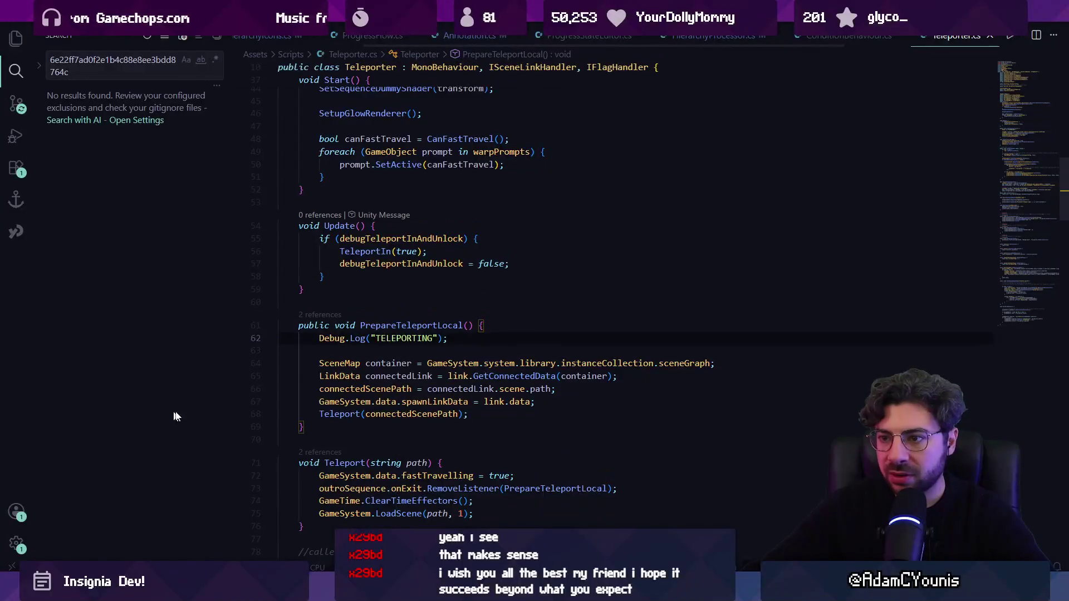
{"action": "key", "text": "alt+Tab"}
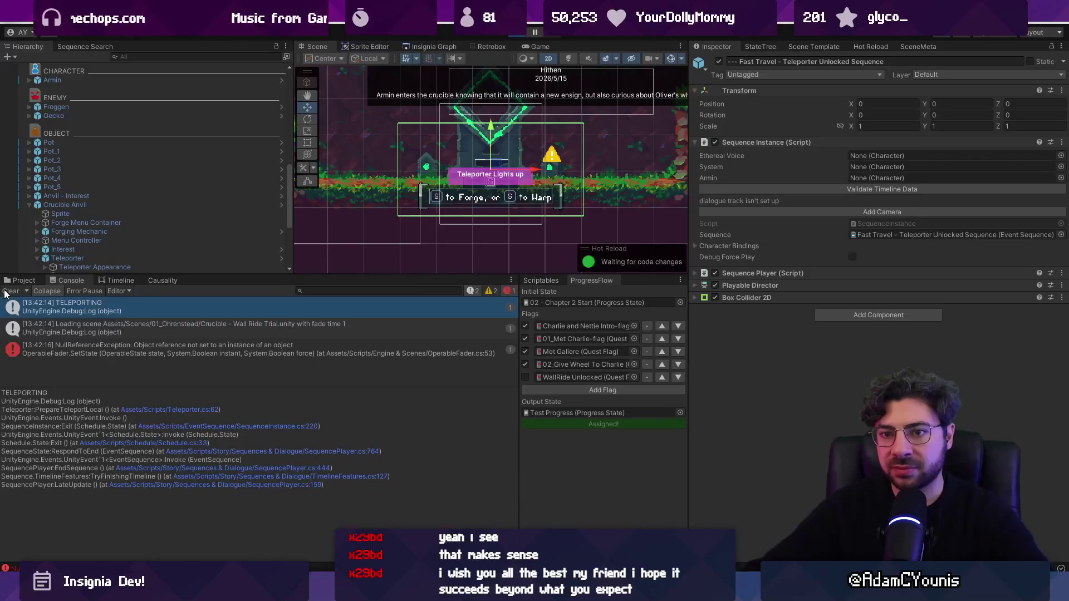
{"action": "left_click", "coordinate": [7, 295]}
{"action": "key", "text": "ctrl+p"}
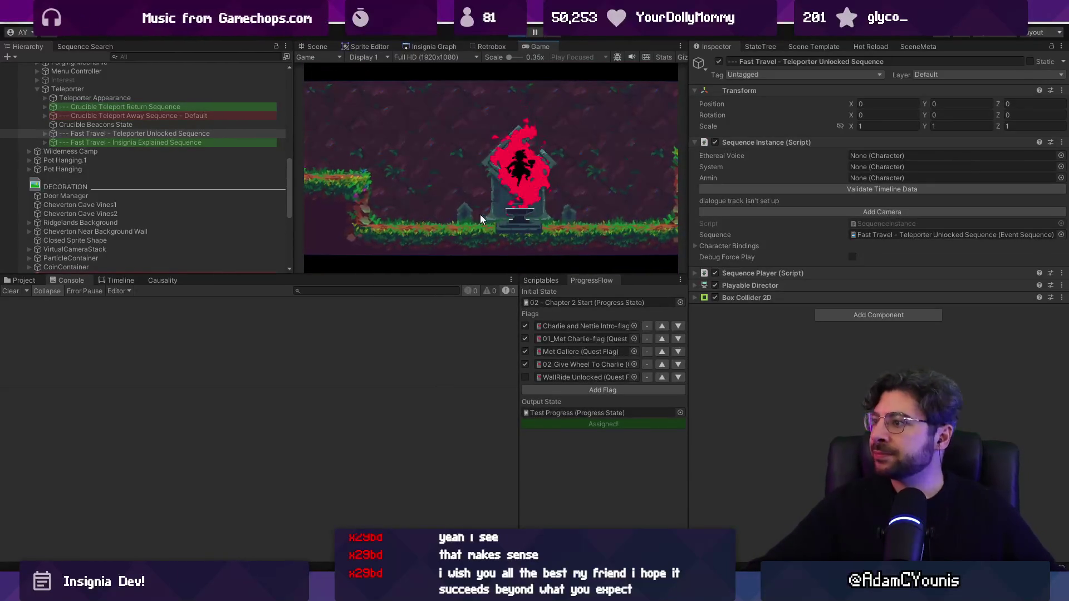
Step: Filter the Hierarchy for 'schedule', select Global Schedule, check the NullReferenceException trace, and clear the Console
{"action": "left_click", "coordinate": [142, 56]}
{"action": "type", "text": "sc"}
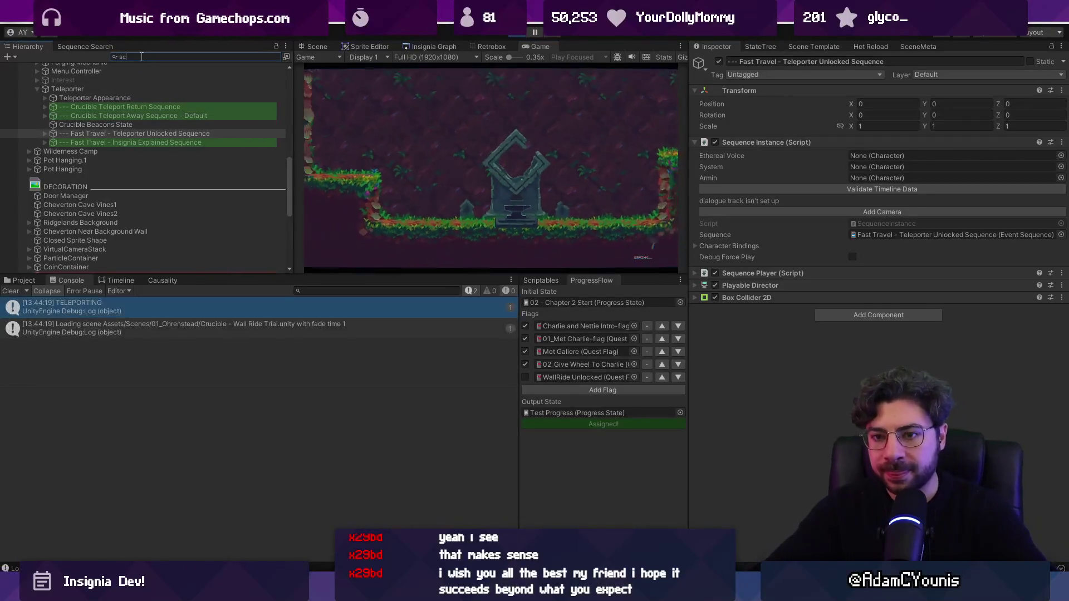
{"action": "type", "text": "hedule"}
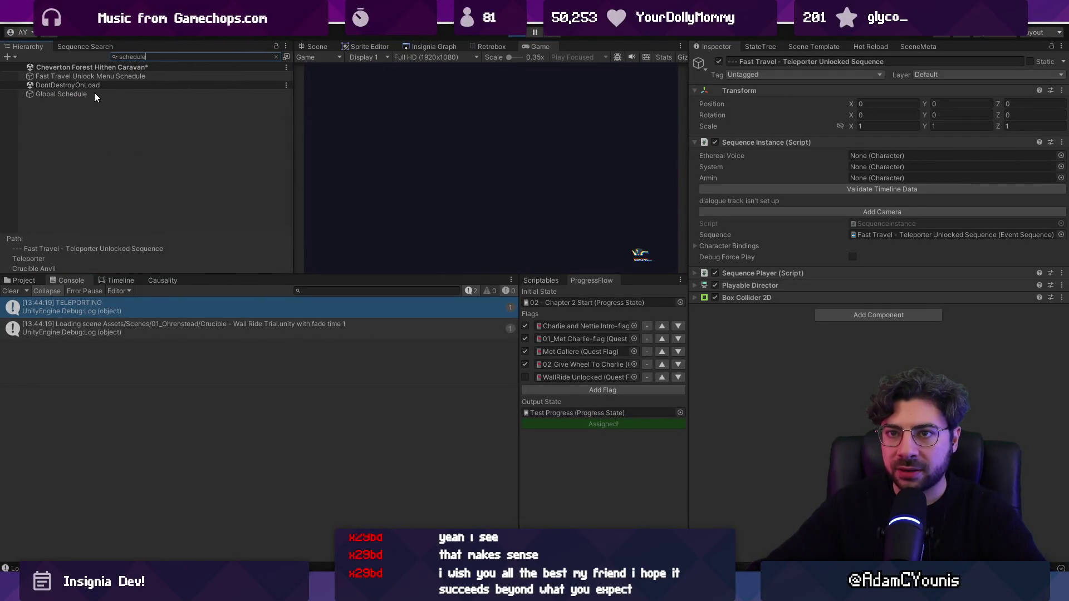
{"action": "left_click", "coordinate": [92, 94]}
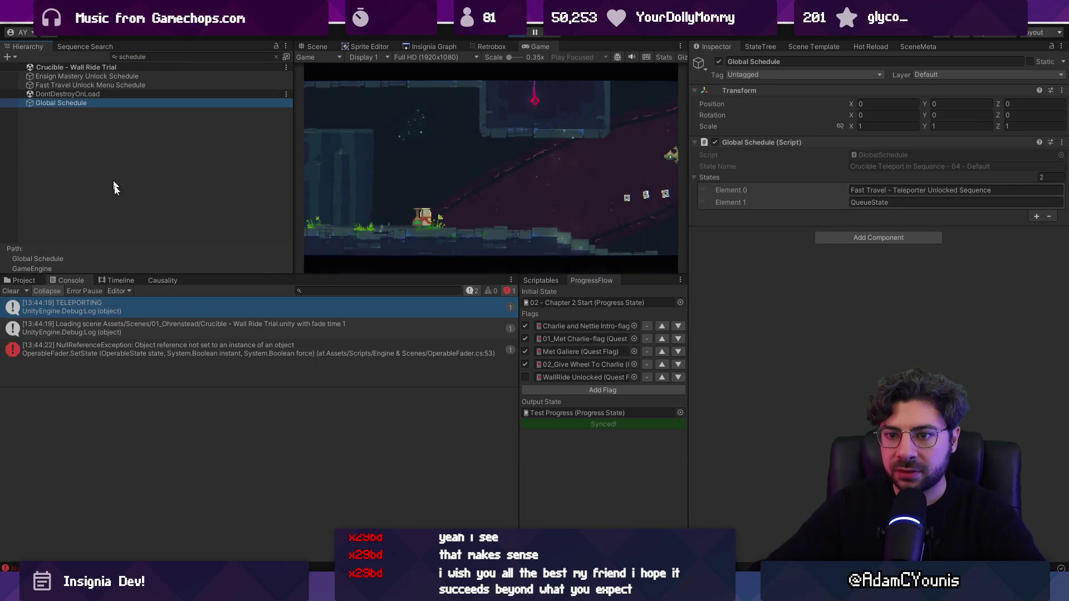
{"action": "left_click", "coordinate": [153, 351]}
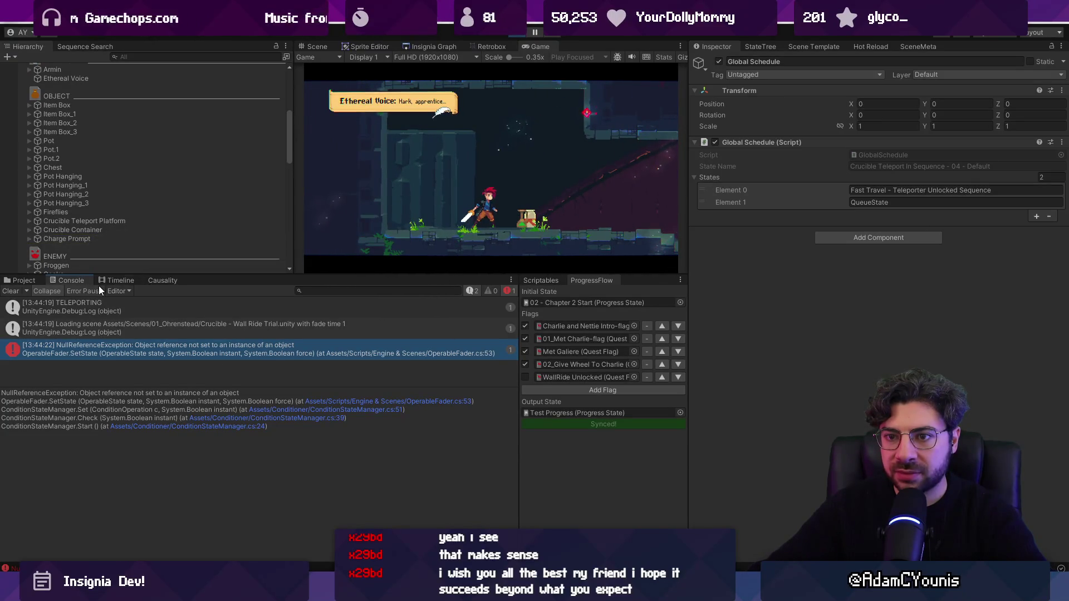
{"action": "left_click", "coordinate": [11, 291]}
Step: Search 'schedule' again, inspect Global Schedule's queued States Element 0, then return to VS Code
{"action": "left_click", "coordinate": [143, 57]}
{"action": "type", "text": "scheudle"}
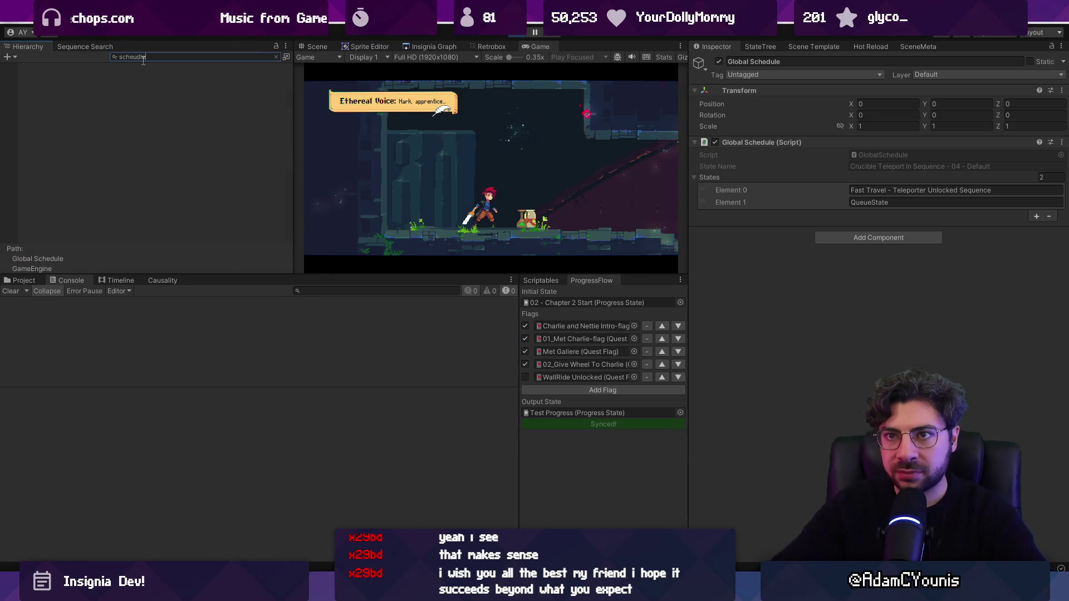
{"action": "type", "text": "schedule"}
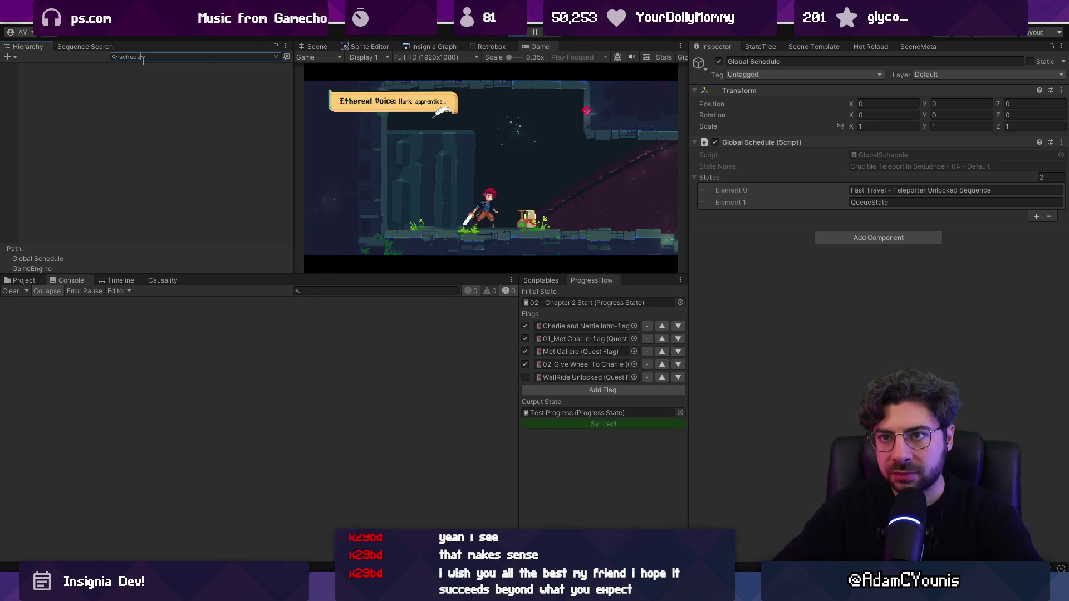
{"action": "key", "text": "BackSpace"}
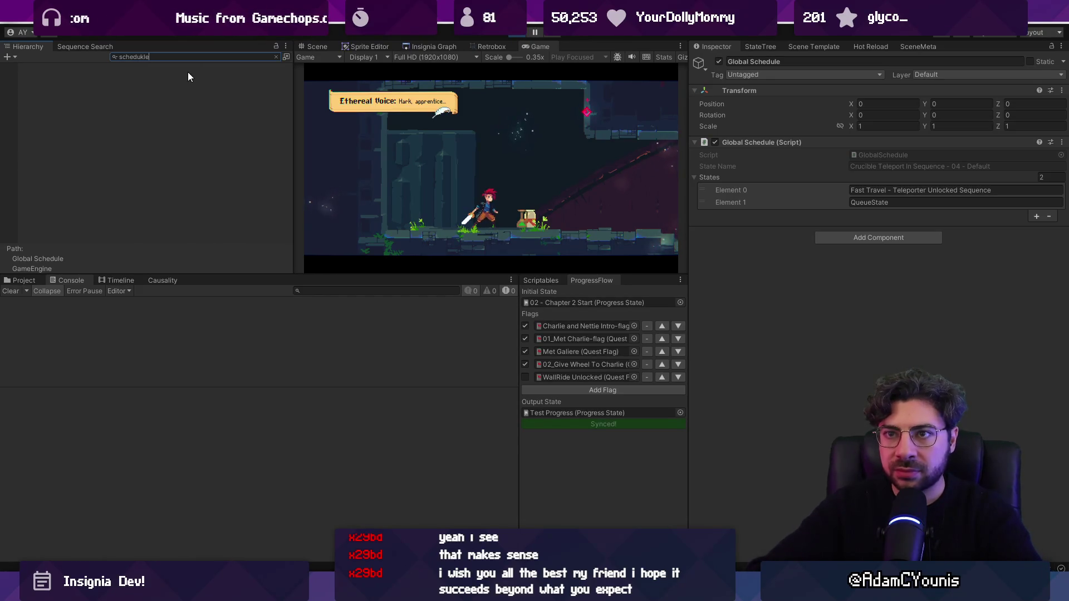
{"action": "type", "text": "e"}
{"action": "left_click", "coordinate": [168, 102]}
{"action": "left_click", "coordinate": [839, 189]}
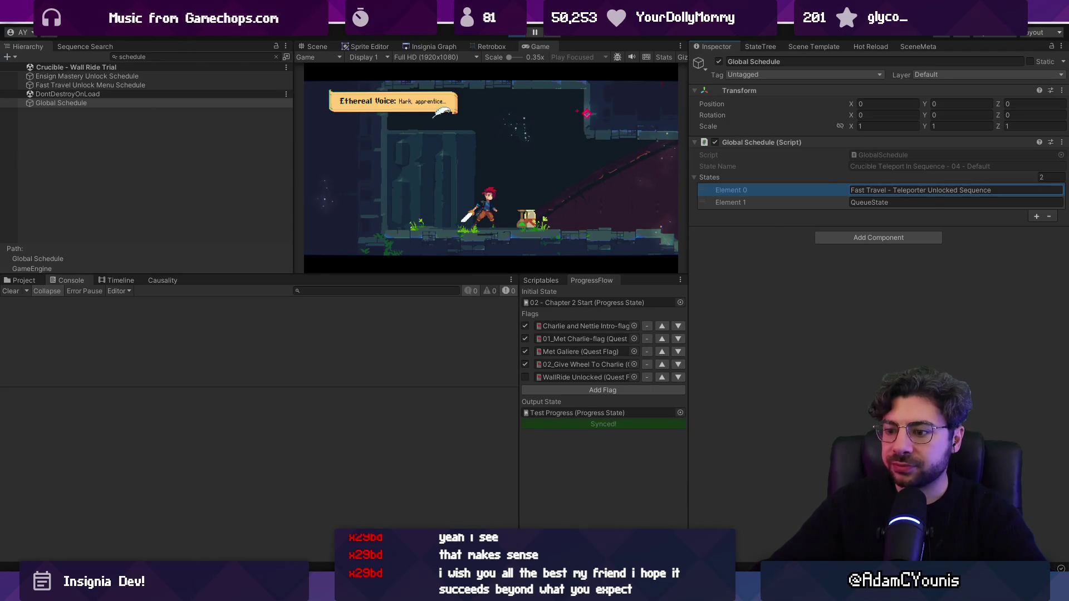
{"action": "key", "text": "alt+Tab"}
{"action": "left_click", "coordinate": [407, 389]}
{"action": "key", "text": "ctrl+p"}
Step: Open GlobalSchedule.cs and search for 'queue' to reach the Enqueue method
{"action": "type", "text": "GlobalS"}
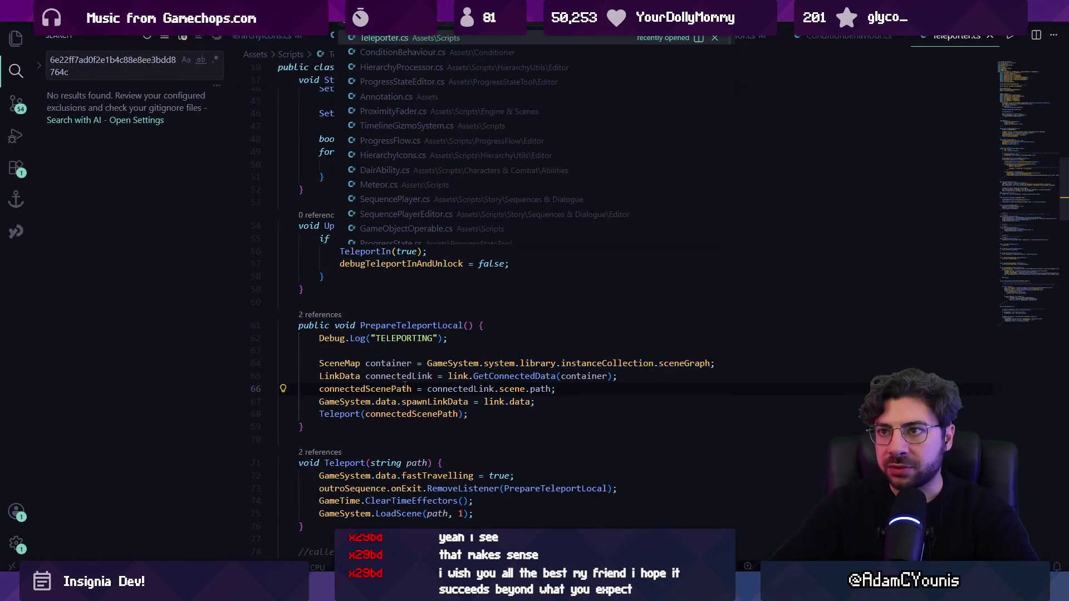
{"action": "key", "text": "Return"}
{"action": "scroll", "coordinate": [427, 328], "scroll_direction": "down", "scroll_amount": 4}
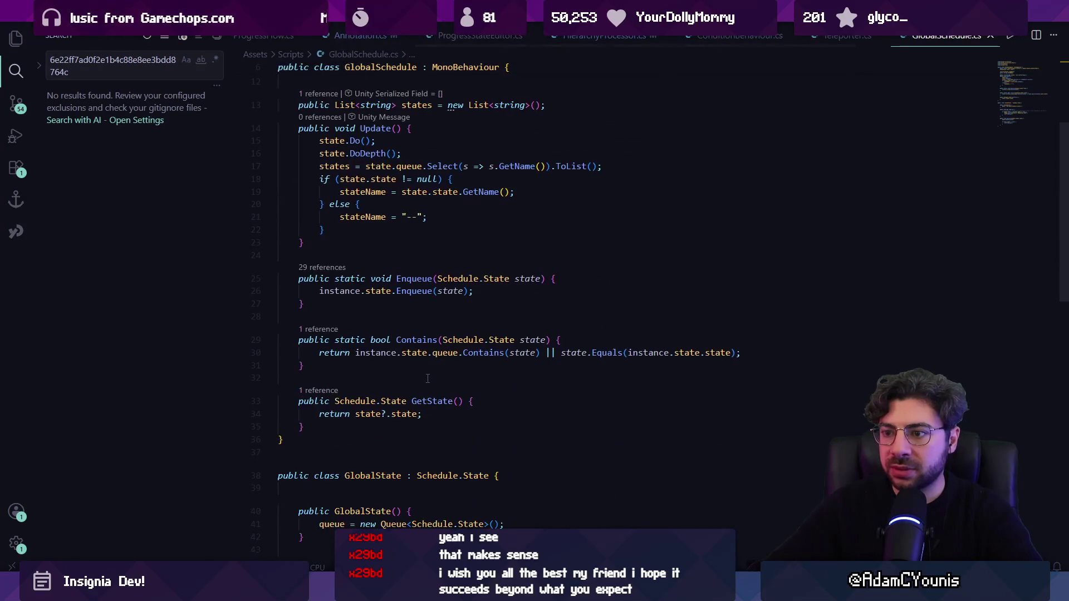
{"action": "scroll", "coordinate": [421, 322], "scroll_direction": "down", "scroll_amount": 2}
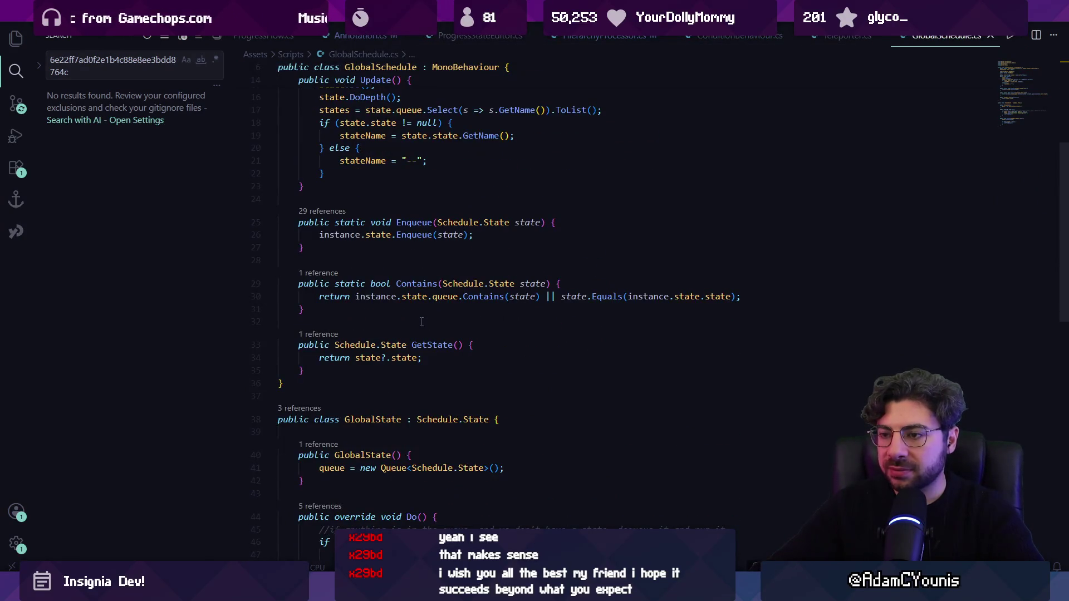
{"action": "key", "text": "ctrl+f"}
{"action": "type", "text": "add"}
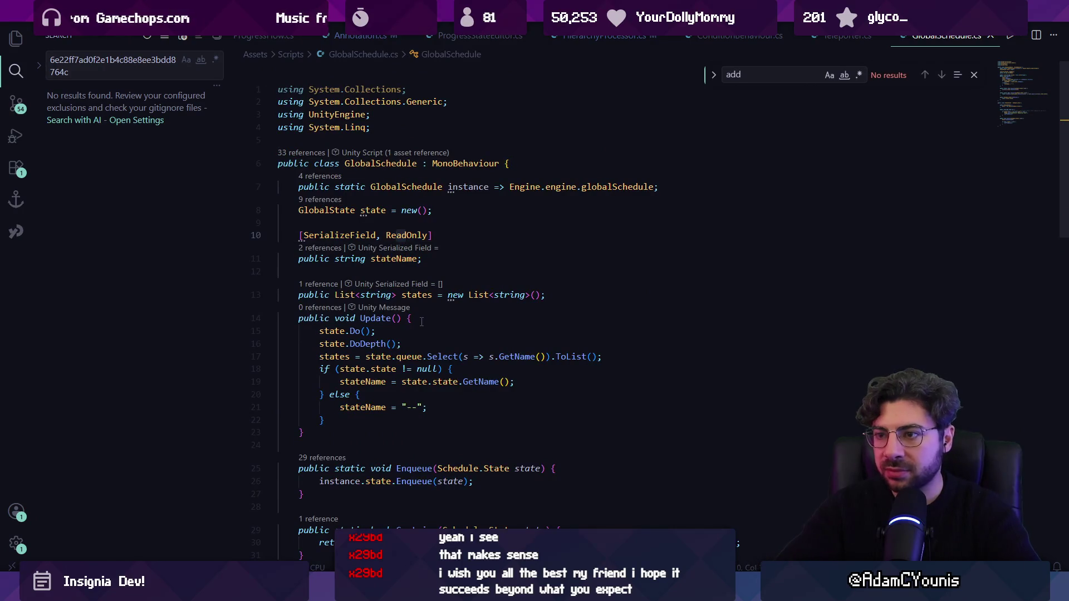
{"action": "key", "text": "BackSpace"}
{"action": "key", "text": "BackSpace"}
{"action": "type", "text": "quyeue"}
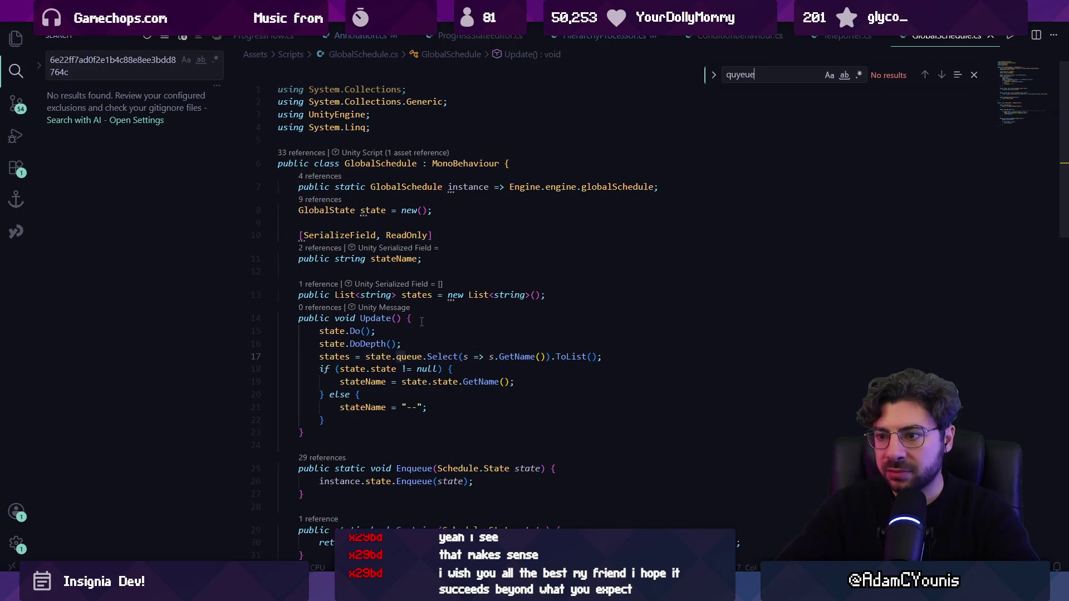
{"action": "key", "text": "BackSpace"}
{"action": "type", "text": "e"}
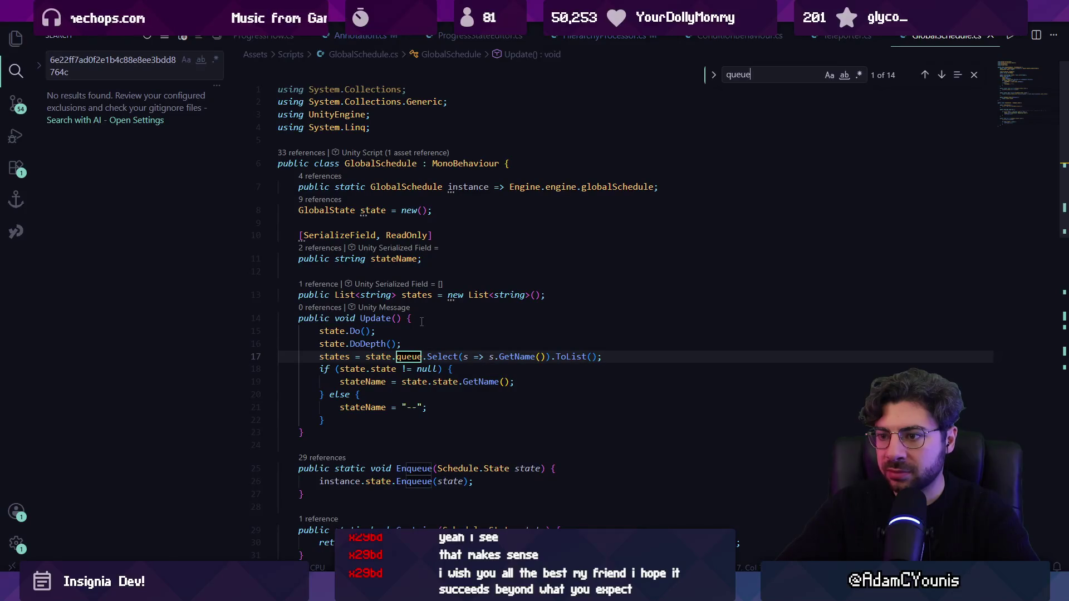
{"action": "key", "text": "Return"}
{"action": "key", "text": "Escape"}
Step: Add a Debug.Log of each enqueued state's name in Enqueue, then stop Unity's playtest to recompile
{"action": "scroll", "coordinate": [541, 392], "scroll_direction": "down", "scroll_amount": 2}
{"action": "left_click", "coordinate": [576, 365]}
{"action": "key", "text": "Return"}
{"action": "type", "text": "Debuyg"}
{"action": "type", "text": "g"}
{"action": "key", "text": "Tab"}
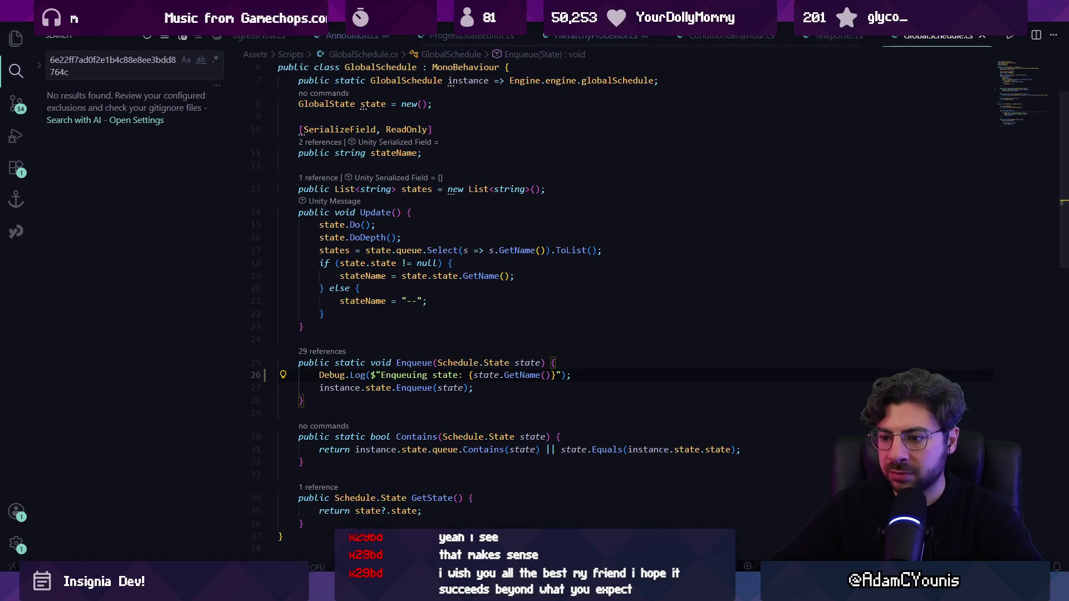
{"action": "key", "text": "alt+Tab"}
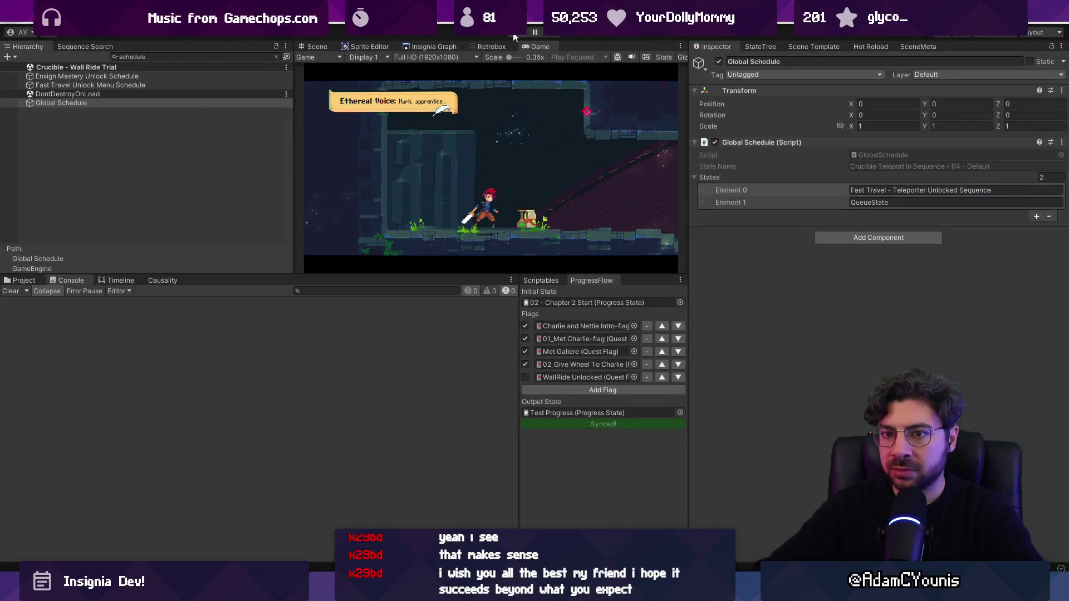
{"action": "left_click", "coordinate": [522, 32]}
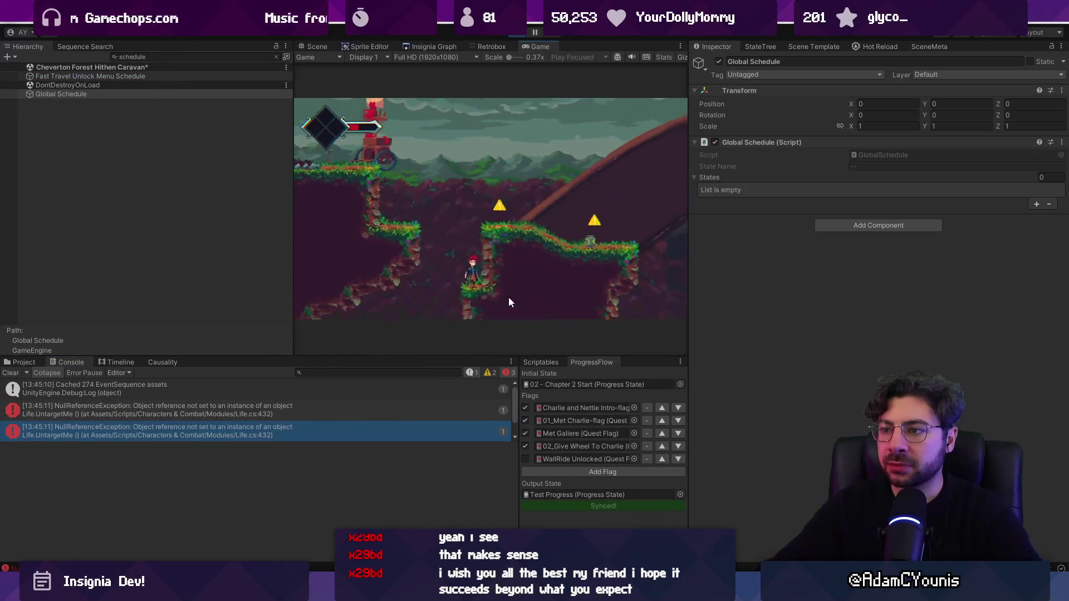
Step: Clear the Console and rerun, then enlarge the log list to read the QueueState entry's trace
{"action": "left_click", "coordinate": [20, 372]}
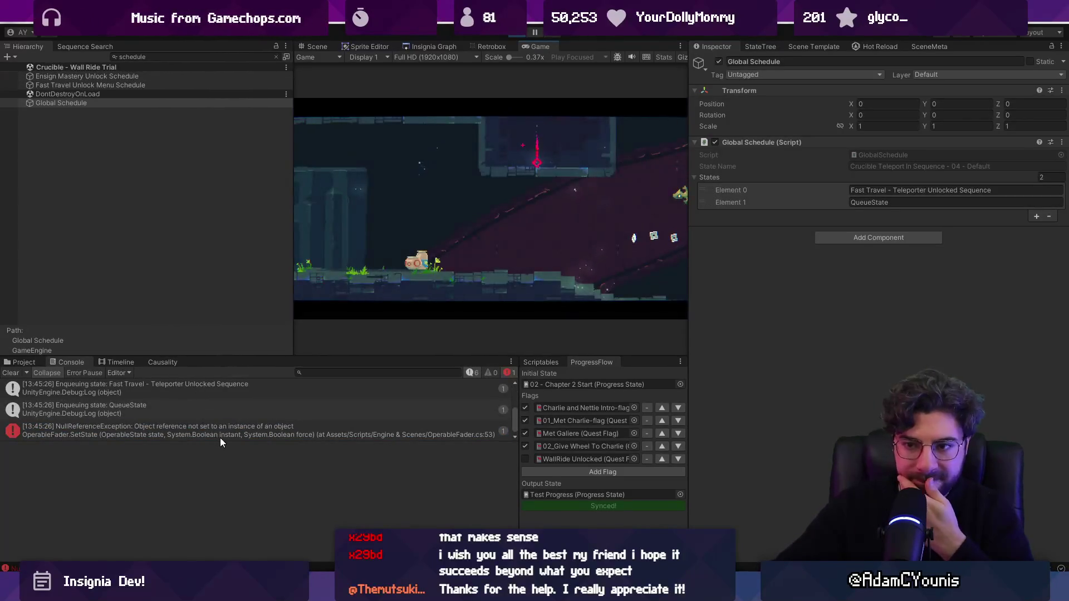
{"action": "left_click_drag", "start_coordinate": [219, 442], "coordinate": [217, 522]}
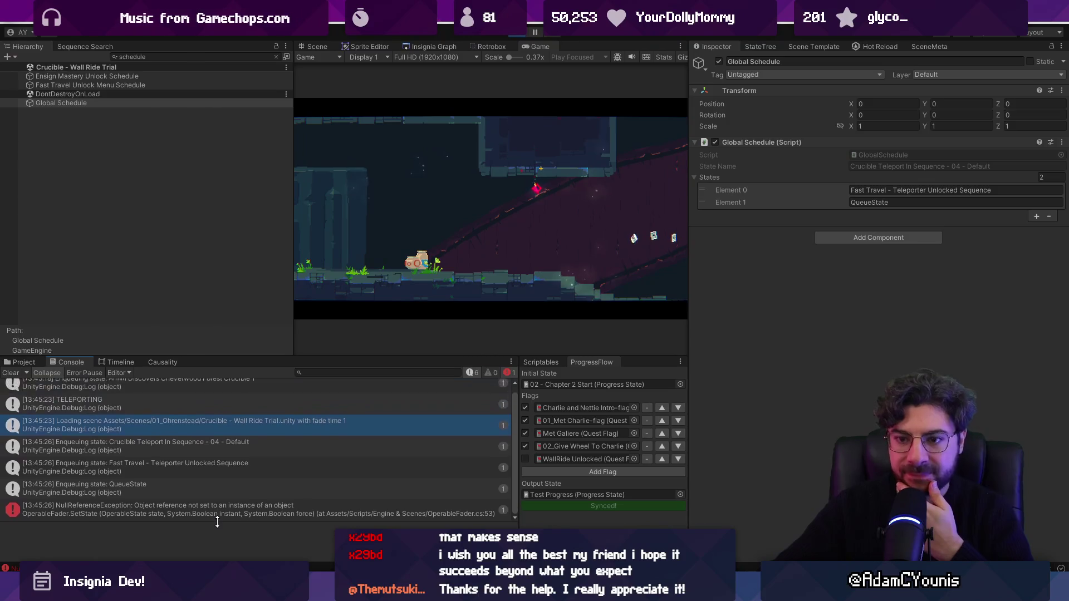
{"action": "left_click", "coordinate": [212, 492]}
{"action": "left_click_drag", "start_coordinate": [300, 351], "coordinate": [313, 240]}
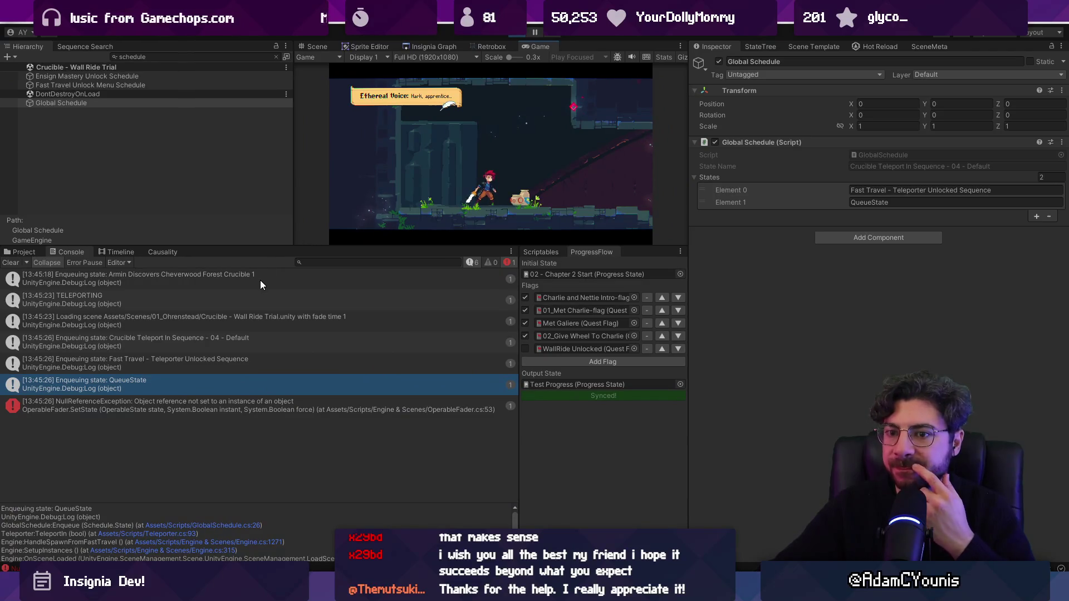
Step: Compare the Teleporter Unlocked and Crucible Teleport In enqueue traces, then open Teleporter.cs line 91
{"action": "left_click", "coordinate": [242, 362]}
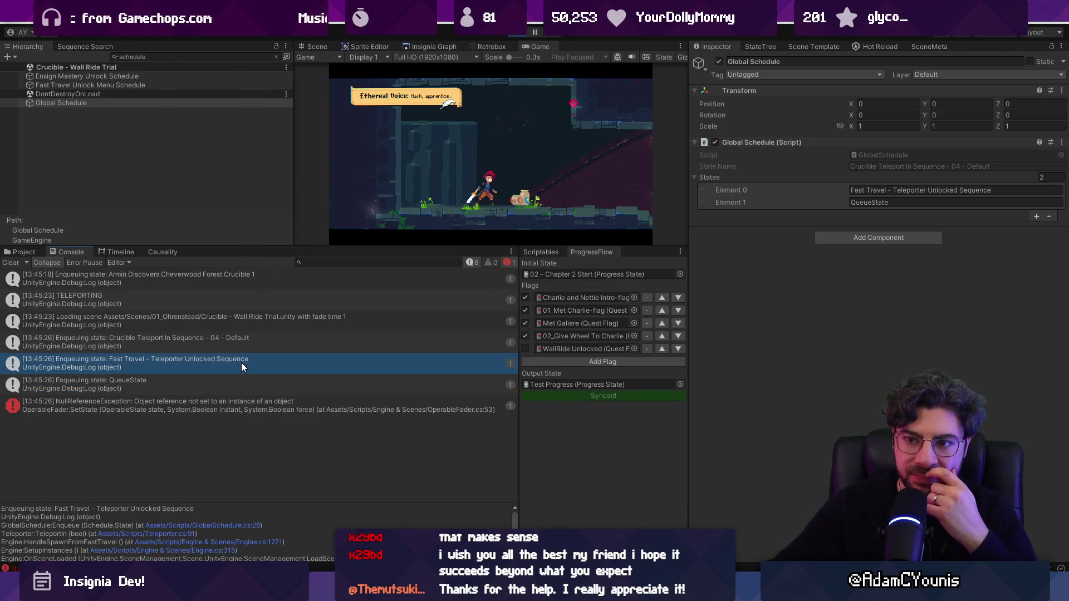
{"action": "left_click", "coordinate": [200, 343]}
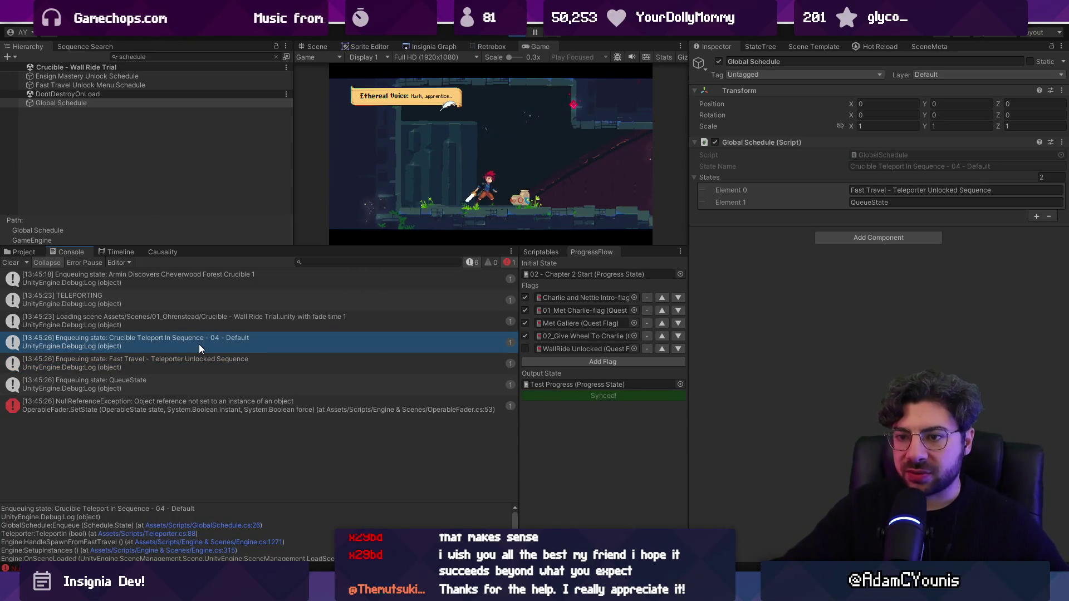
{"action": "left_click", "coordinate": [186, 362]}
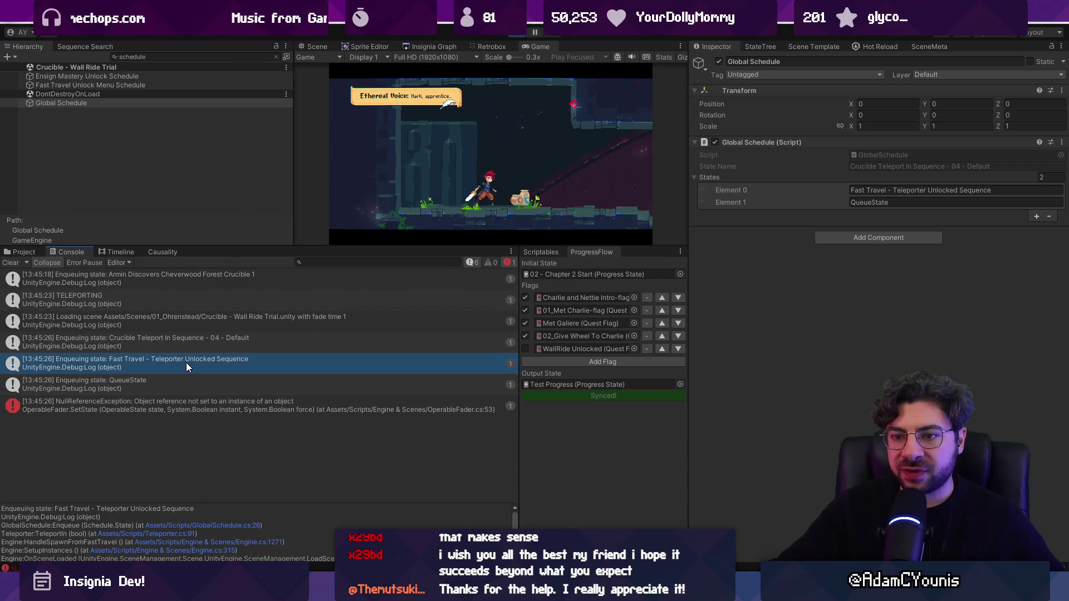
{"action": "left_click_drag", "start_coordinate": [215, 502], "coordinate": [218, 441]}
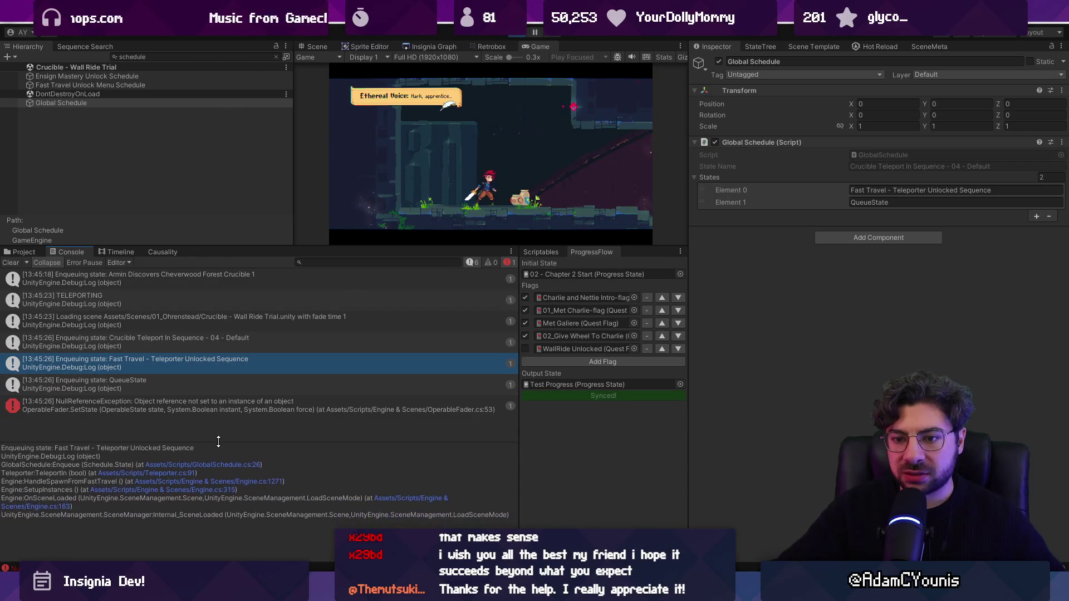
{"action": "left_click", "coordinate": [114, 473]}
Step: Jump from the line 89 ShouldUnlockFastTravel call to its definition and the debug parameter's declaration
{"action": "left_click", "coordinate": [396, 291]}
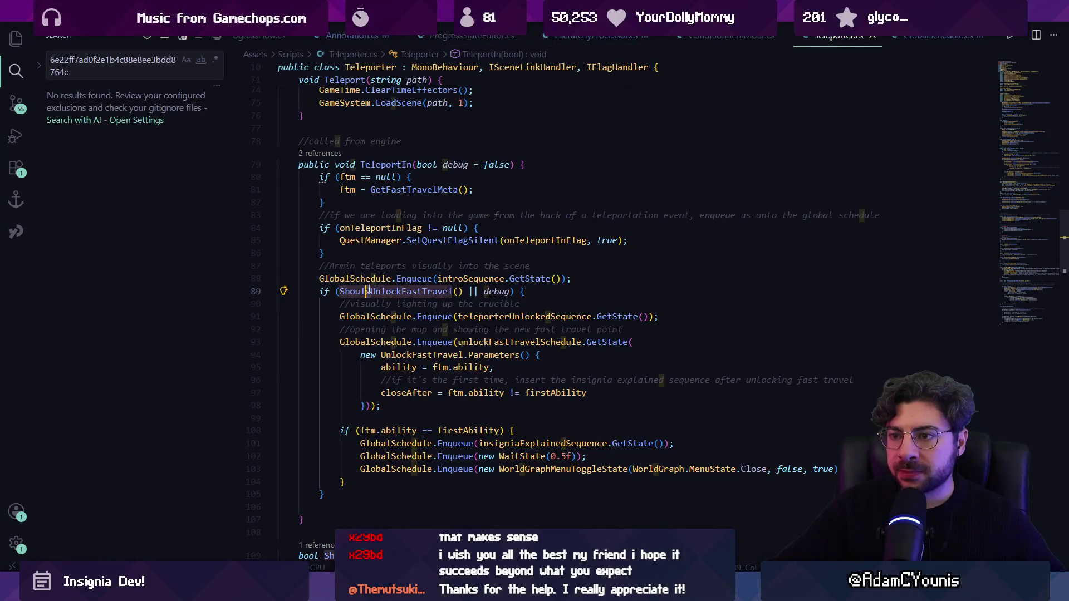
{"action": "left_click", "coordinate": [432, 294], "text": "ctrl"}
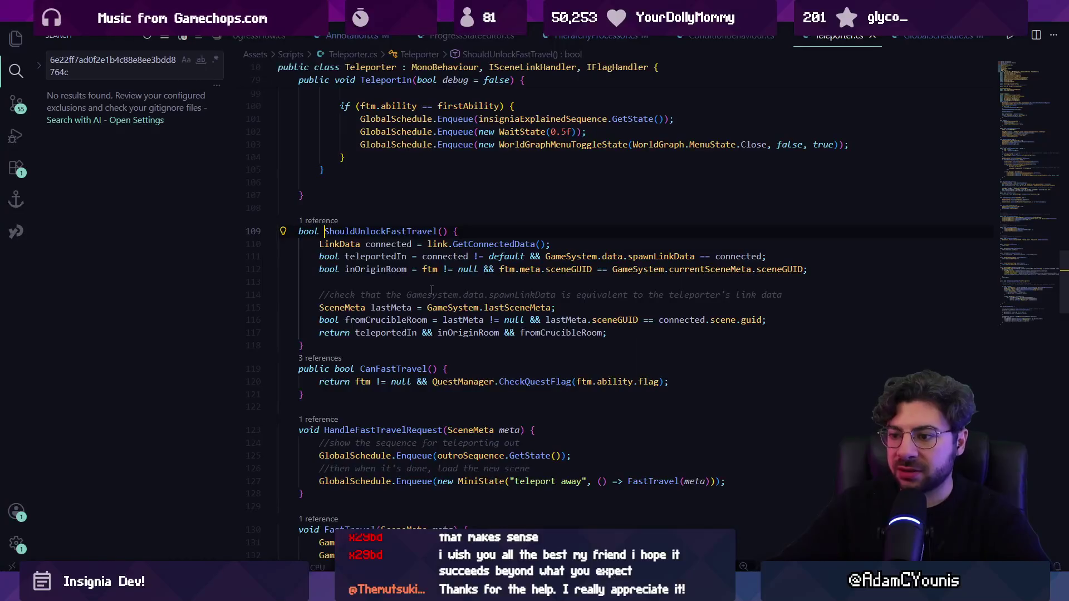
{"action": "key", "text": "super+Down"}
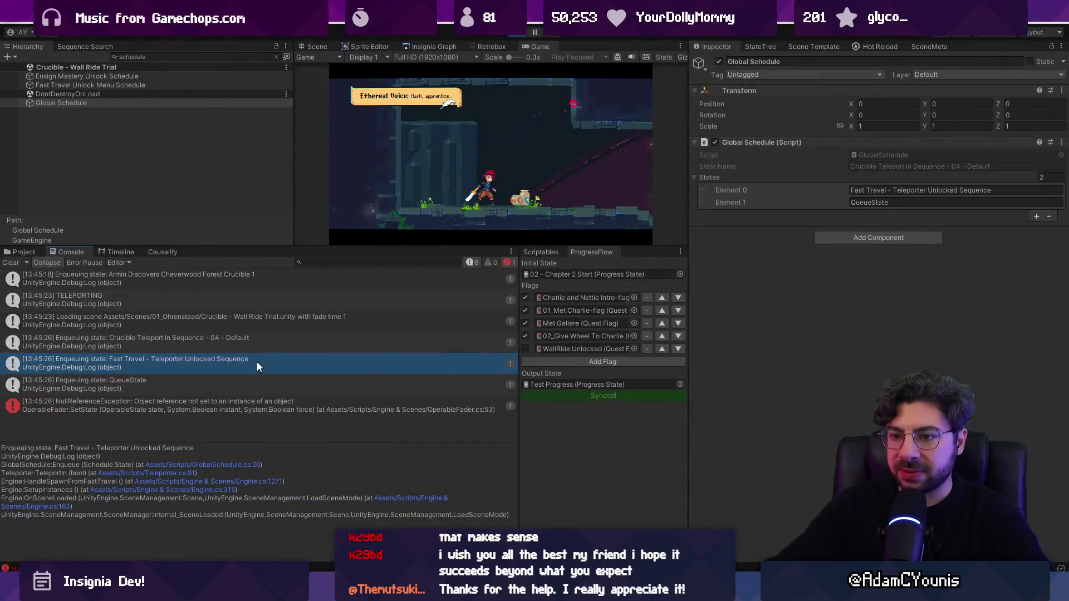
{"action": "key", "text": "alt+Tab"}
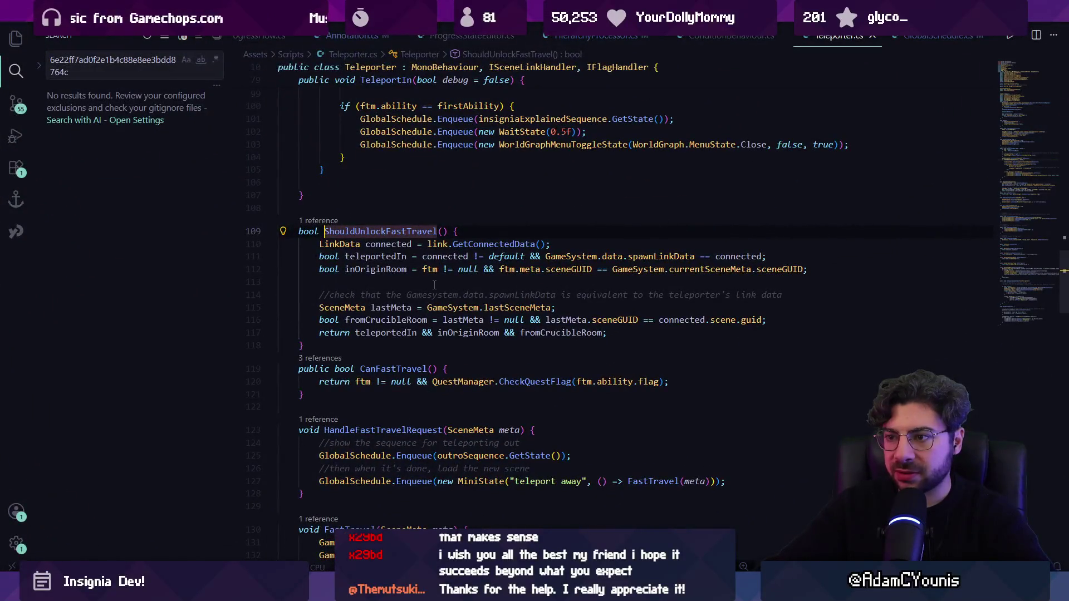
{"action": "key", "text": "alt+Left"}
{"action": "left_click", "coordinate": [492, 318], "text": "ctrl"}
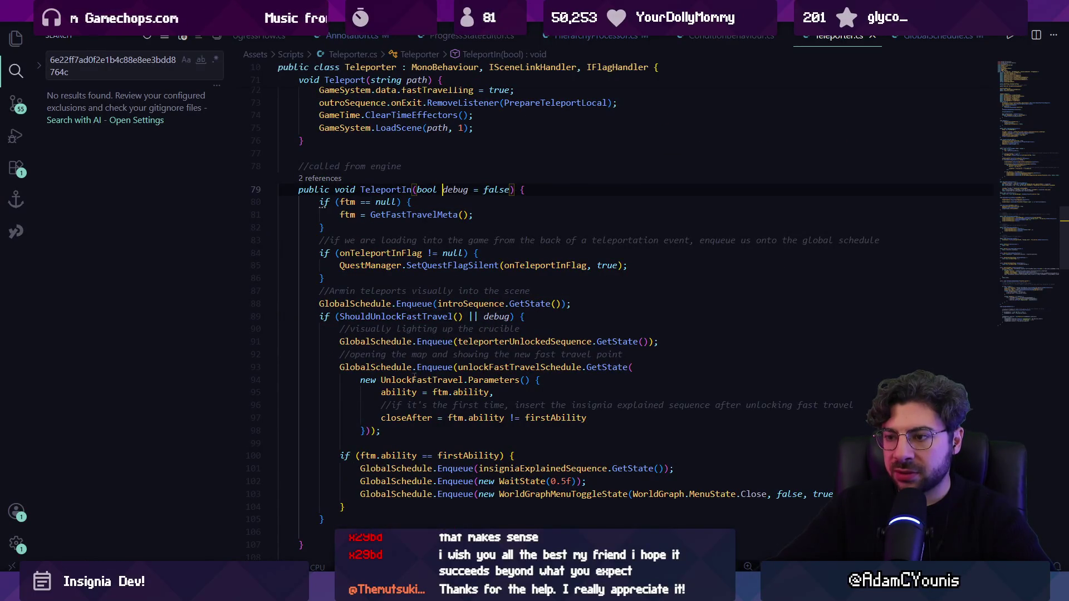
Step: Open Engine.cs line 1271 from the trace, follow into TeleportIn, and reach ShouldUnlockFastTravel's definition
{"action": "key", "text": "alt+Tab"}
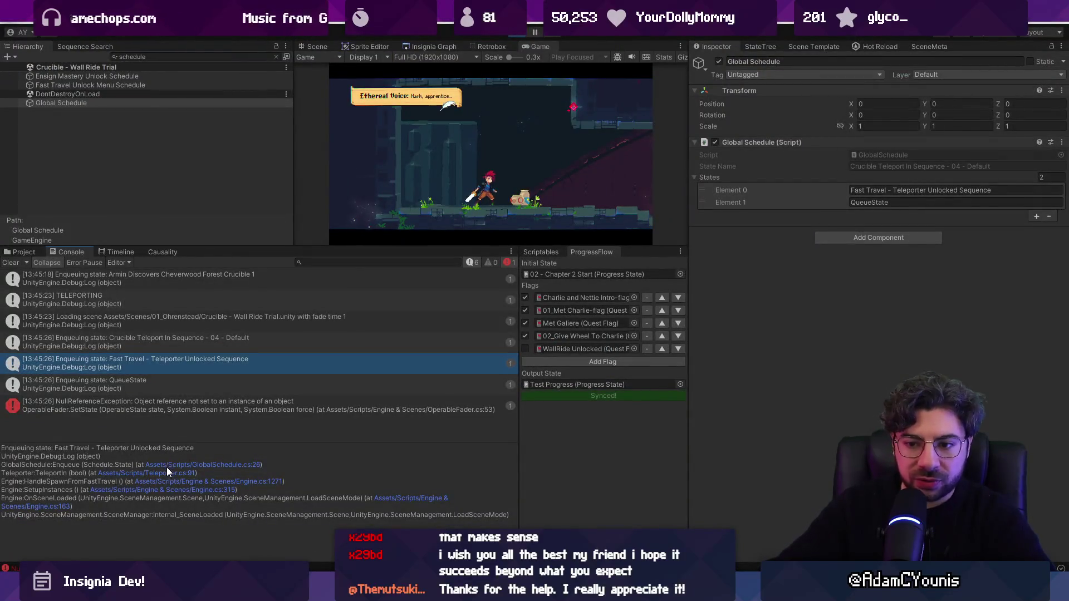
{"action": "left_click", "coordinate": [168, 481]}
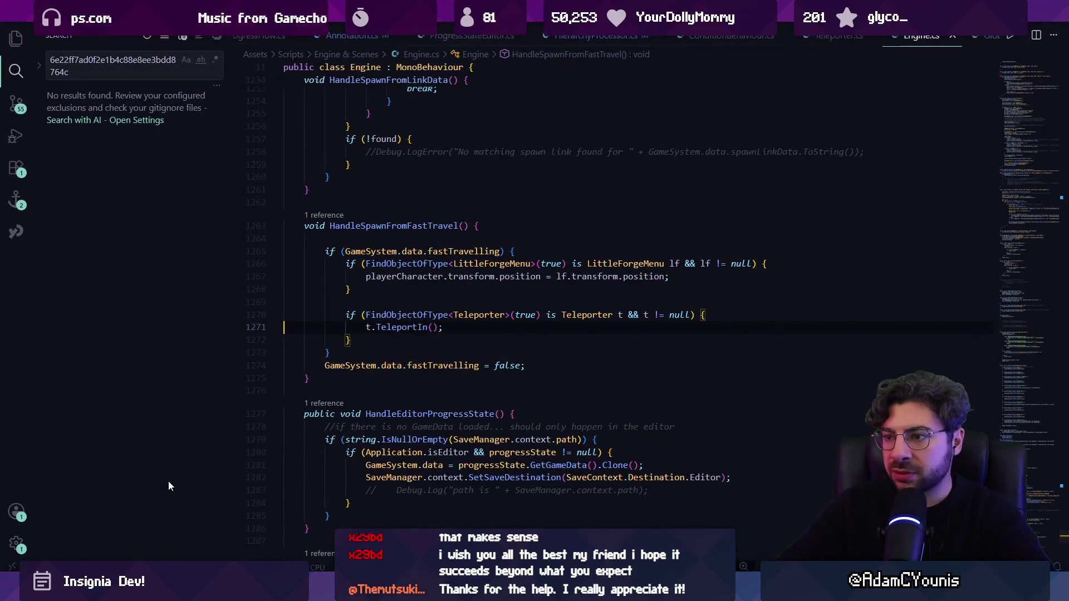
{"action": "left_click", "coordinate": [394, 330], "text": "ctrl"}
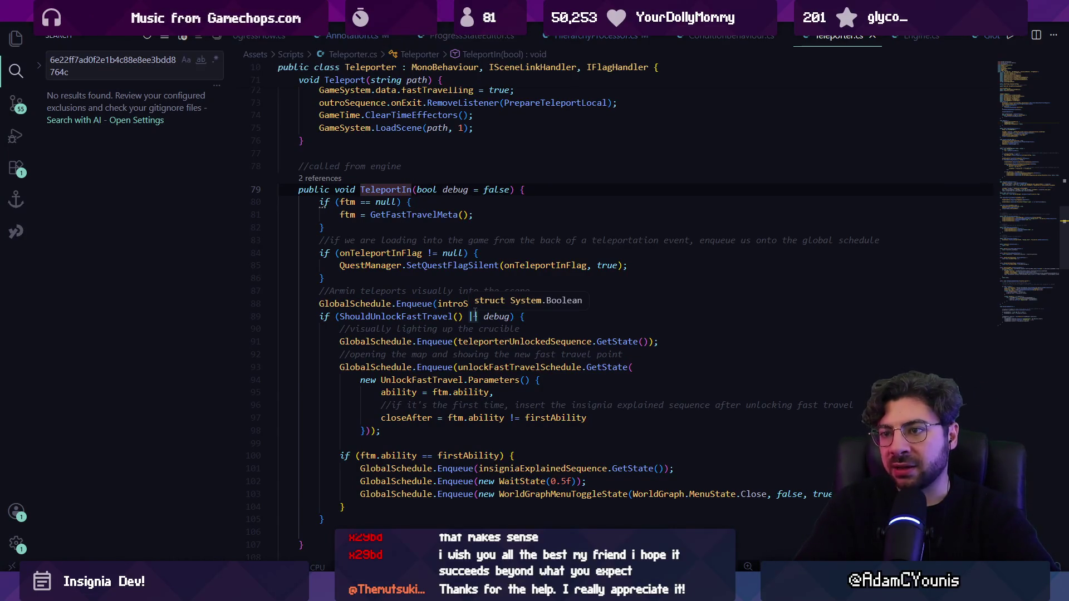
{"action": "left_click", "coordinate": [403, 253]}
{"action": "key", "text": "Down"}
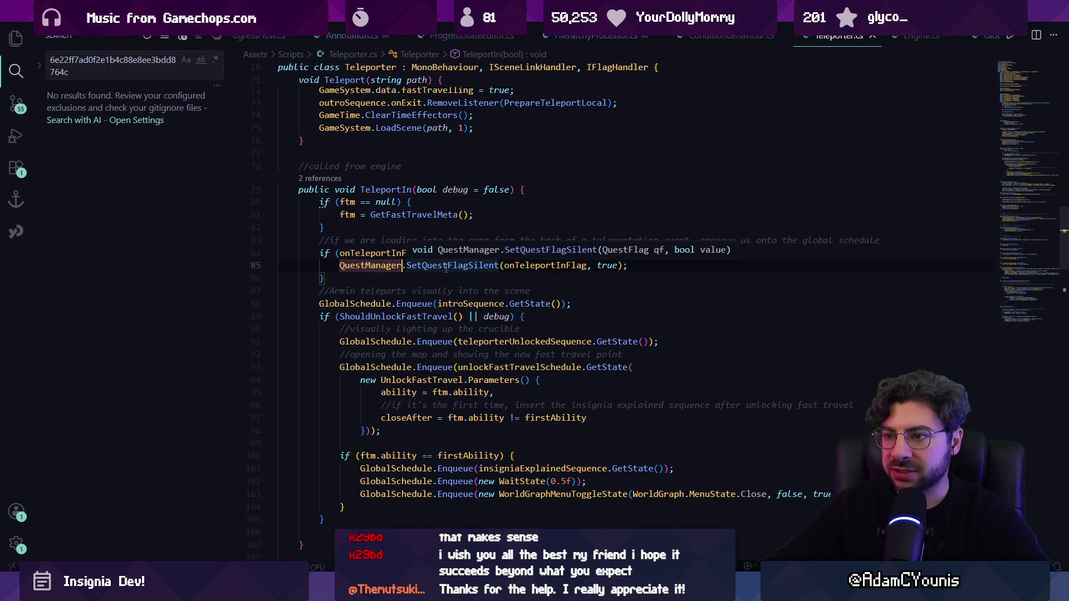
{"action": "key", "text": "ctrl+Right"}
{"action": "key", "text": "Right"}
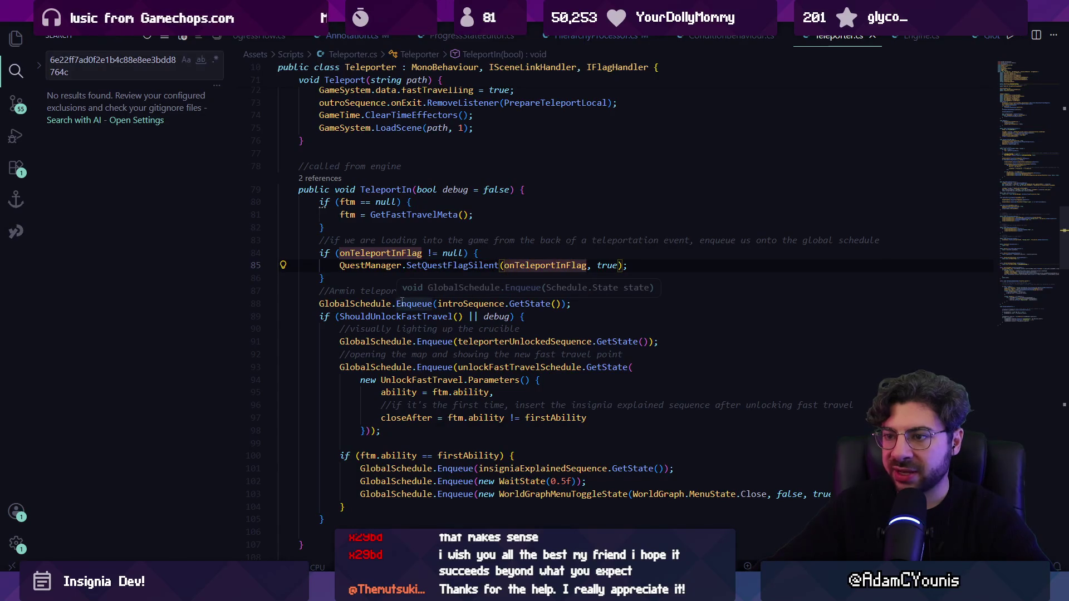
{"action": "left_click", "coordinate": [397, 316]}
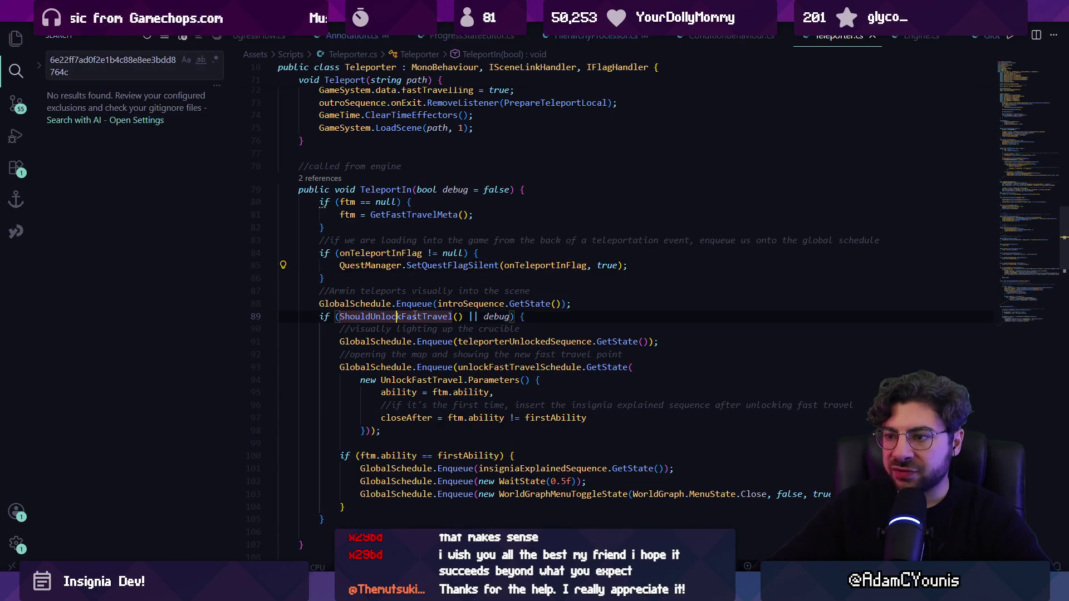
{"action": "left_click", "coordinate": [415, 316], "text": "ctrl"}
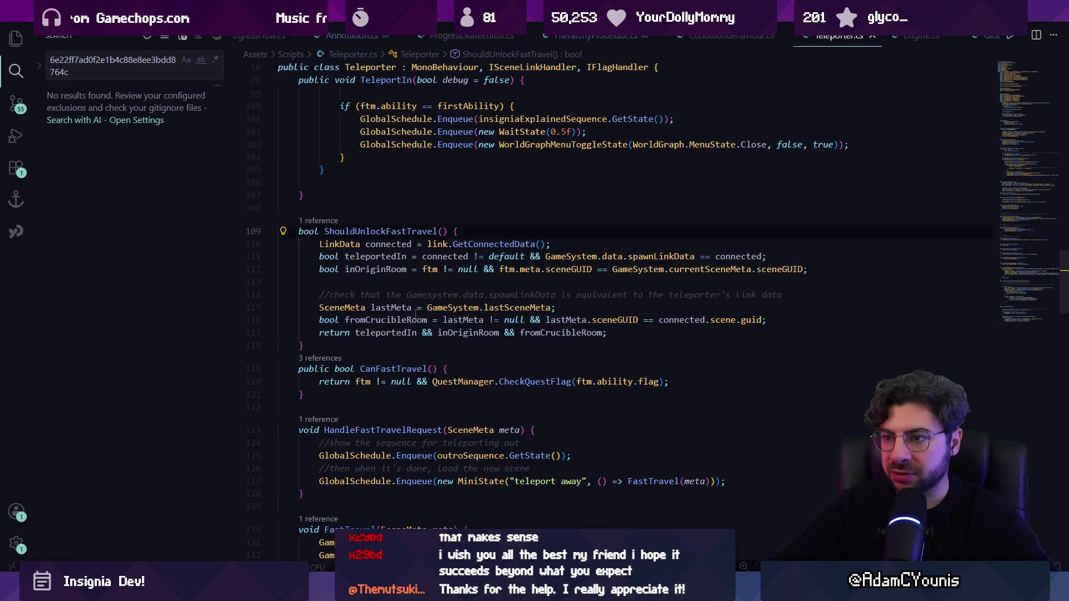
Step: Trace the lastMeta and sceneGUID checks in ShouldUnlockFastTravel through to its return statement
{"action": "mouse_move", "coordinate": [317, 244]}
{"action": "left_mouse_down"}
{"action": "mouse_move", "coordinate": [479, 247]}
{"action": "mouse_move", "coordinate": [768, 321]}
{"action": "mouse_move", "coordinate": [693, 329]}
{"action": "left_mouse_up"}
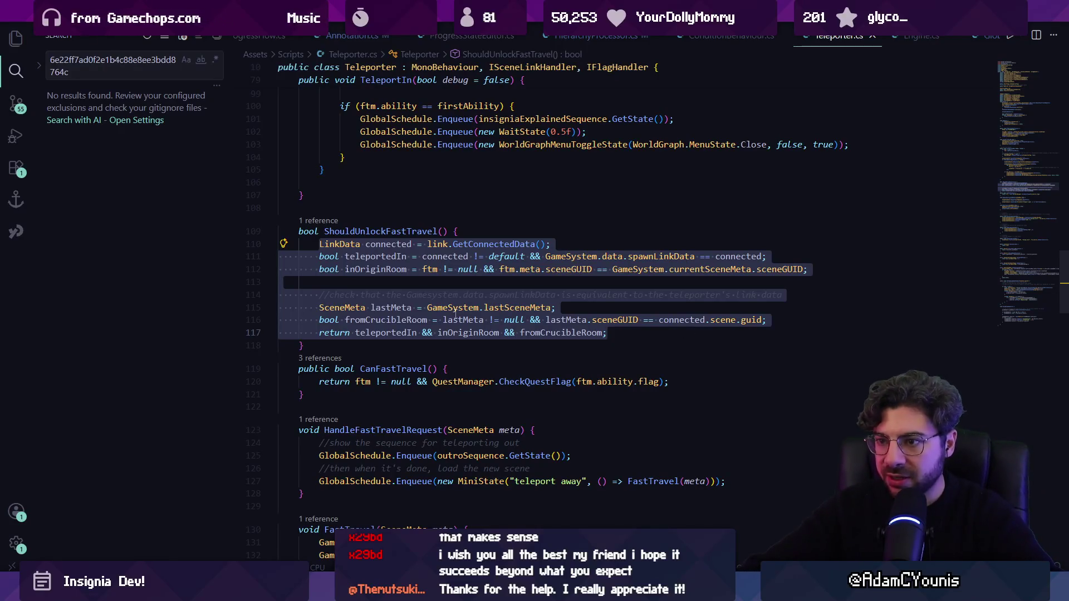
{"action": "left_click", "coordinate": [438, 307]}
{"action": "left_click", "coordinate": [390, 320]}
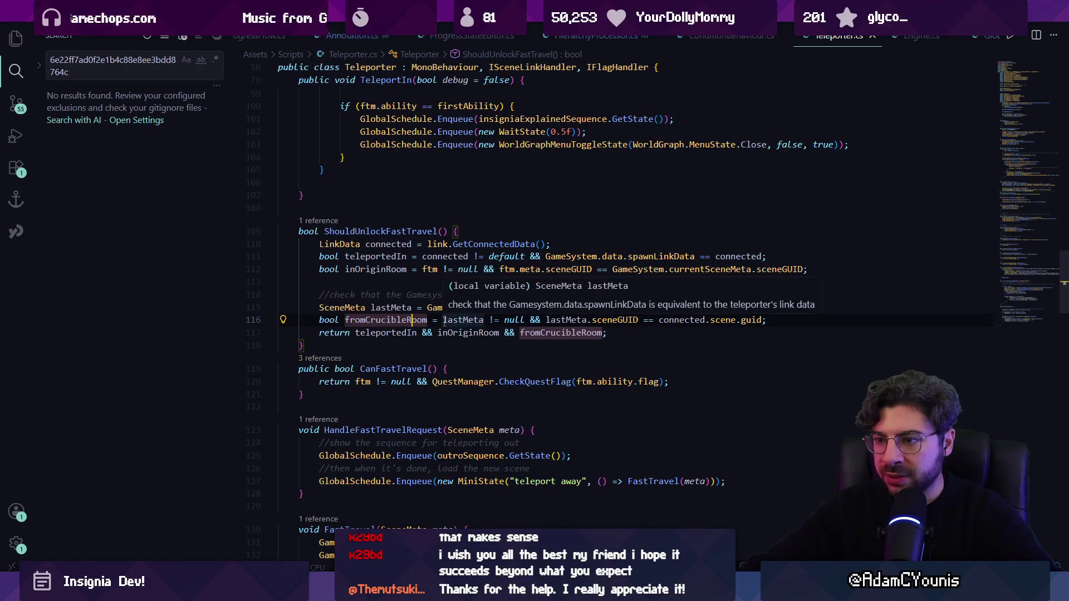
{"action": "left_click", "coordinate": [444, 321]}
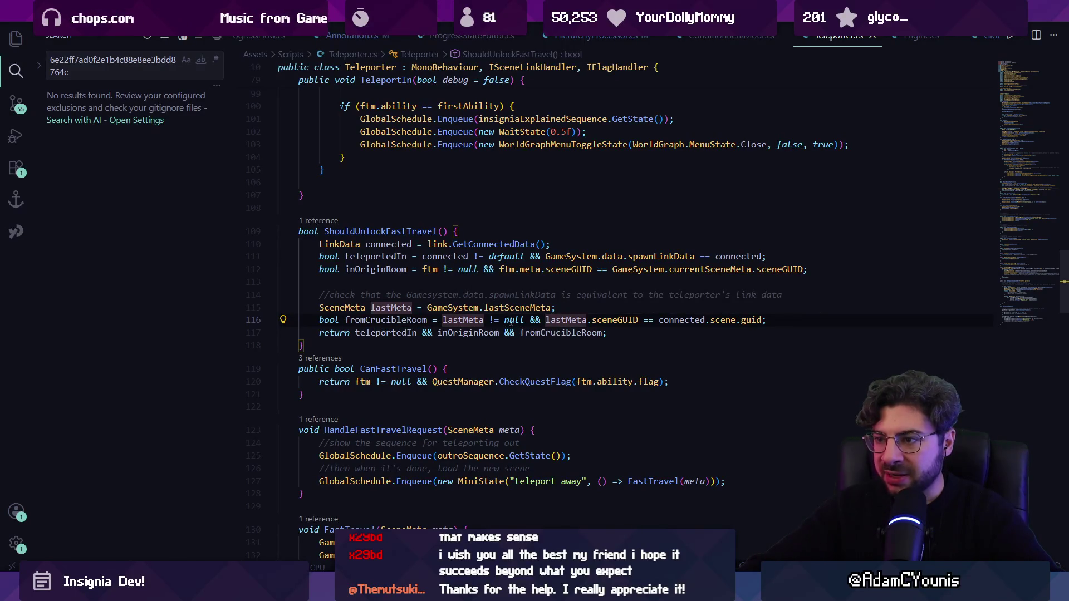
{"action": "left_click_drag", "start_coordinate": [525, 320], "coordinate": [458, 320]}
{"action": "left_click", "coordinate": [554, 321]}
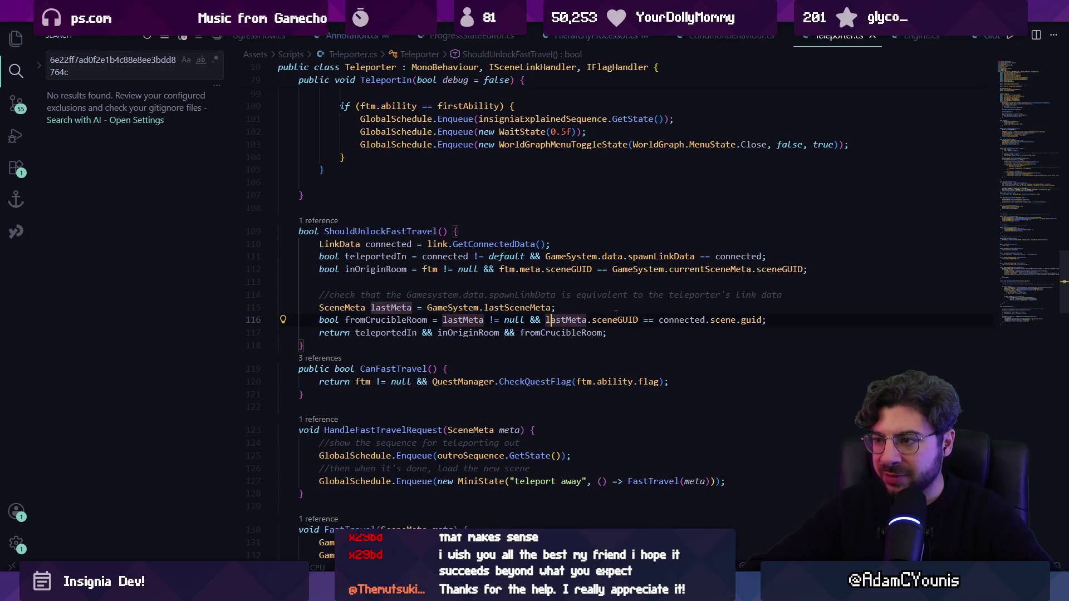
{"action": "left_click", "coordinate": [622, 321]}
{"action": "mouse_move", "coordinate": [753, 324]}
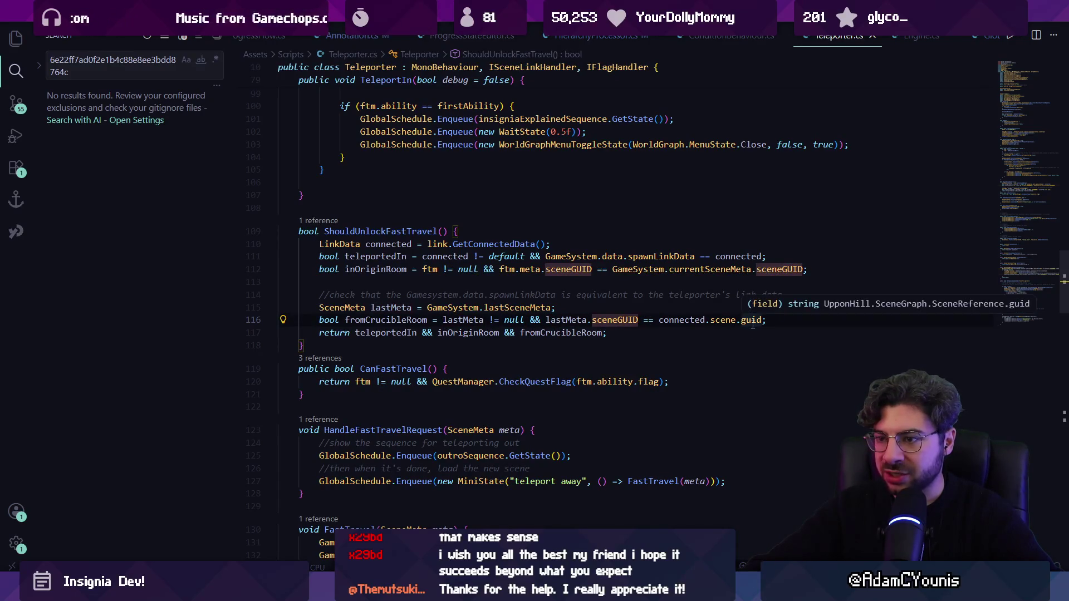
{"action": "left_click", "coordinate": [832, 333]}
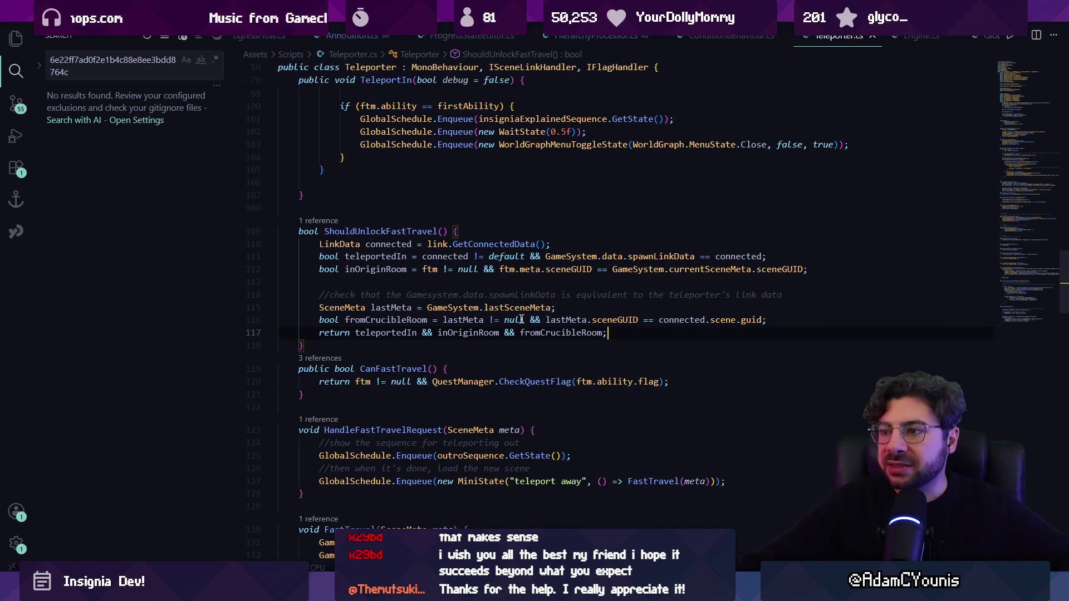
Step: Inspect the ftm.meta.sceneGUID comparison and jump to ftm's declaration and back
{"action": "left_click", "coordinate": [504, 269]}
{"action": "left_click", "coordinate": [527, 270]}
{"action": "left_click", "coordinate": [568, 270]}
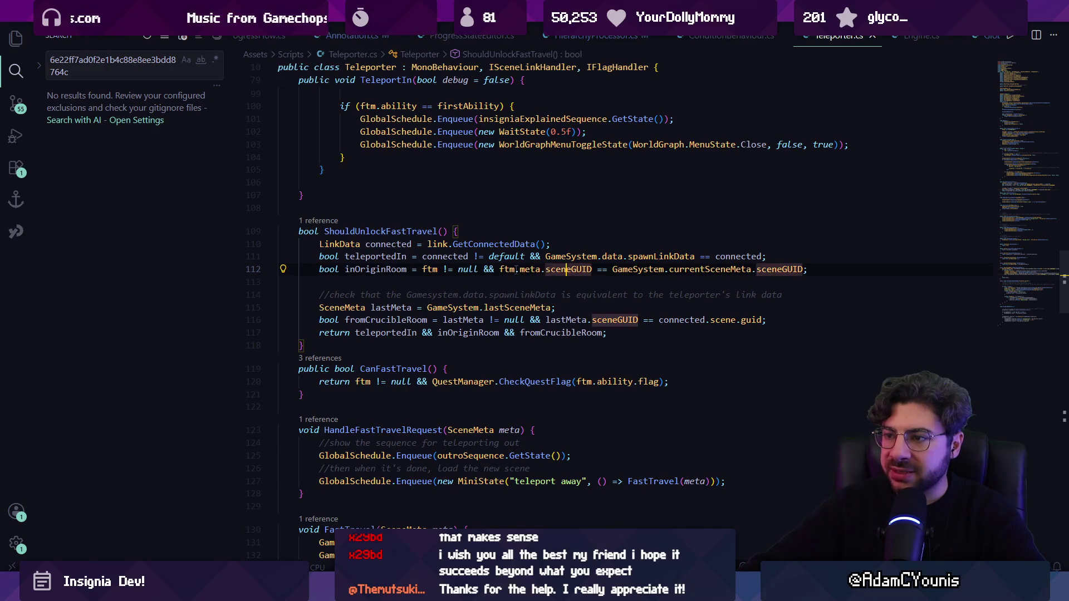
{"action": "left_click", "coordinate": [507, 270]}
{"action": "left_click", "coordinate": [508, 270], "text": "ctrl"}
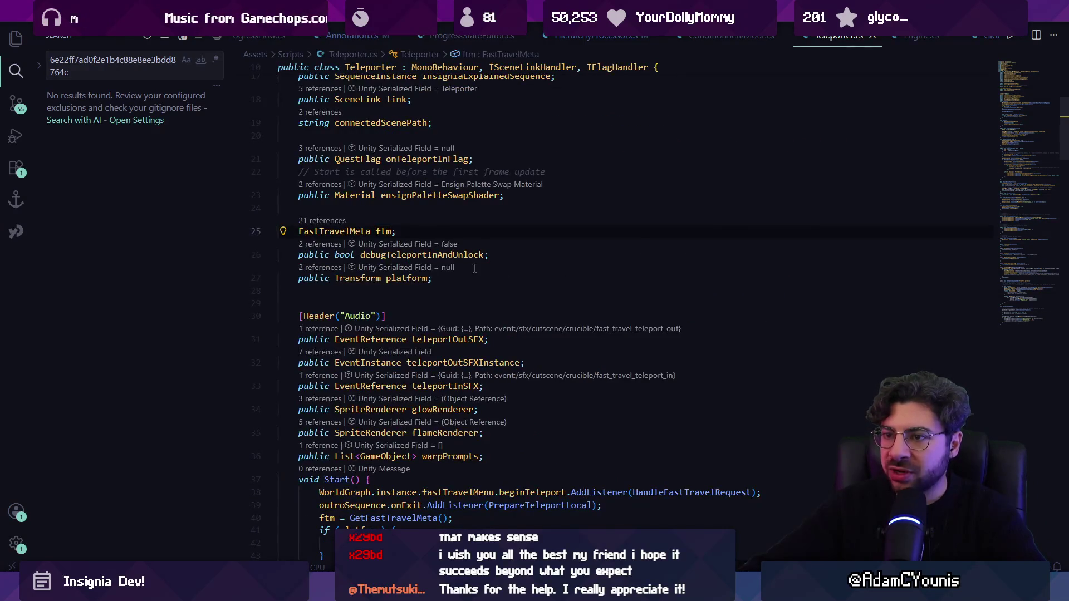
{"action": "key", "text": "alt+Left"}
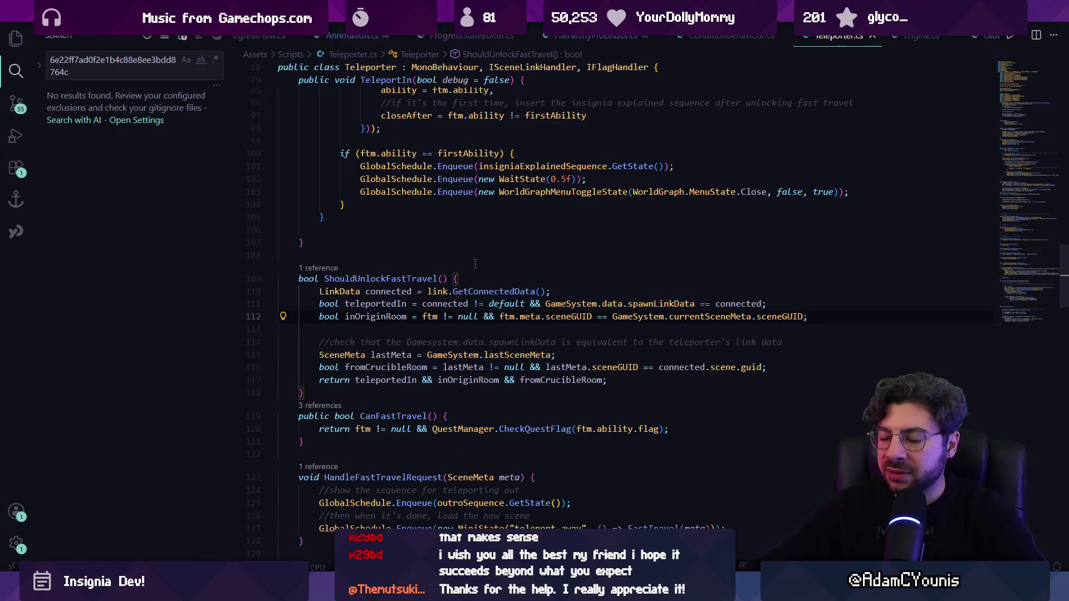
Step: Search for 'tm =' to reach the GetFastTravelMeta definition, then return to Unity
{"action": "key", "text": "ctrl+f"}
{"action": "type", "text": "tm ="}
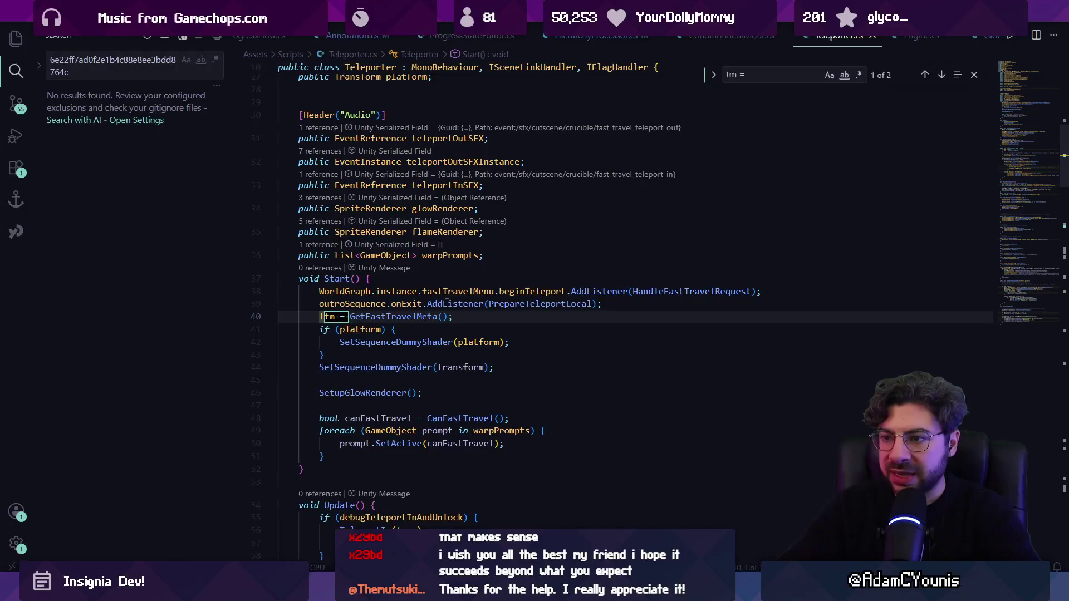
{"action": "left_click", "coordinate": [412, 316], "text": "ctrl"}
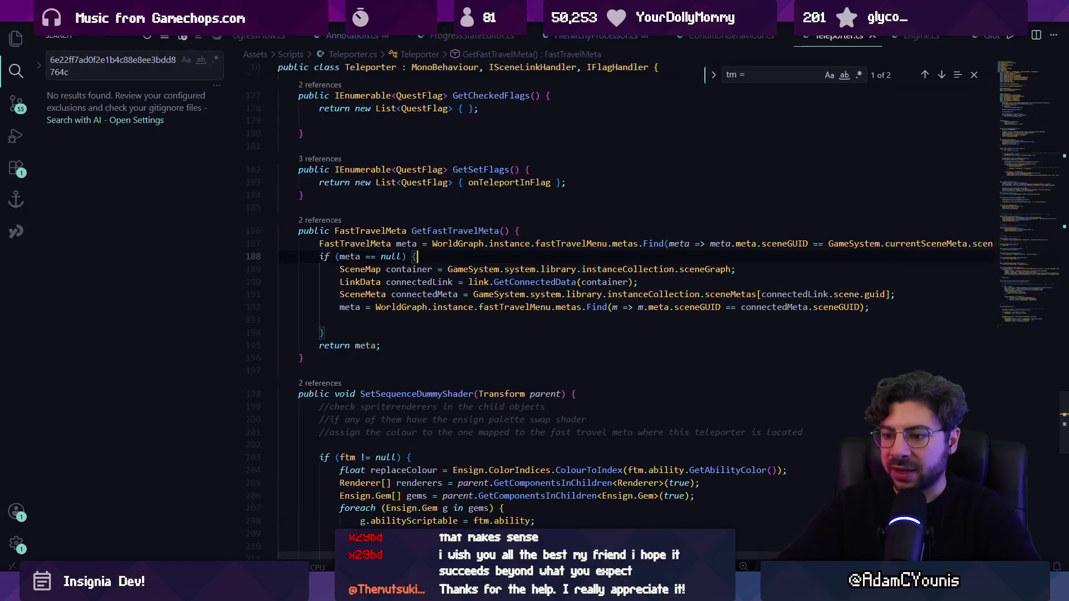
{"action": "key", "text": "alt+Tab"}
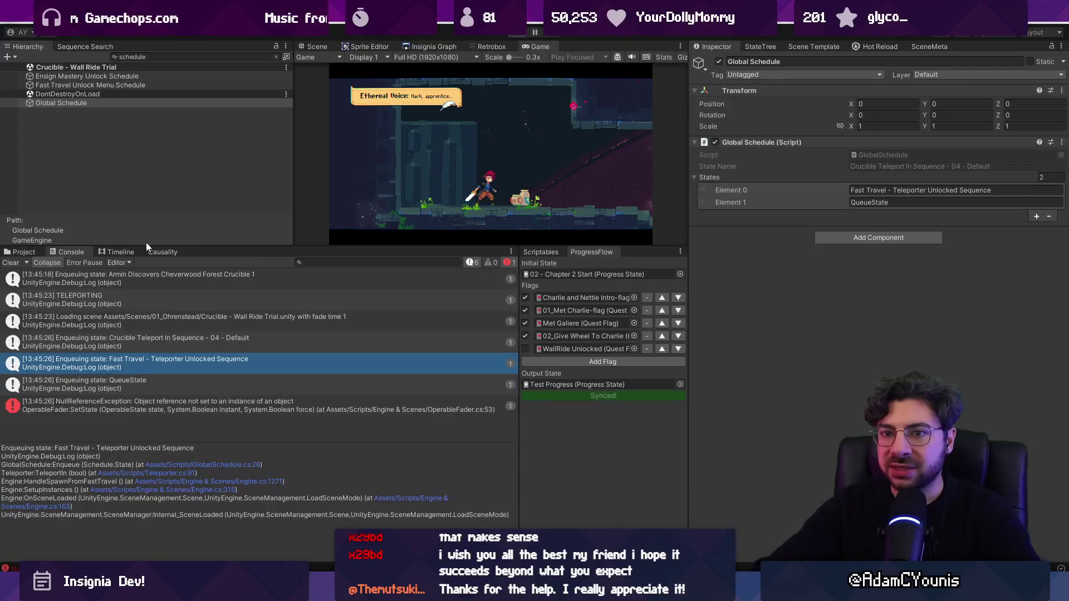
Step: Exit Play mode and open the Fast Travel Menu prefab via a 'fast travel' search
{"action": "key", "text": "ctrl+p"}
{"action": "left_click", "coordinate": [22, 251]}
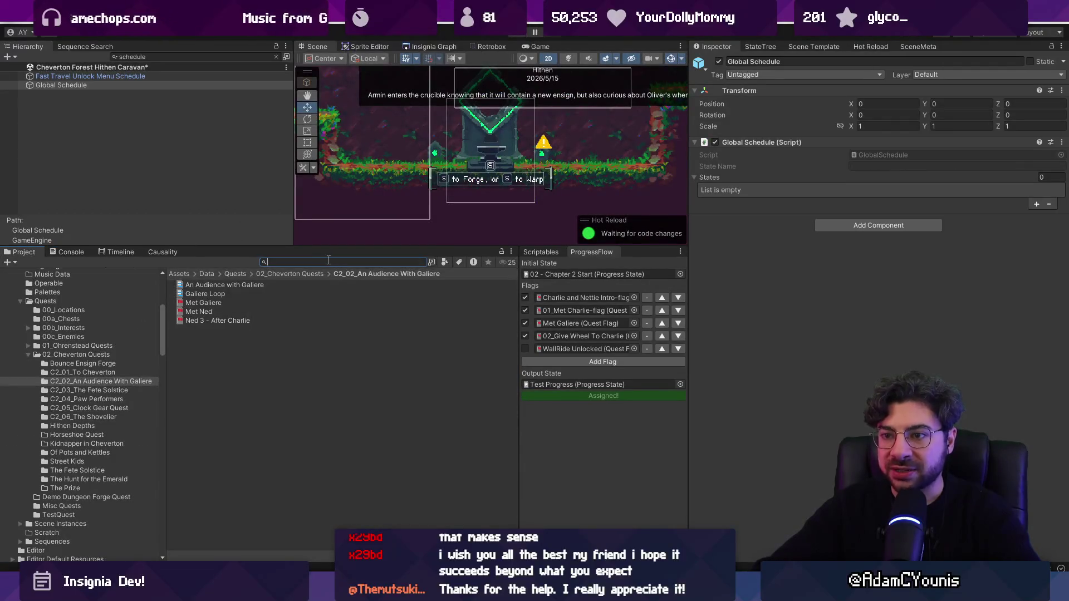
{"action": "type", "text": "fastra"}
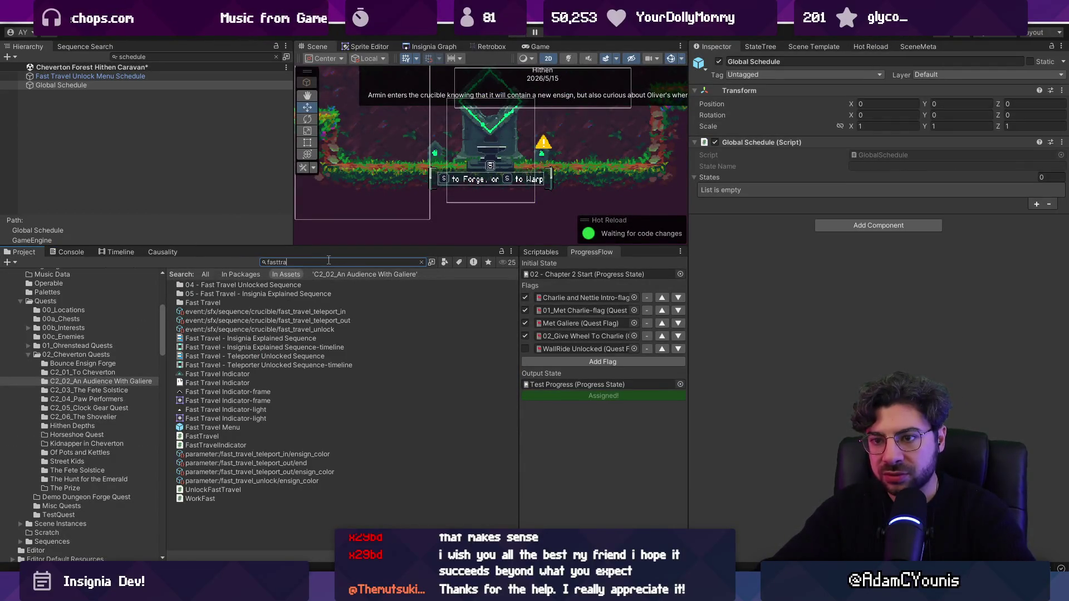
{"action": "type", "text": "vel"}
{"action": "key", "text": "Down"}
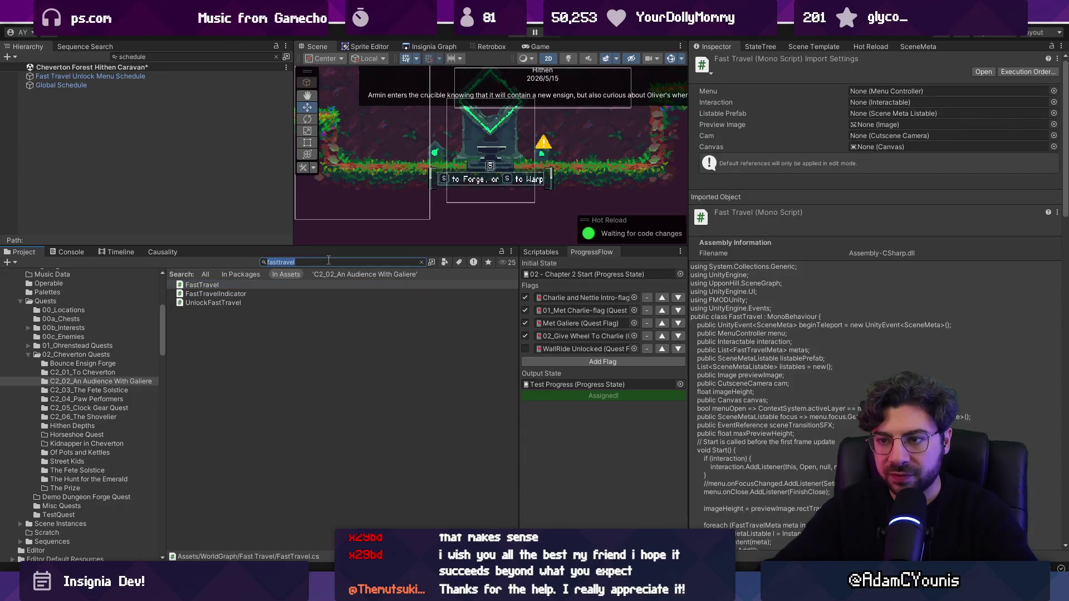
{"action": "type", "text": "ast tr"}
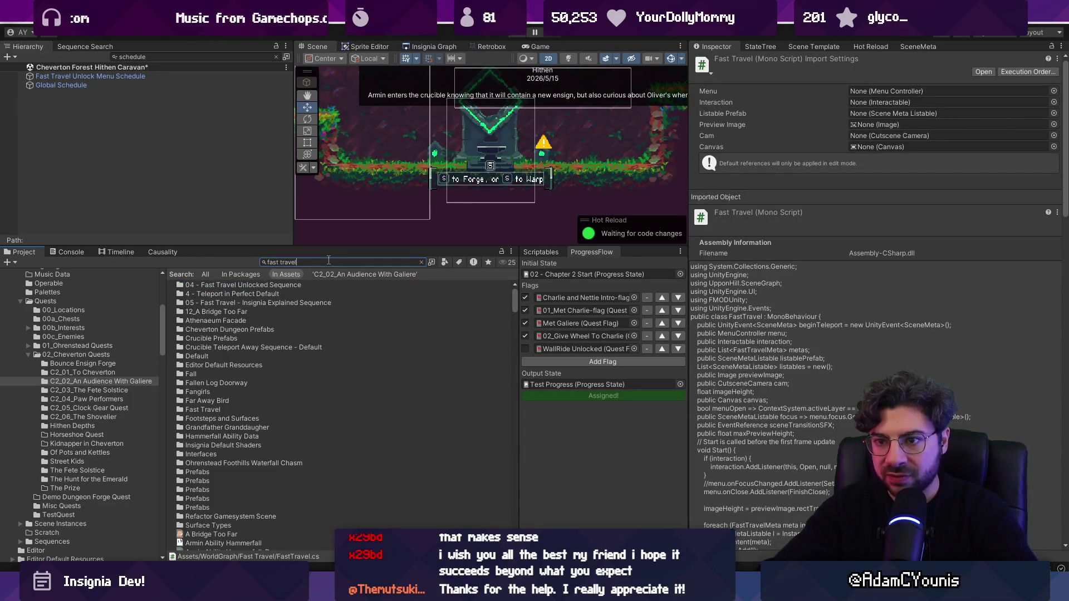
{"action": "type", "text": "avel"}
{"action": "key", "text": "Down"}
{"action": "key", "text": "Up"}
{"action": "key", "text": "Return"}
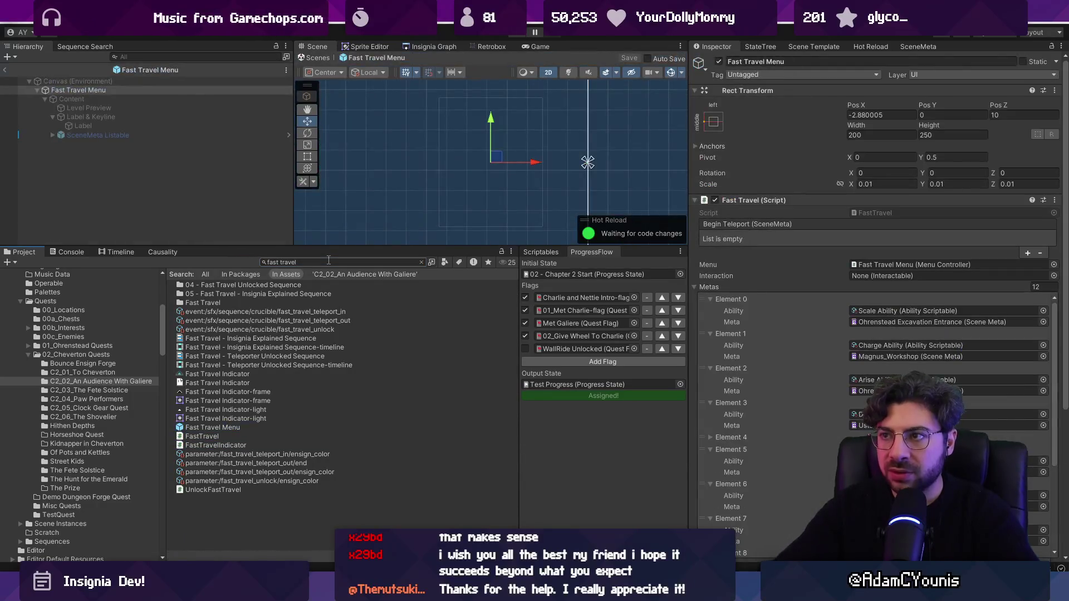
Step: Review the prefab's 12 Metas and ping Element 11's WallRide Ability asset
{"action": "left_click_drag", "start_coordinate": [453, 249], "coordinate": [454, 362]}
{"action": "scroll", "coordinate": [805, 326], "scroll_direction": "down", "scroll_amount": 8}
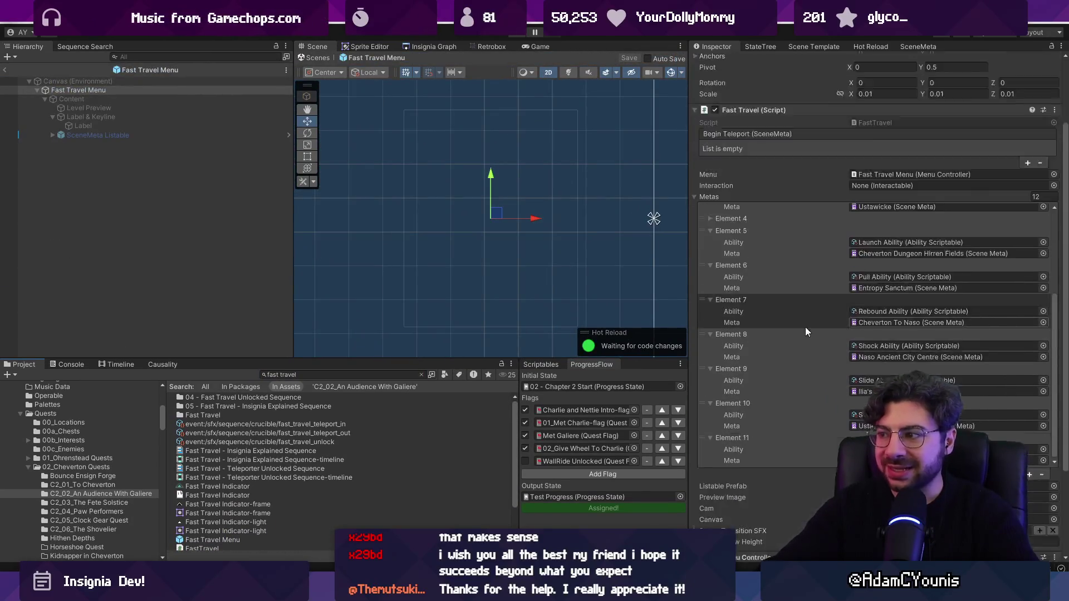
{"action": "scroll", "coordinate": [834, 203], "scroll_direction": "up", "scroll_amount": 8}
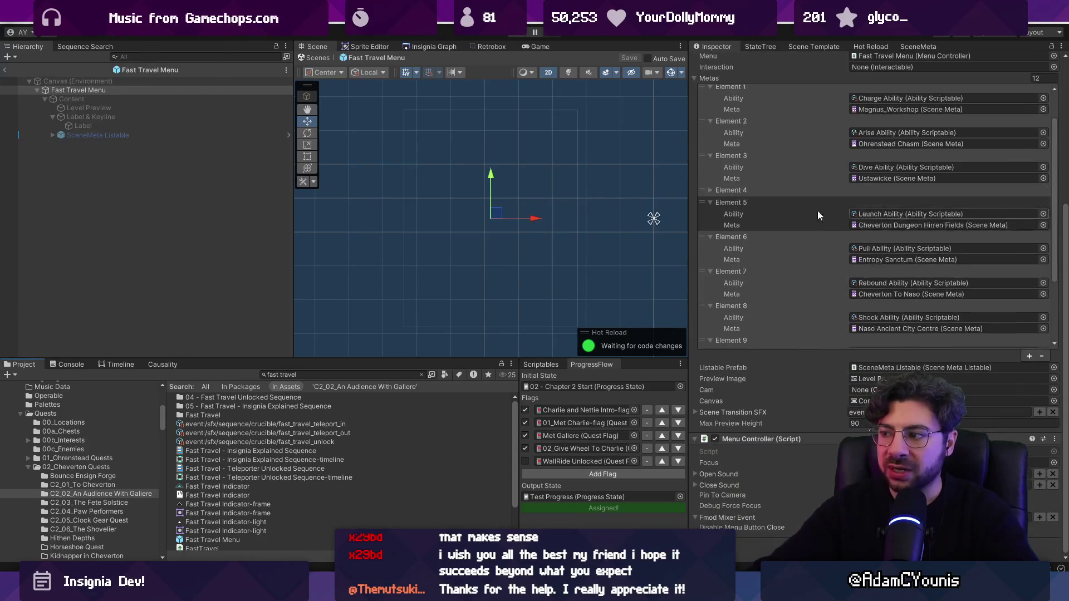
{"action": "scroll", "coordinate": [840, 248], "scroll_direction": "up", "scroll_amount": 3}
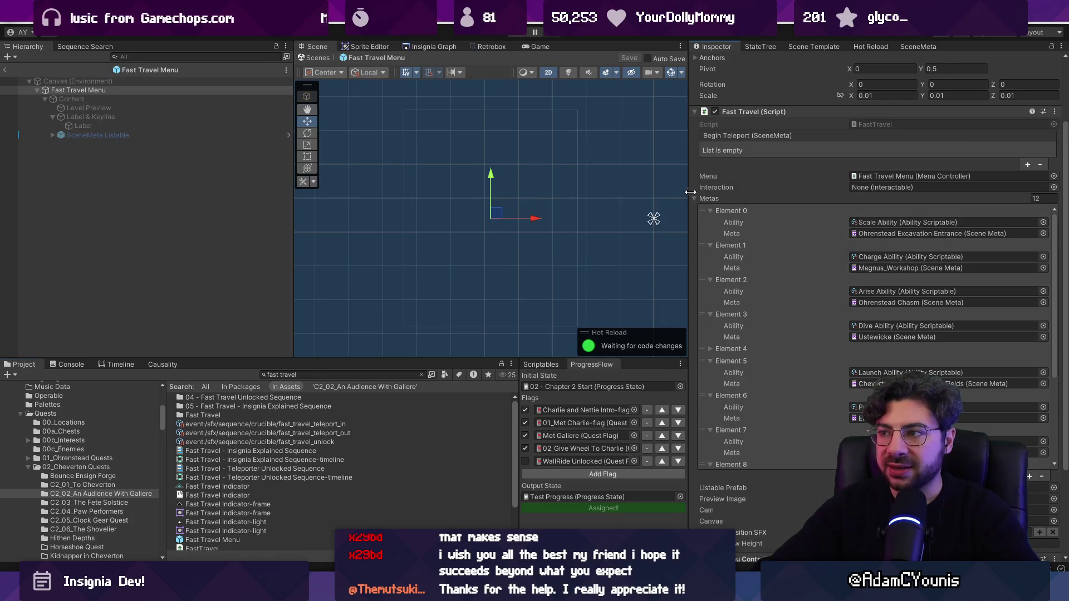
{"action": "left_click_drag", "start_coordinate": [691, 192], "coordinate": [702, 193]}
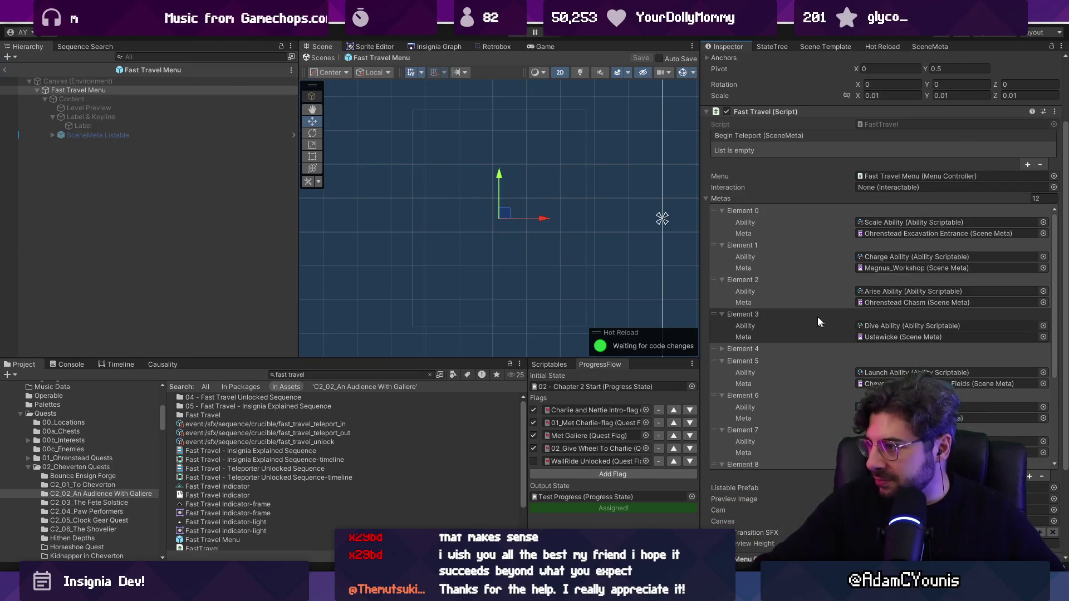
{"action": "scroll", "coordinate": [808, 315], "scroll_direction": "down", "scroll_amount": 6}
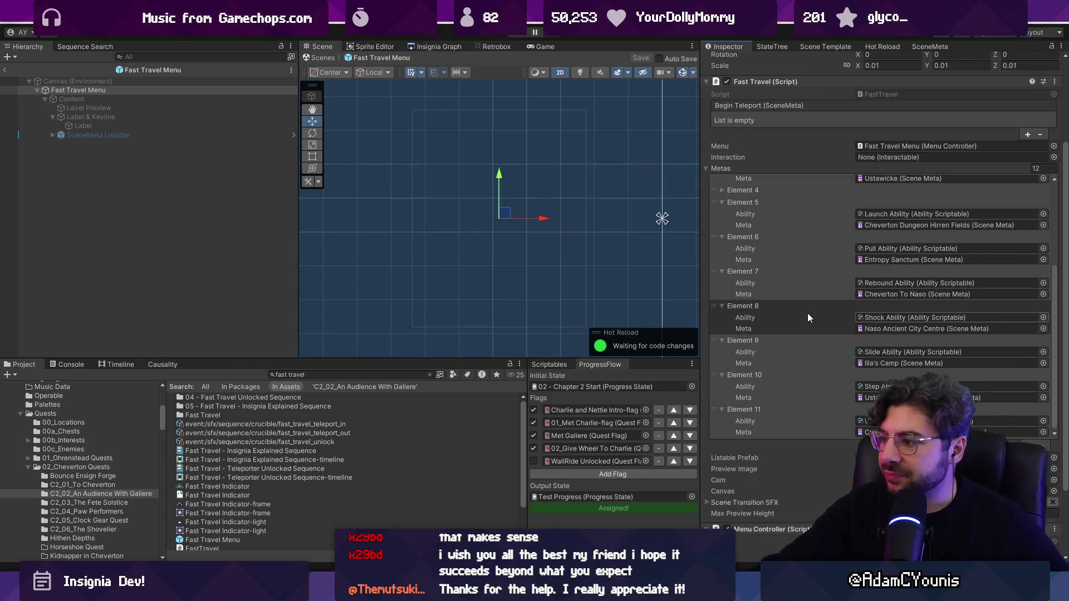
{"action": "left_click", "coordinate": [868, 421]}
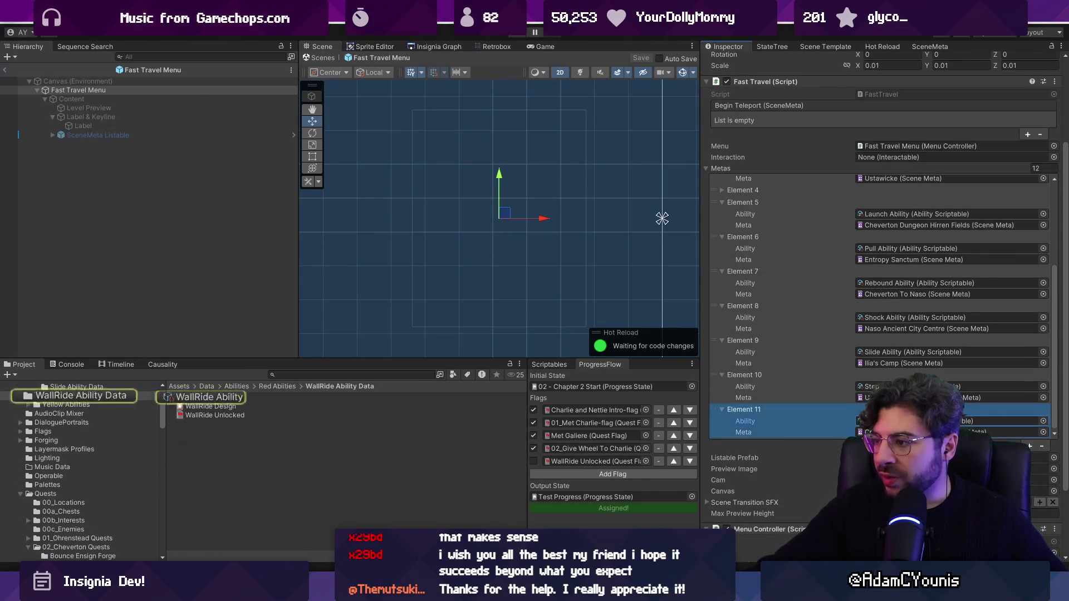
Step: Locate the Crucible - Wall Ride Trial and Cheverton Forest Hithen Caravan nodes in the Insignia graph
{"action": "left_click", "coordinate": [868, 432]}
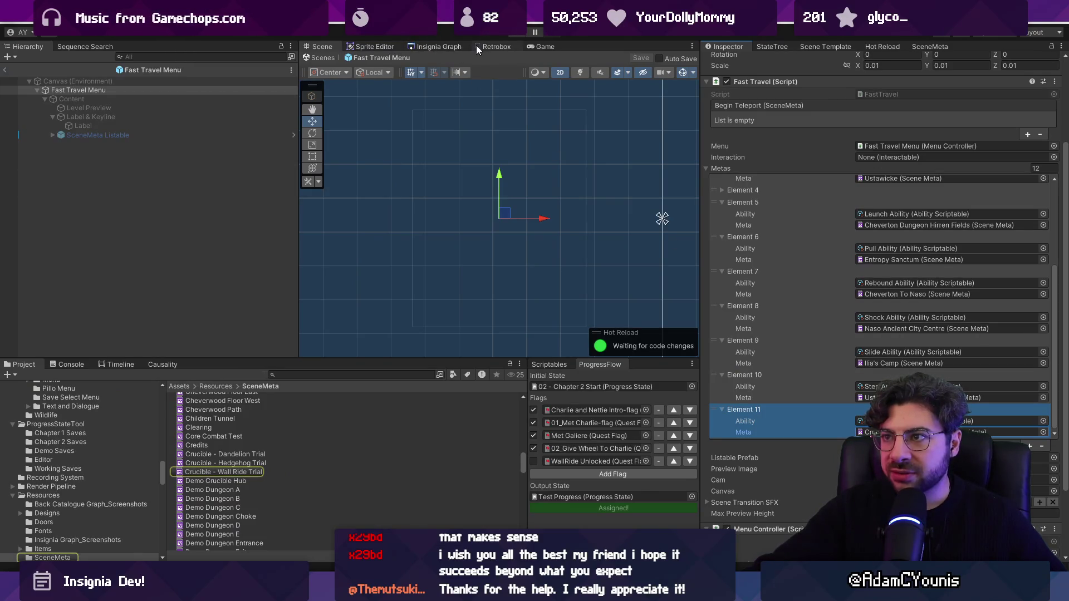
{"action": "left_click", "coordinate": [440, 47]}
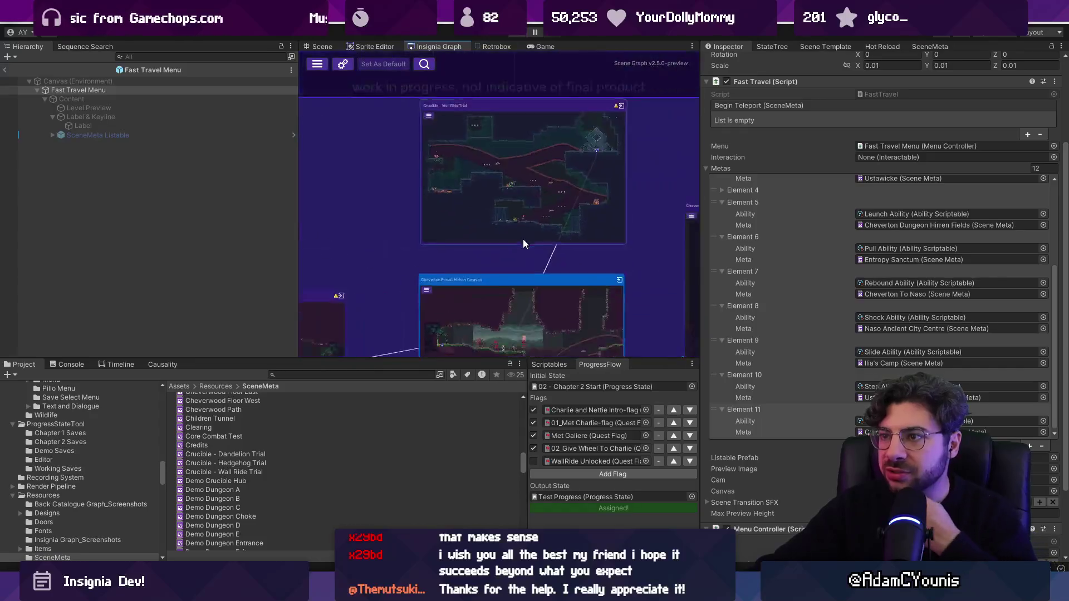
{"action": "double_click", "coordinate": [523, 240]}
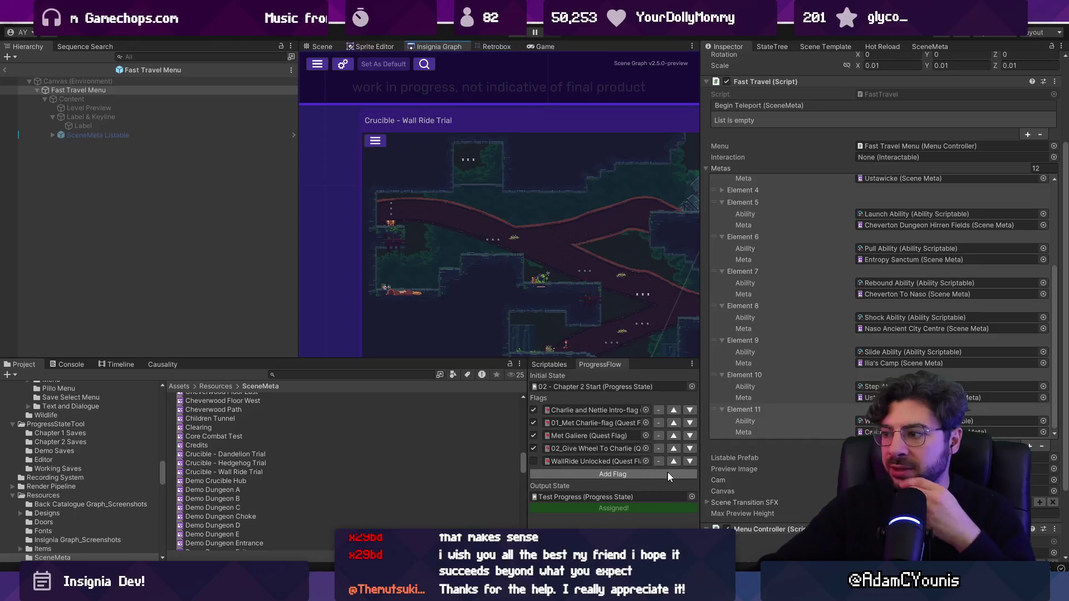
{"action": "left_click", "coordinate": [780, 410]}
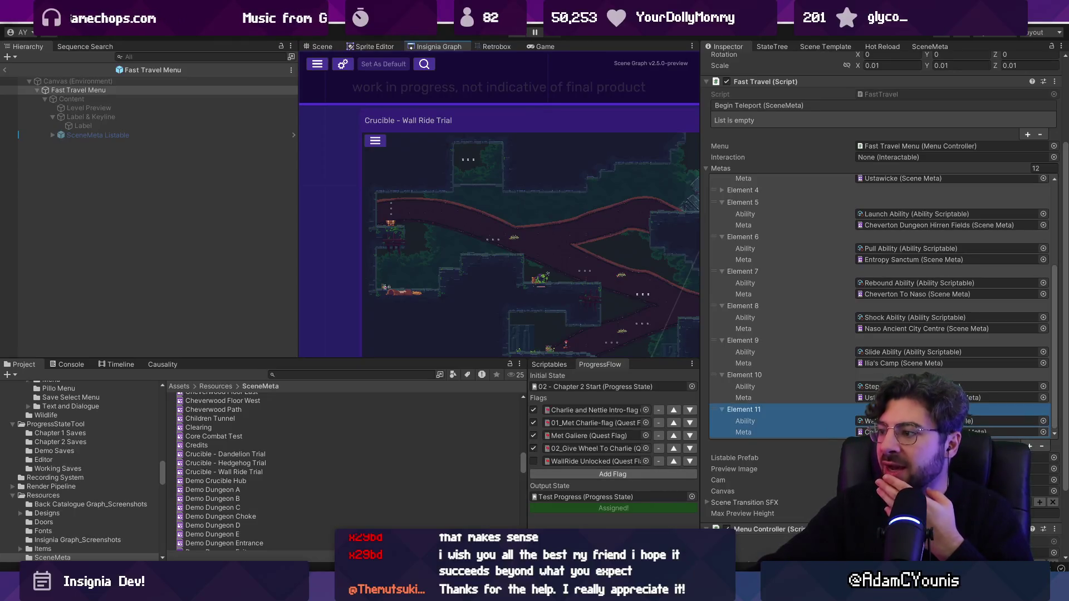
{"action": "scroll", "coordinate": [521, 227], "scroll_direction": "down", "scroll_amount": 5}
{"action": "double_click", "coordinate": [525, 328]}
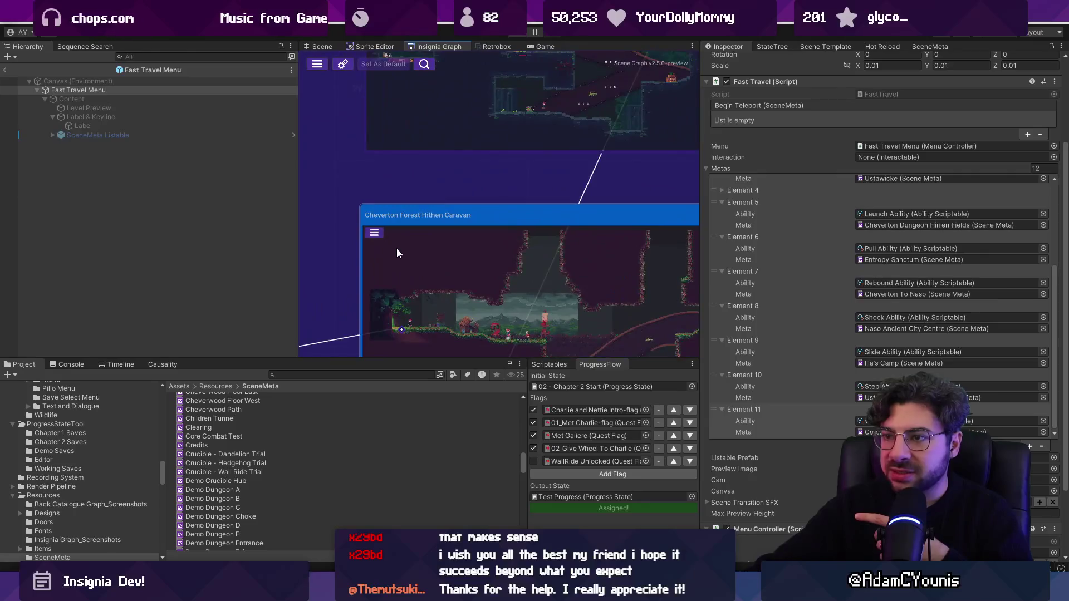
Step: Set Element 11's Meta to Cheverton Forest Hithen Caravan using the object picker
{"action": "left_click", "coordinate": [1023, 436]}
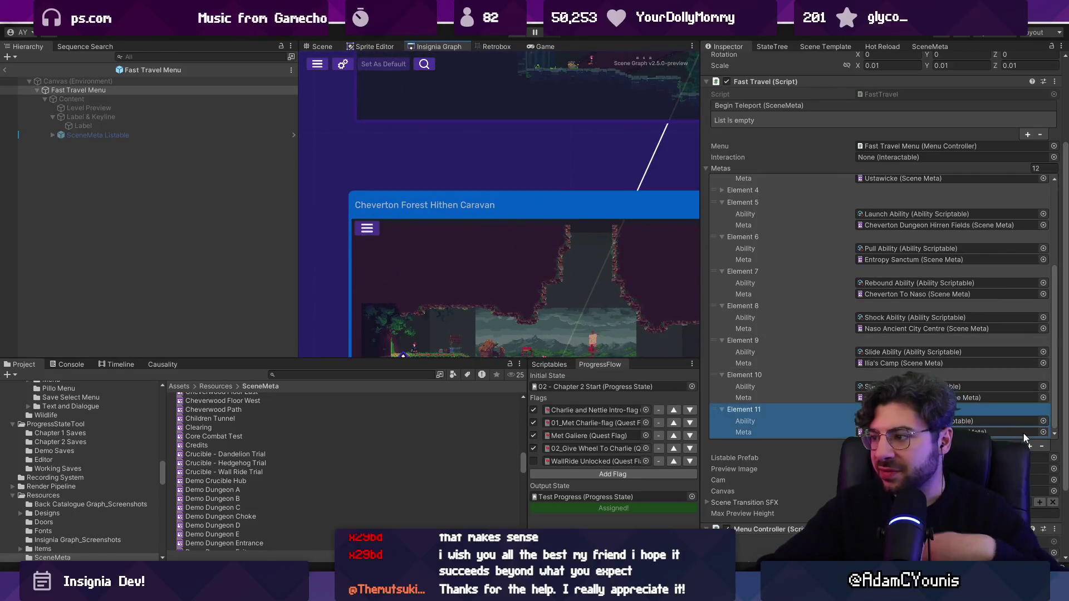
{"action": "left_click", "coordinate": [1042, 432]}
{"action": "type", "text": "hither"}
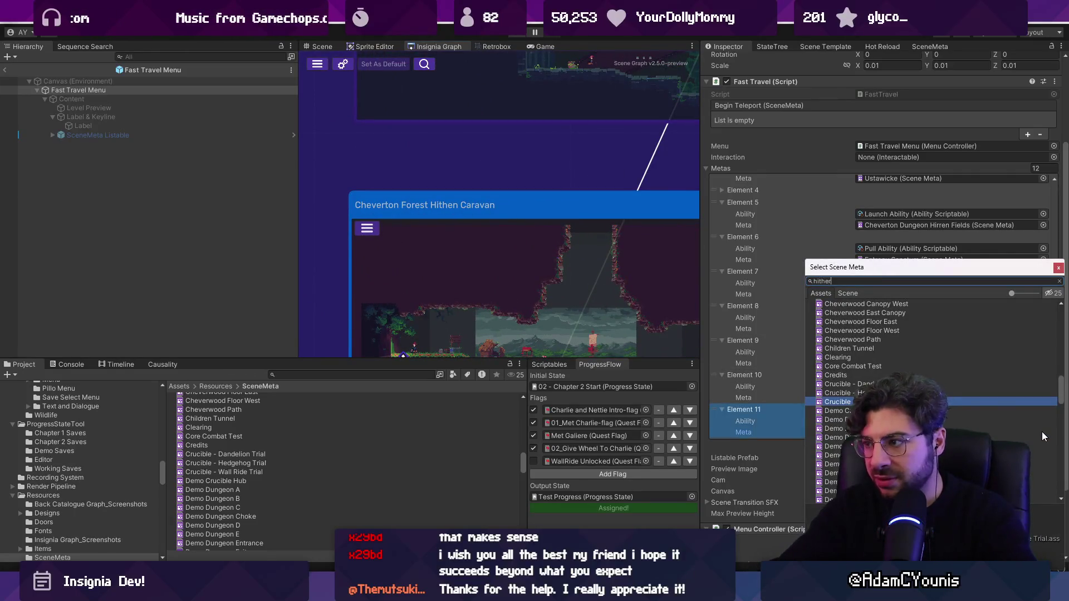
{"action": "key", "text": "BackSpace"}
{"action": "key", "text": "BackSpace"}
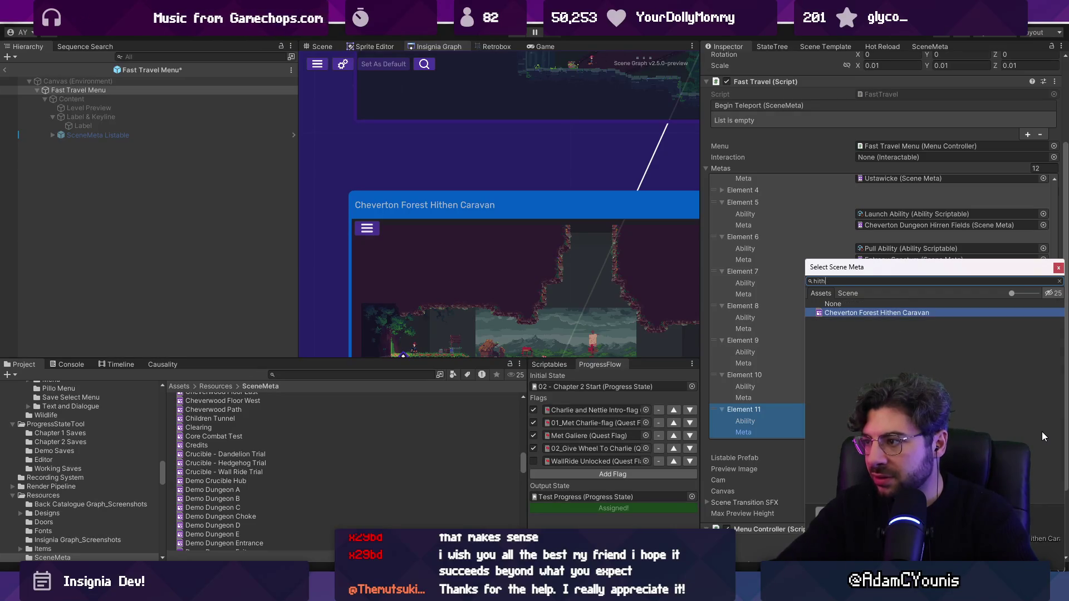
{"action": "key", "text": "Return"}
{"action": "scroll", "coordinate": [506, 225], "scroll_direction": "down", "scroll_amount": 2}
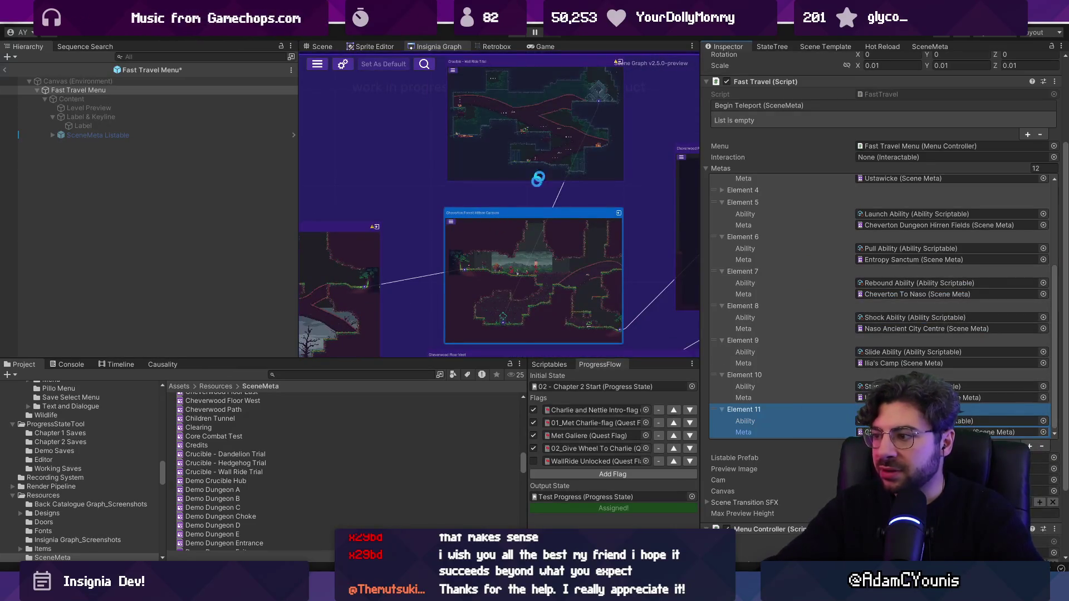
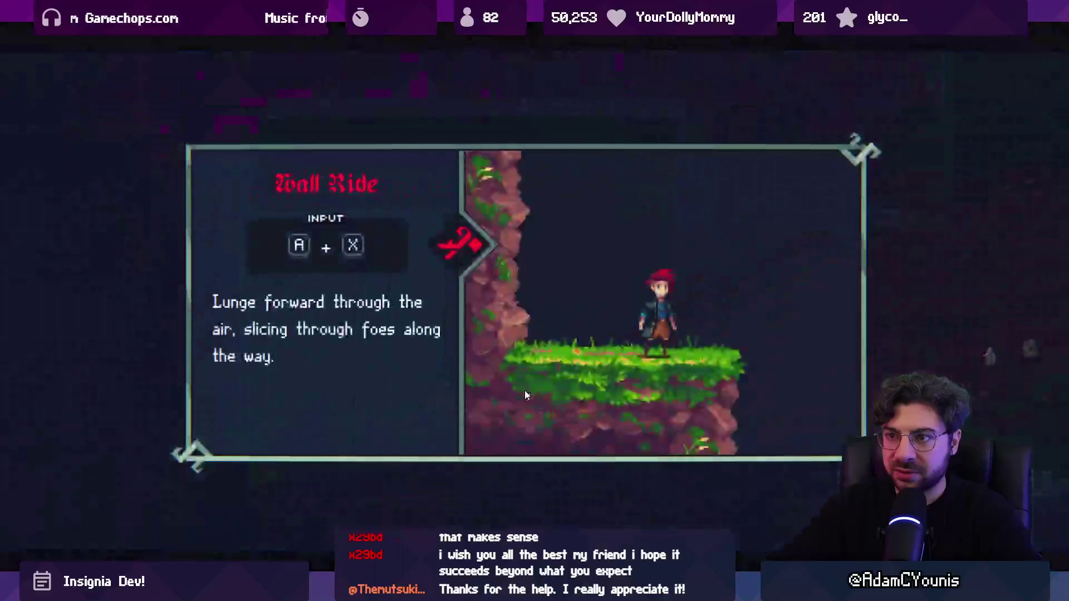
Step: Close the Wall Ride tutorial, dash right up the slope past the enemy, and light the crucible at the anvil
{"action": "key", "text": "Return"}
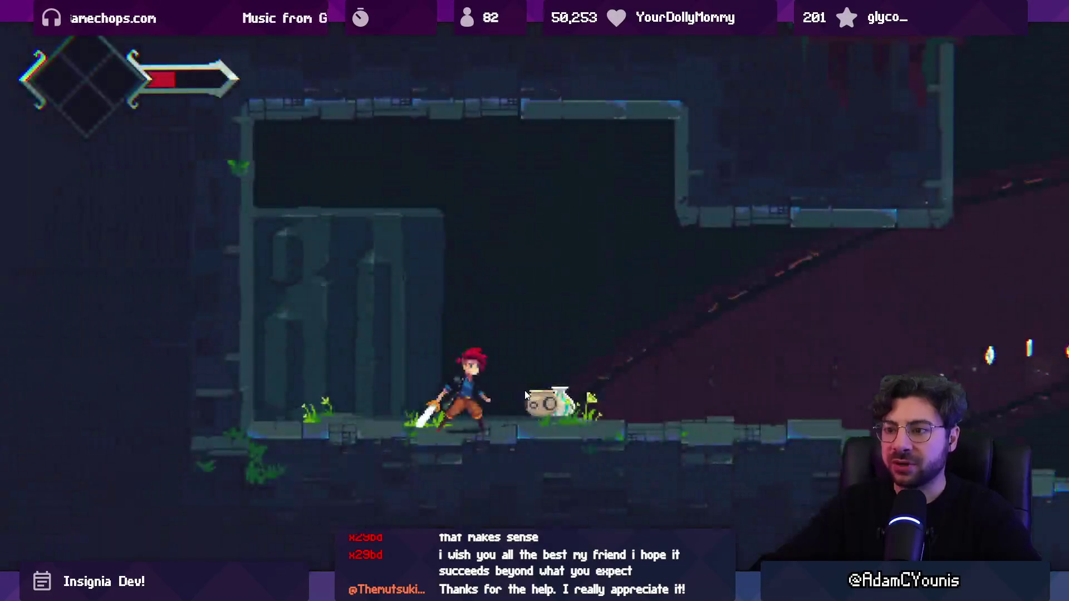
{"action": "key", "text": "Right"}
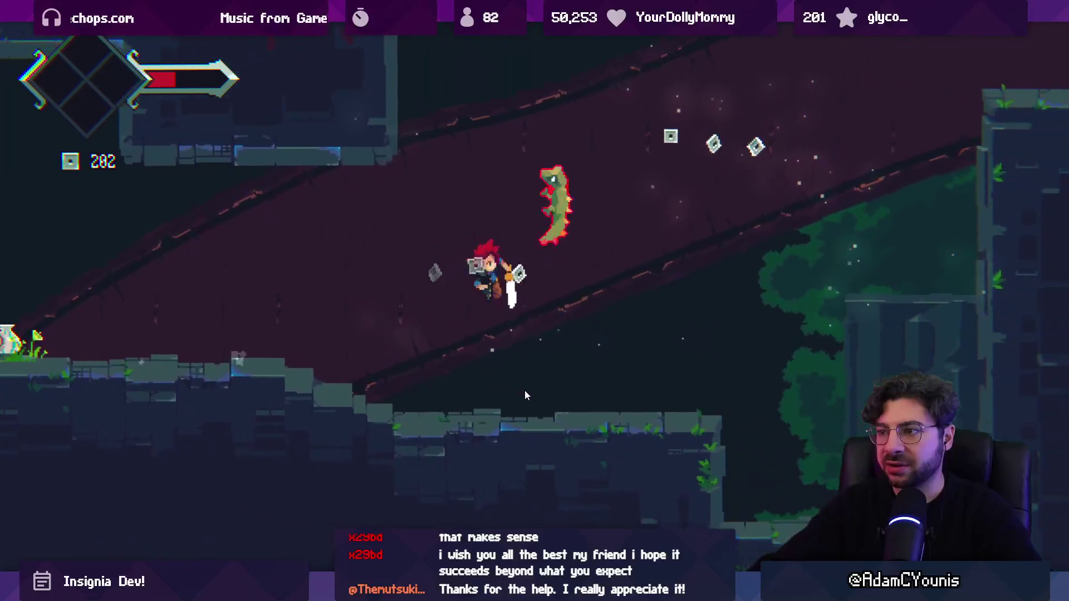
{"action": "key", "text": "Right"}
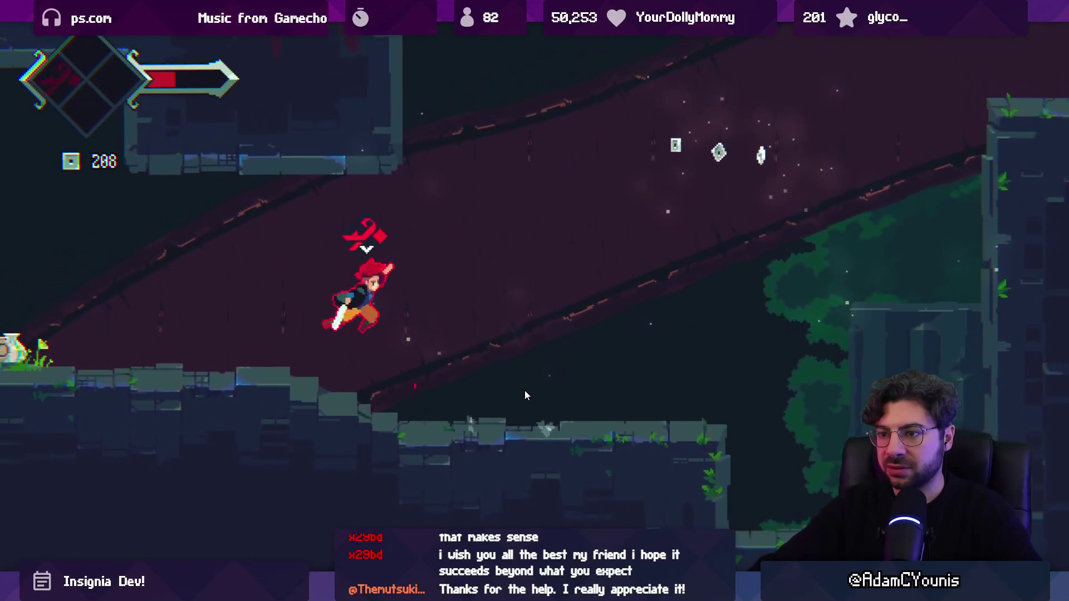
{"action": "key", "text": "Right"}
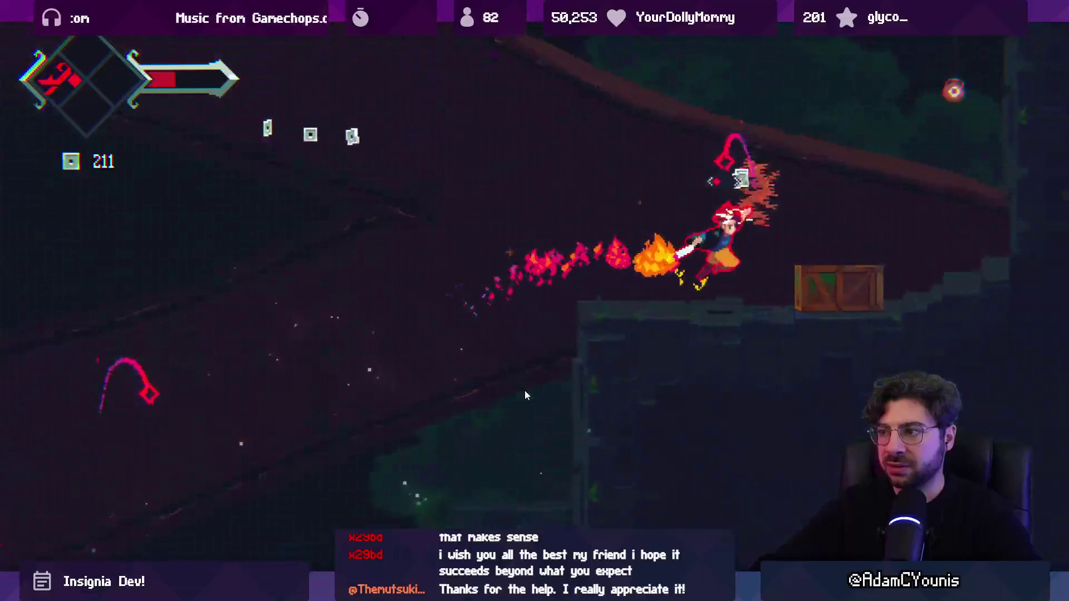
{"action": "key", "text": "Right"}
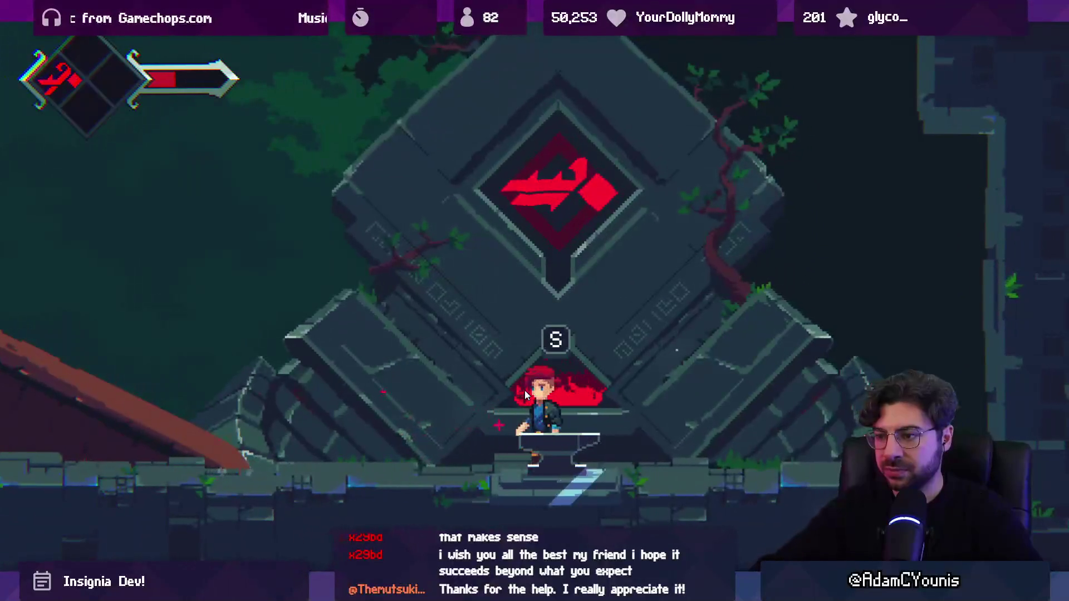
{"action": "key", "text": "s"}
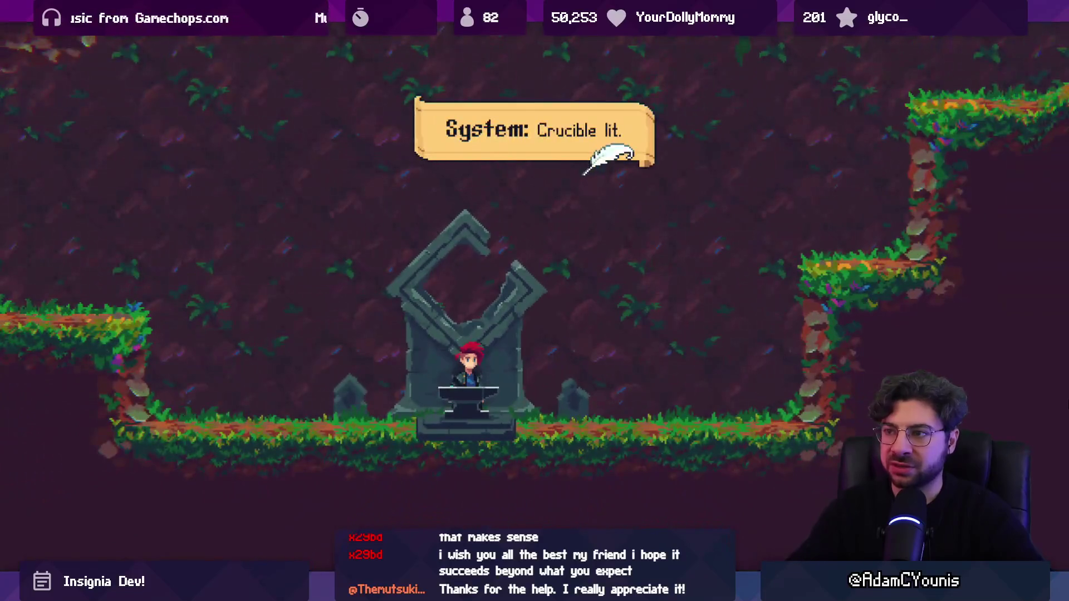
Step: Dismiss the crucible-lit and travel messages, check the world map, walk left past the shrine, and leave full-screen play
{"action": "key", "text": "Return"}
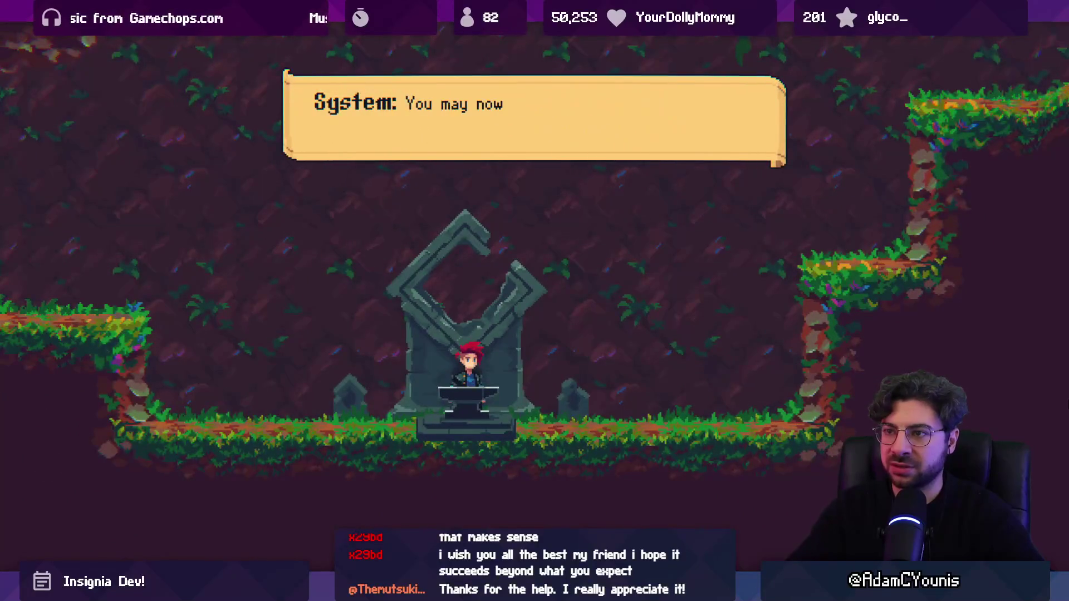
{"action": "key", "text": "Return"}
{"action": "key", "text": "Return"}
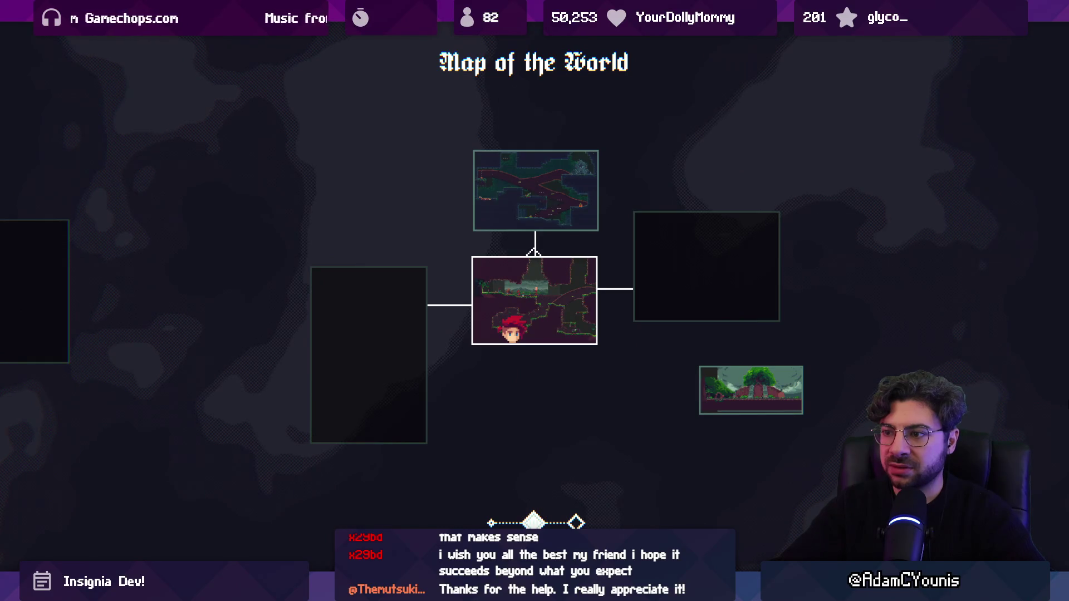
{"action": "key", "text": "e"}
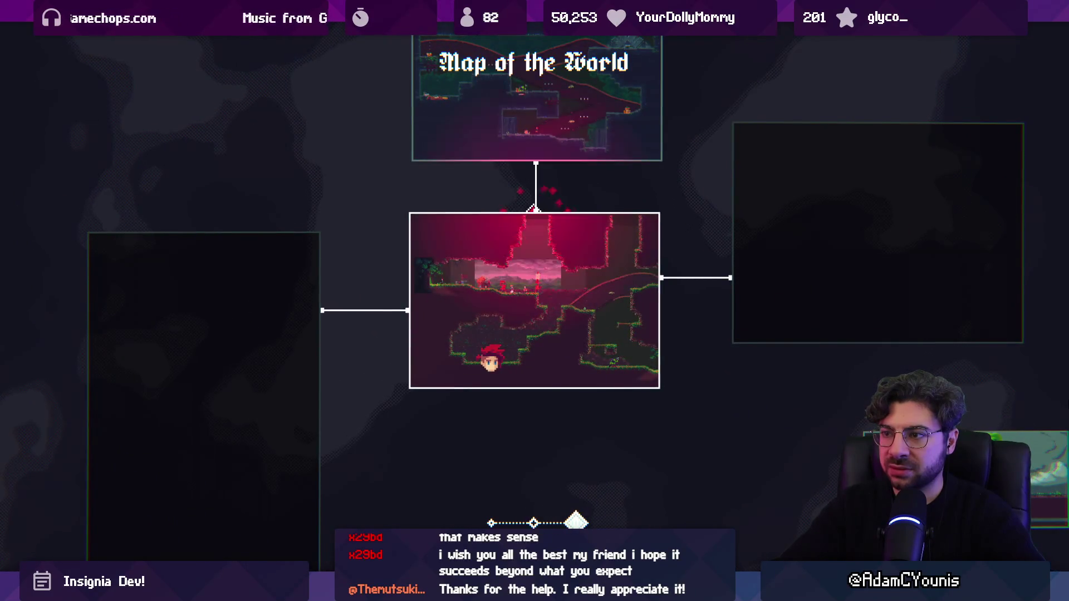
{"action": "key", "text": "Escape"}
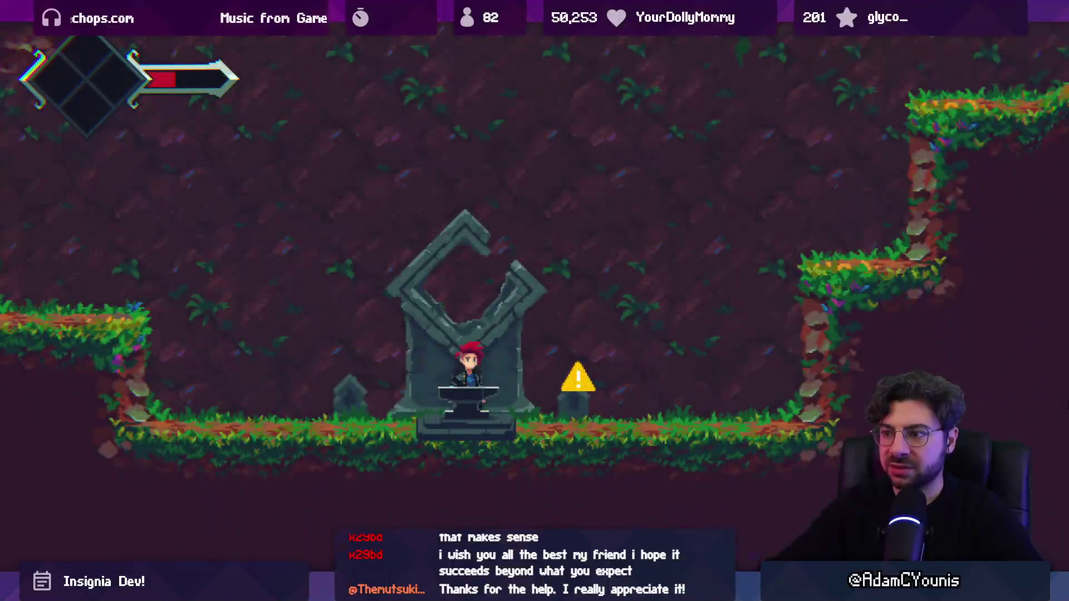
{"action": "key", "text": "Left"}
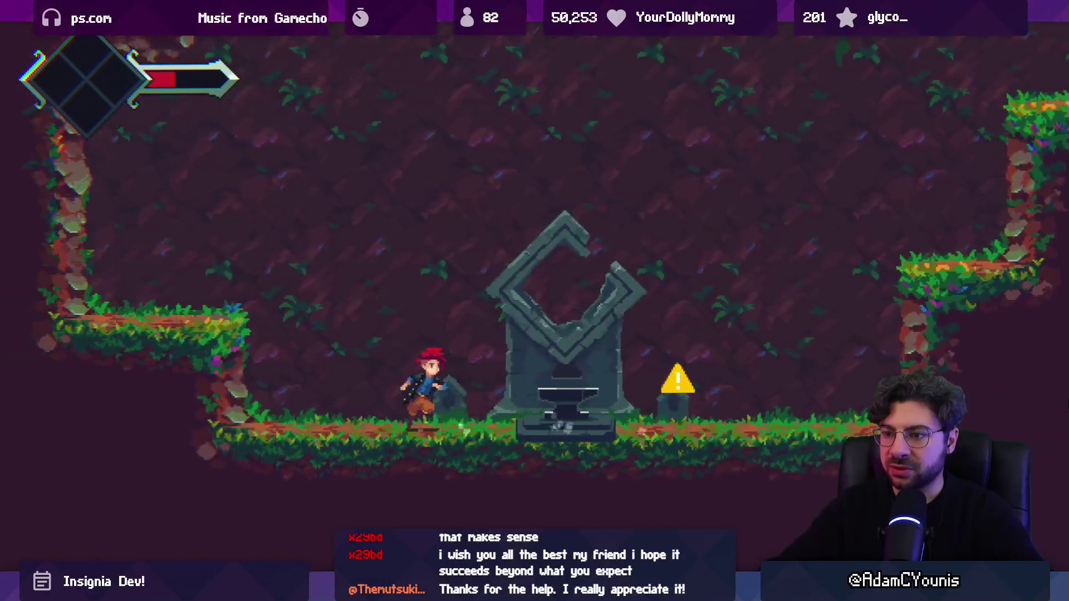
{"action": "key", "text": "Escape"}
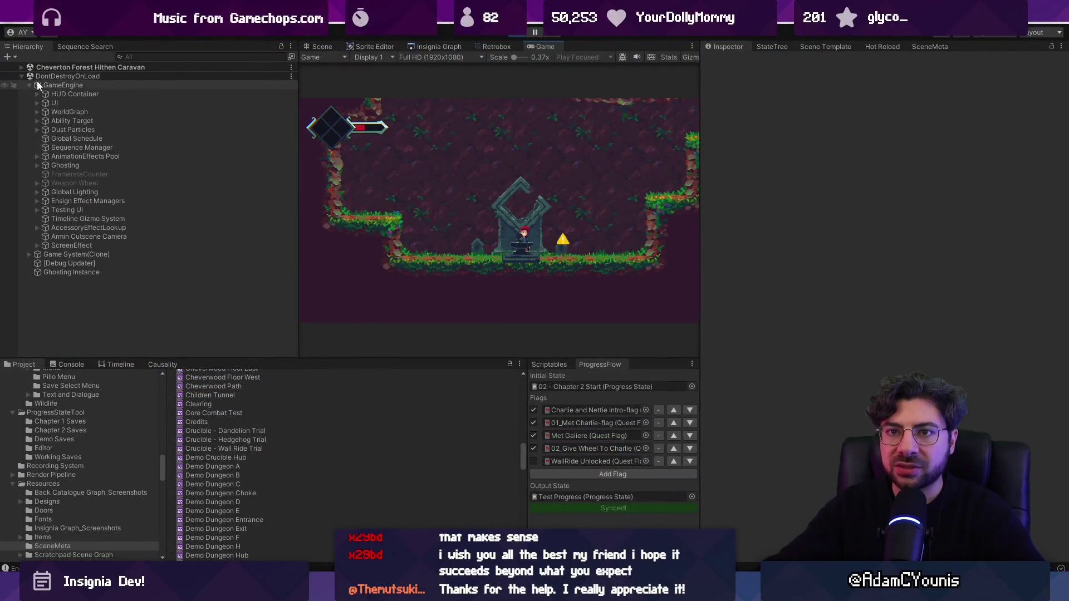
Step: Tick WallRide Unlocked for the Crucible Anvil Interest Toggles and sync it with the running game
{"action": "left_click", "coordinate": [63, 236]}
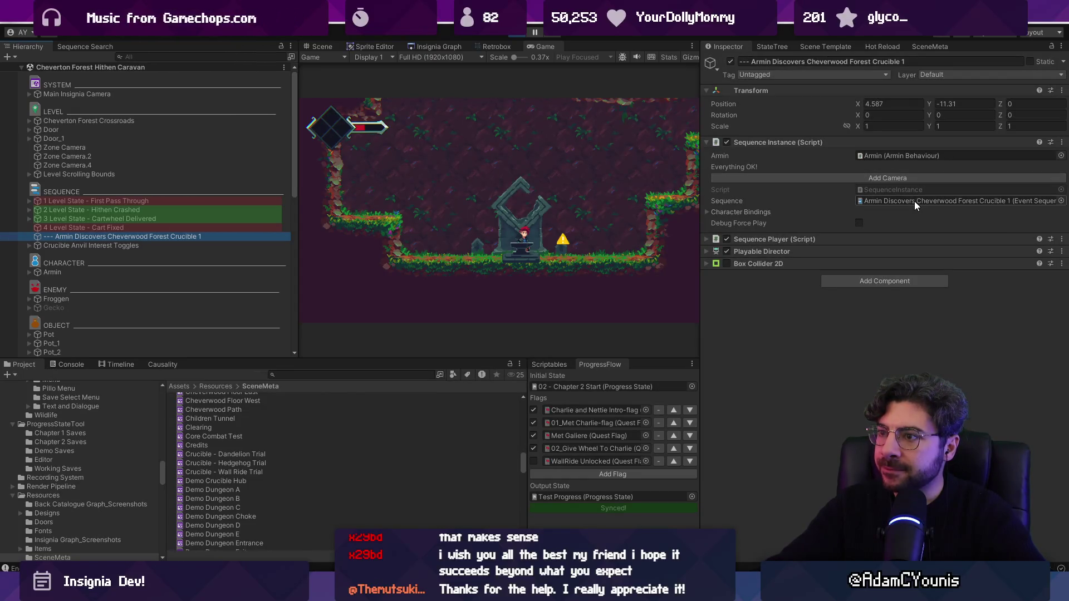
{"action": "left_click", "coordinate": [156, 247]}
{"action": "left_click", "coordinate": [29, 245]}
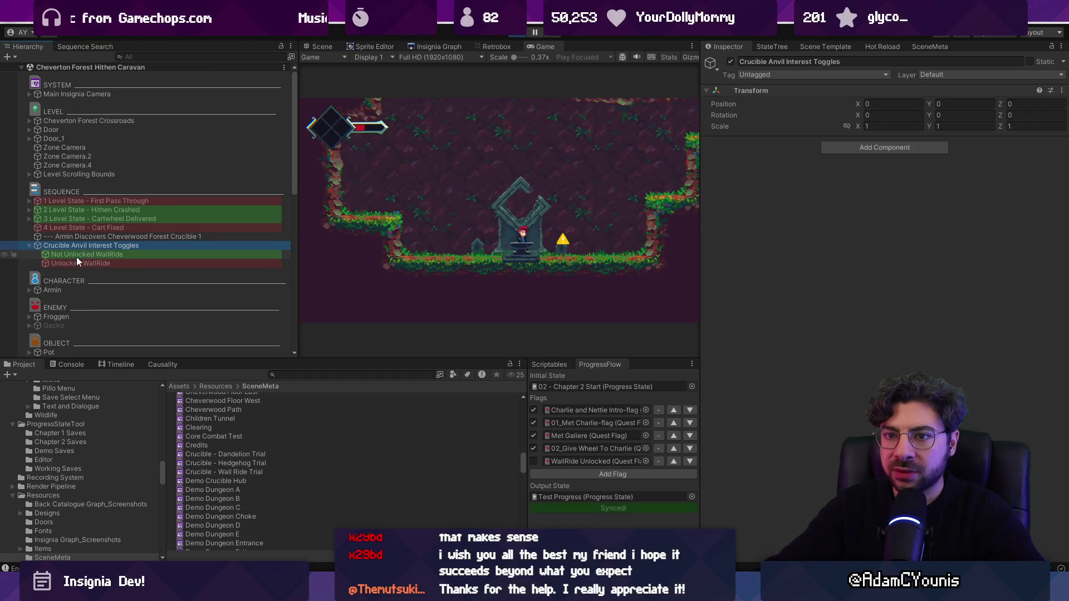
{"action": "left_click", "coordinate": [79, 255]}
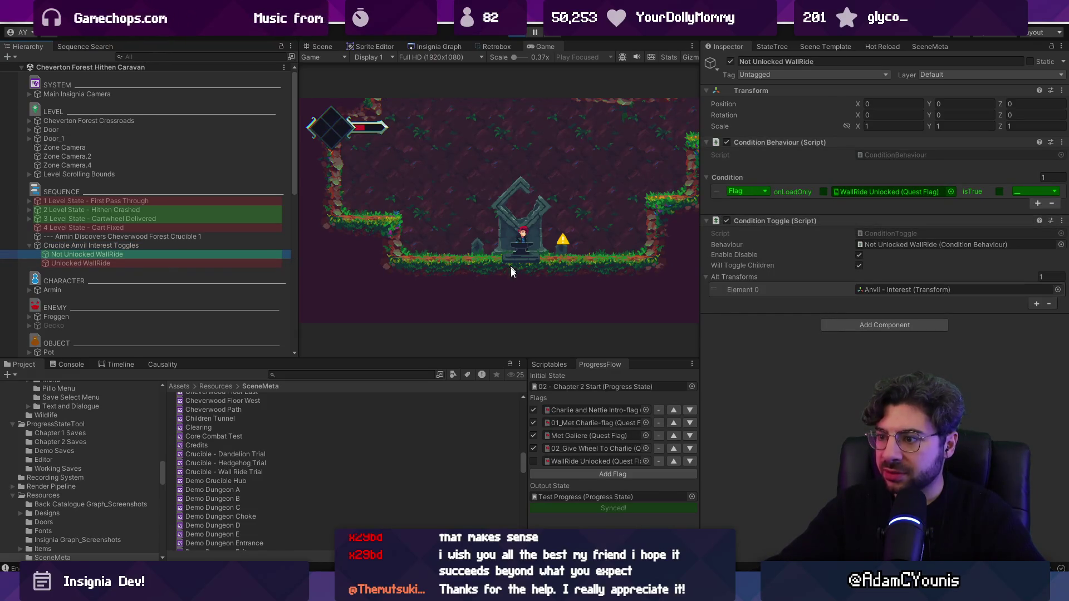
{"action": "left_click", "coordinate": [535, 460]}
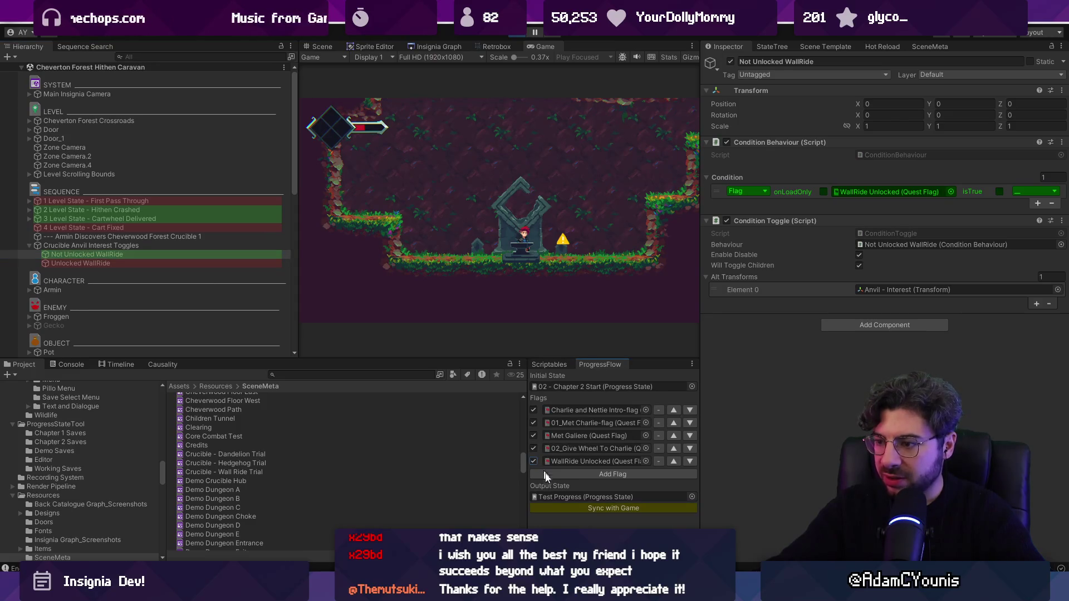
{"action": "left_click", "coordinate": [588, 509]}
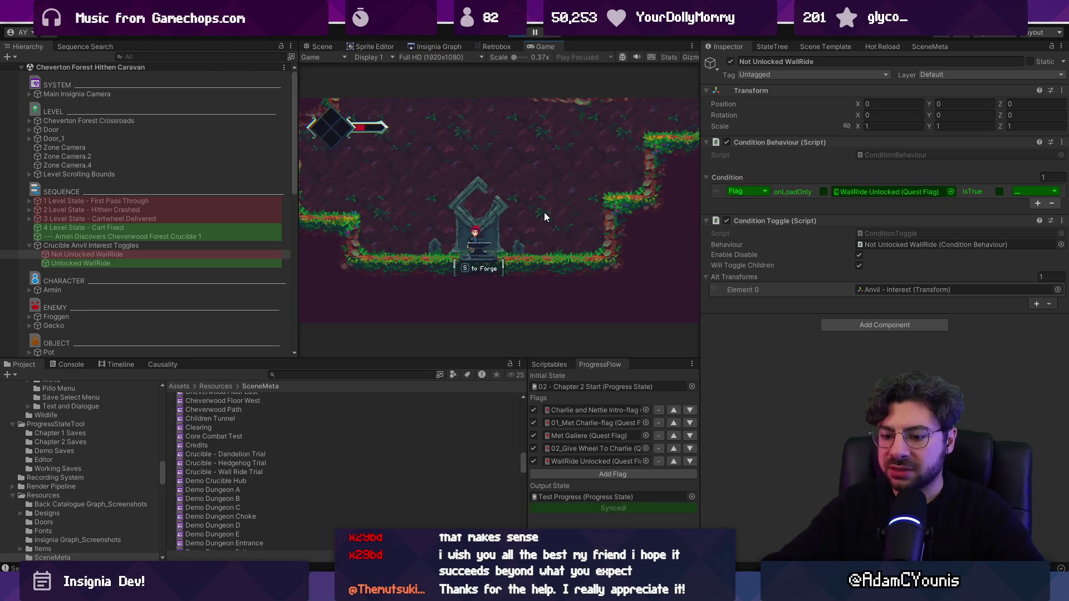
Step: Browse travel destinations on the world map, then close it
{"action": "key", "text": "Return"}
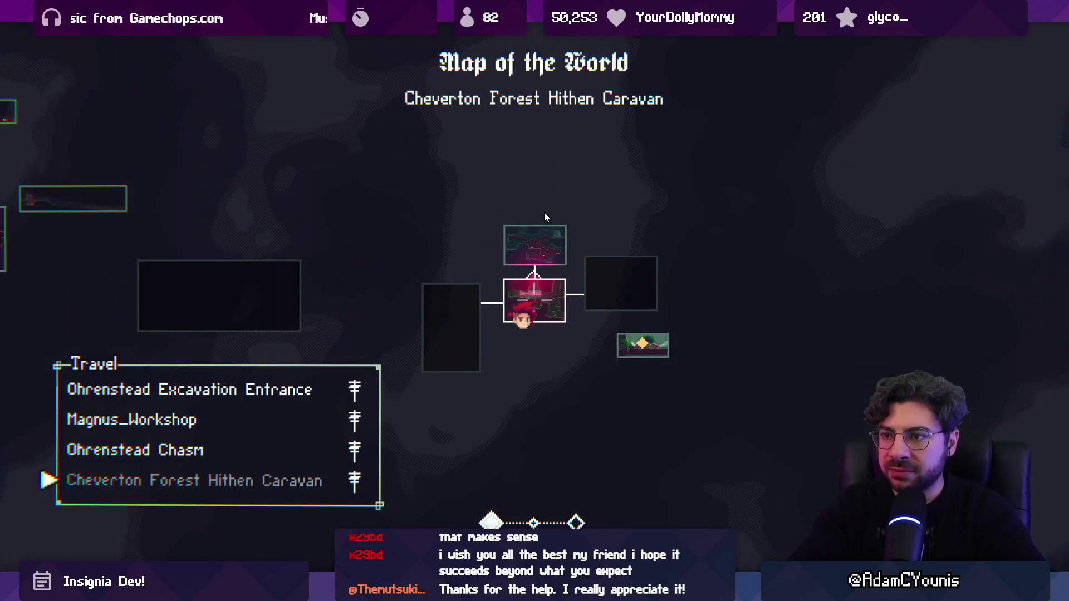
{"action": "key", "text": "Up"}
{"action": "key", "text": "Up"}
{"action": "key", "text": "Up"}
{"action": "key", "text": "Up"}
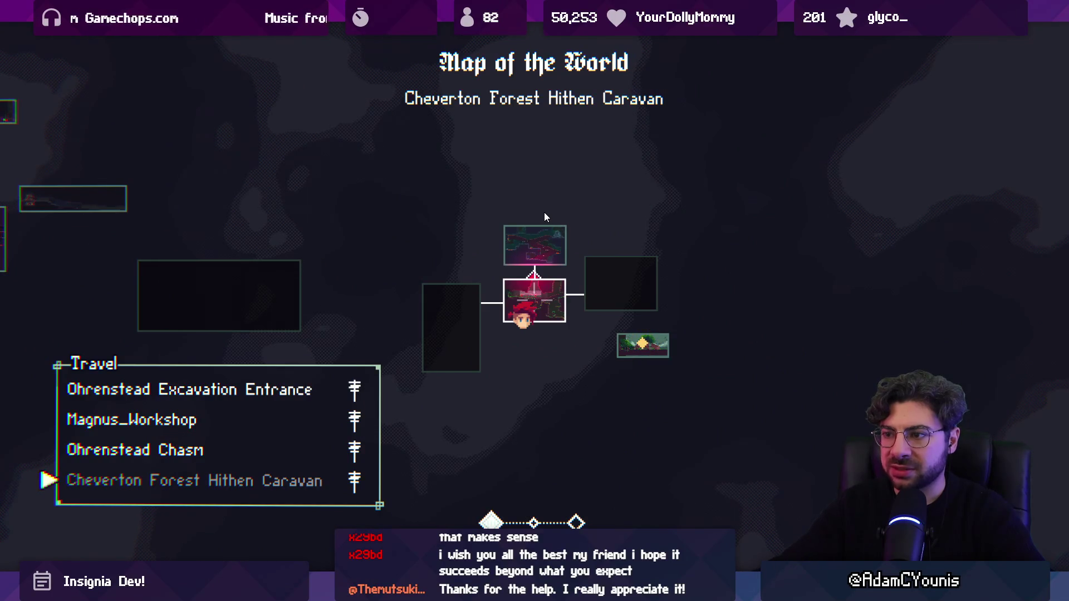
{"action": "scroll", "coordinate": [668, 376], "scroll_direction": "up", "scroll_amount": 2}
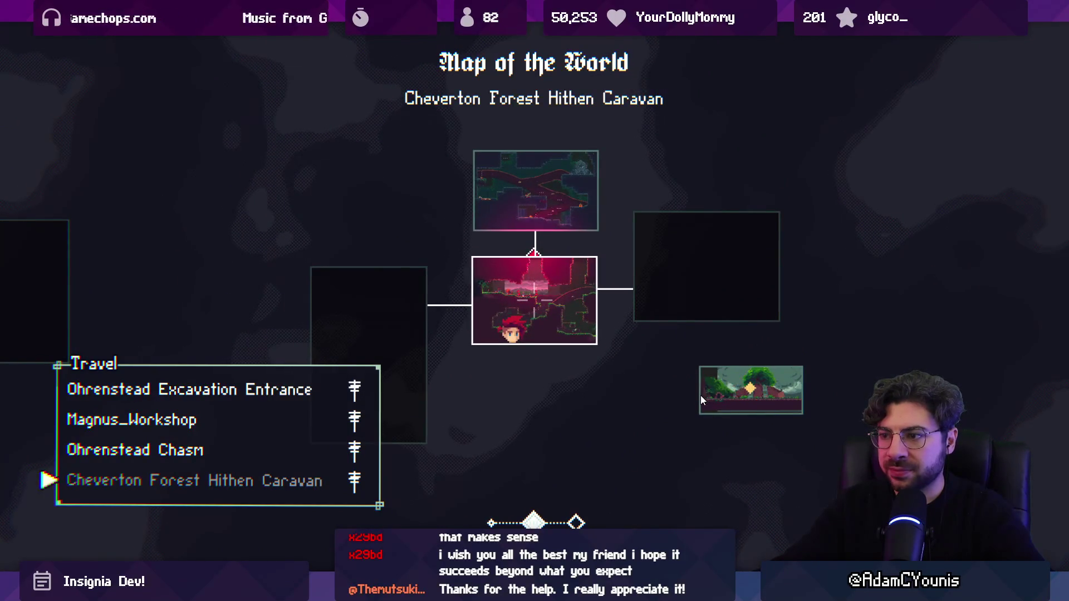
{"action": "key", "text": "Escape"}
Step: Page through the Journal Quest Log to read the To Cheverton quest, then close the journal
{"action": "key", "text": "Right"}
{"action": "key", "text": "a"}
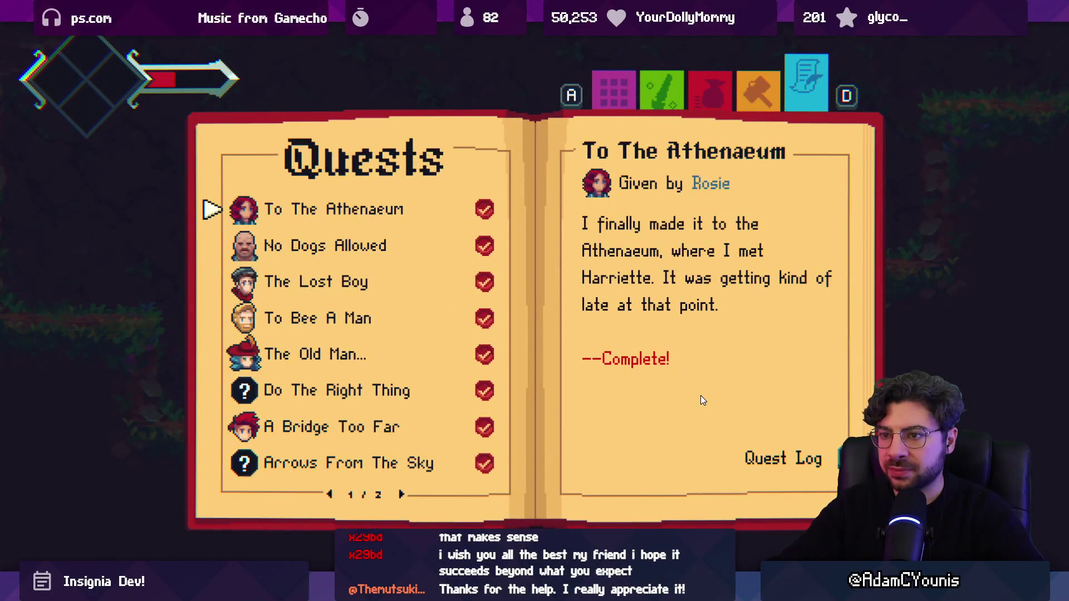
{"action": "key", "text": "Right"}
{"action": "key", "text": "Up"}
{"action": "key", "text": "Up"}
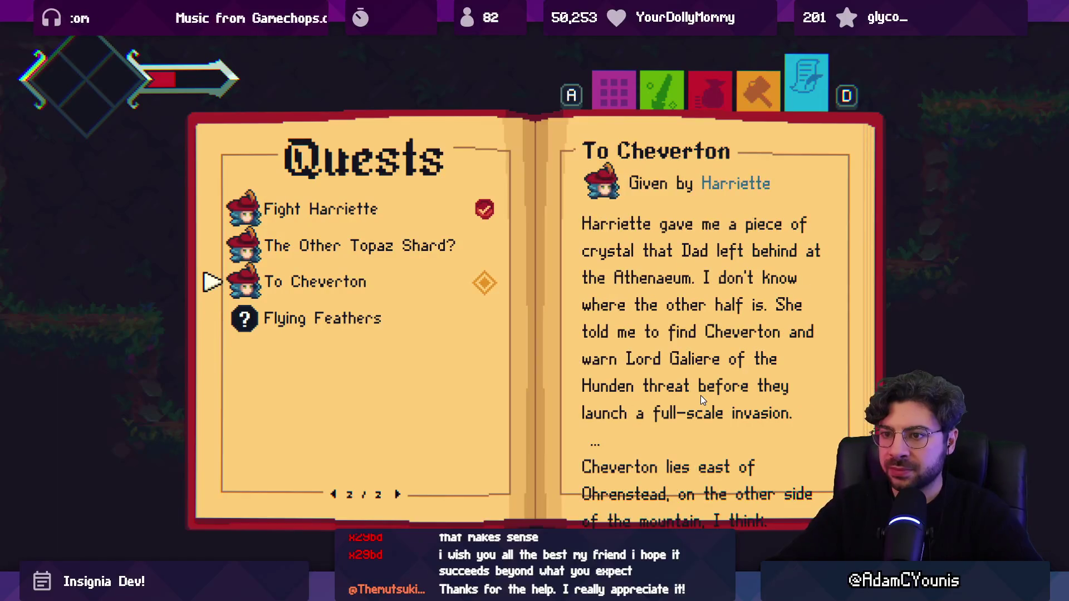
{"action": "key", "text": "Up"}
{"action": "key", "text": "Down"}
{"action": "key", "text": "d"}
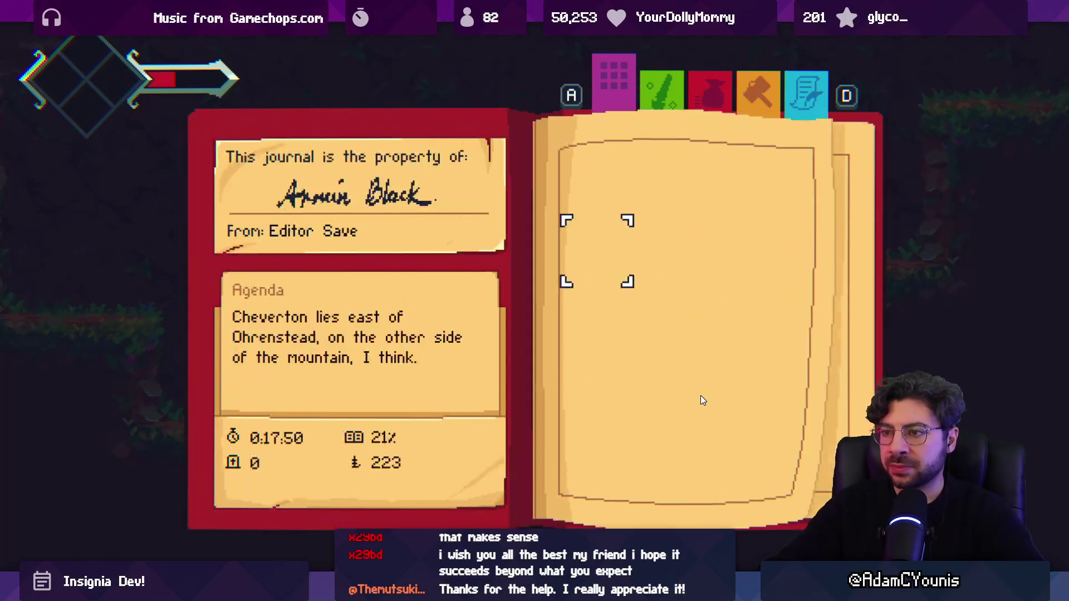
{"action": "key", "text": "Escape"}
Step: Run right out of the cave, wall-ride up the curved wall into the new area, then stop play mode
{"action": "key", "text": "Right"}
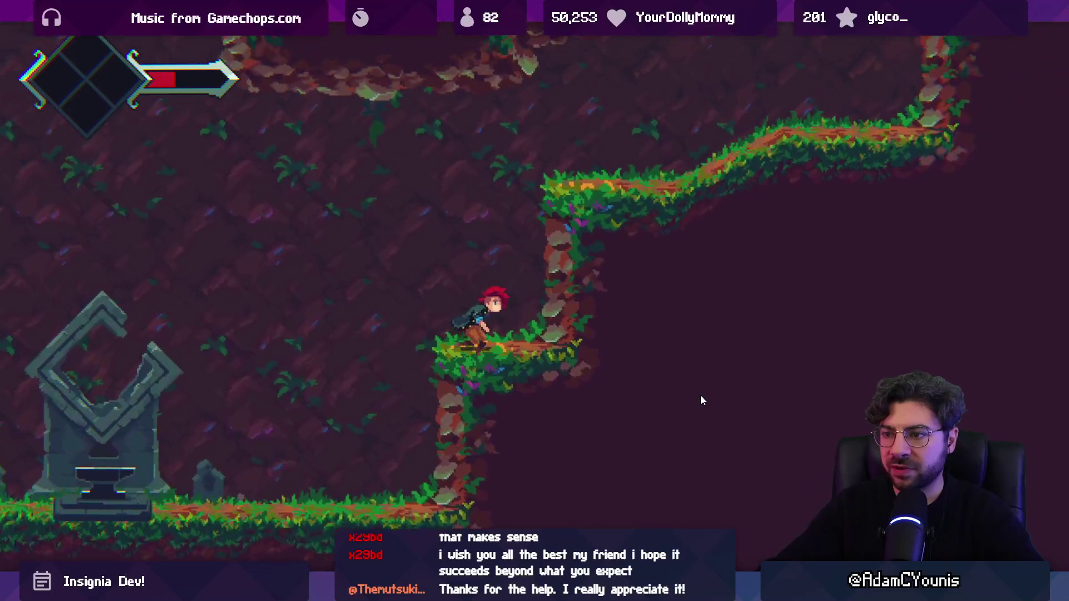
{"action": "key", "text": "shift+space"}
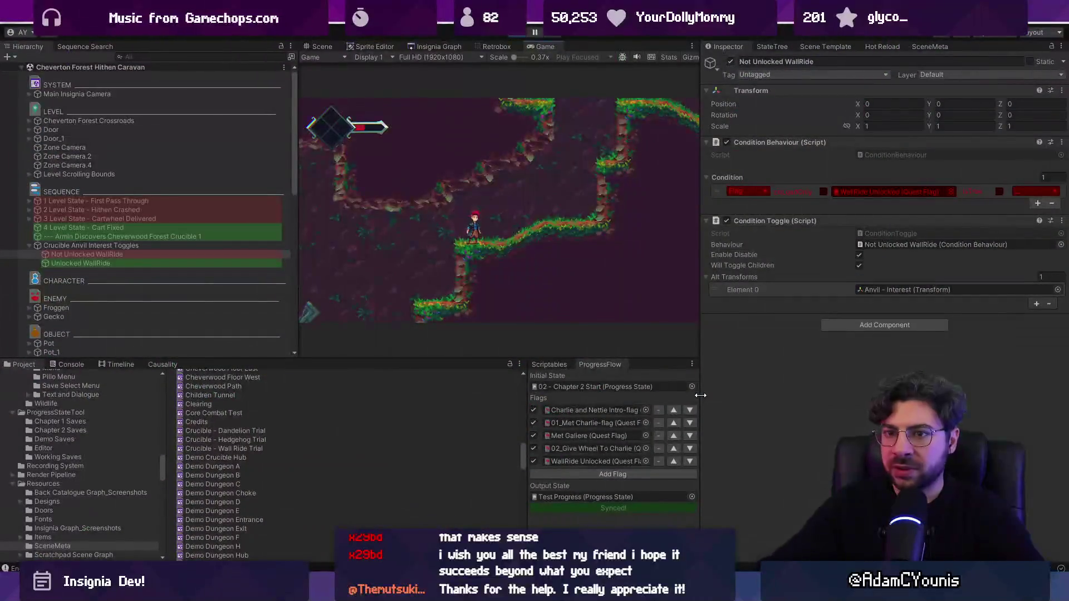
{"action": "key", "text": "Right"}
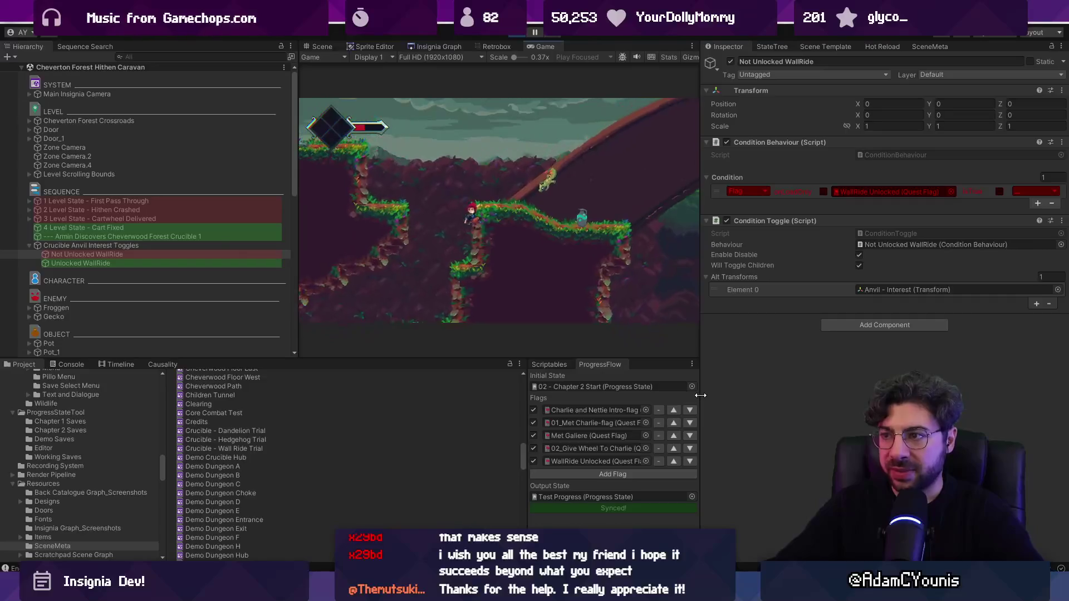
{"action": "key", "text": "Right"}
{"action": "key", "text": "Right"}
{"action": "key", "text": "Right"}
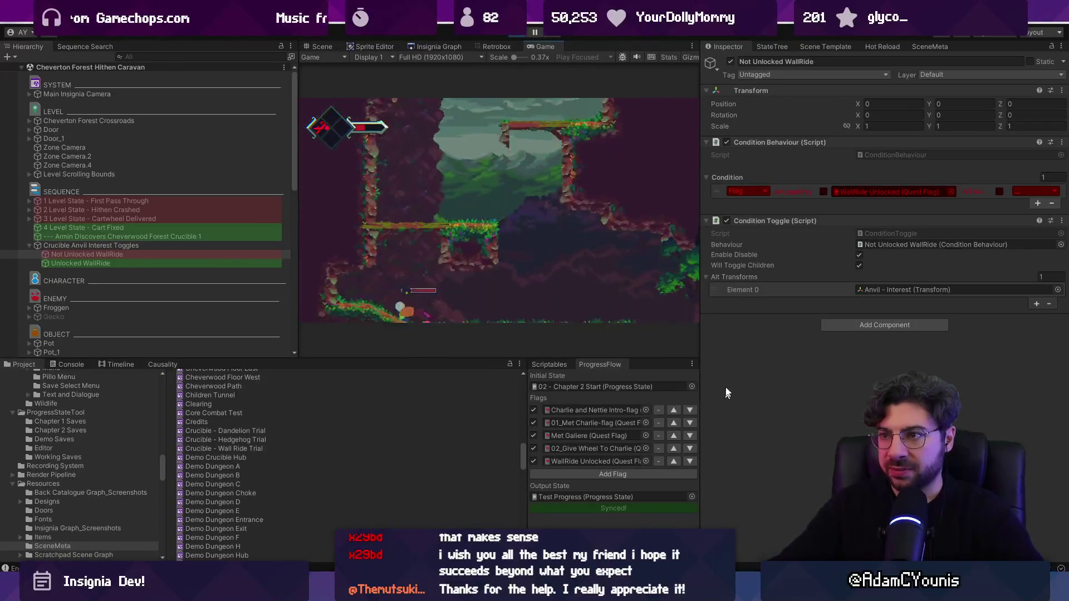
{"action": "key", "text": "Right"}
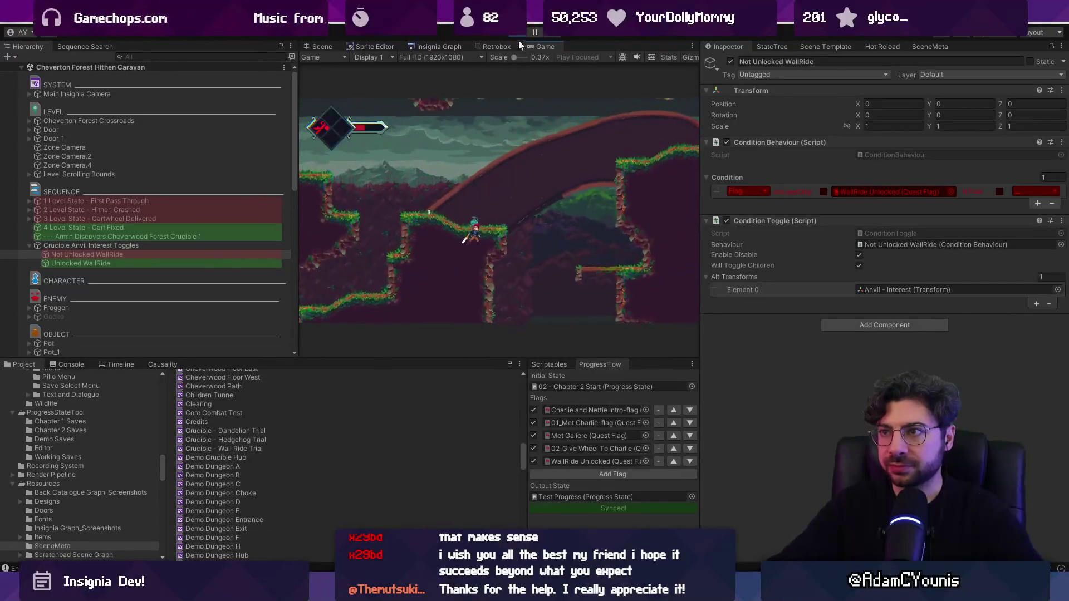
{"action": "left_click", "coordinate": [520, 34]}
{"action": "scroll", "coordinate": [105, 199], "scroll_direction": "down", "scroll_amount": 5}
{"action": "scroll", "coordinate": [106, 199], "scroll_direction": "up", "scroll_amount": 5}
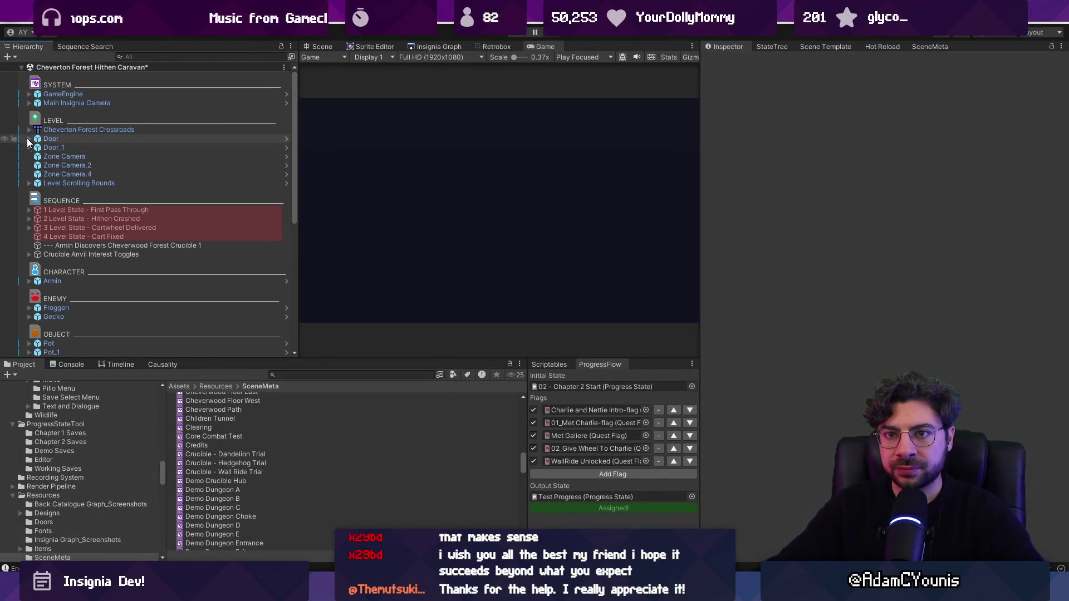
Step: Frame the Armin Discovers Cheverwood Forest Crucible 1 sequence in an enlarged Scene view
{"action": "left_click", "coordinate": [78, 246]}
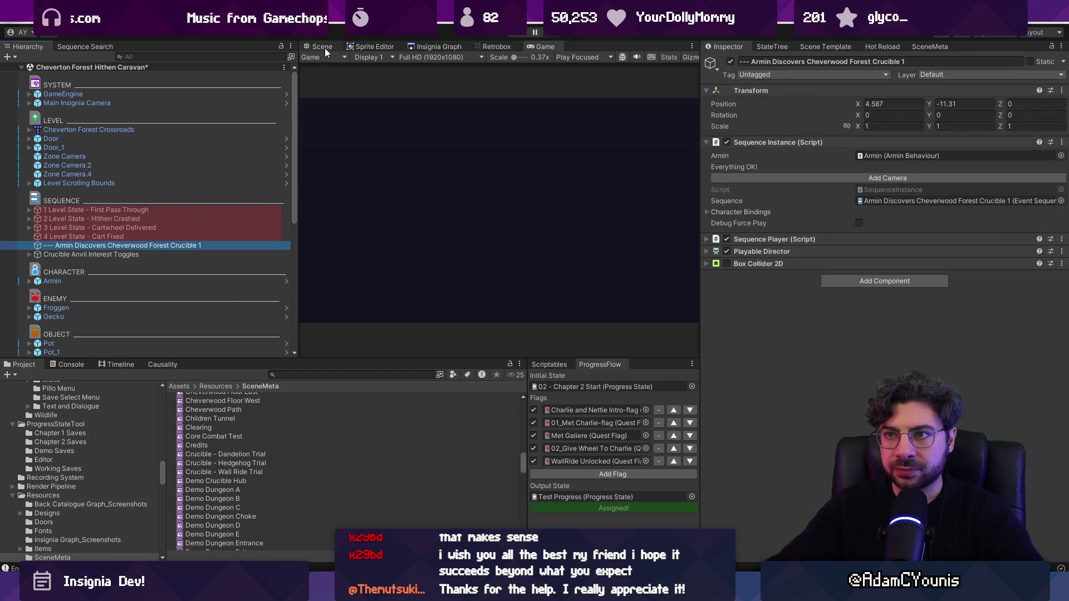
{"action": "left_click", "coordinate": [326, 50]}
{"action": "double_click", "coordinate": [195, 245]}
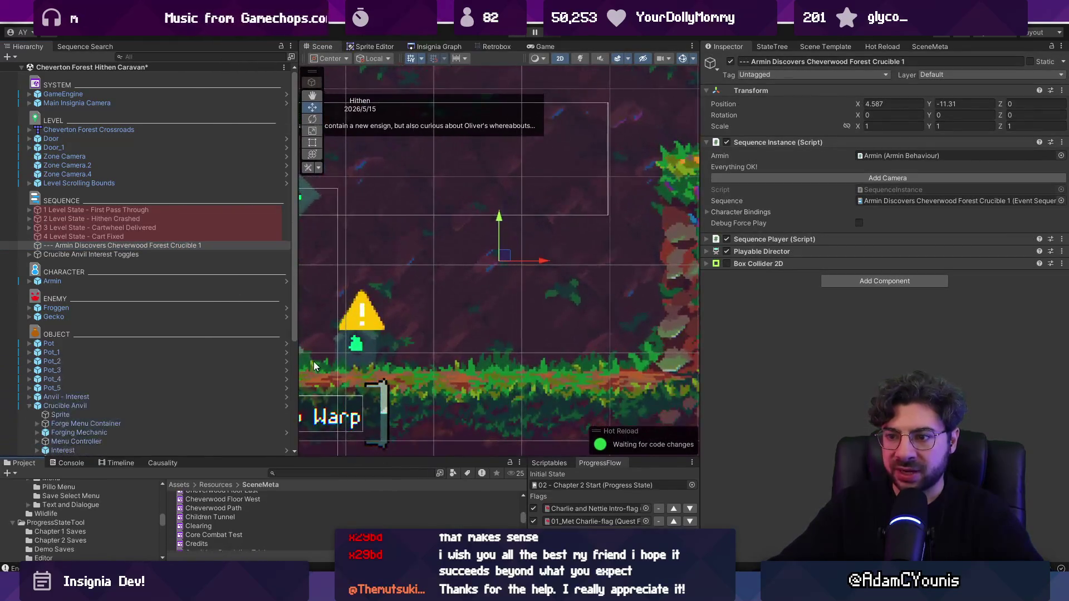
{"action": "left_click_drag", "start_coordinate": [700, 322], "coordinate": [957, 355]}
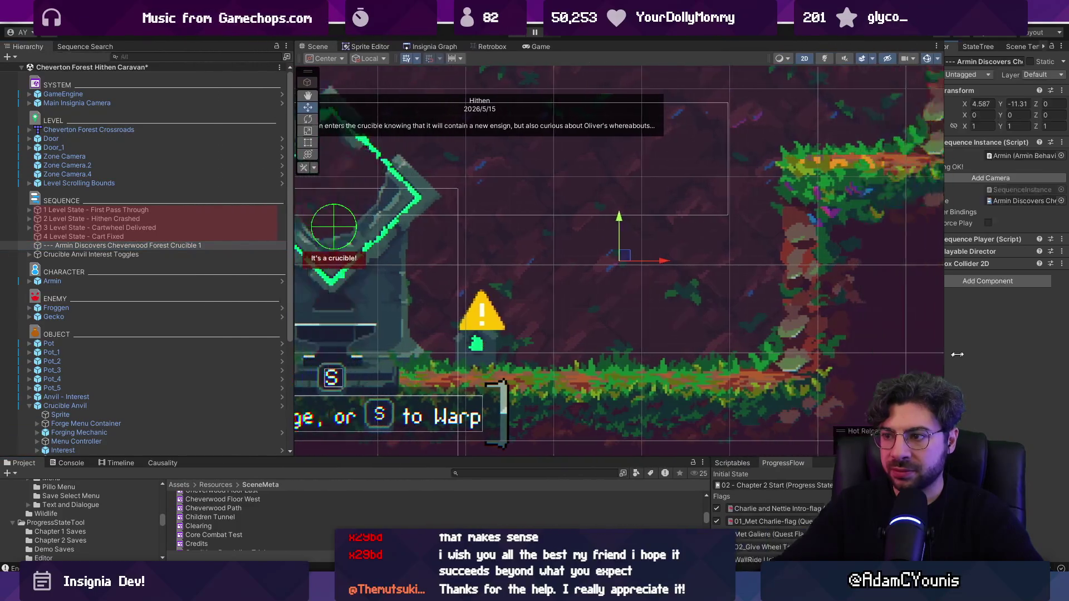
{"action": "scroll", "coordinate": [596, 256], "scroll_direction": "down", "scroll_amount": 6}
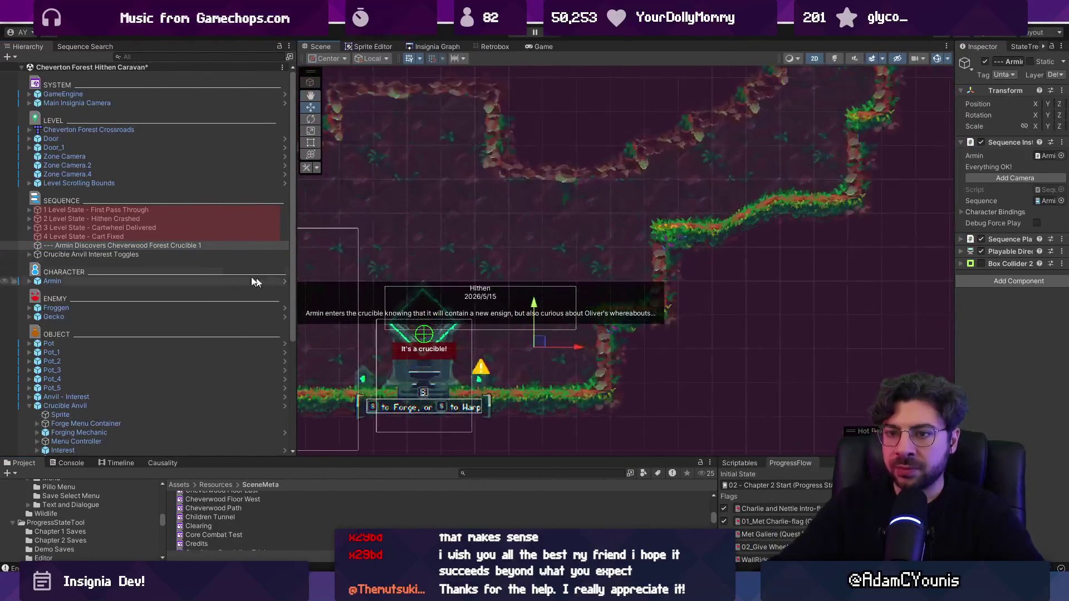
Step: Change the Cart Fixed level state's condition operator from AND to blank
{"action": "left_click", "coordinate": [95, 238]}
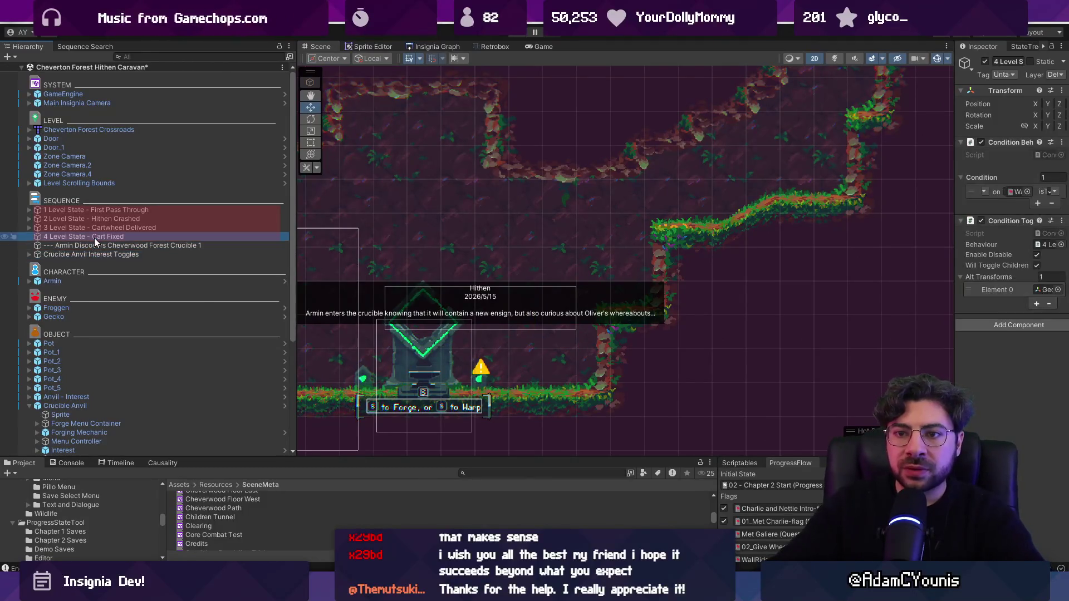
{"action": "left_click_drag", "start_coordinate": [954, 238], "coordinate": [672, 234]}
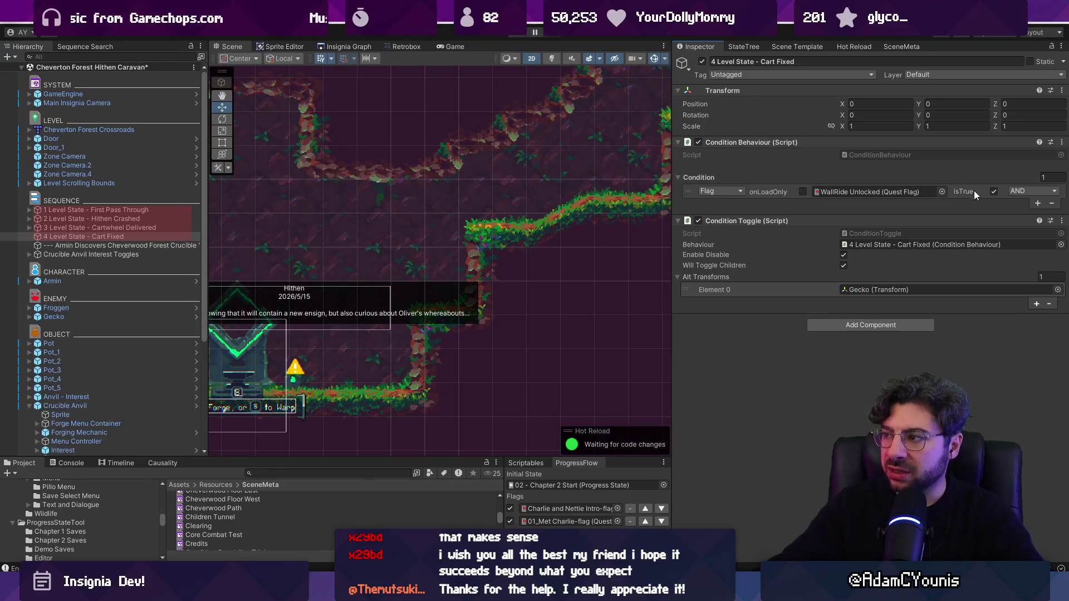
{"action": "left_click", "coordinate": [1030, 191]}
{"action": "left_click", "coordinate": [1033, 223]}
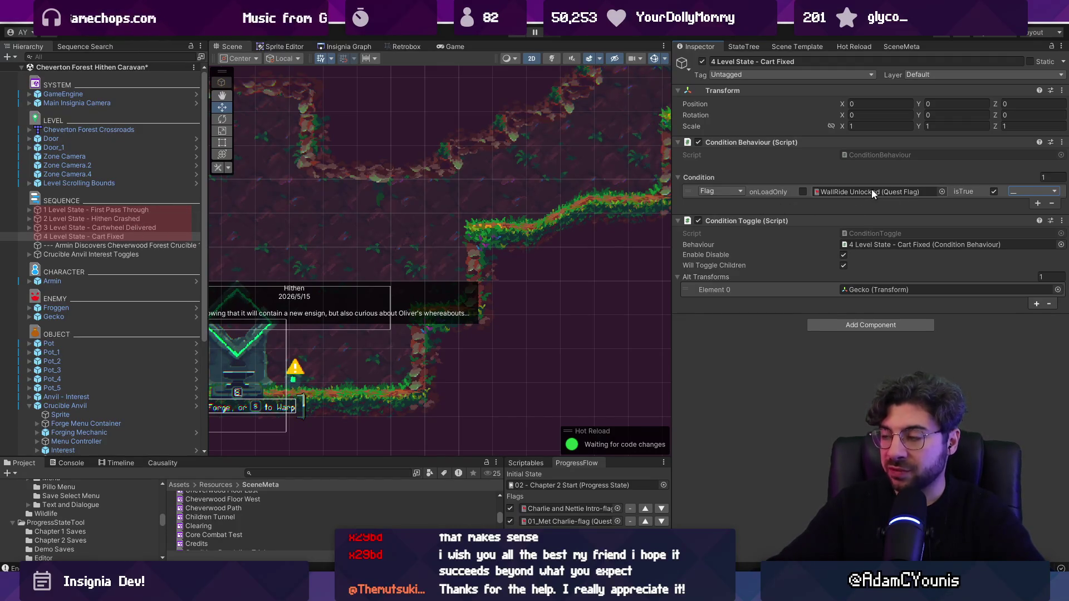
Step: Expand Cartwheel Delivered and select its existing annotation
{"action": "left_click", "coordinate": [159, 239]}
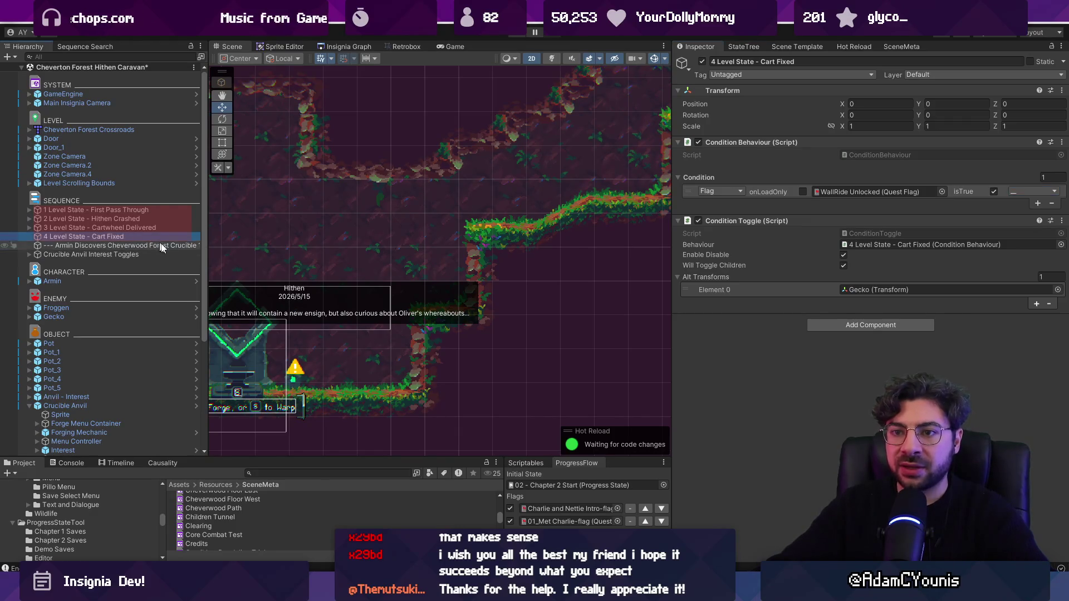
{"action": "left_click", "coordinate": [29, 228]}
{"action": "left_click", "coordinate": [50, 245]}
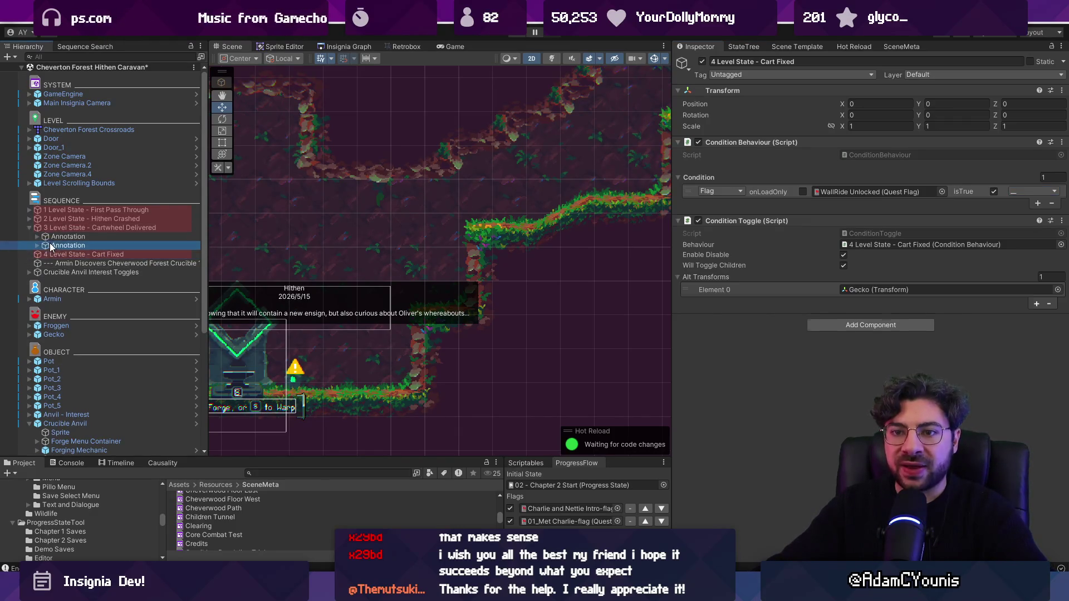
Step: Duplicate the annotation and move the copy under 4 Level State - Cart Fixed
{"action": "left_click", "coordinate": [75, 256]}
{"action": "key", "text": "ctrl+v"}
{"action": "left_click_drag", "start_coordinate": [92, 261], "coordinate": [84, 255]}
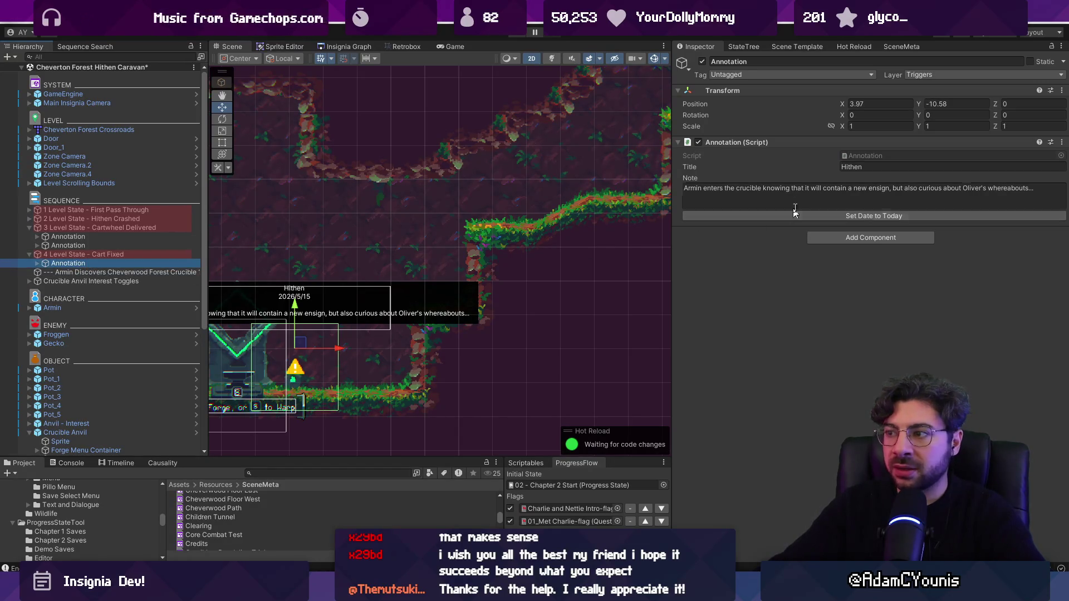
Step: Rewrite the copy's note: the Hithen were mugged by the Froggen and Armin can follow Oliver
{"action": "left_click", "coordinate": [963, 187]}
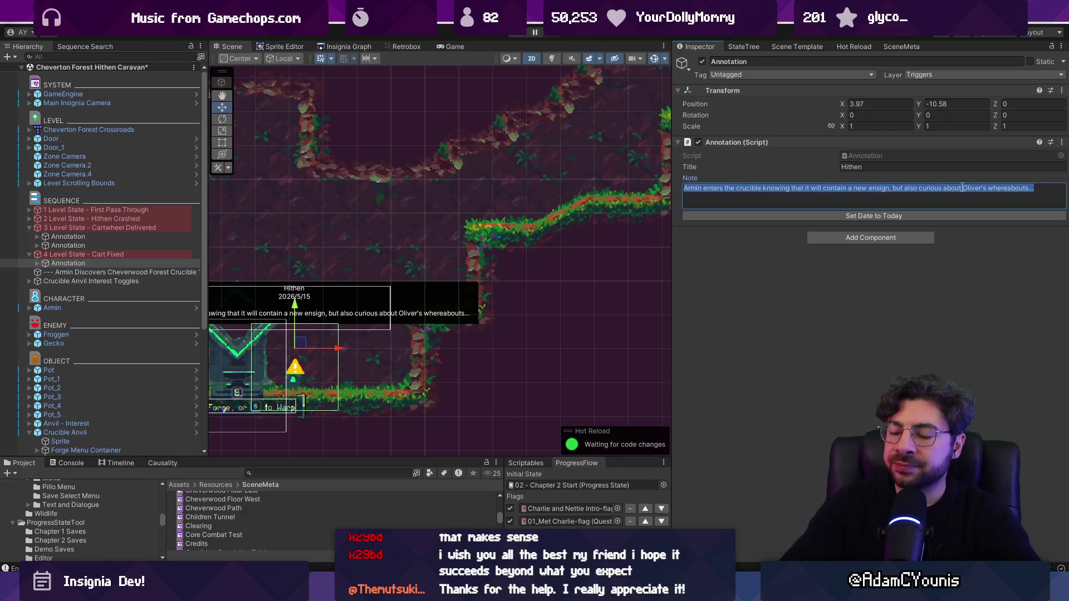
{"action": "type", "text": "Armin returns with O"}
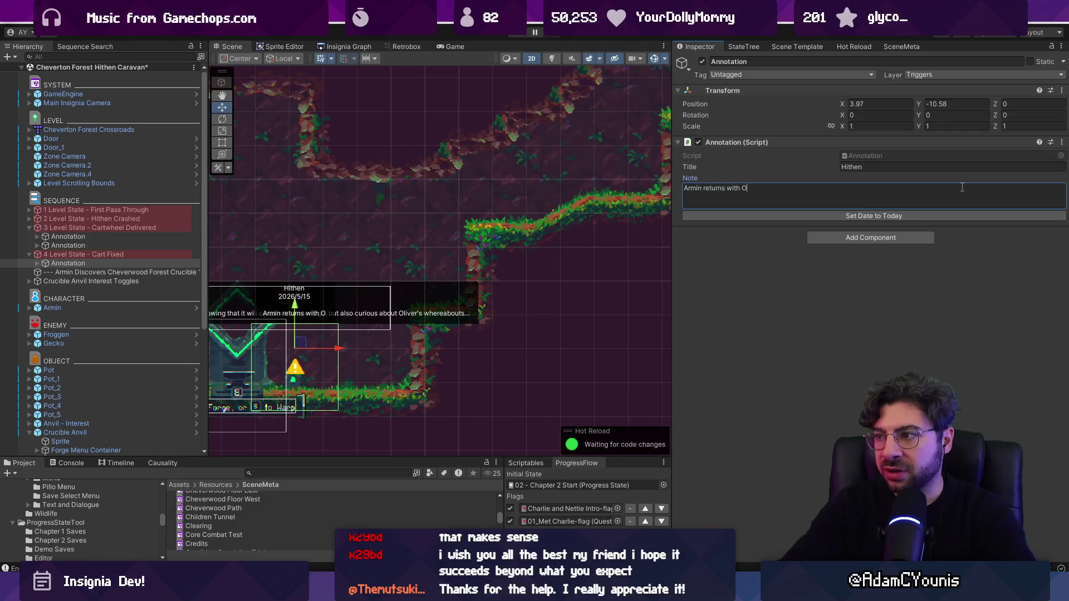
{"action": "type", "text": "and "}
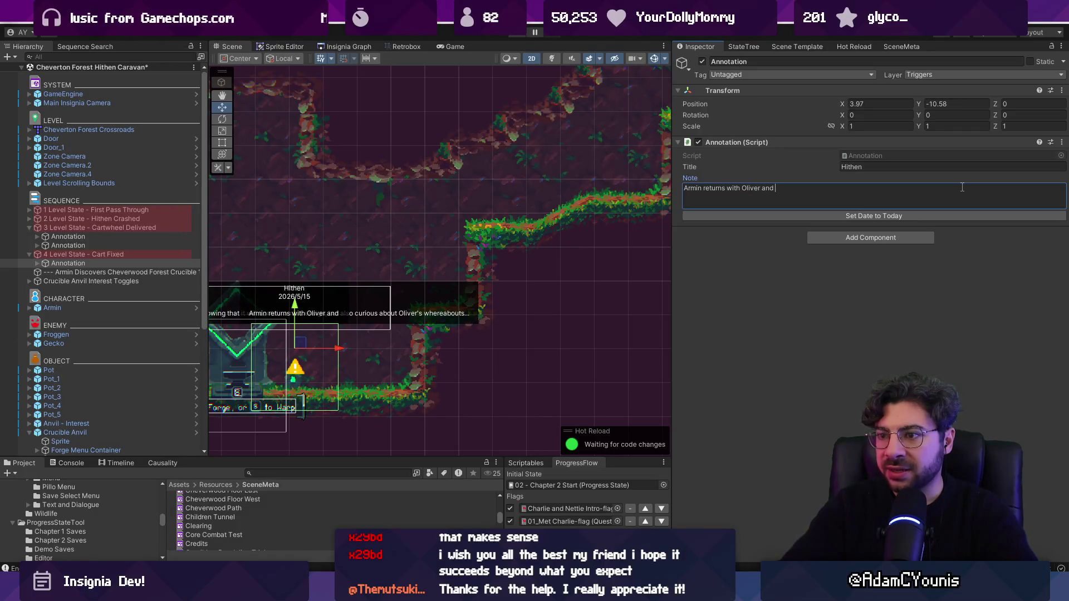
{"action": "type", "text": "hey "}
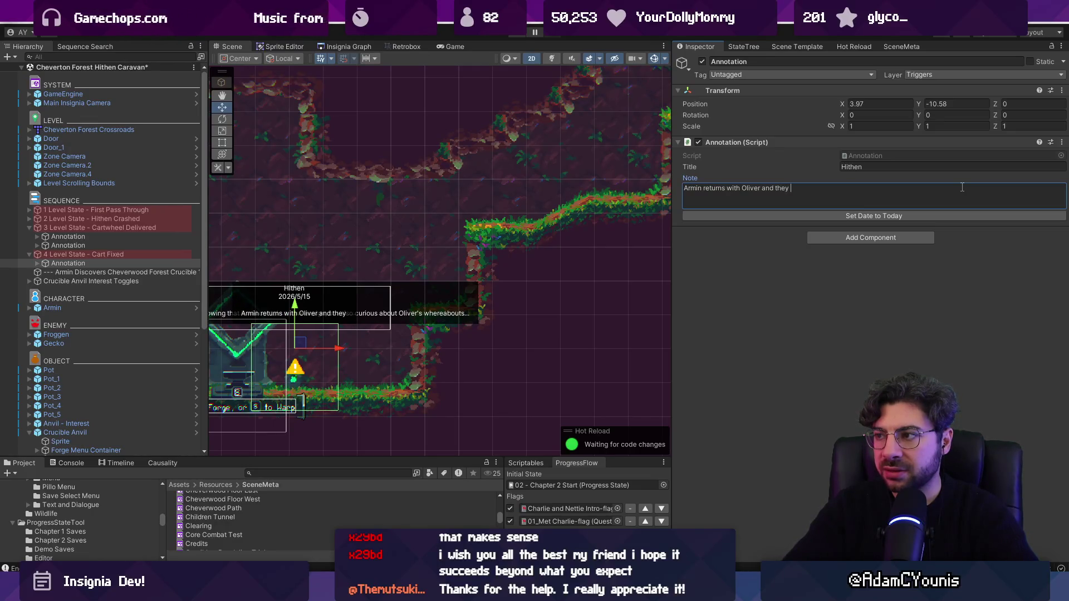
{"action": "type", "text": "go o"}
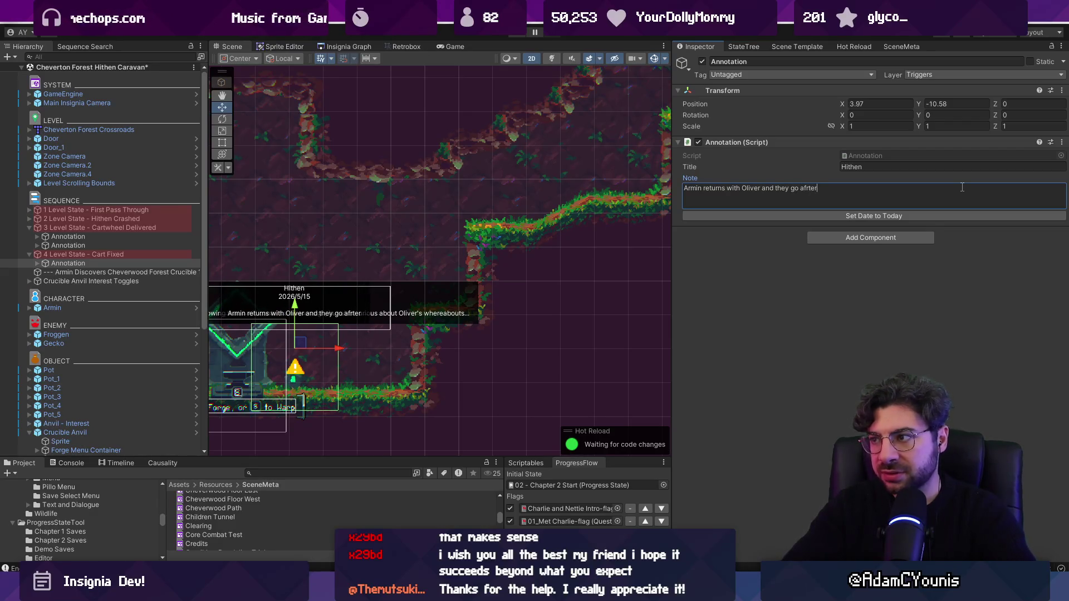
{"action": "type", "text": "fter"}
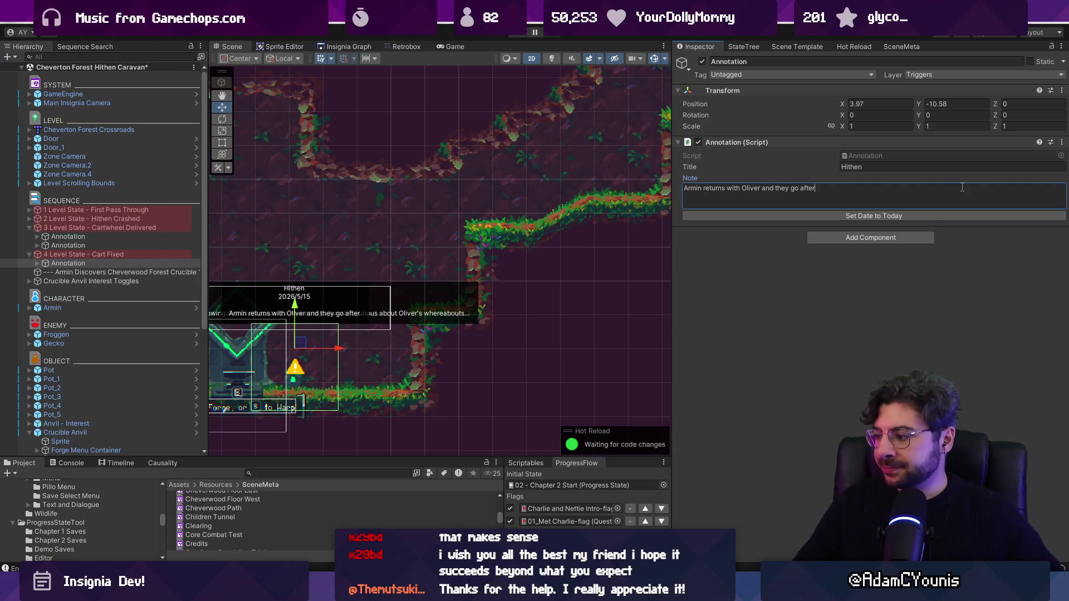
{"action": "key", "text": "ctrl+a"}
{"action": "type", "text": "W"}
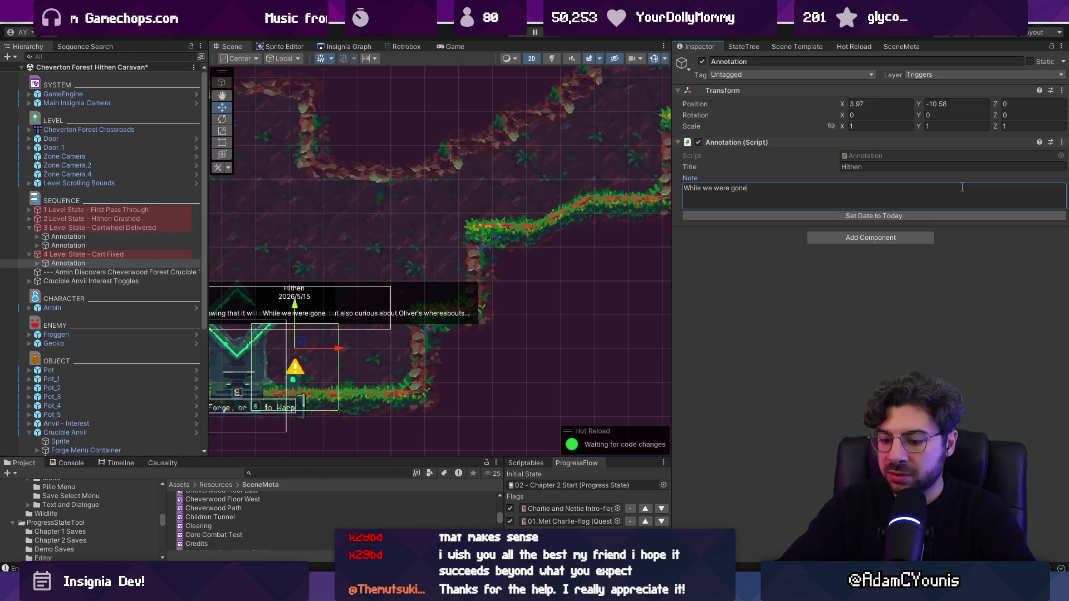
{"action": "key", "text": "ctrl+a"}
{"action": "type", "text": "A"}
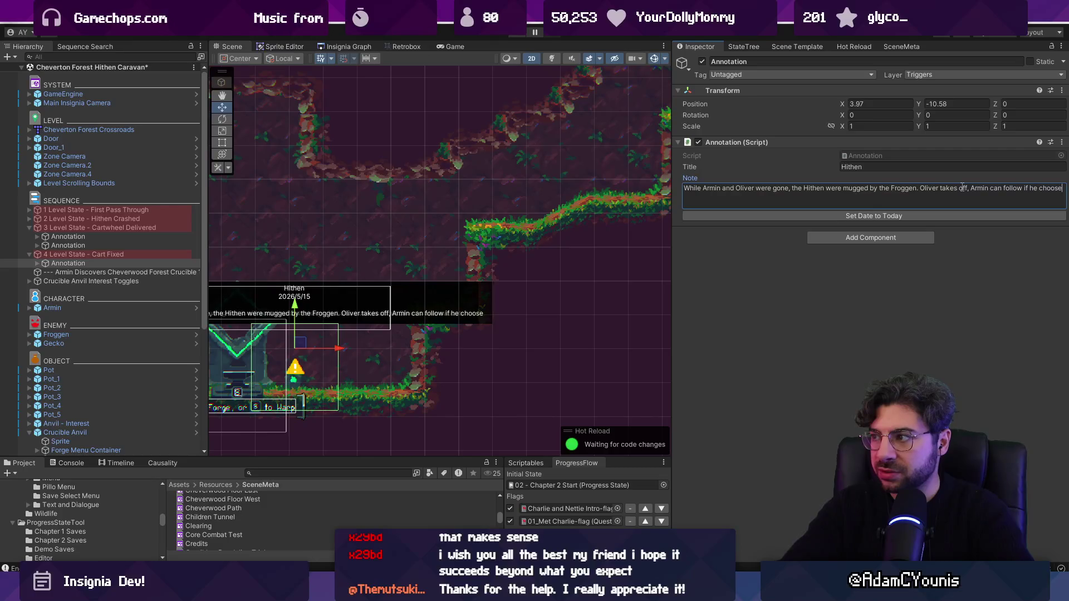
{"action": "type", "text": "s"}
{"action": "left_click", "coordinate": [833, 229]}
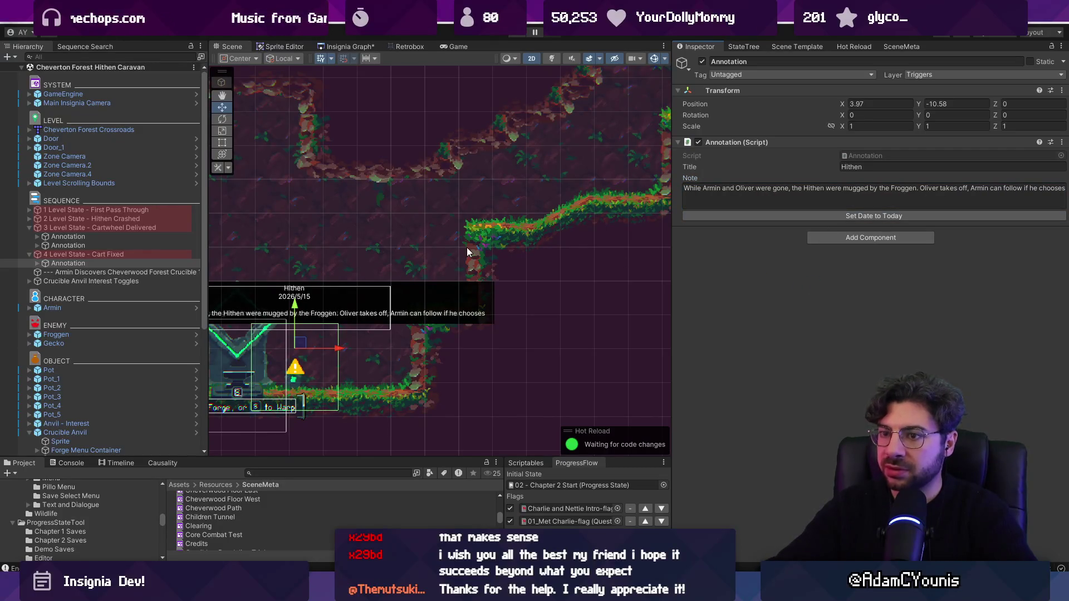
{"action": "scroll", "coordinate": [428, 245], "scroll_direction": "down", "scroll_amount": 3}
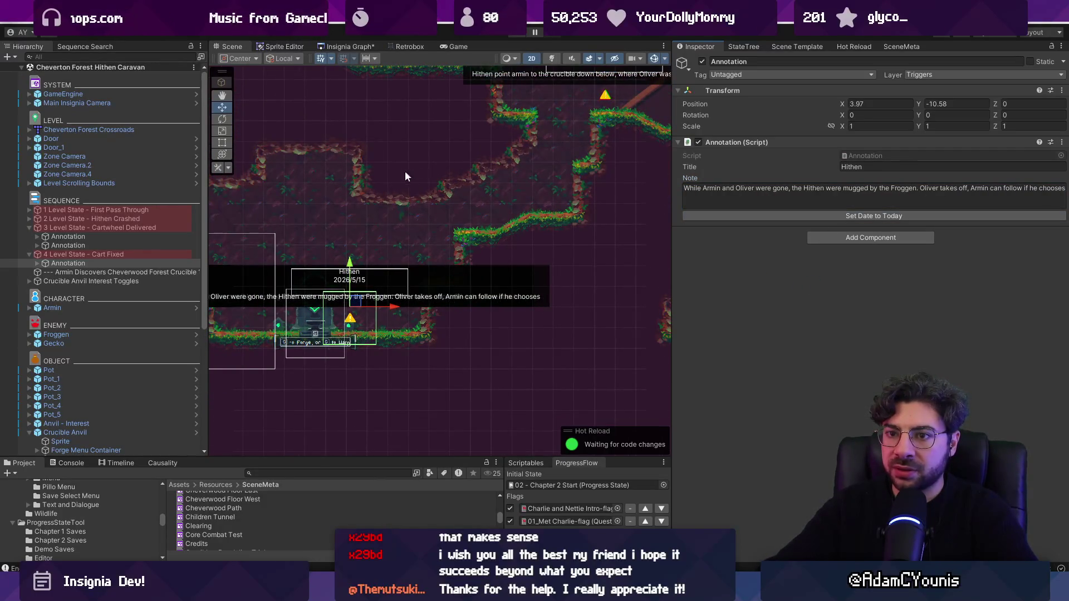
{"action": "left_click", "coordinate": [518, 35]}
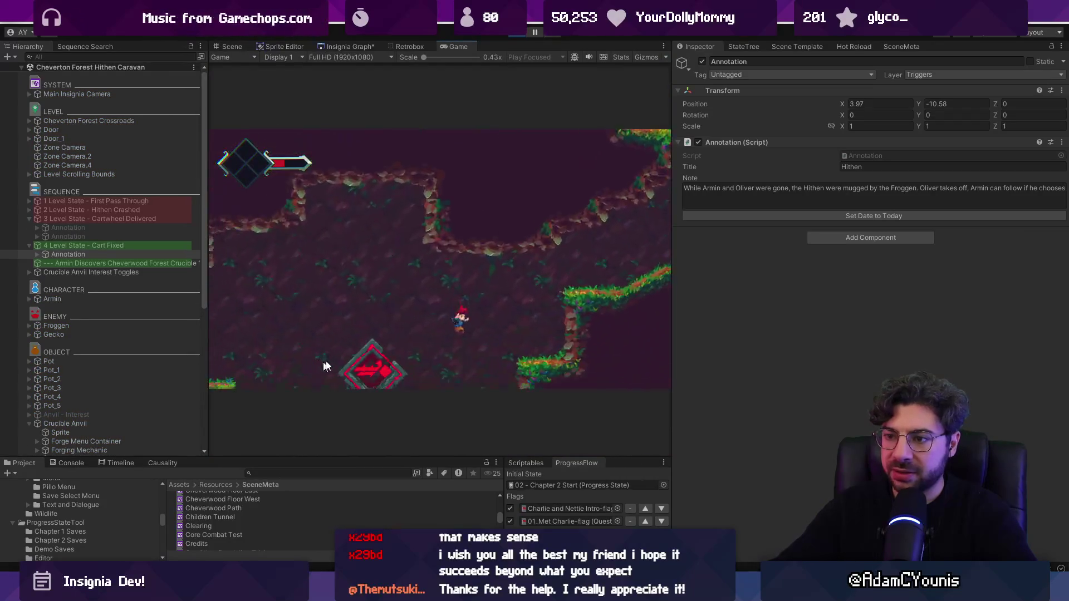
Step: Play-test full-screen, jumping Armin along the ledges and slaying the lizard, then stop play
{"action": "key", "text": "shift+space"}
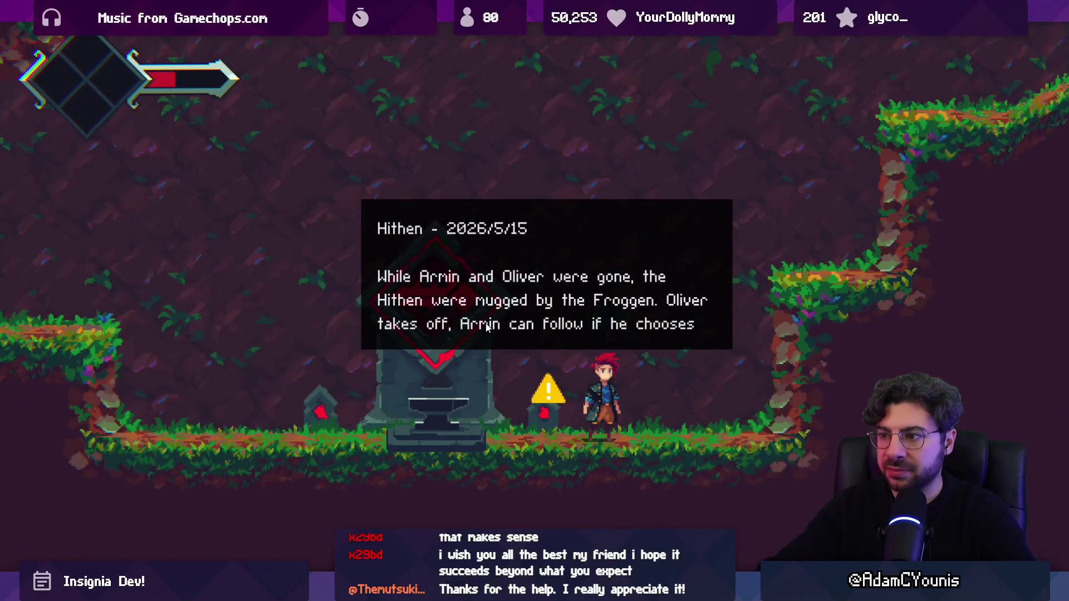
{"action": "key", "text": "Right"}
{"action": "key", "text": "space"}
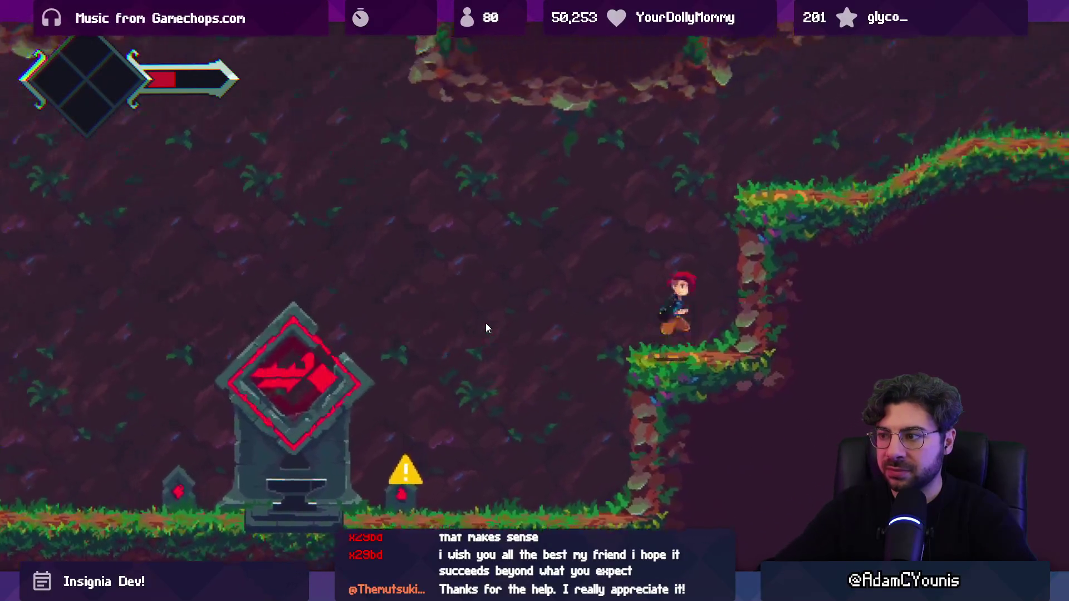
{"action": "key", "text": "Left"}
{"action": "key", "text": "space"}
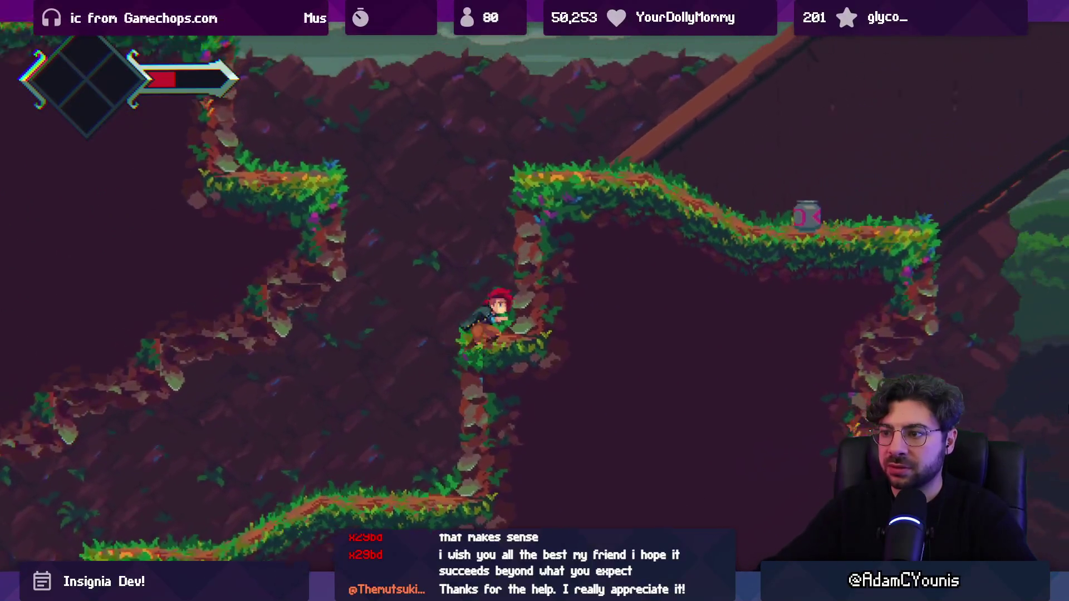
{"action": "key", "text": "Right"}
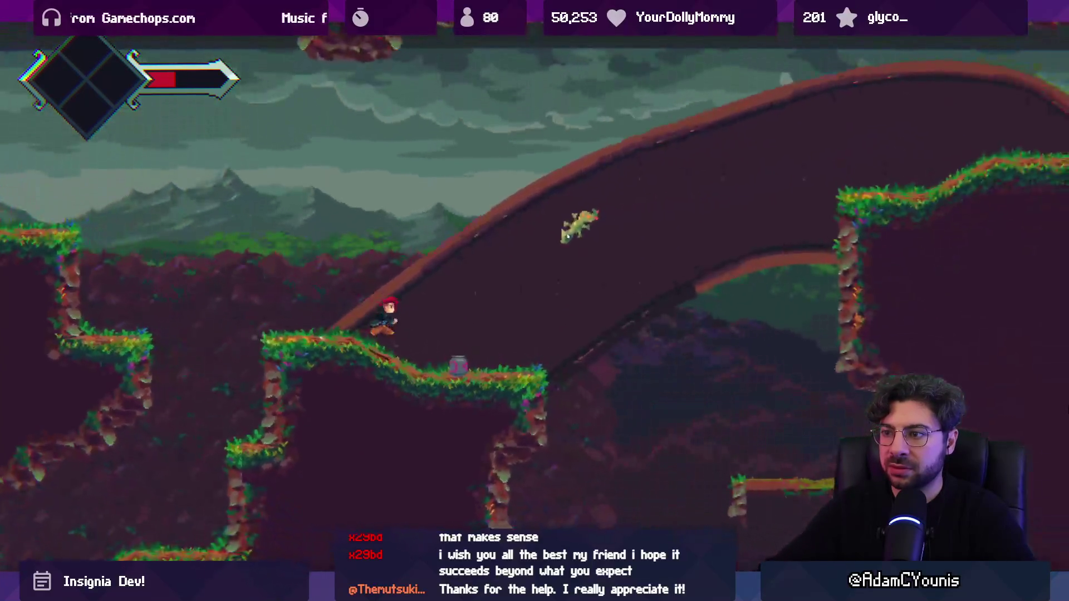
{"action": "key", "text": "Right"}
{"action": "key", "text": "x"}
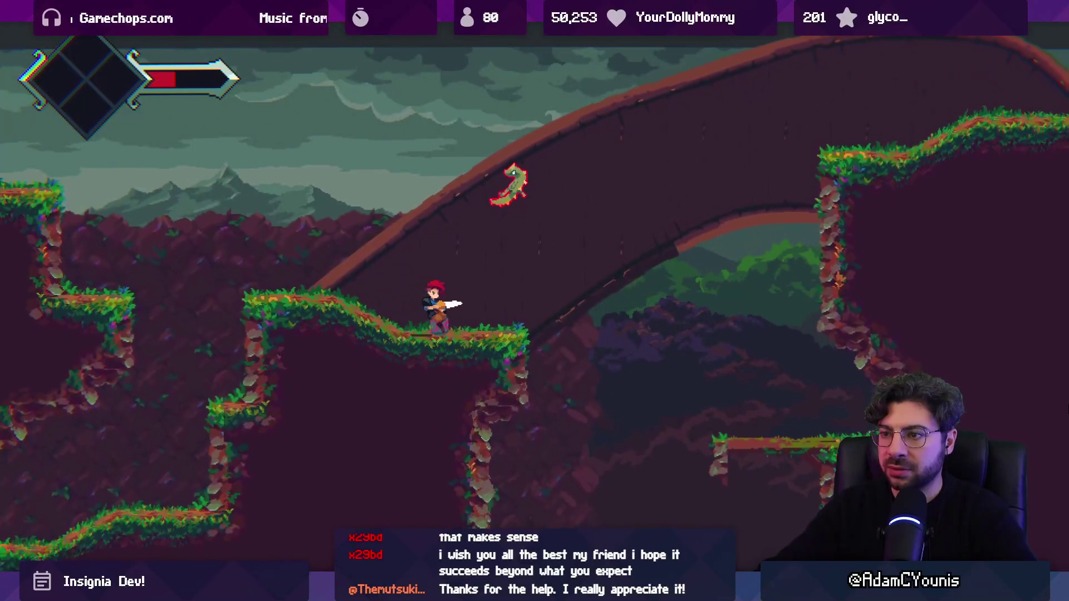
{"action": "key", "text": "x"}
{"action": "key", "text": "Left"}
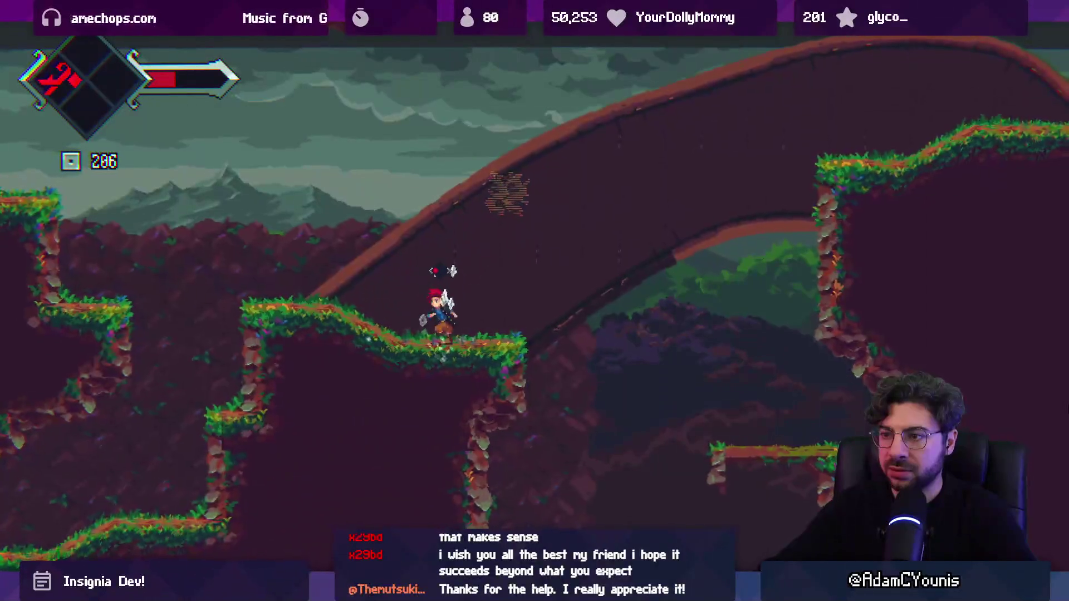
{"action": "key", "text": "shift+space"}
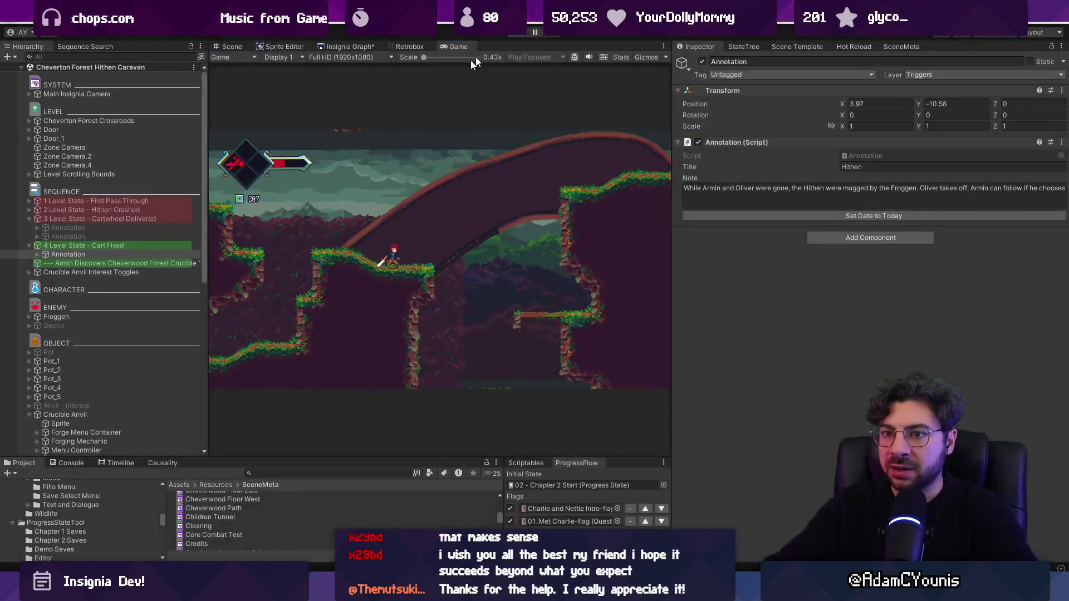
{"action": "key", "text": "ctrl+p"}
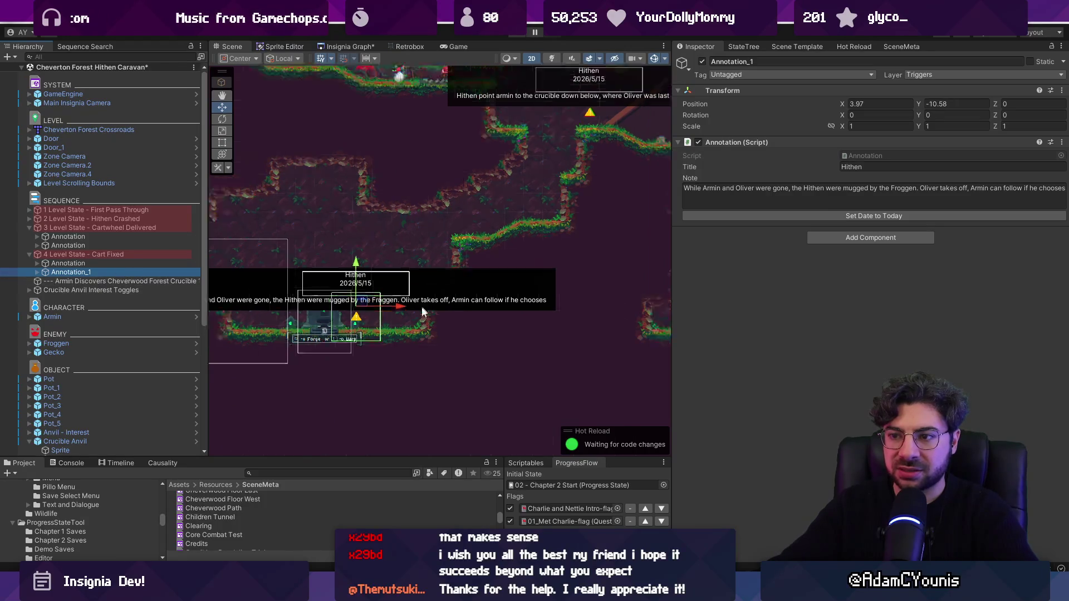
Step: Move Annotation_1 near the chasm and reword it: the Froggen went that way, Armin can wall ride the gap
{"action": "left_click_drag", "start_coordinate": [370, 287], "coordinate": [599, 127]}
{"action": "left_click", "coordinate": [746, 185]}
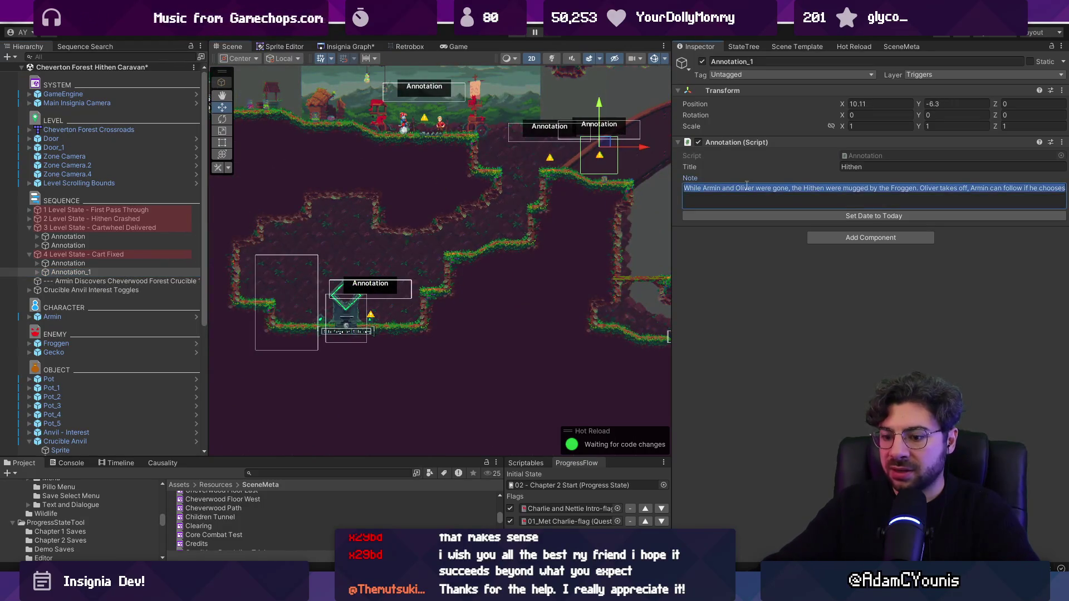
{"action": "type", "text": "Armin can use newly unlocked wall ride to cross the chasm"}
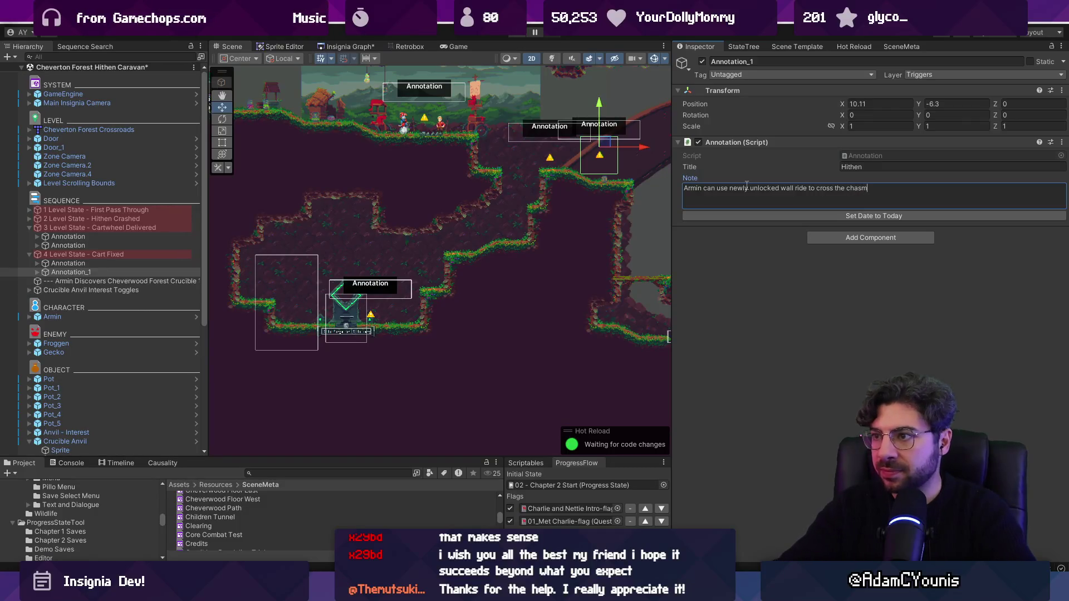
{"action": "key", "text": "f"}
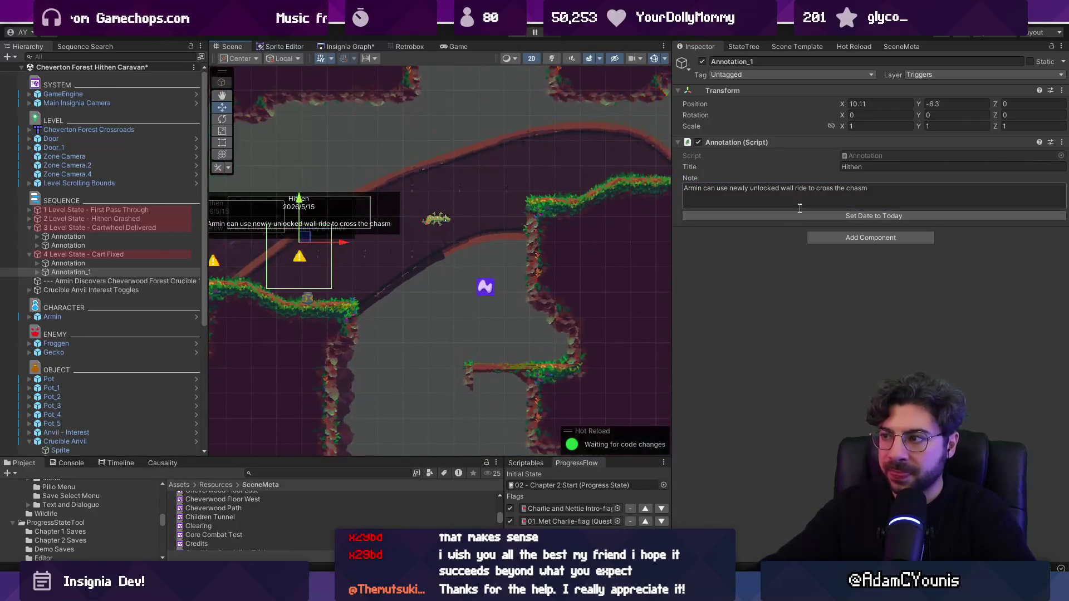
{"action": "type", "text": "gap."}
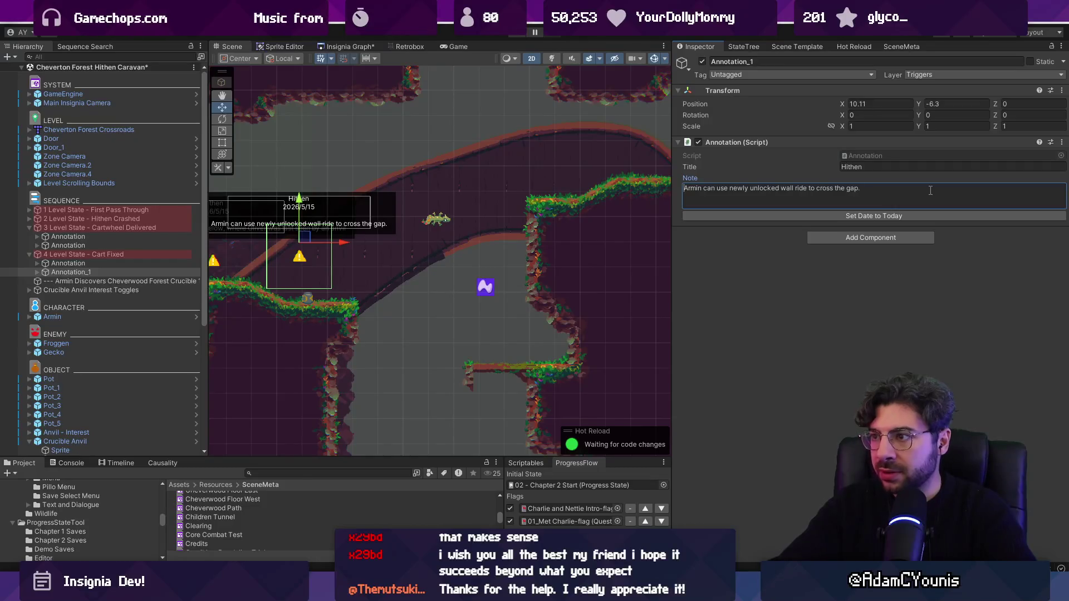
{"action": "type", "text": "Hithen "}
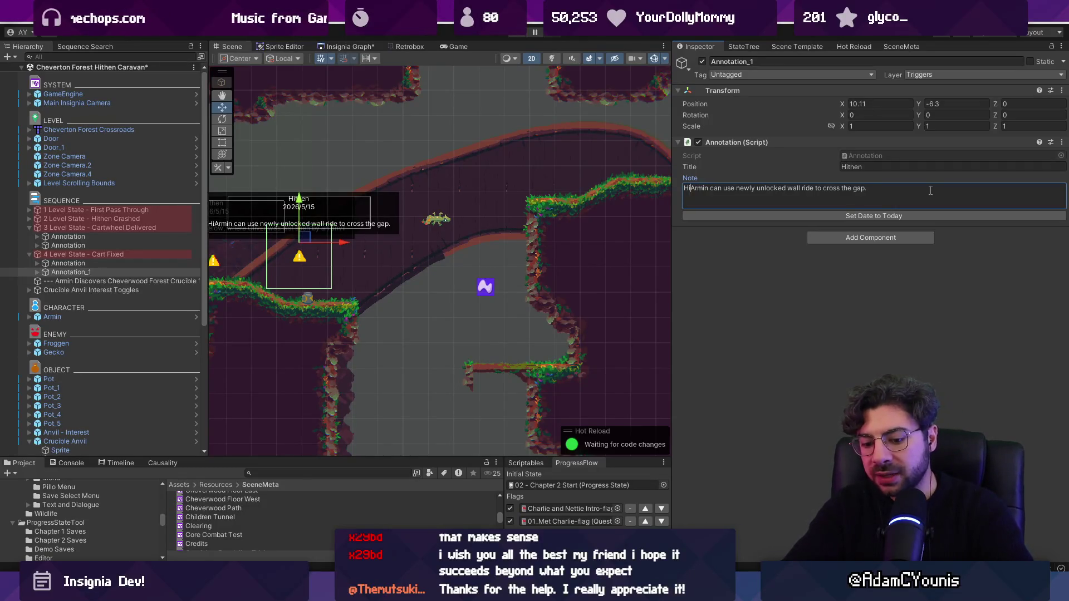
{"action": "type", "text": "ay tha th"}
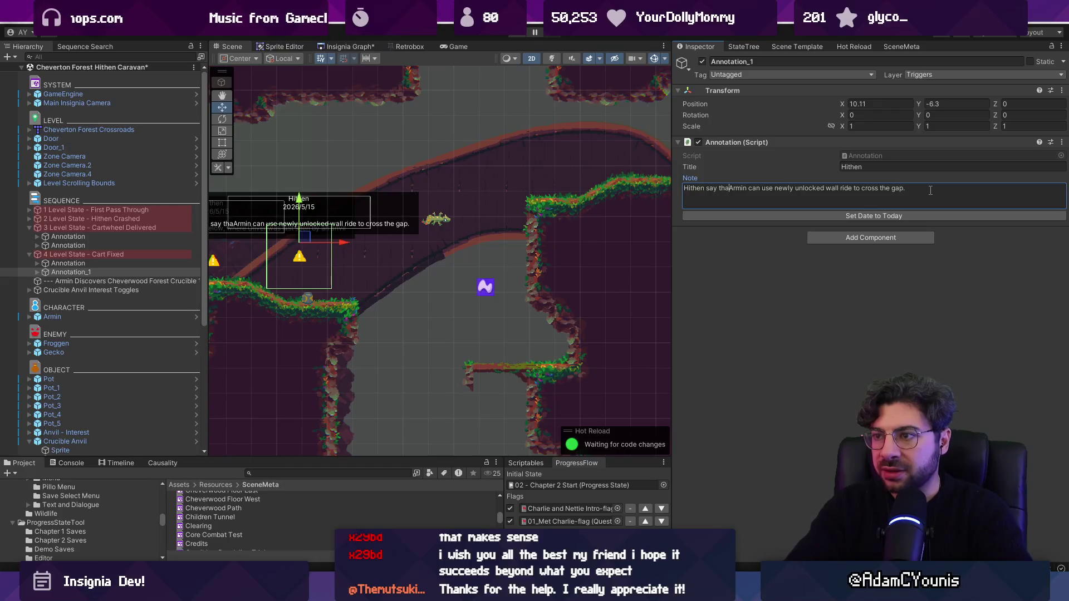
{"action": "key", "text": "BackSpace"}
{"action": "key", "text": "BackSpace"}
{"action": "key", "text": "BackSpace"}
{"action": "type", "text": "t the "}
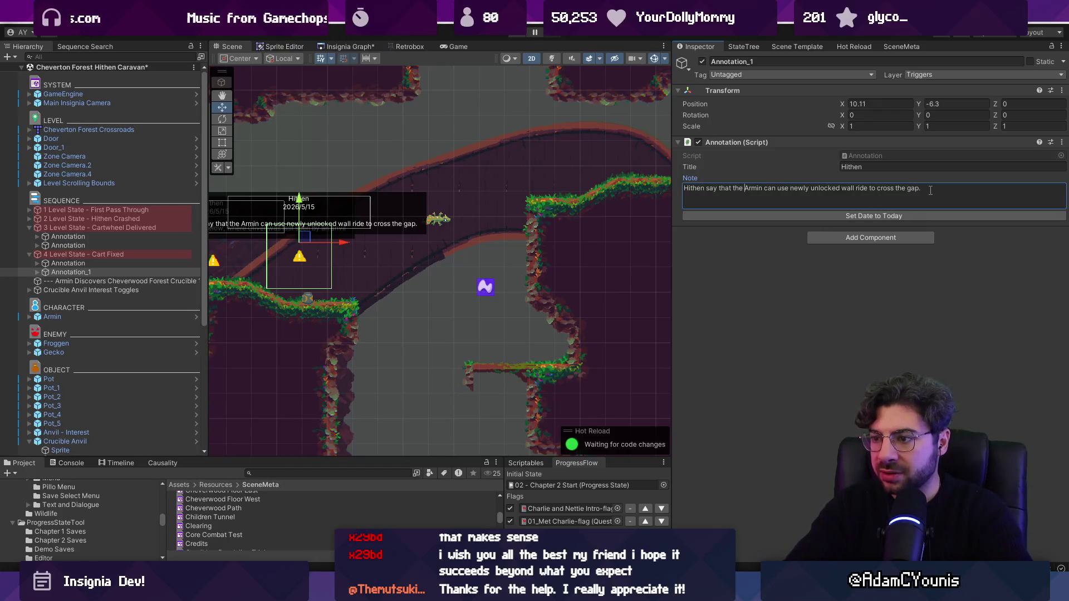
{"action": "type", "text": "Froggen wen"}
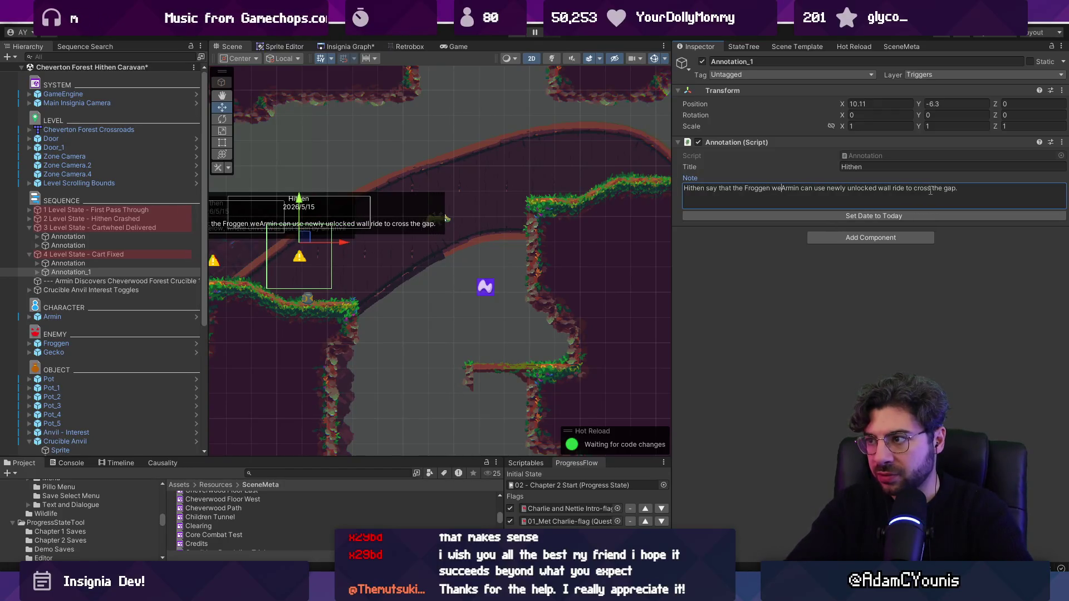
{"action": "type", "text": "t that way -"}
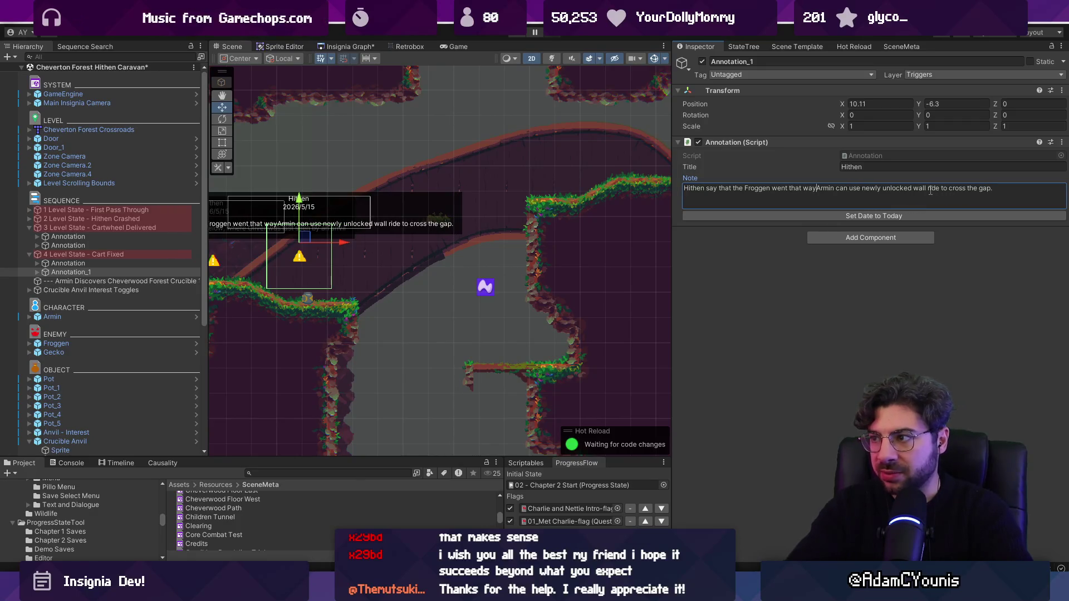
{"action": "type", "text": ">."}
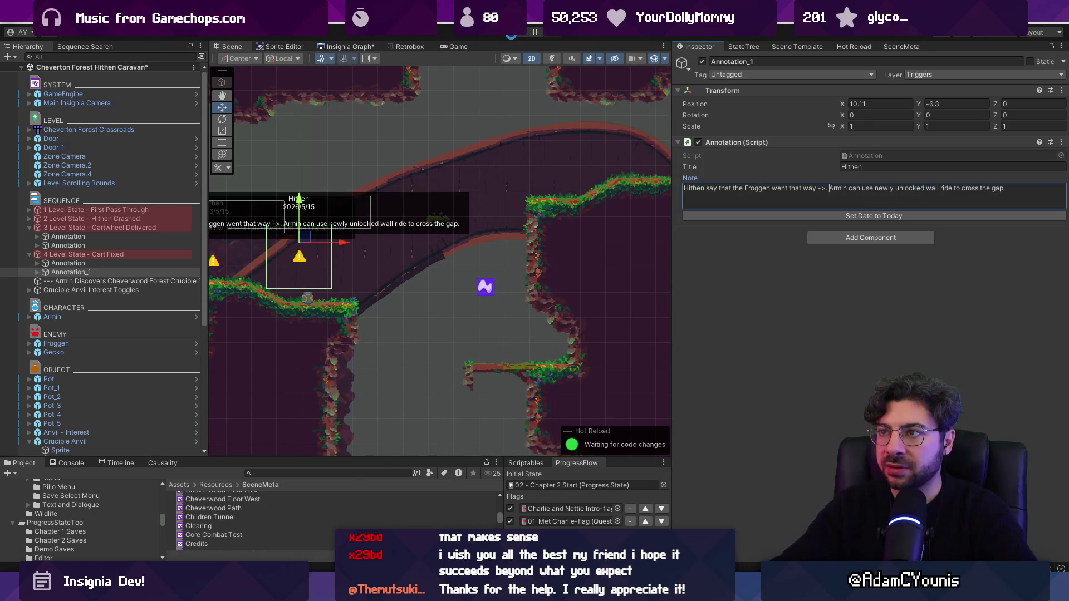
{"action": "left_click", "coordinate": [511, 35]}
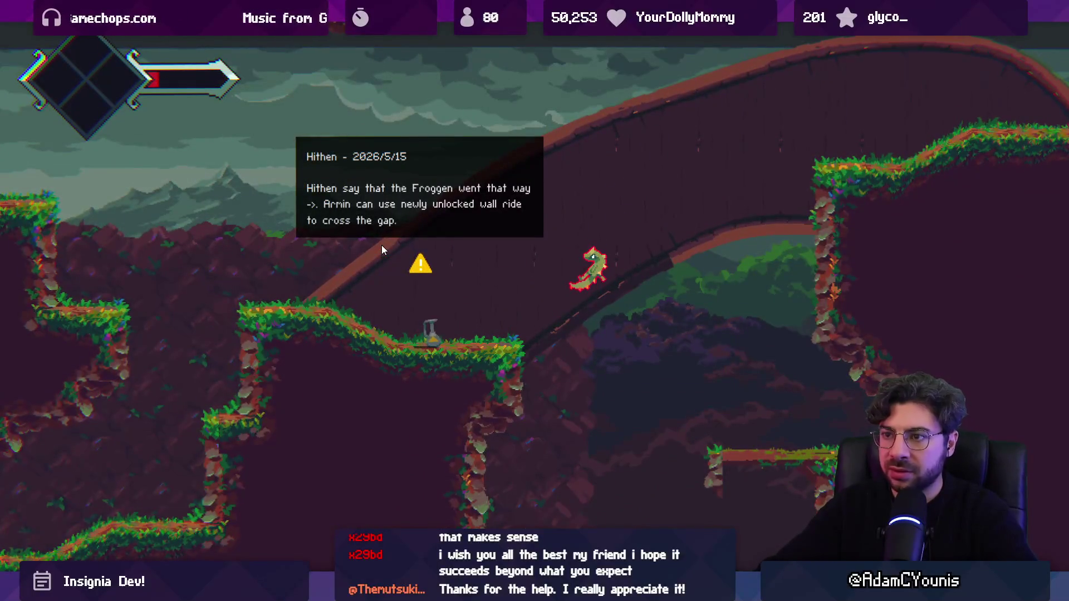
Step: Dash over the gap to the warning sign to see the reworded note, fight in the cave, then stop
{"action": "key", "text": "x"}
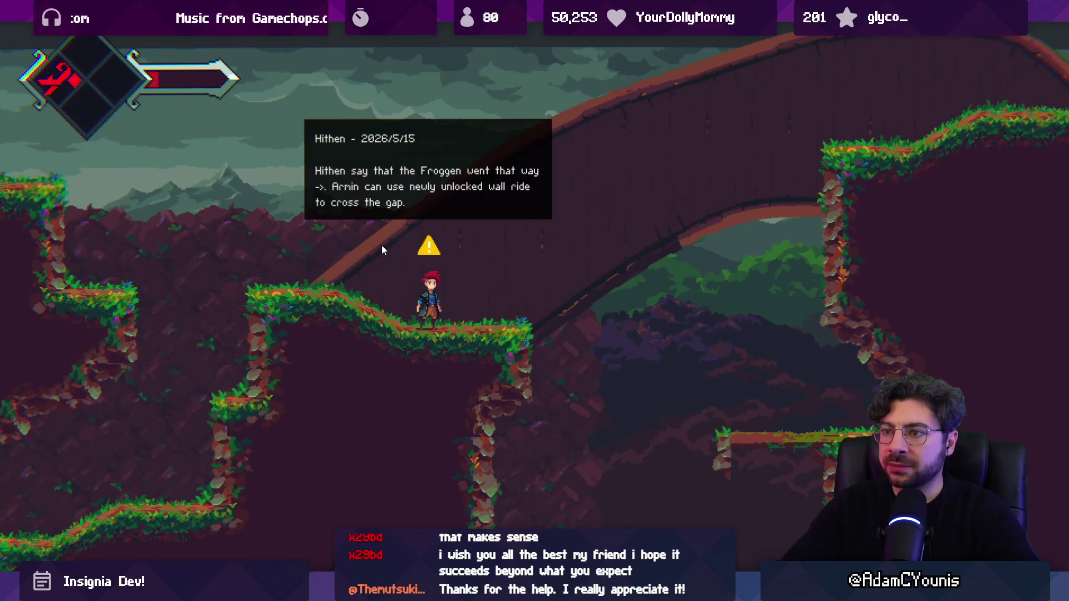
{"action": "key", "text": "Right"}
{"action": "key", "text": "space"}
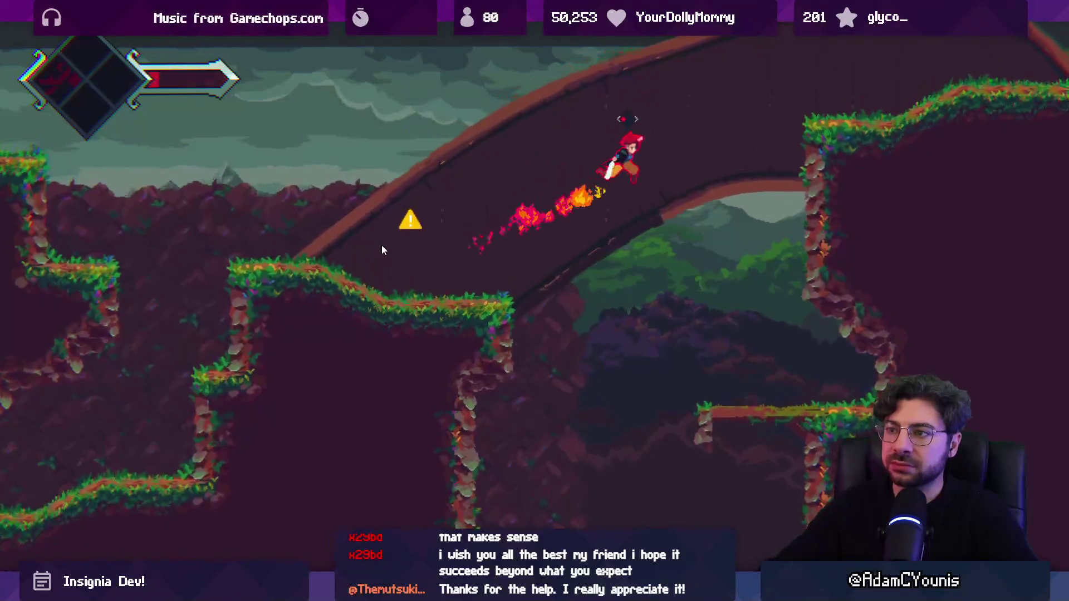
{"action": "key", "text": "Right"}
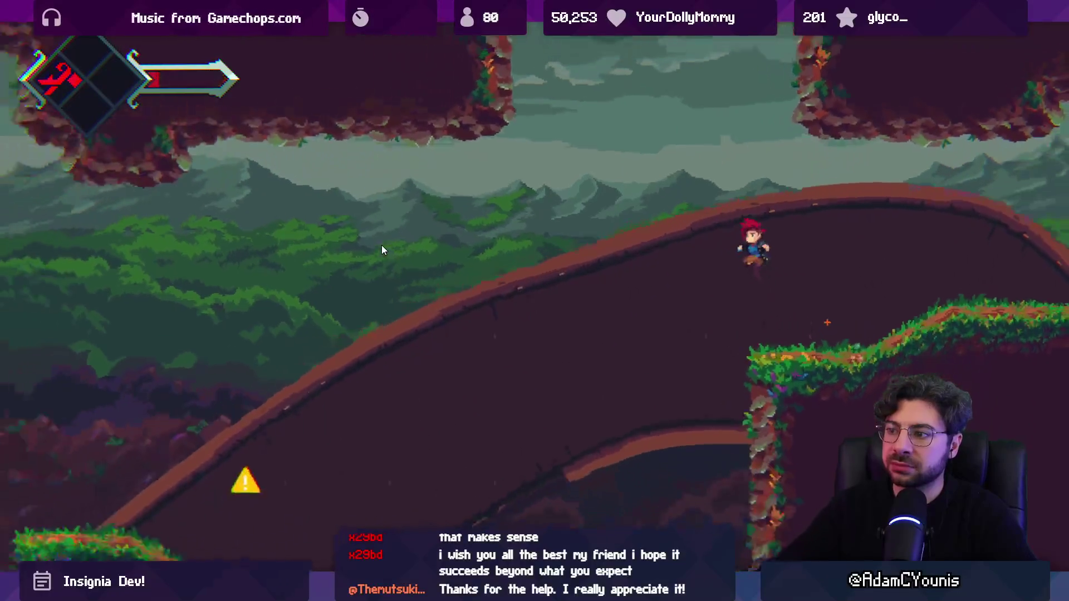
{"action": "key", "text": "space"}
{"action": "key", "text": "Left"}
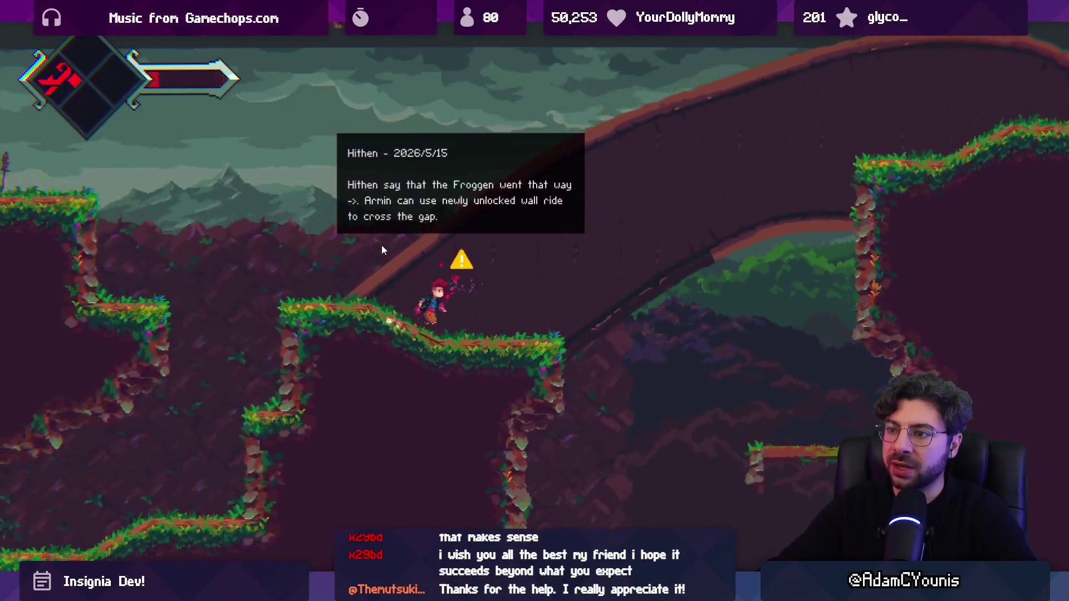
{"action": "key", "text": "Right"}
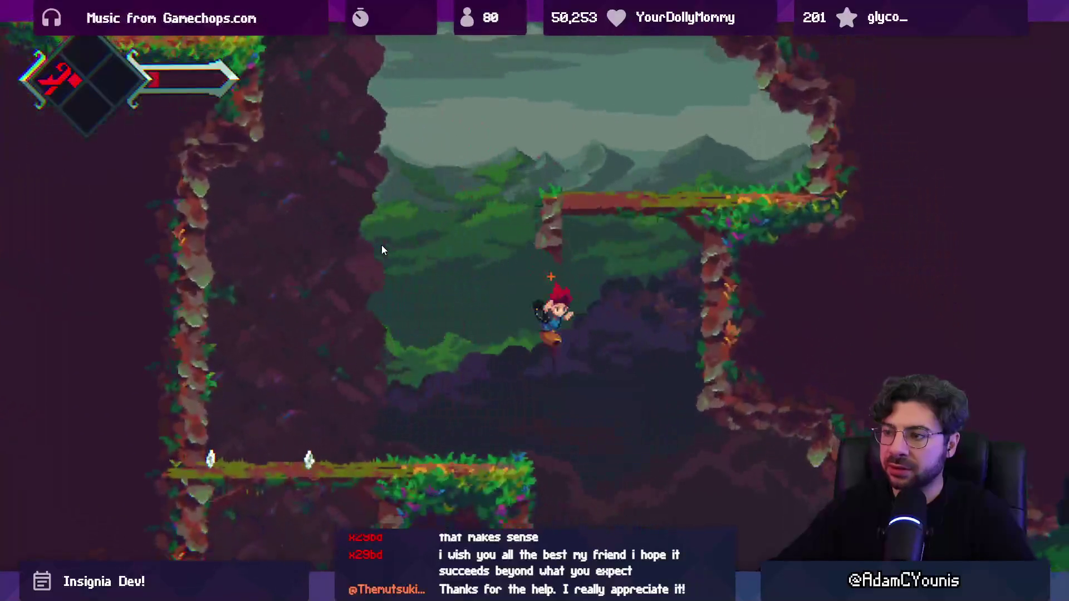
{"action": "key", "text": "x"}
{"action": "key", "text": "x"}
{"action": "key", "text": "x"}
{"action": "key", "text": "Left"}
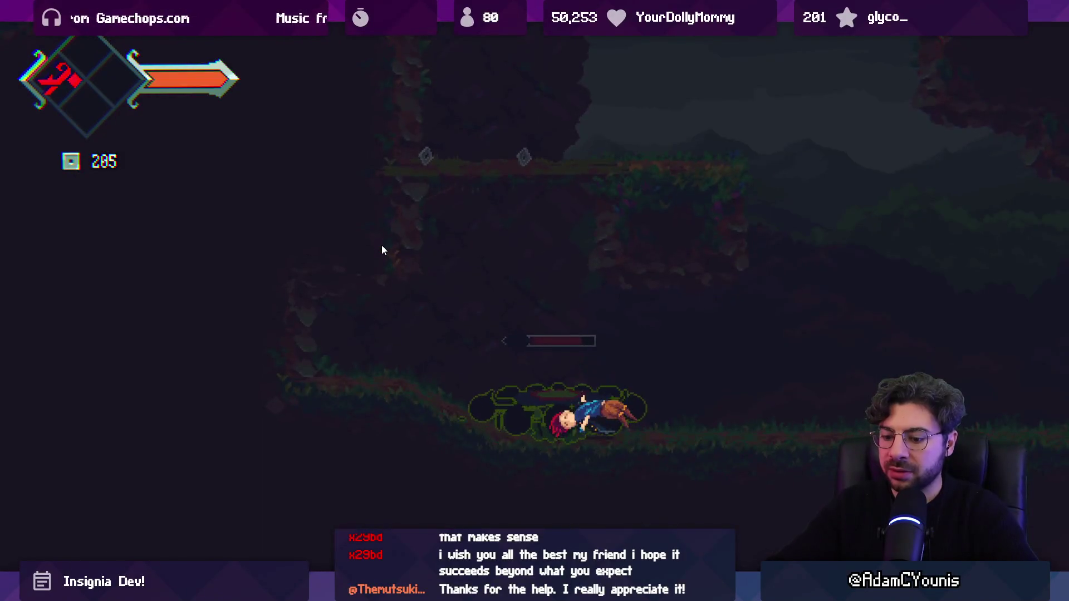
{"action": "key", "text": "shift+space"}
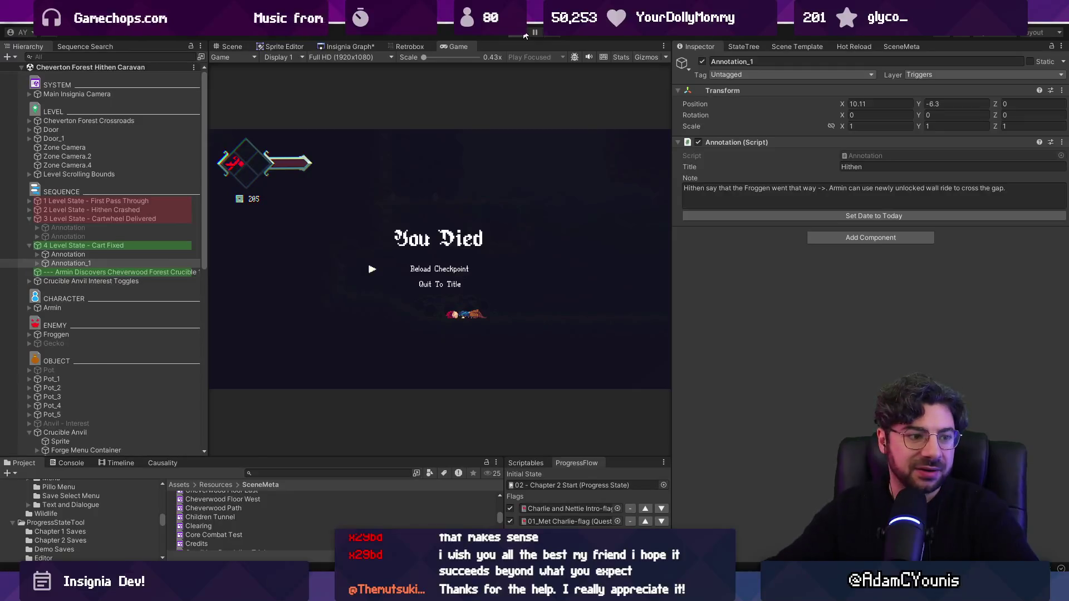
{"action": "left_click", "coordinate": [525, 34]}
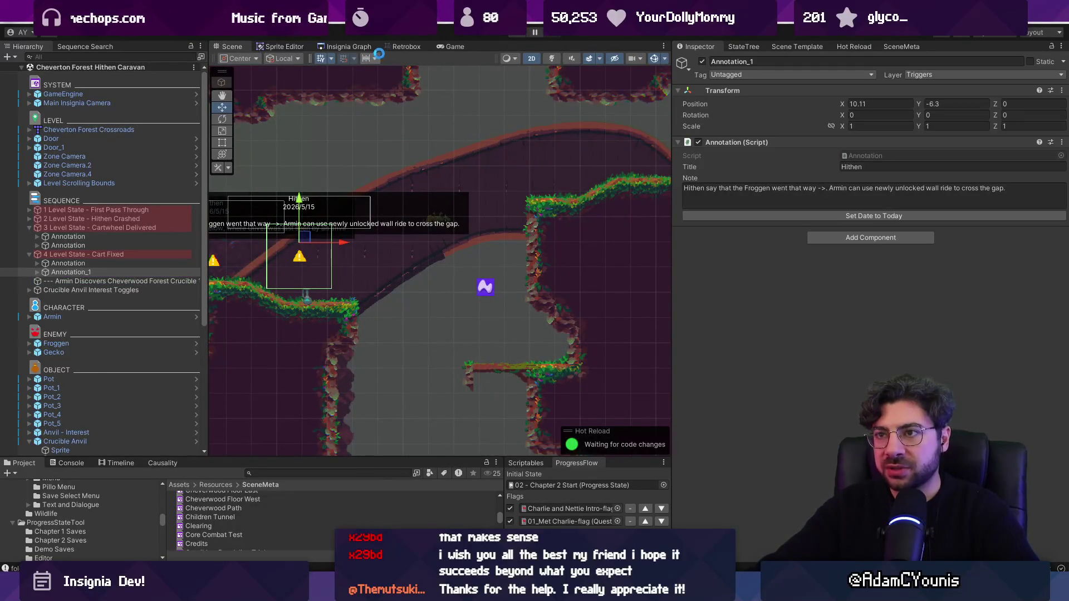
Step: Enlarge the Scene view around the annotations, widen ProgressFlow for full flag names, then view the design document
{"action": "scroll", "coordinate": [411, 262], "scroll_direction": "down", "scroll_amount": 8}
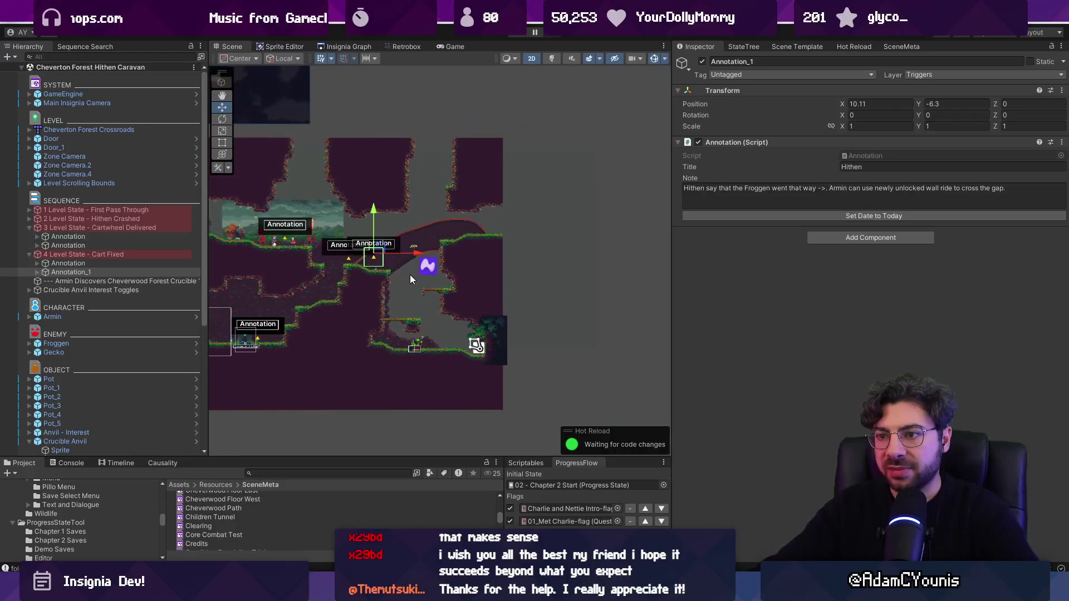
{"action": "left_click_drag", "start_coordinate": [426, 270], "coordinate": [438, 292]}
{"action": "scroll", "coordinate": [484, 333], "scroll_direction": "up", "scroll_amount": 3}
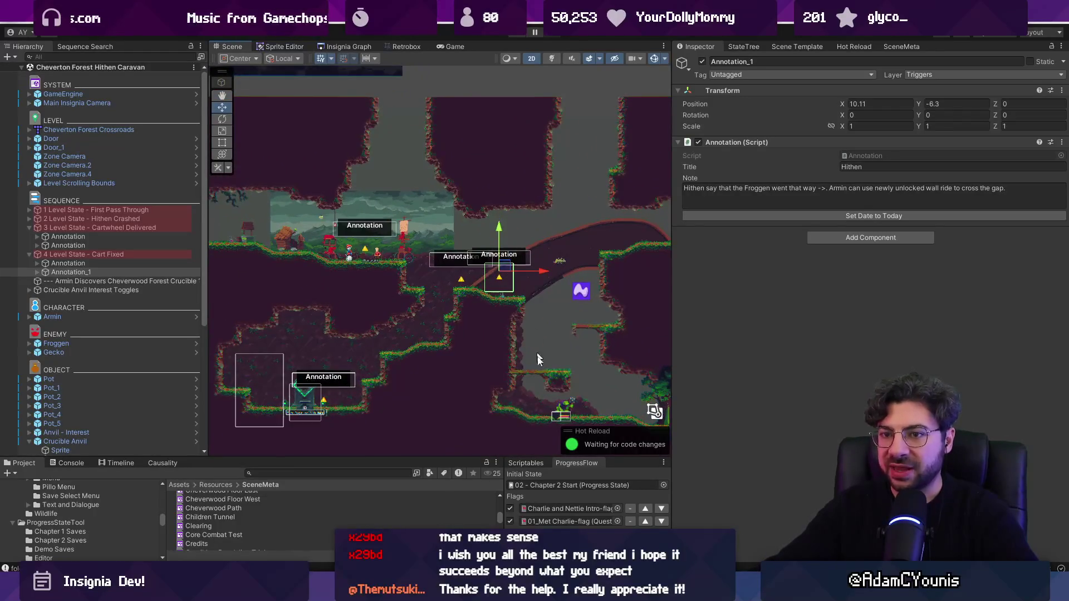
{"action": "left_click_drag", "start_coordinate": [460, 457], "coordinate": [460, 399]}
{"action": "left_click_drag", "start_coordinate": [671, 412], "coordinate": [725, 377]}
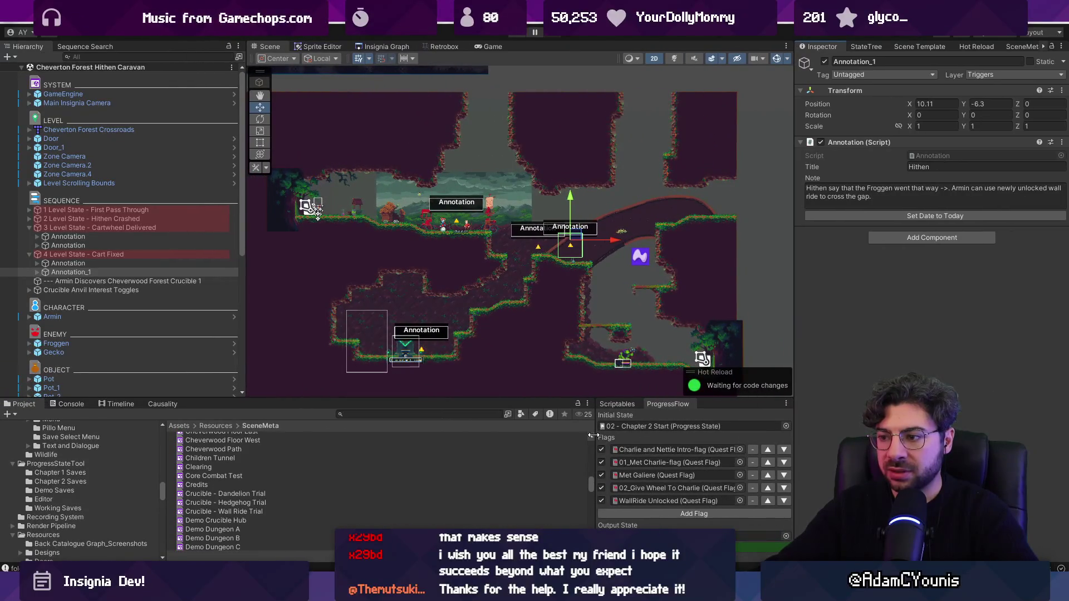
{"action": "left_click_drag", "start_coordinate": [593, 436], "coordinate": [547, 439]}
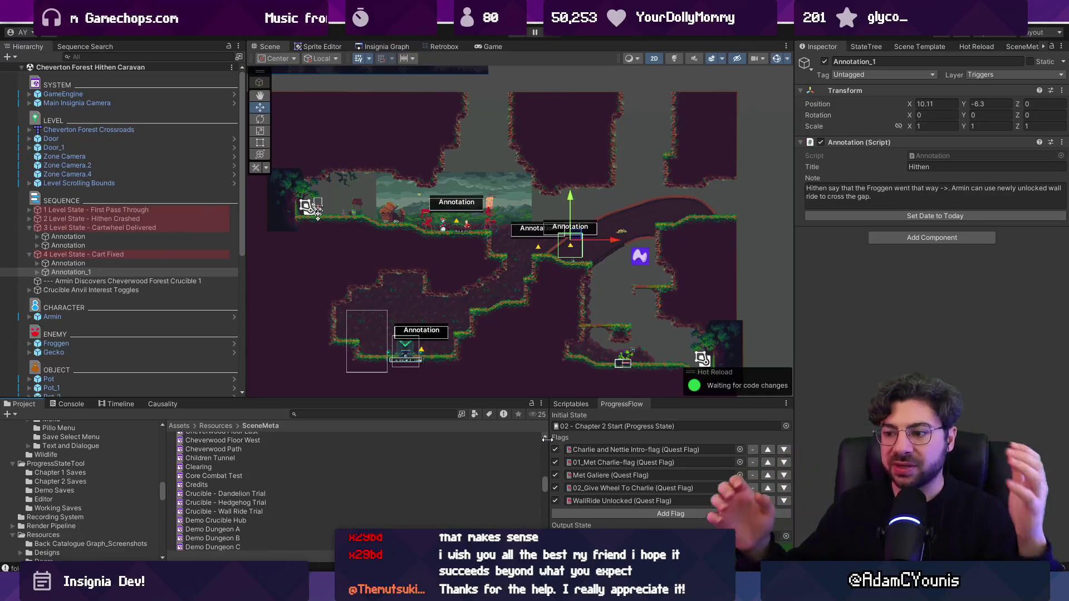
{"action": "key", "text": "alt+Tab"}
{"action": "scroll", "coordinate": [613, 361], "scroll_direction": "down", "scroll_amount": 5}
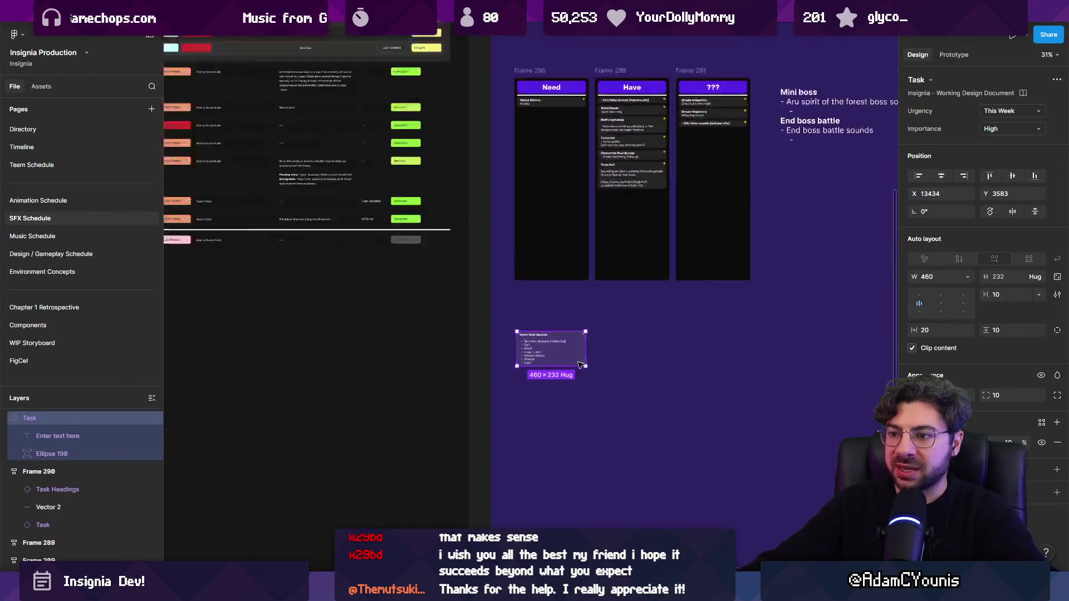
Step: Switch to The Desktop drafts file and select the Data Entry label in the Script/Scenario row
{"action": "scroll", "coordinate": [628, 329], "scroll_direction": "down", "scroll_amount": 5}
{"action": "key", "text": "ctrl+Tab"}
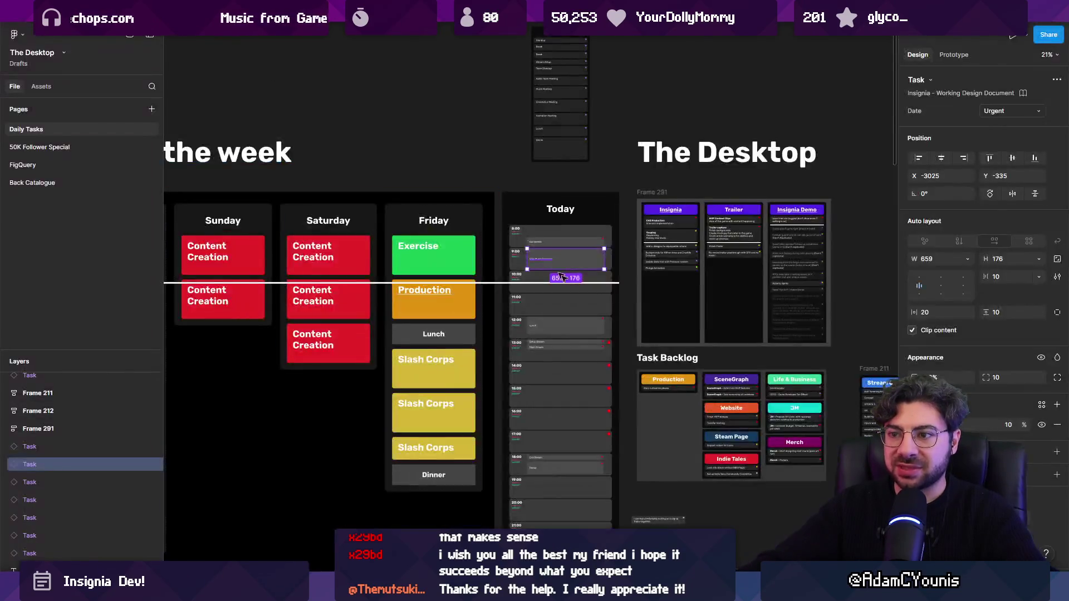
{"action": "scroll", "coordinate": [468, 377], "scroll_direction": "down", "scroll_amount": 5}
{"action": "scroll", "coordinate": [468, 377], "scroll_direction": "up", "scroll_amount": 6}
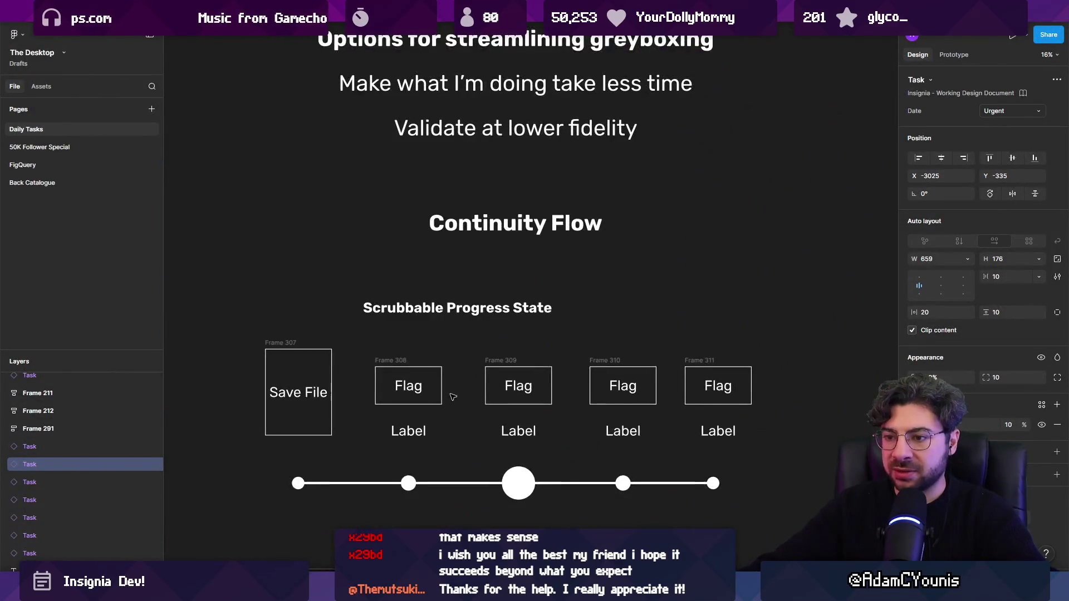
{"action": "scroll", "coordinate": [497, 365], "scroll_direction": "down", "scroll_amount": 5}
{"action": "scroll", "coordinate": [497, 390], "scroll_direction": "up", "scroll_amount": 5}
{"action": "scroll", "coordinate": [490, 445], "scroll_direction": "up", "scroll_amount": 6}
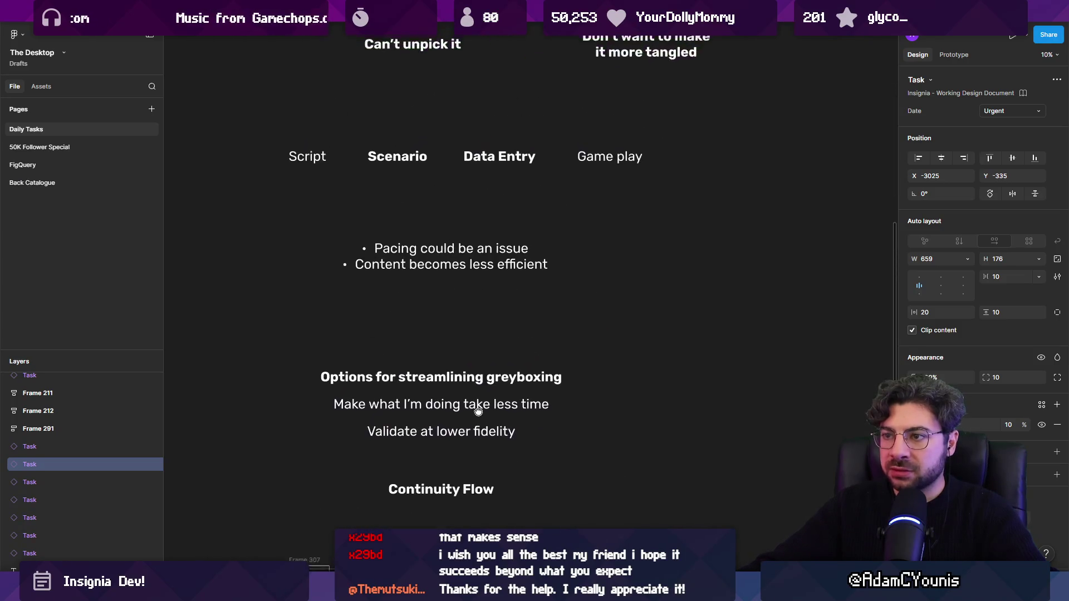
{"action": "scroll", "coordinate": [490, 475], "scroll_direction": "up", "scroll_amount": 3}
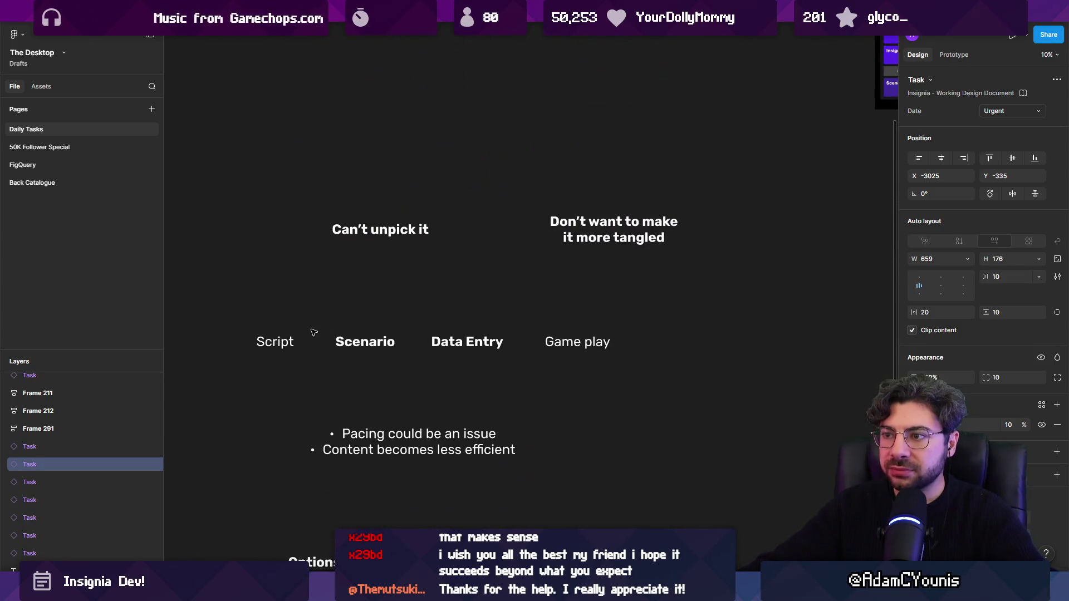
{"action": "scroll", "coordinate": [314, 332], "scroll_direction": "down", "scroll_amount": 3}
{"action": "scroll", "coordinate": [369, 338], "scroll_direction": "up", "scroll_amount": 4}
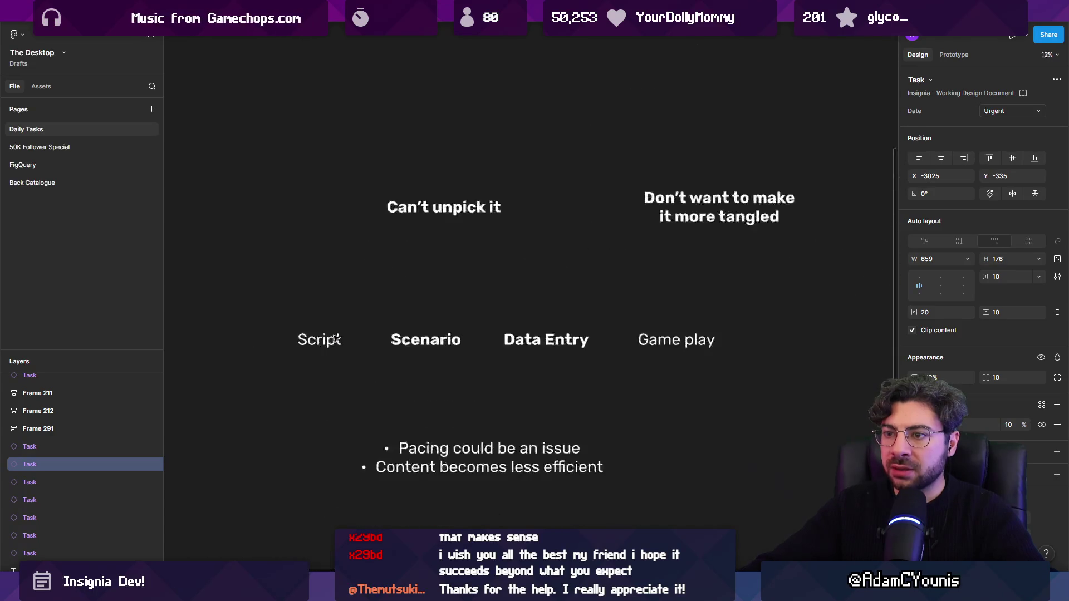
{"action": "left_click", "coordinate": [450, 338]}
{"action": "left_click", "coordinate": [328, 345]}
{"action": "left_click", "coordinate": [432, 340]}
{"action": "left_click", "coordinate": [535, 340]}
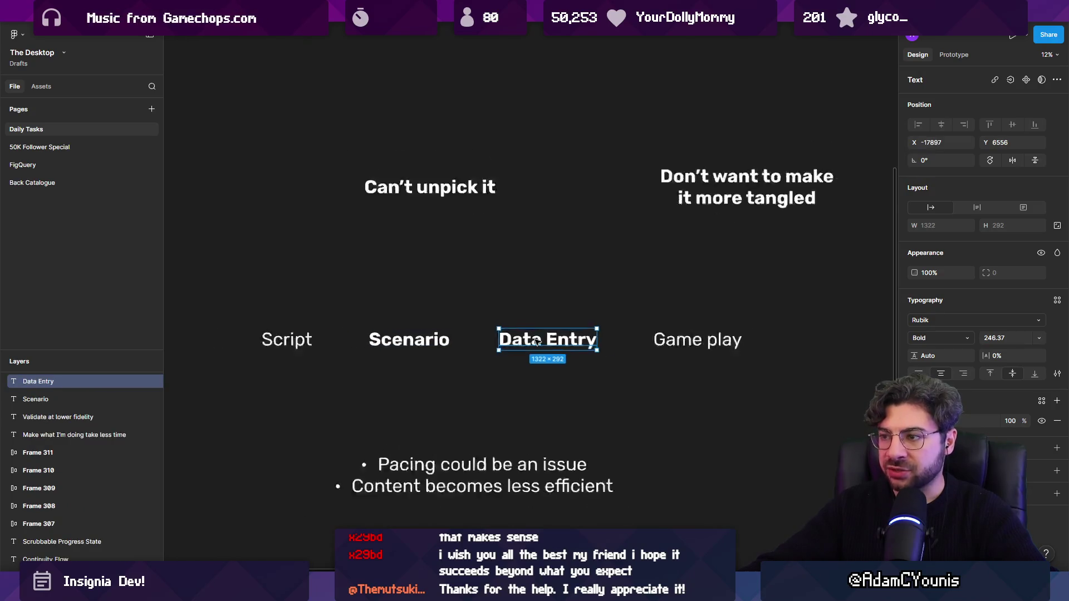
Step: Place a copy of Data Entry directly below it and retitle the copy 'Geometry'
{"action": "scroll", "coordinate": [536, 339], "scroll_direction": "up", "scroll_amount": 3}
{"action": "left_click_drag", "start_coordinate": [538, 341], "coordinate": [539, 400], "text": "alt"}
{"action": "double_click", "coordinate": [539, 399]}
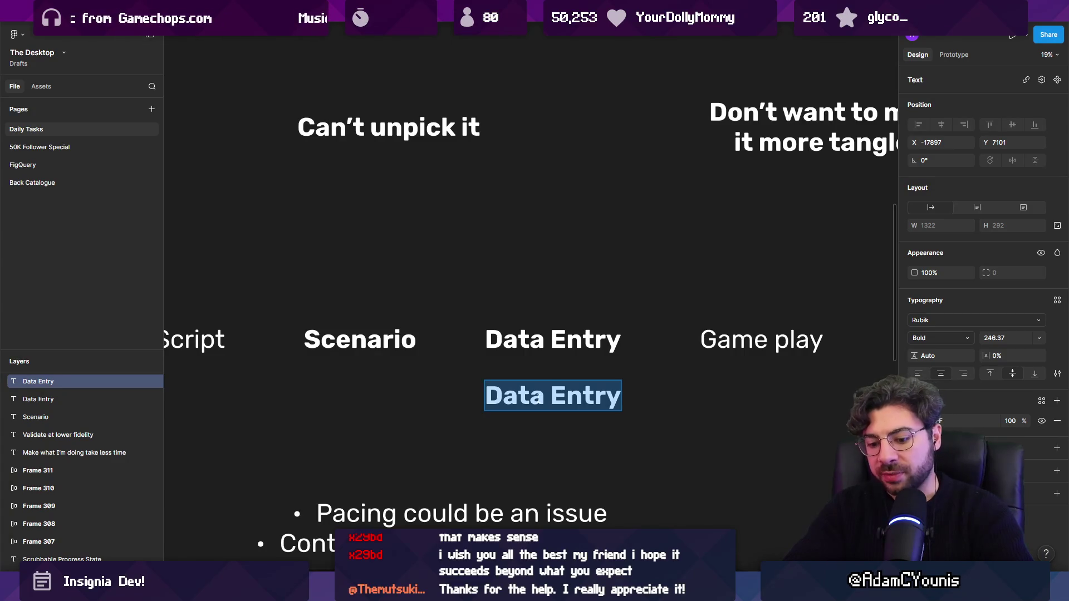
{"action": "type", "text": "Geometry"}
{"action": "key", "text": "Escape"}
{"action": "key", "text": "Escape"}
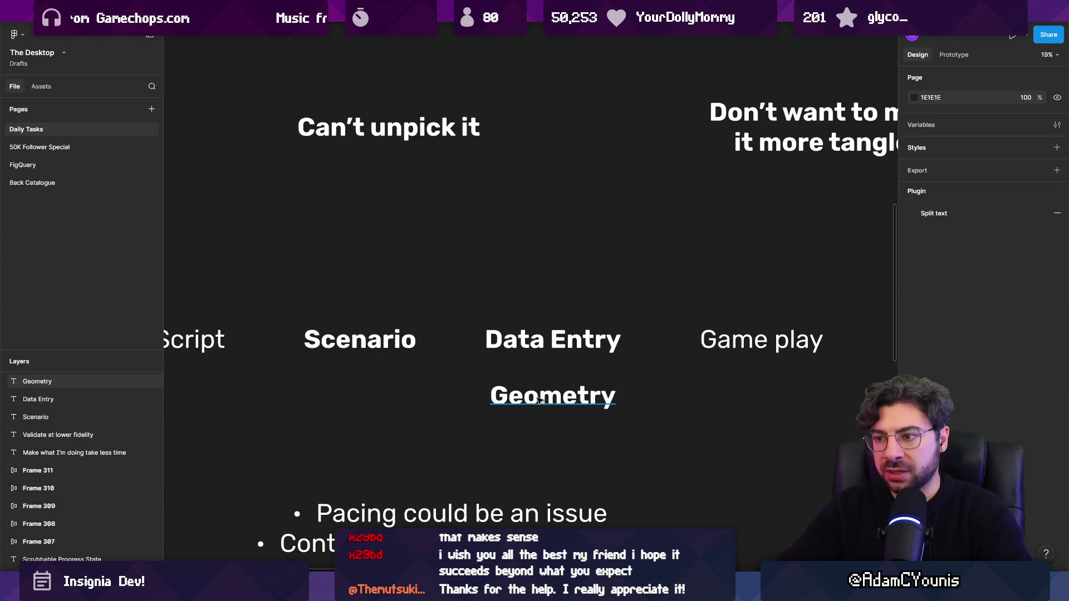
{"action": "scroll", "coordinate": [539, 399], "scroll_direction": "down", "scroll_amount": 5}
{"action": "scroll", "coordinate": [530, 320], "scroll_direction": "up", "scroll_amount": 4}
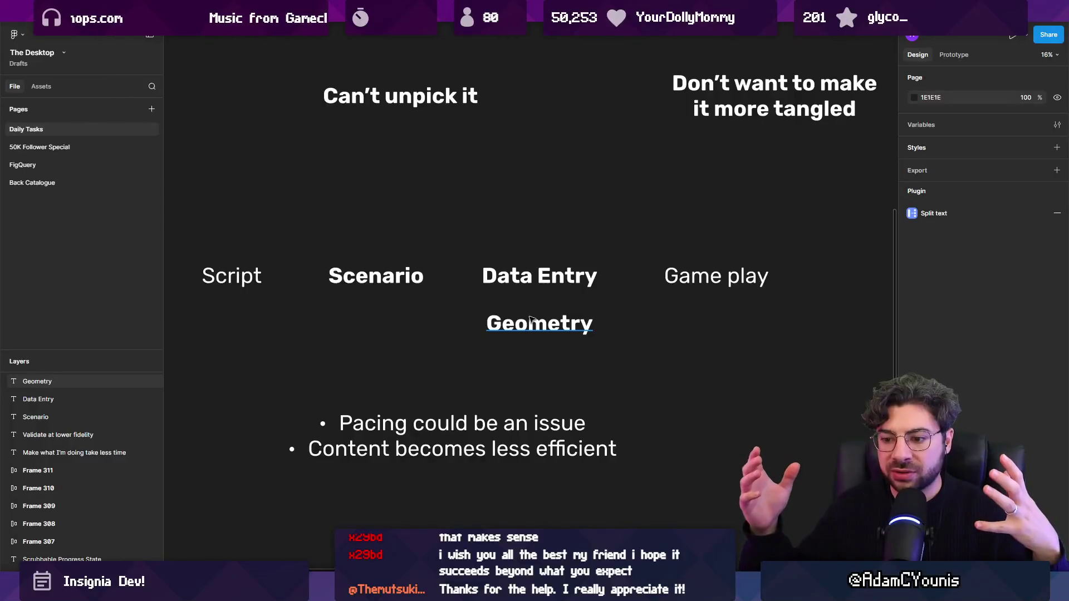
{"action": "key", "text": "alt+Tab"}
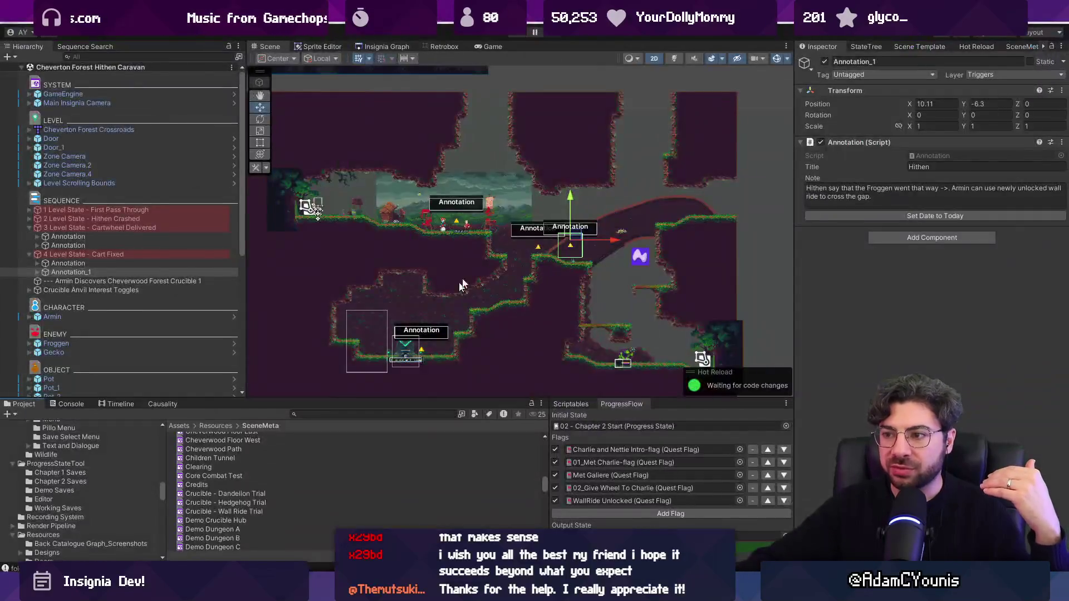
Step: Expand First Pass Through, select its Hithen whispering annotation, and frame it in the Scene view
{"action": "scroll", "coordinate": [431, 309], "scroll_direction": "up", "scroll_amount": 3}
{"action": "scroll", "coordinate": [539, 262], "scroll_direction": "up", "scroll_amount": 4}
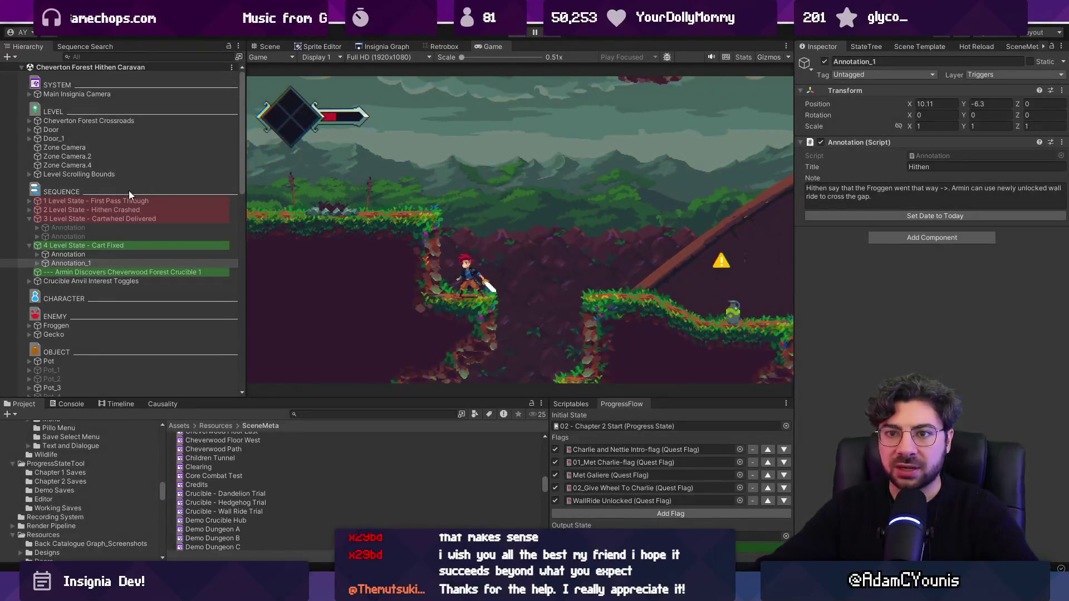
{"action": "left_click", "coordinate": [98, 211]}
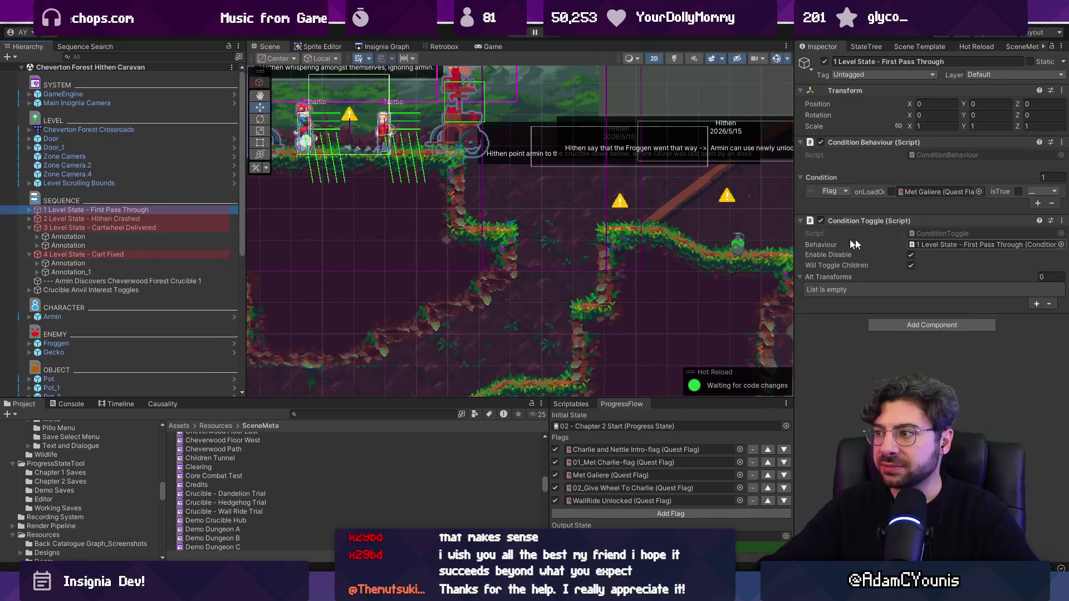
{"action": "left_click", "coordinate": [29, 228]}
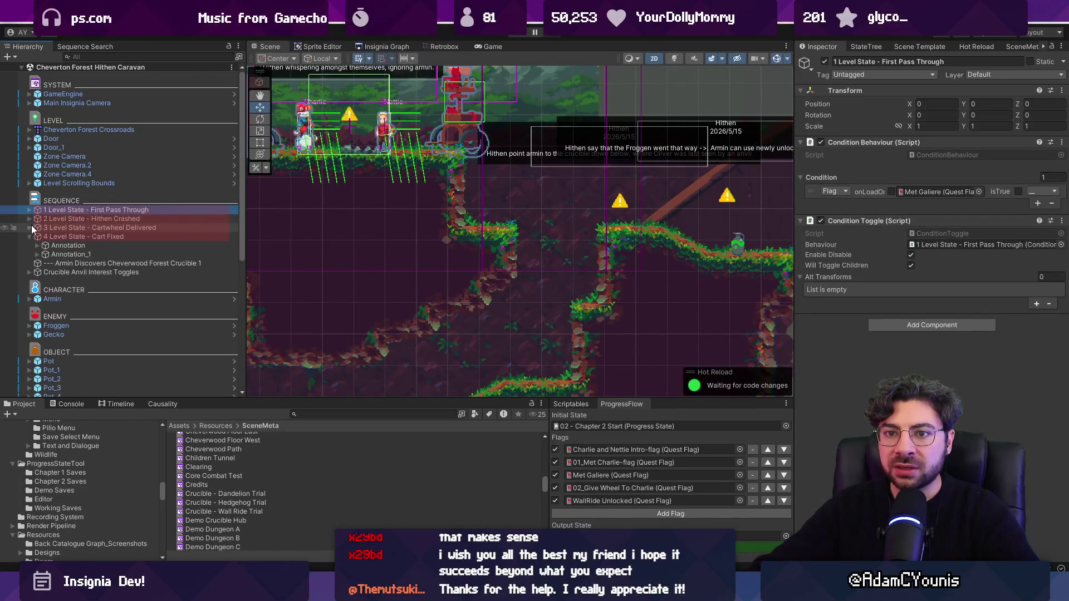
{"action": "left_click", "coordinate": [29, 210]}
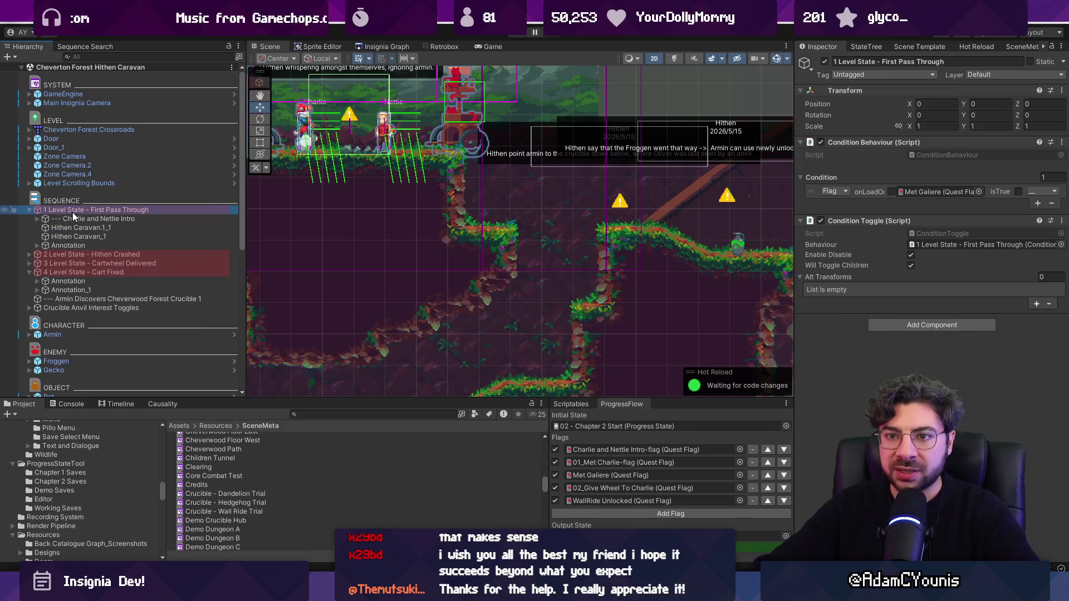
{"action": "left_click", "coordinate": [79, 245]}
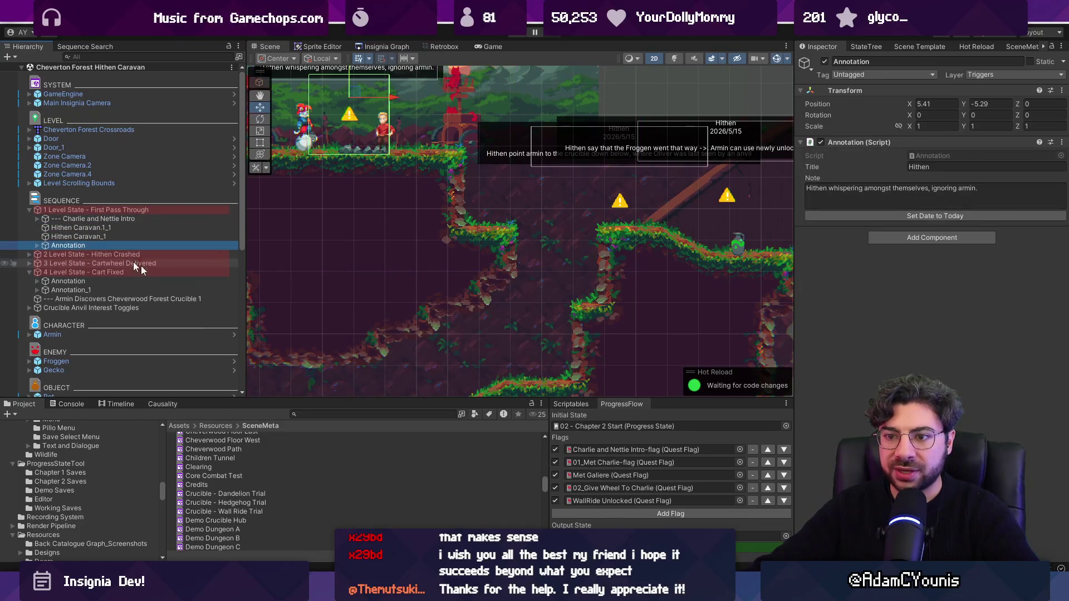
{"action": "key", "text": "f"}
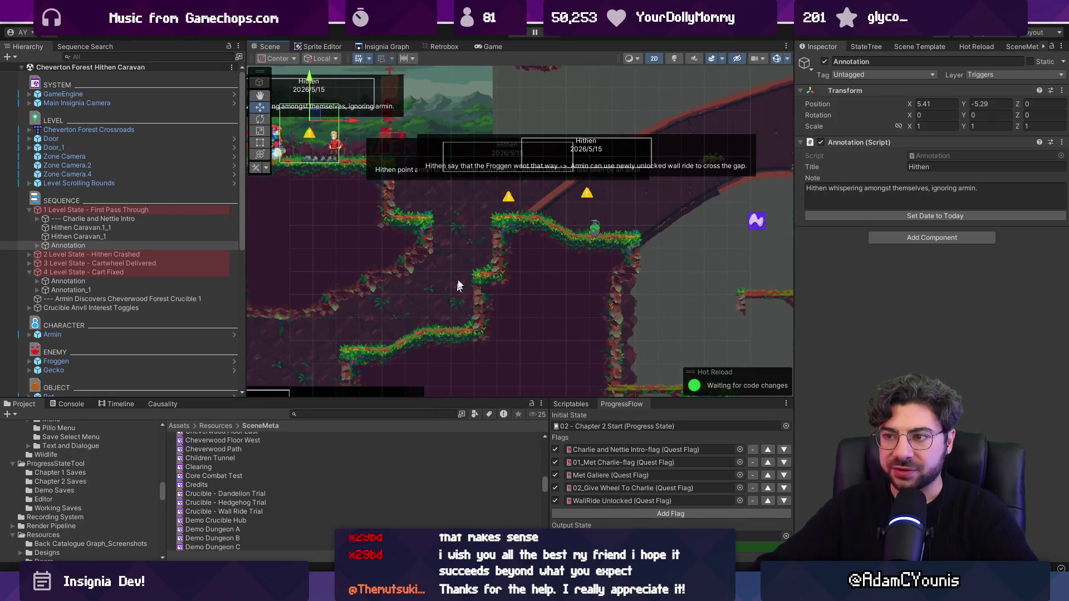
{"action": "scroll", "coordinate": [443, 259], "scroll_direction": "up", "scroll_amount": 1}
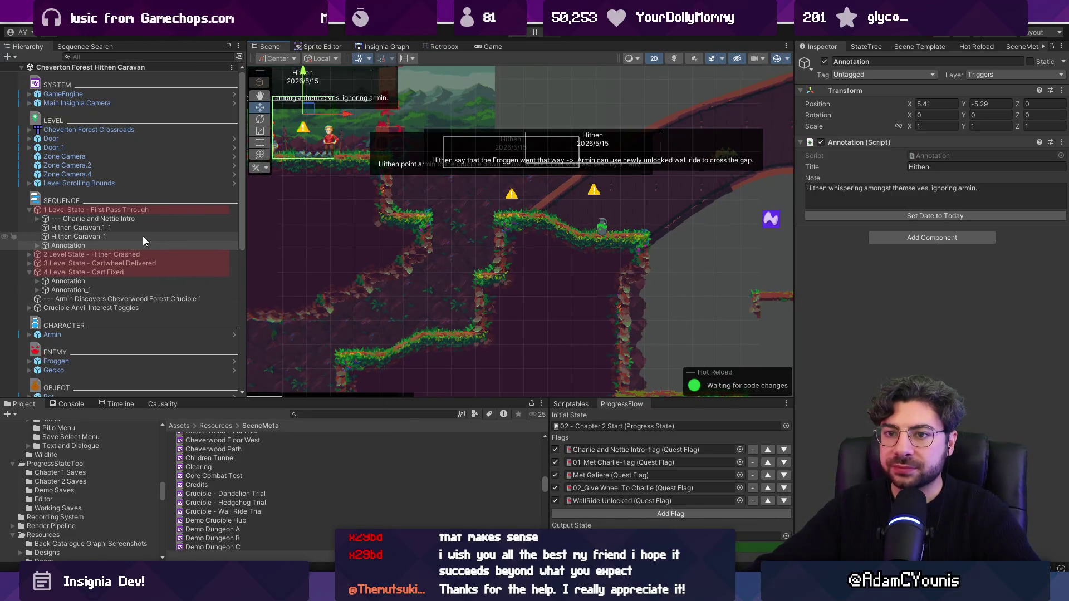
Step: Create a new square sprite from GameObject > 2D Object > Sprites > Square
{"action": "left_click", "coordinate": [78, 7]}
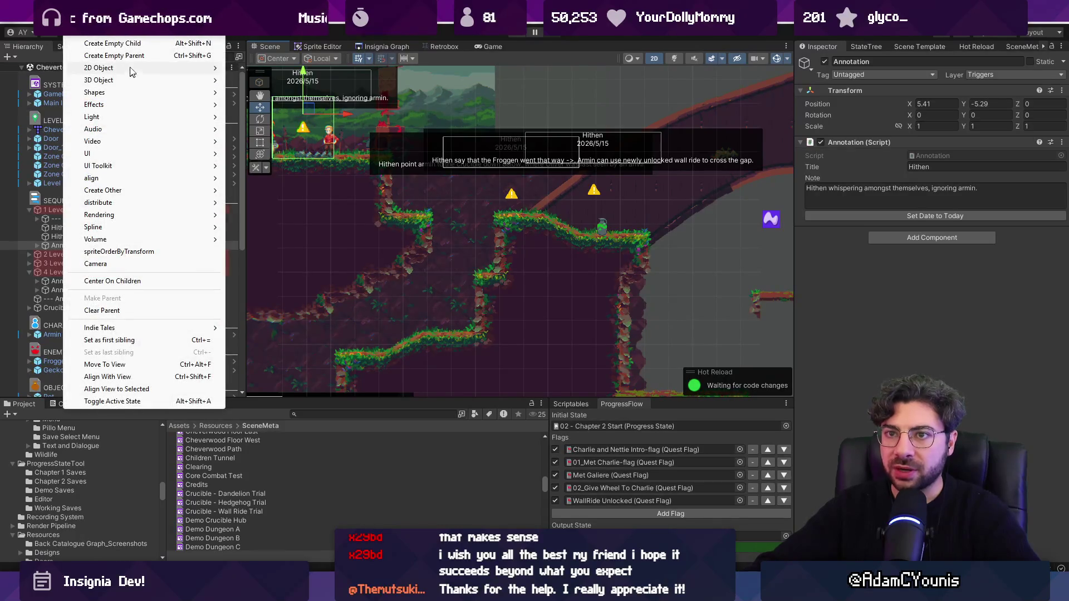
{"action": "mouse_move", "coordinate": [129, 67]}
{"action": "mouse_move", "coordinate": [278, 68]}
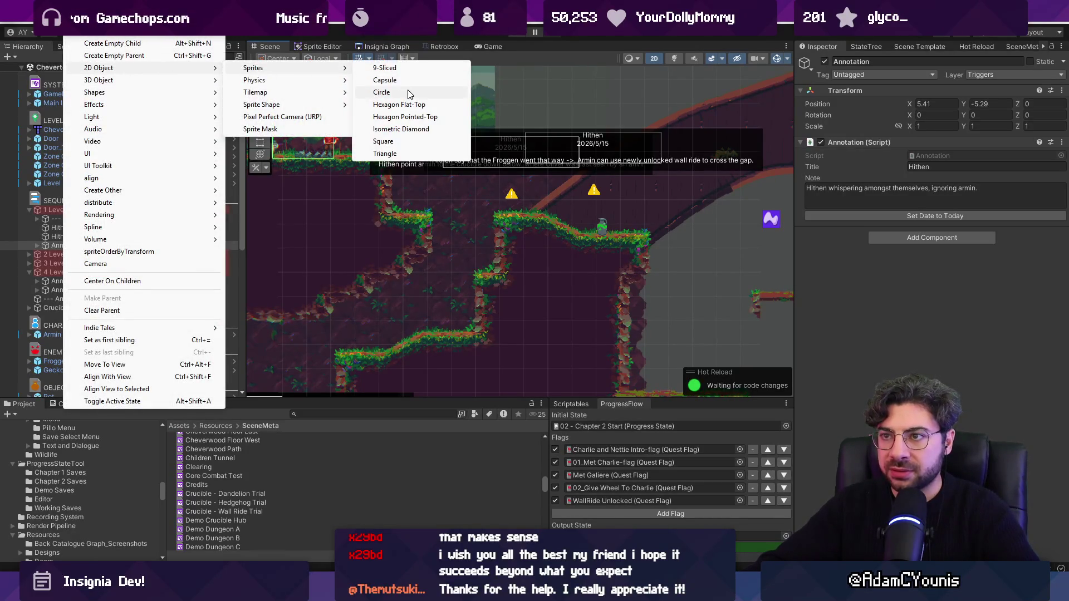
{"action": "left_click", "coordinate": [403, 145]}
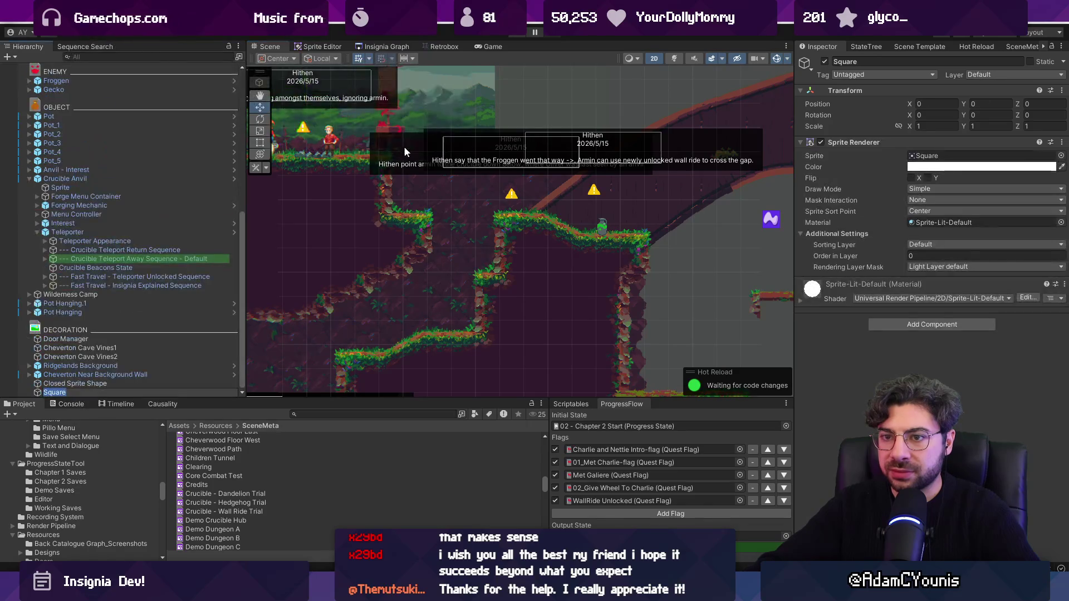
Step: Move the square under the First Pass Through level state and rename it Unstable Ground
{"action": "left_click", "coordinate": [66, 383]}
{"action": "mouse_move", "coordinate": [68, 392]}
{"action": "left_mouse_down"}
{"action": "mouse_move", "coordinate": [115, 208]}
{"action": "mouse_move", "coordinate": [114, 66]}
{"action": "mouse_move", "coordinate": [124, 269]}
{"action": "mouse_move", "coordinate": [111, 45]}
{"action": "mouse_move", "coordinate": [127, 136]}
{"action": "mouse_move", "coordinate": [112, 140]}
{"action": "left_mouse_up"}
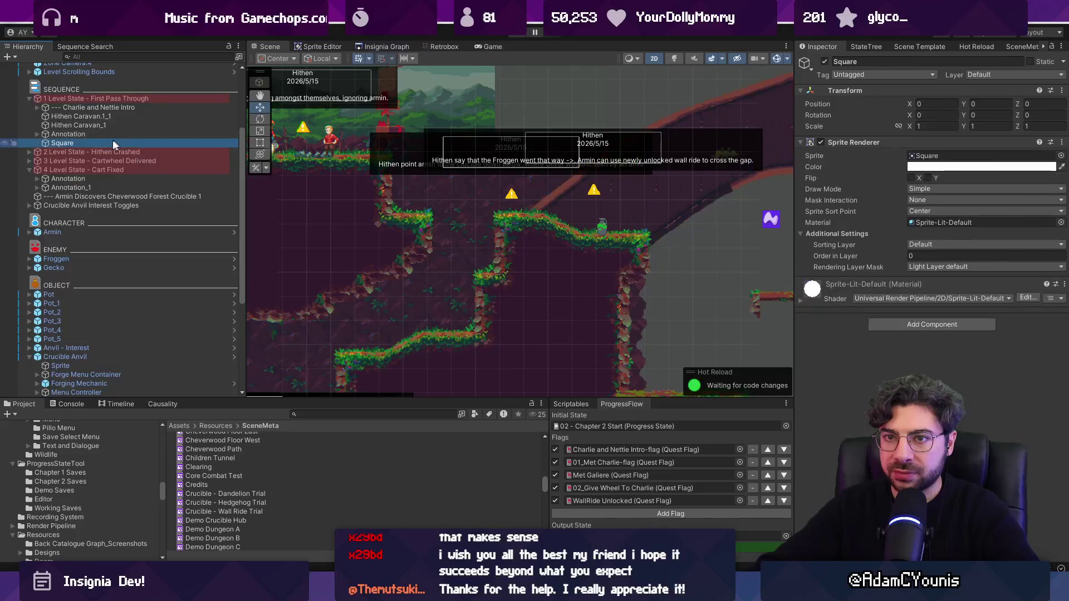
{"action": "left_click", "coordinate": [112, 143]}
{"action": "type", "text": "B"}
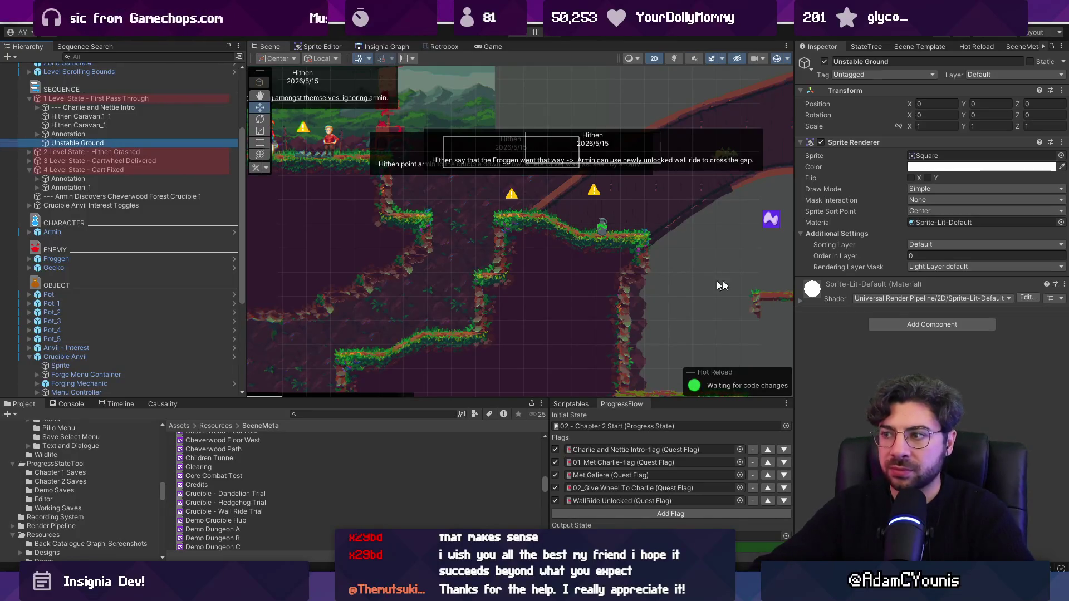
Step: Add a Polygon Collider 2D component to the square
{"action": "left_click", "coordinate": [935, 323]}
{"action": "type", "text": "poly"}
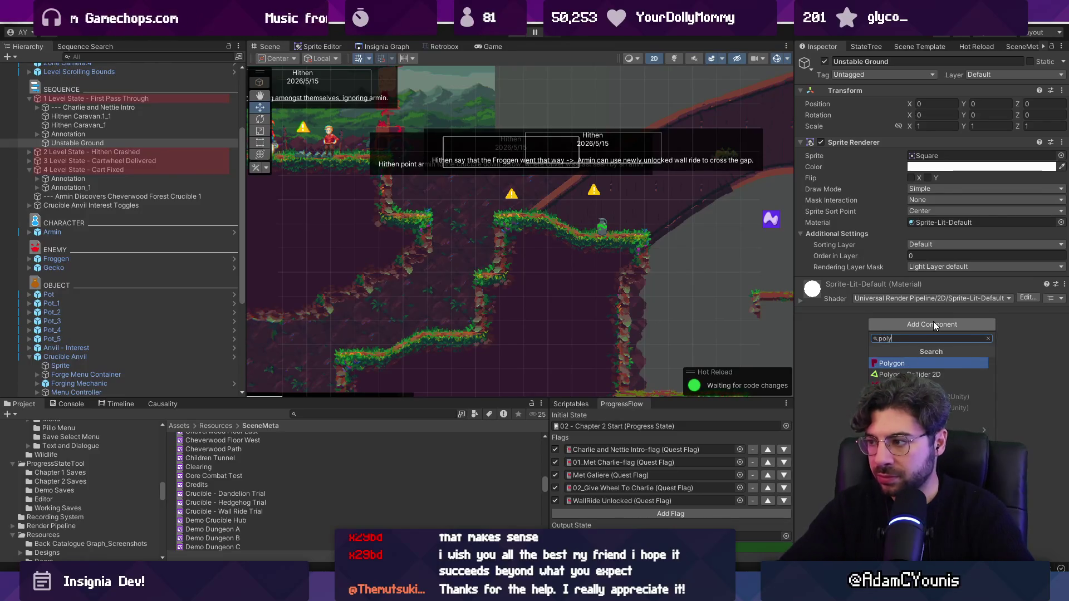
{"action": "key", "text": "Down"}
{"action": "key", "text": "Return"}
Step: Move the square into the lower-ground gap and stretch it wider to fill the gap
{"action": "scroll", "coordinate": [605, 232], "scroll_direction": "down", "scroll_amount": 3}
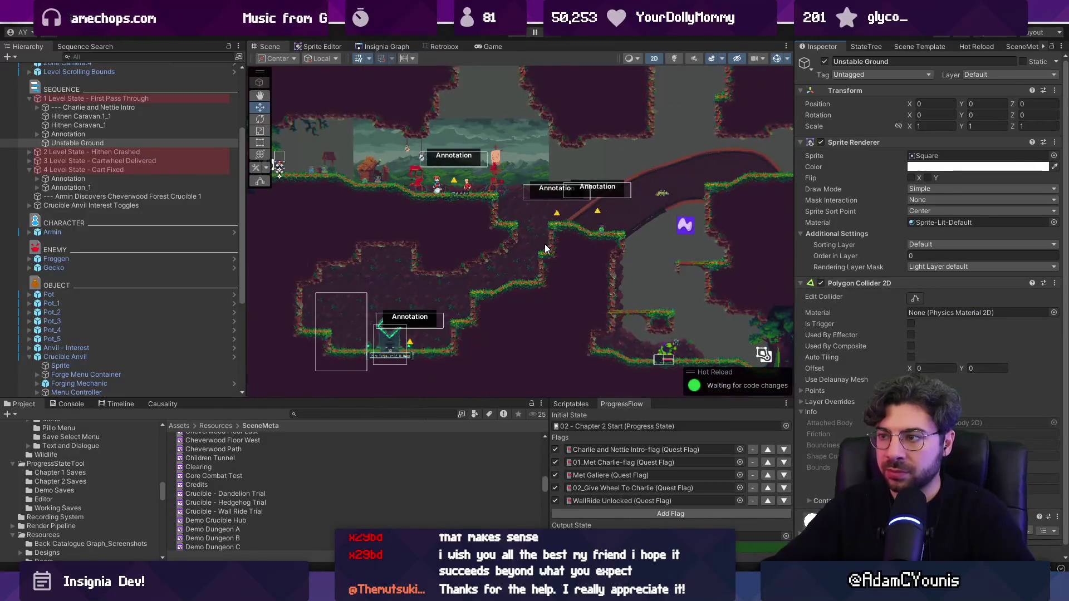
{"action": "key", "text": "f"}
{"action": "scroll", "coordinate": [423, 177], "scroll_direction": "down", "scroll_amount": 5}
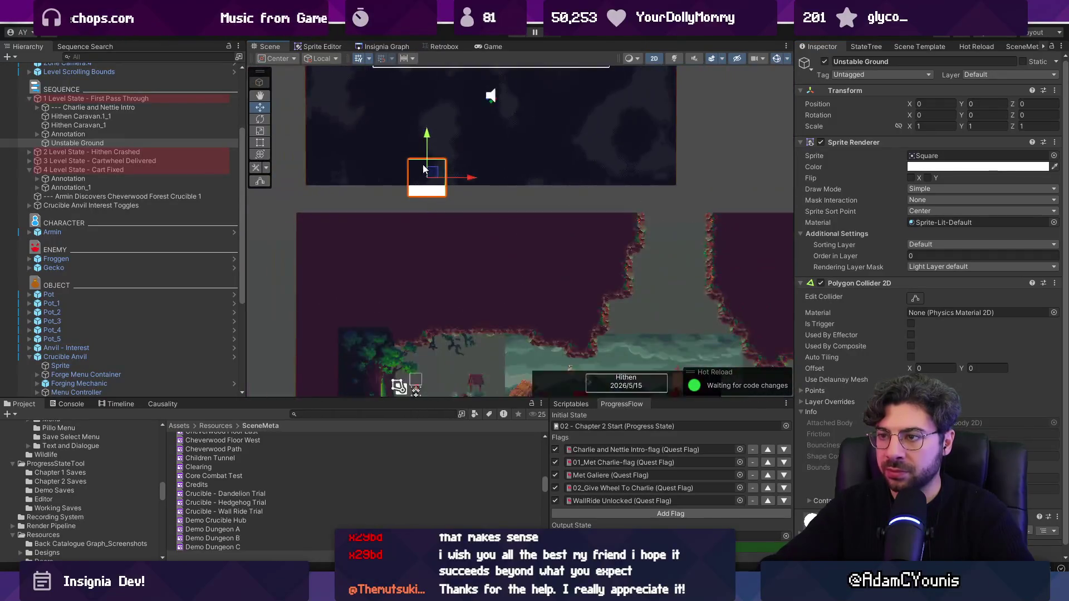
{"action": "mouse_move", "coordinate": [431, 177]}
{"action": "left_mouse_down"}
{"action": "mouse_move", "coordinate": [618, 348]}
{"action": "mouse_move", "coordinate": [609, 363]}
{"action": "left_mouse_up"}
{"action": "scroll", "coordinate": [626, 358], "scroll_direction": "up", "scroll_amount": 4}
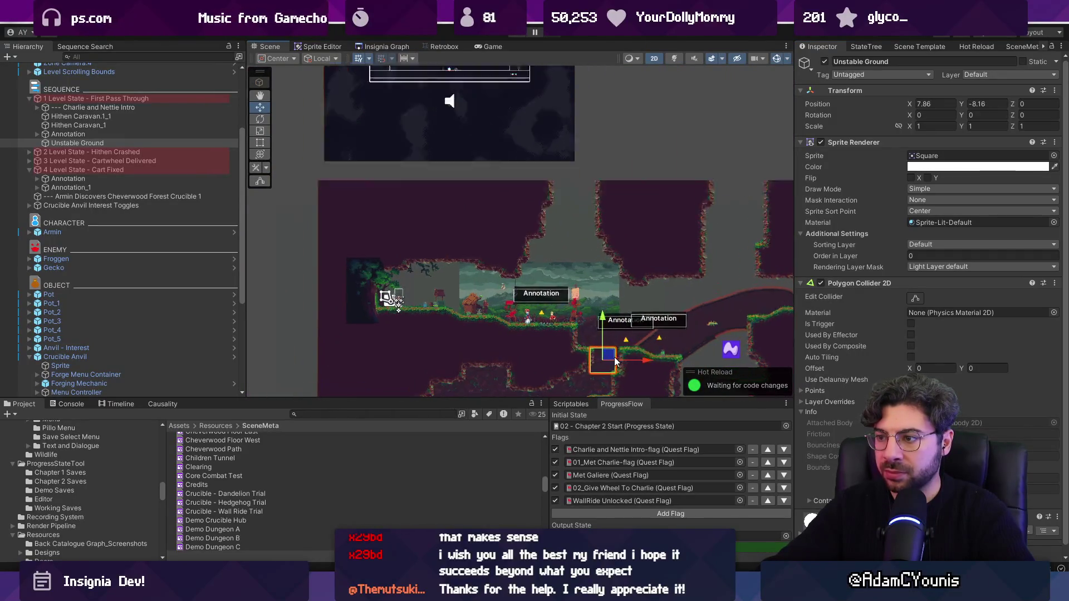
{"action": "left_click", "coordinate": [980, 244]}
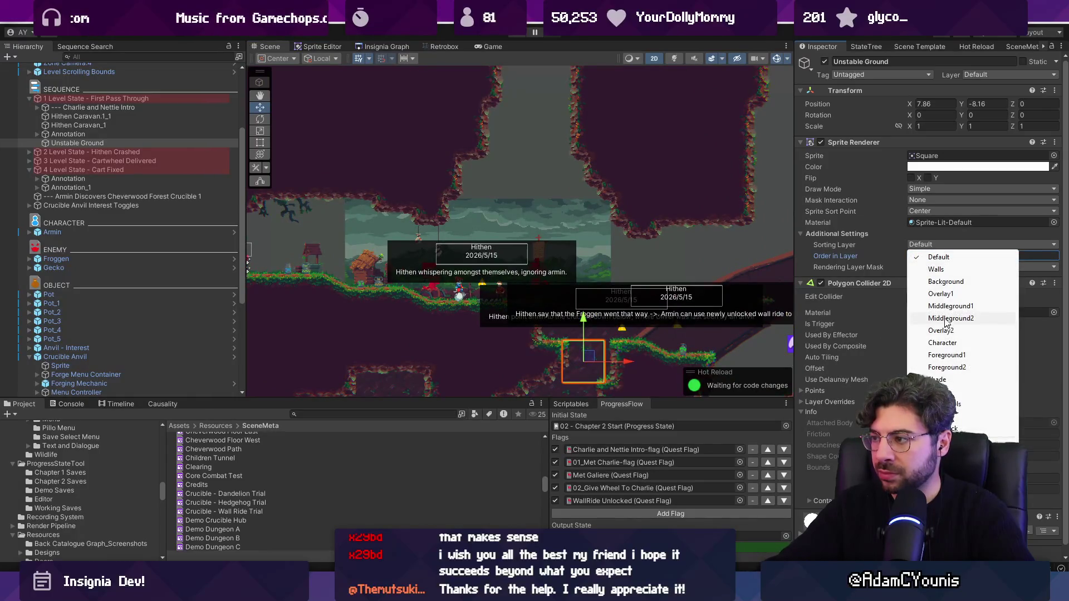
{"action": "left_click", "coordinate": [969, 317]}
{"action": "scroll", "coordinate": [644, 355], "scroll_direction": "down", "scroll_amount": 3}
{"action": "key", "text": "r"}
{"action": "key", "text": "t"}
{"action": "left_click_drag", "start_coordinate": [591, 351], "coordinate": [615, 350]}
{"action": "left_click_drag", "start_coordinate": [531, 348], "coordinate": [503, 348]}
Step: Set the square's sorting layer to Middleground1 and tint it grey
{"action": "left_click", "coordinate": [919, 245]}
{"action": "left_click", "coordinate": [943, 306]}
{"action": "left_click", "coordinate": [941, 166]}
{"action": "mouse_move", "coordinate": [959, 228]}
{"action": "left_mouse_down"}
{"action": "mouse_move", "coordinate": [963, 252]}
{"action": "mouse_move", "coordinate": [937, 264]}
{"action": "left_mouse_up"}
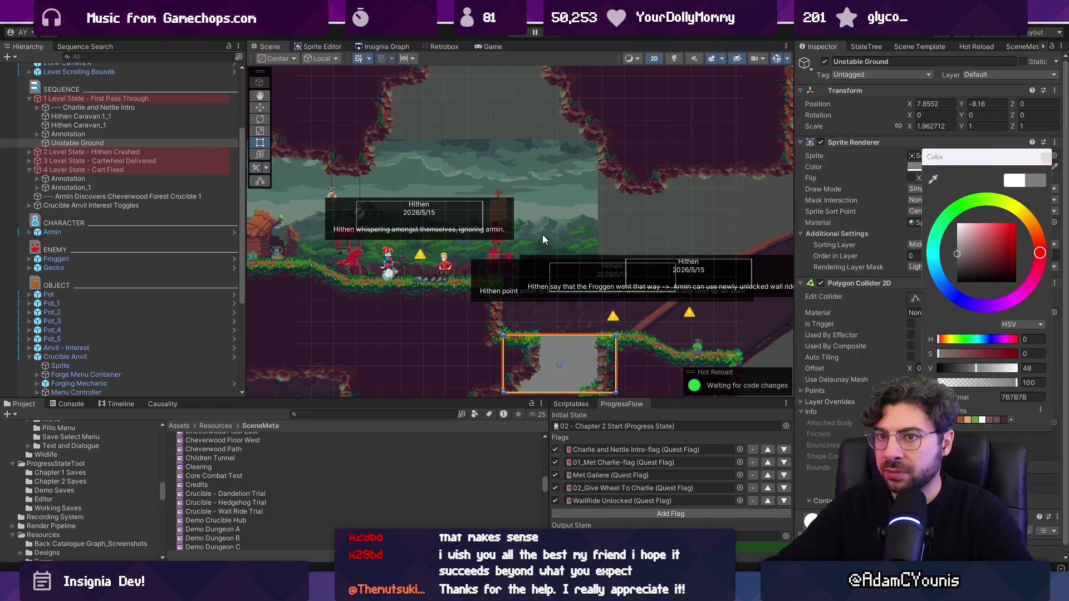
Step: Duplicate the Hithen annotation in the first level state
{"action": "middle_click", "coordinate": [542, 234]}
{"action": "left_click", "coordinate": [137, 144]}
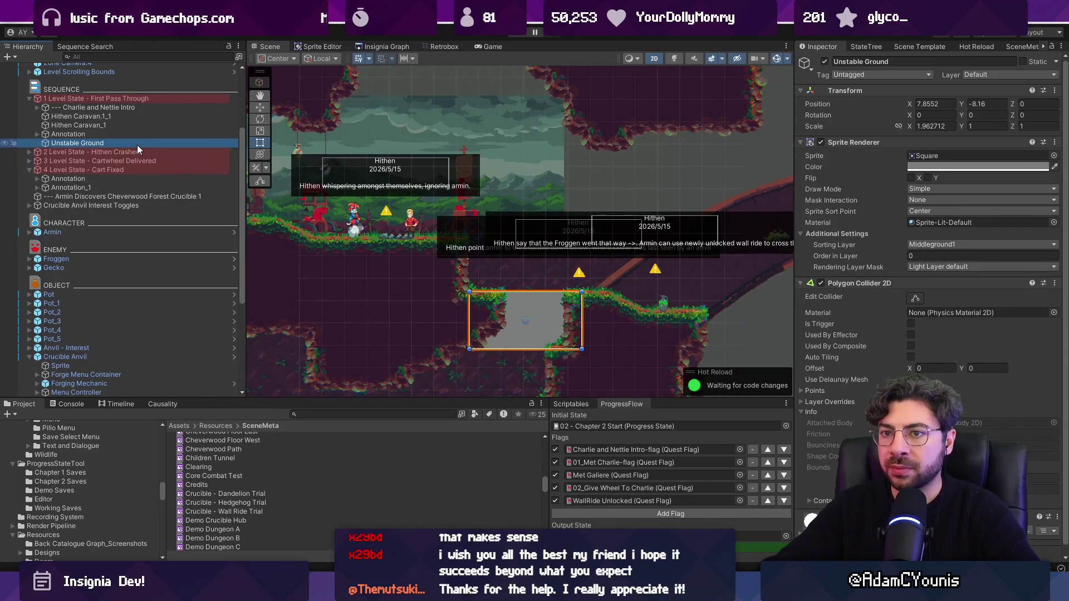
{"action": "left_click", "coordinate": [117, 134]}
{"action": "key", "text": "ctrl+d"}
Step: Parent the annotation copy to Unstable Ground, reading 'Unstable ground' just above the grey block
{"action": "key", "text": "w"}
{"action": "left_click_drag", "start_coordinate": [112, 145], "coordinate": [116, 152]}
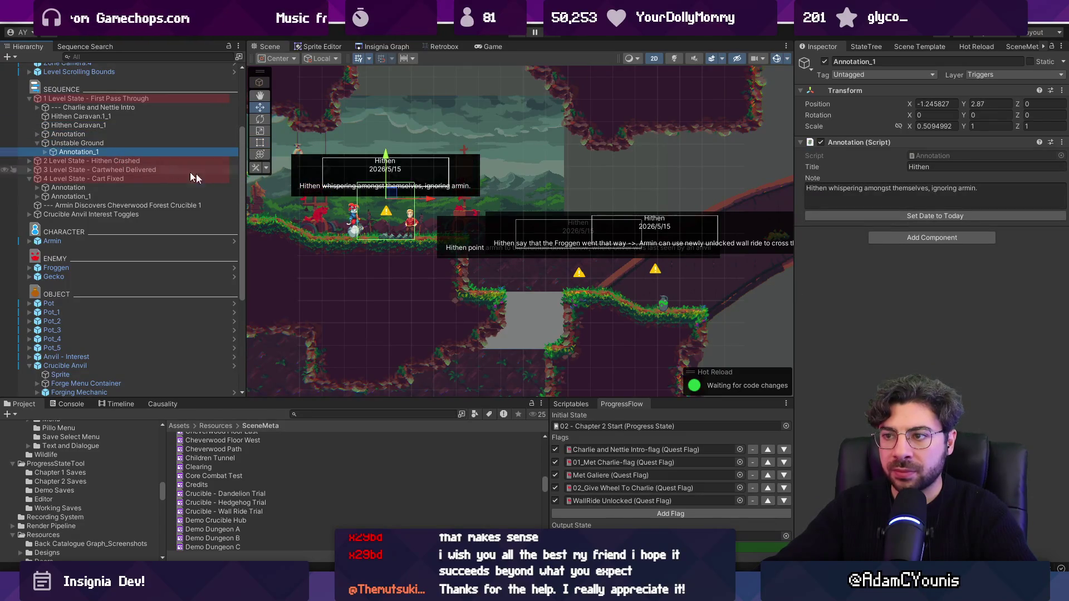
{"action": "left_click", "coordinate": [928, 103]}
{"action": "type", "text": "0"}
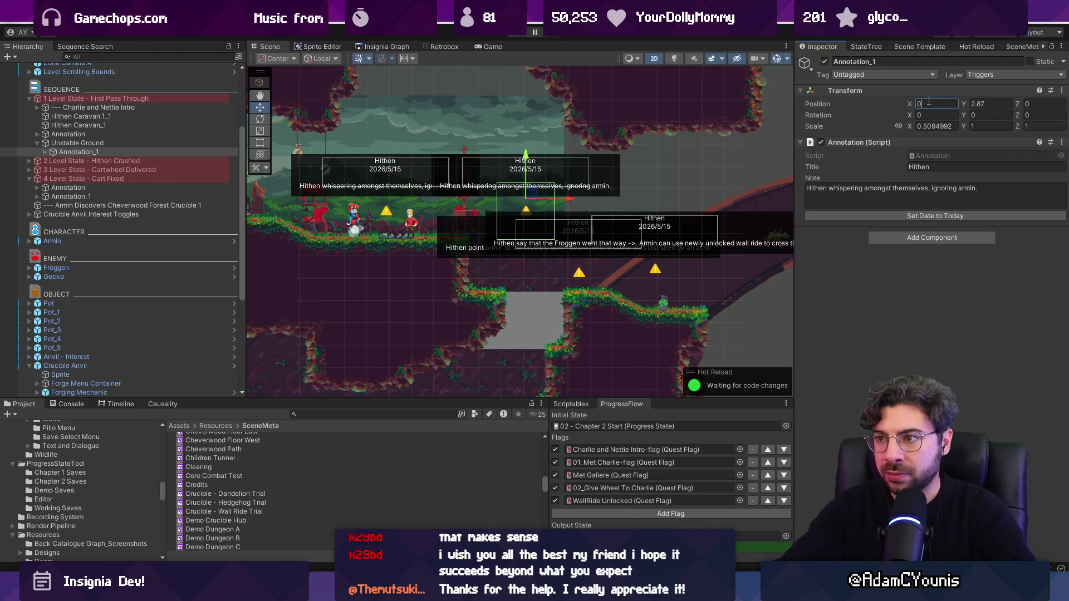
{"action": "type", "text": "1"}
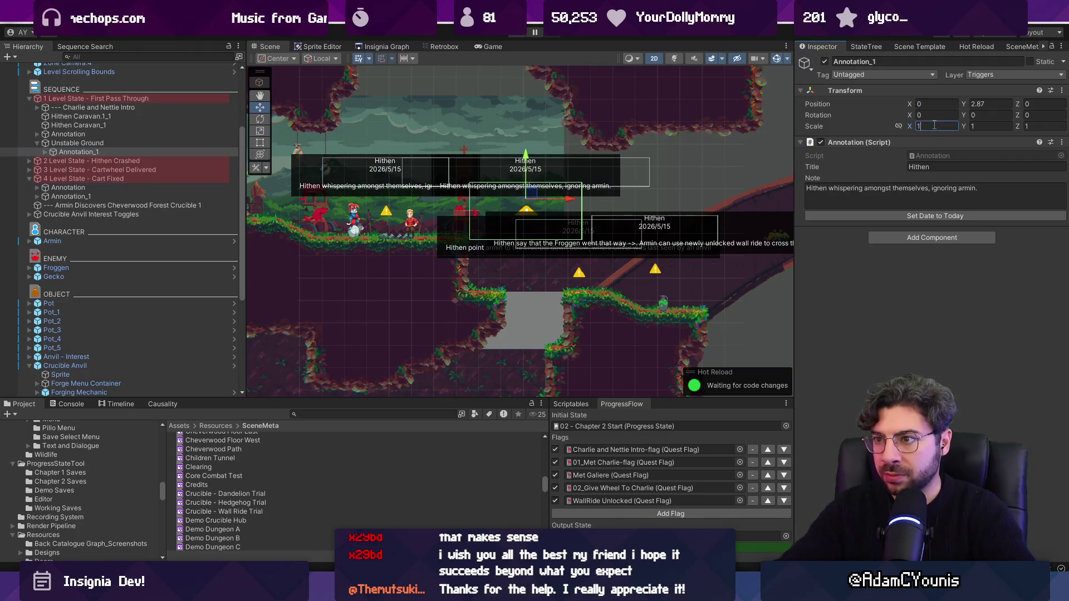
{"action": "key", "text": "Escape"}
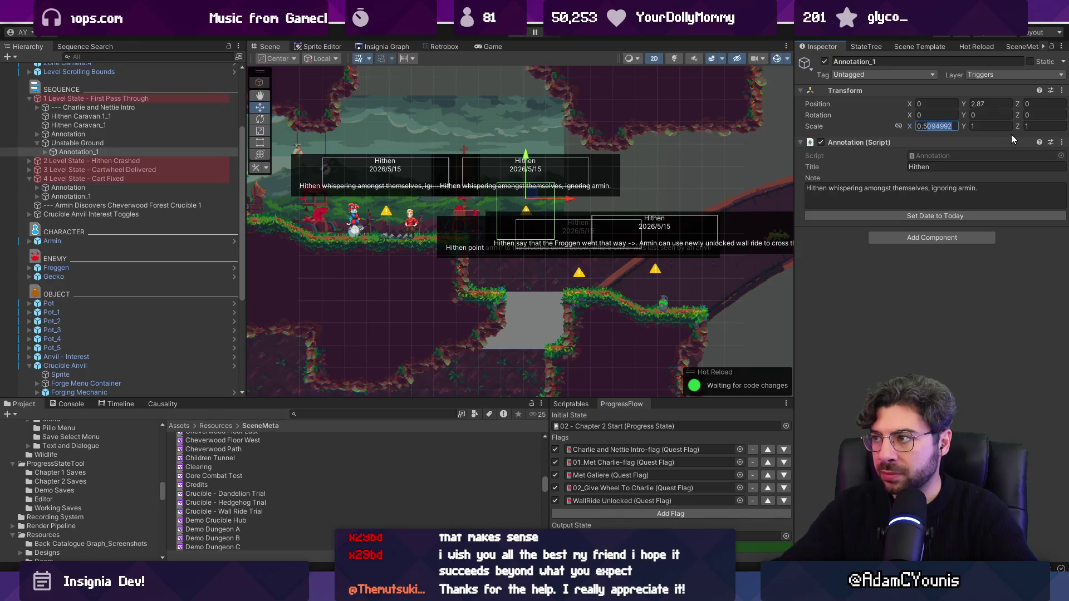
{"action": "key", "text": "ctrl+z"}
{"action": "left_click_drag", "start_coordinate": [535, 252], "coordinate": [536, 251]}
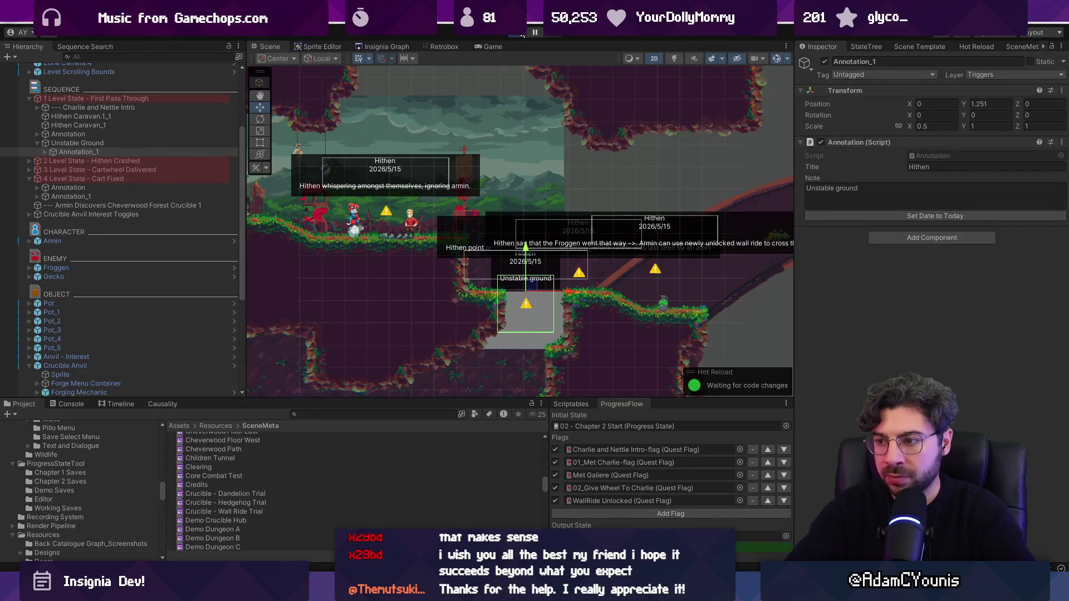
Step: Run the level in Play mode twice, stopping after each test, then reselect Unstable Ground
{"action": "left_click", "coordinate": [522, 34]}
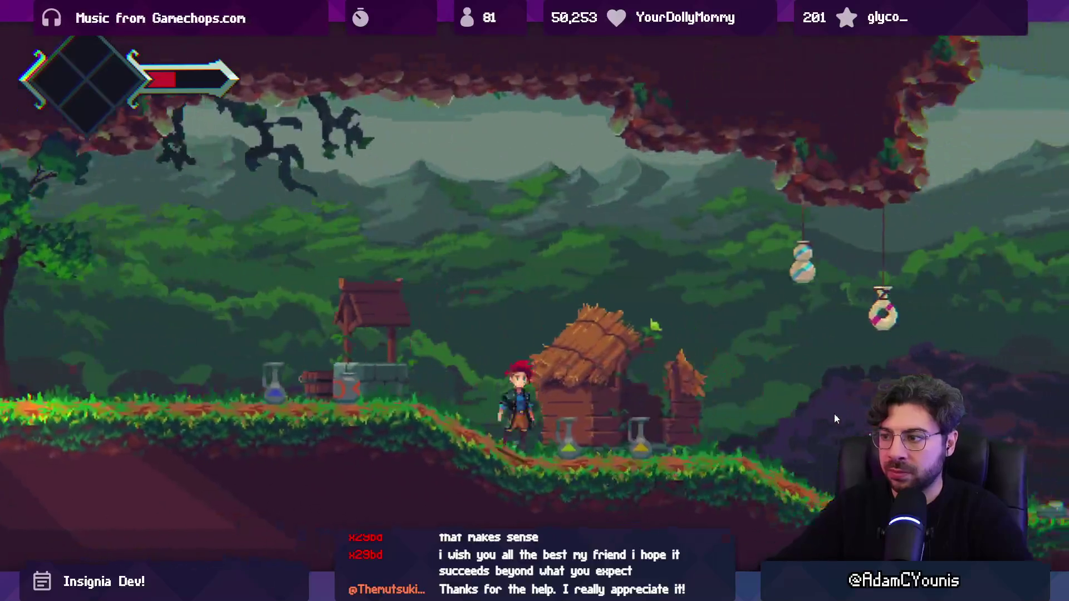
{"action": "key", "text": "shift+space"}
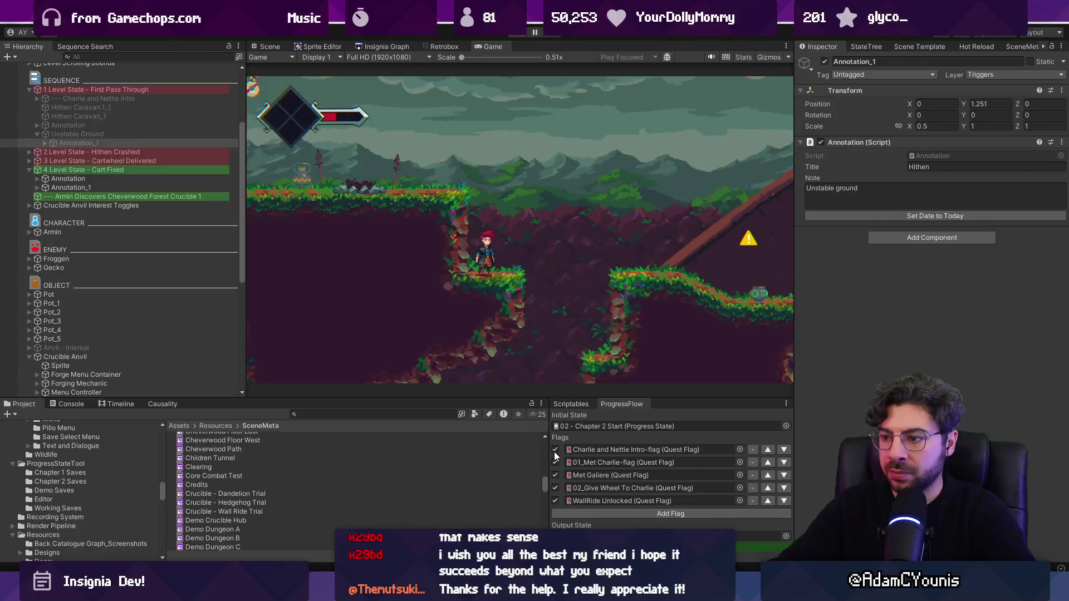
{"action": "key", "text": "ctrl+p"}
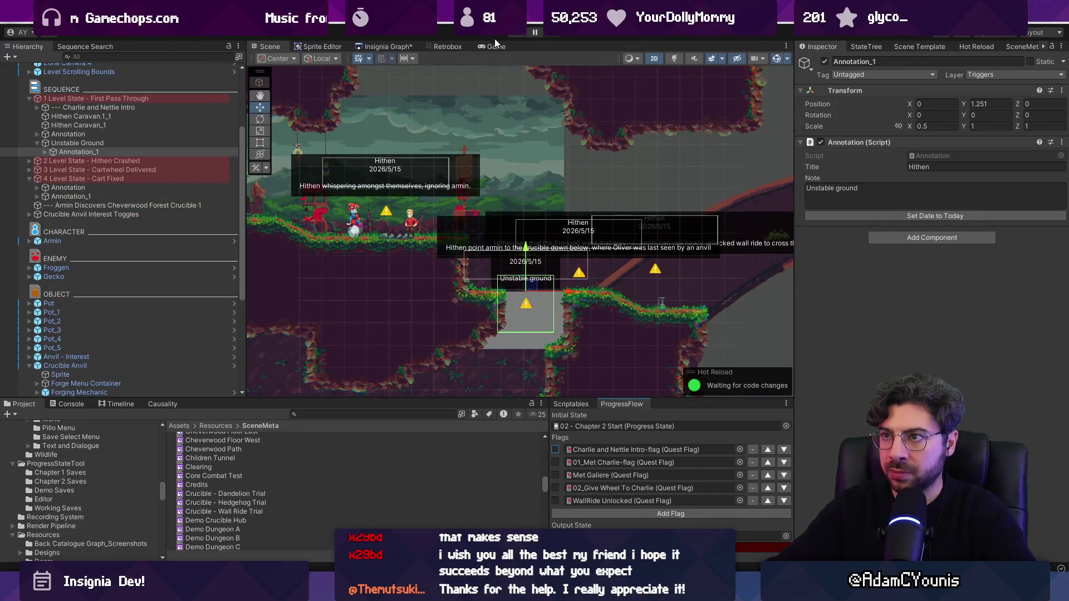
{"action": "key", "text": "ctrl+p"}
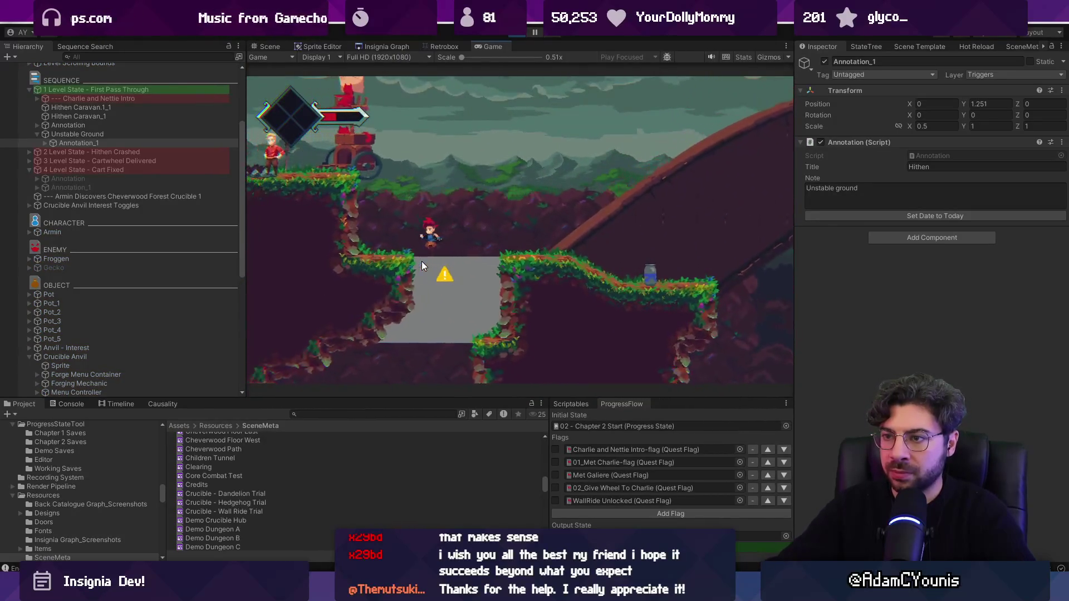
{"action": "key", "text": "ctrl+p"}
{"action": "left_click", "coordinate": [102, 139]}
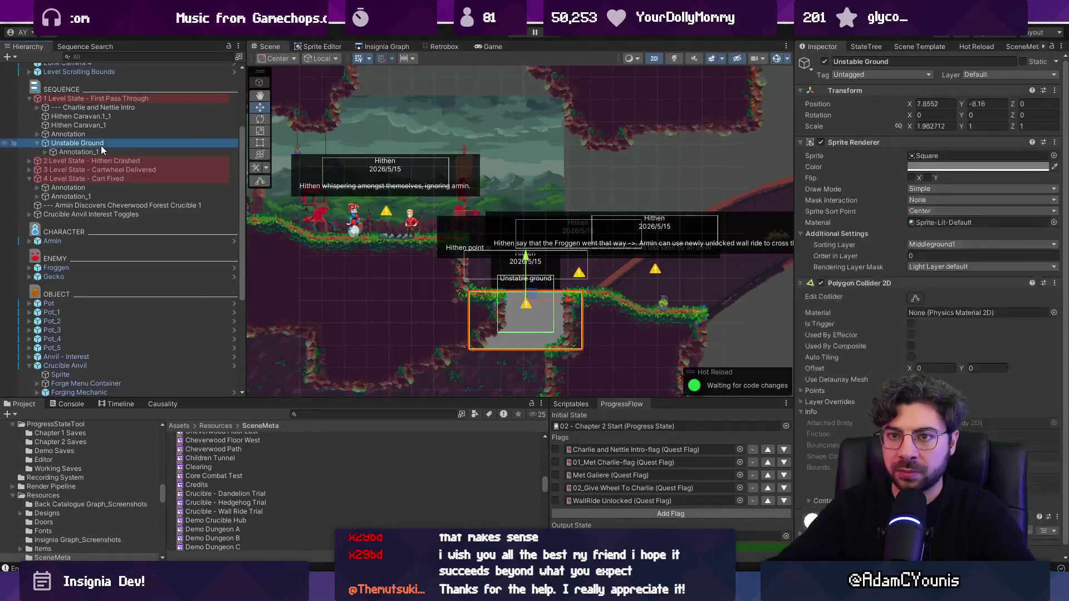
Step: Put Unstable Ground on the Ground layer, accepting the prompt about its children
{"action": "left_click", "coordinate": [1002, 75]}
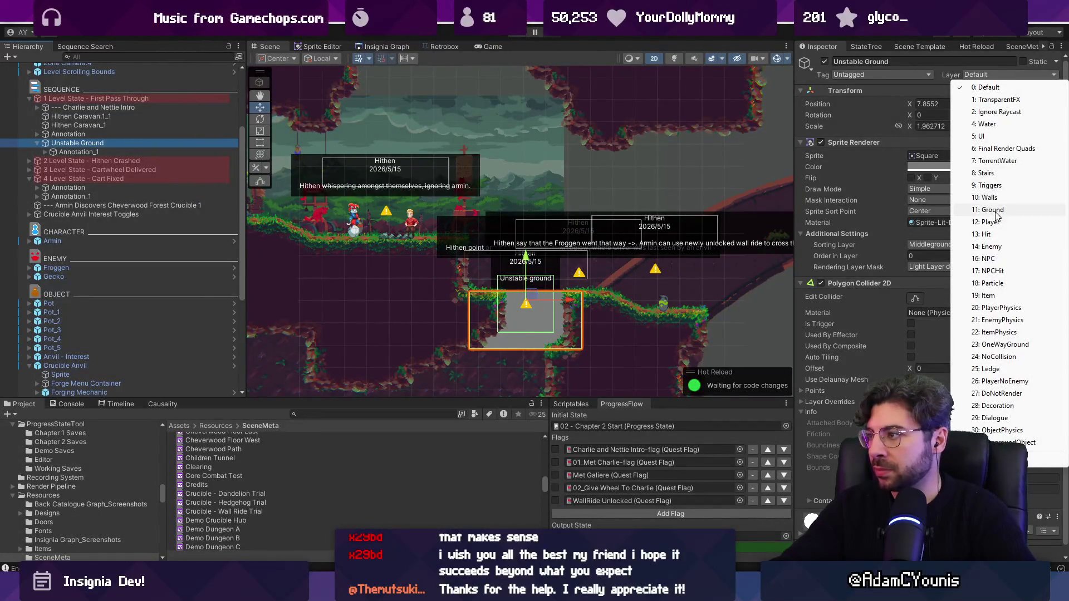
{"action": "left_click", "coordinate": [993, 210]}
{"action": "left_click", "coordinate": [551, 312]}
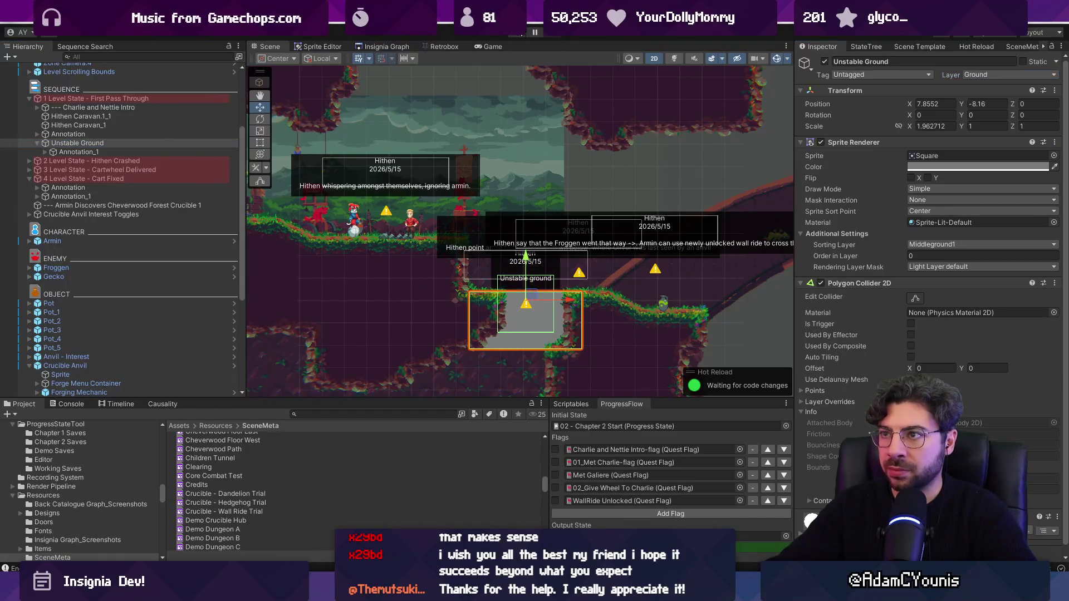
Step: Play-test the level, skipping the opening cutscene, then return to the editor layout
{"action": "key", "text": "ctrl+p"}
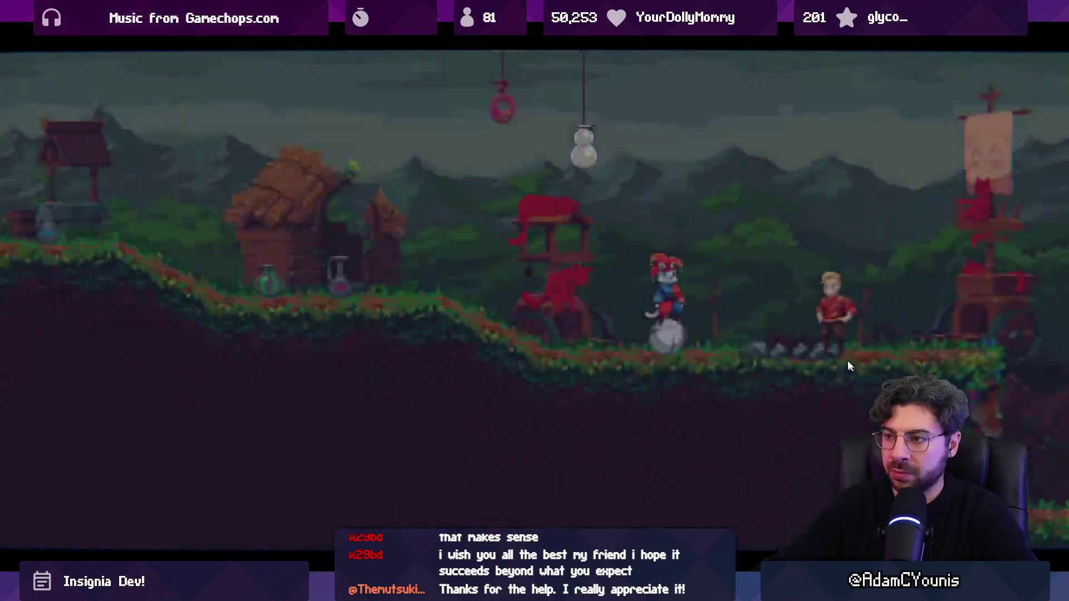
{"action": "key", "text": "Escape"}
{"action": "key", "text": "Up"}
{"action": "key", "text": "Return"}
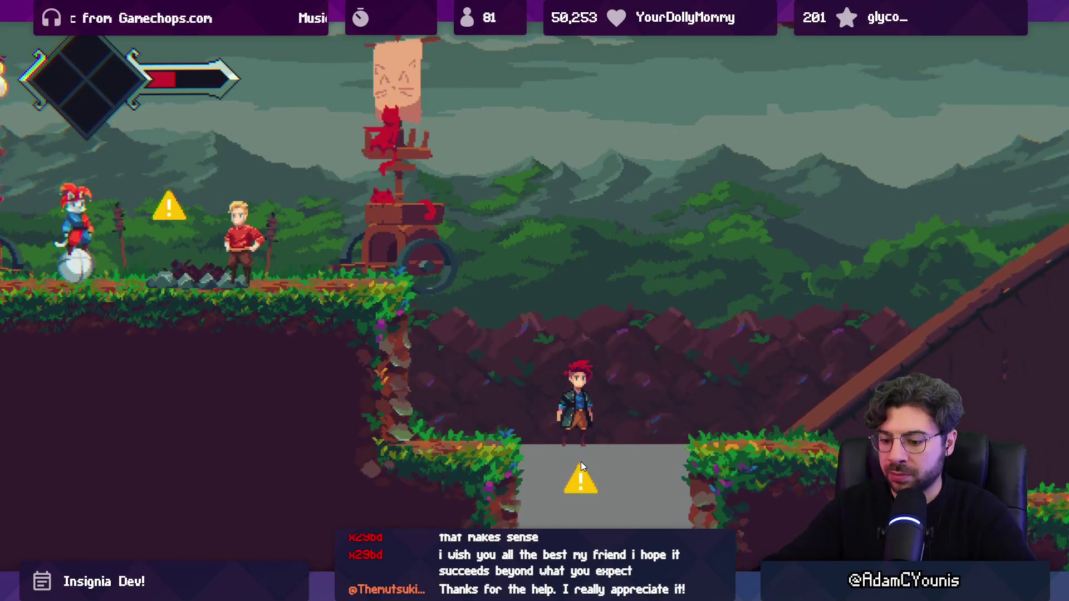
{"action": "key", "text": "shift+space"}
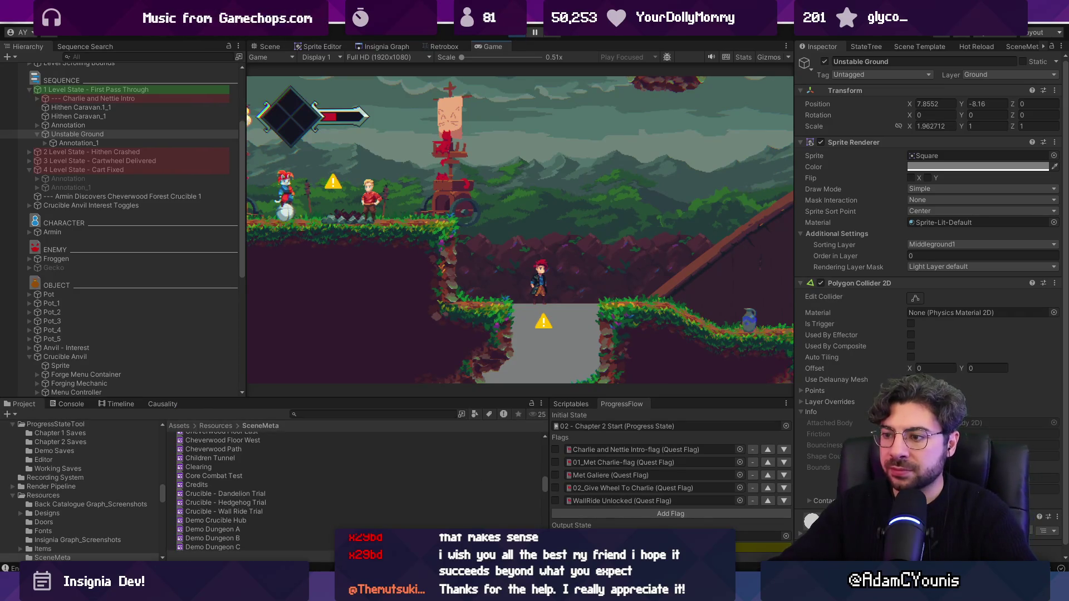
{"action": "key", "text": "alt+Tab"}
{"action": "key", "text": "ctrl+p"}
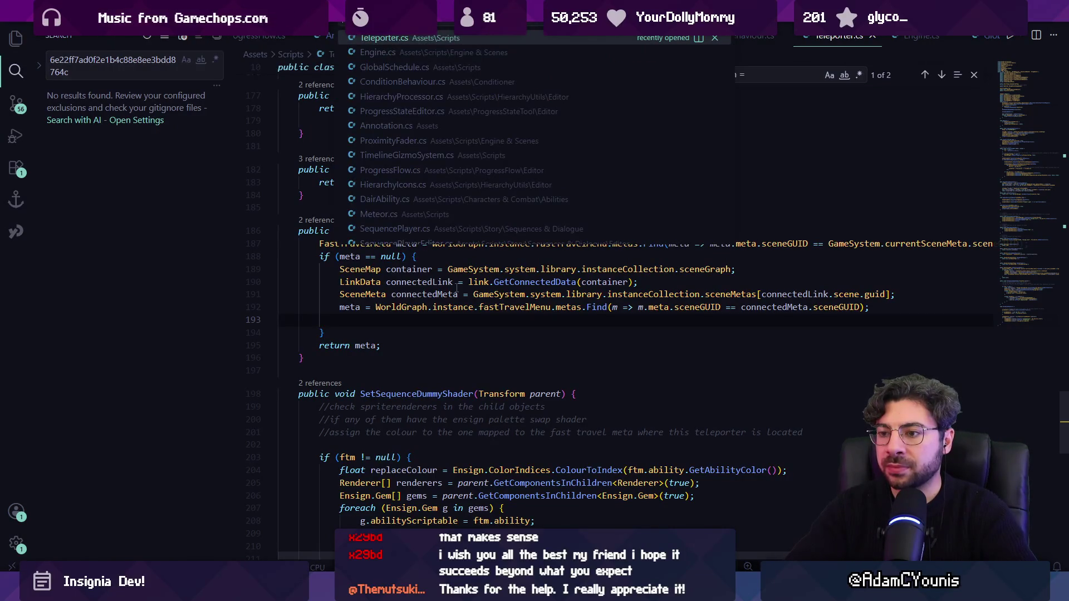
Step: Open Annotation.cs via quick search and scroll through its text setup and gizmo code
{"action": "type", "text": "annot"}
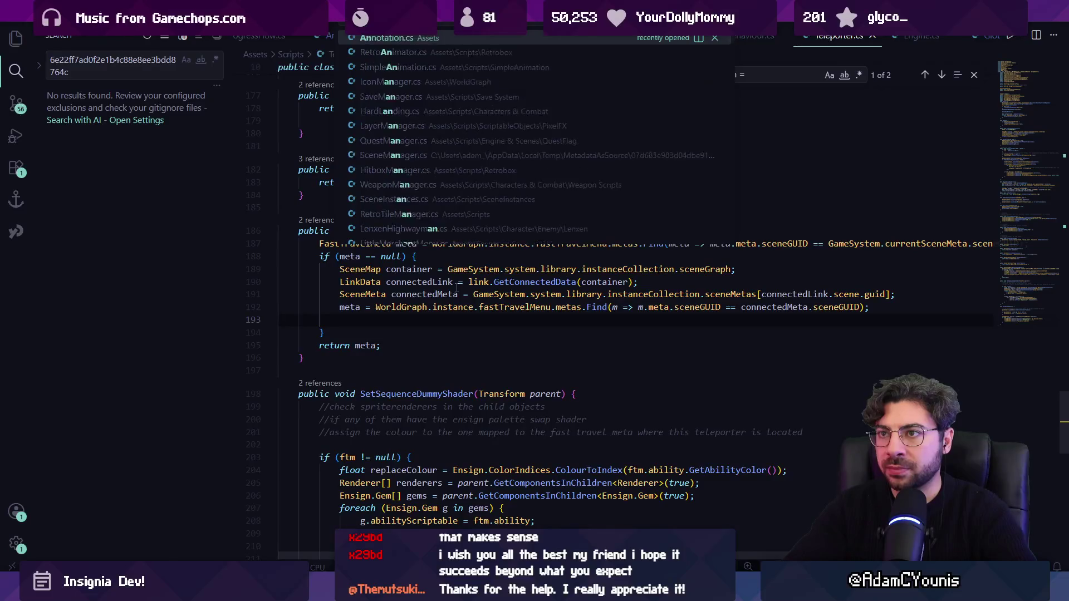
{"action": "key", "text": "Return"}
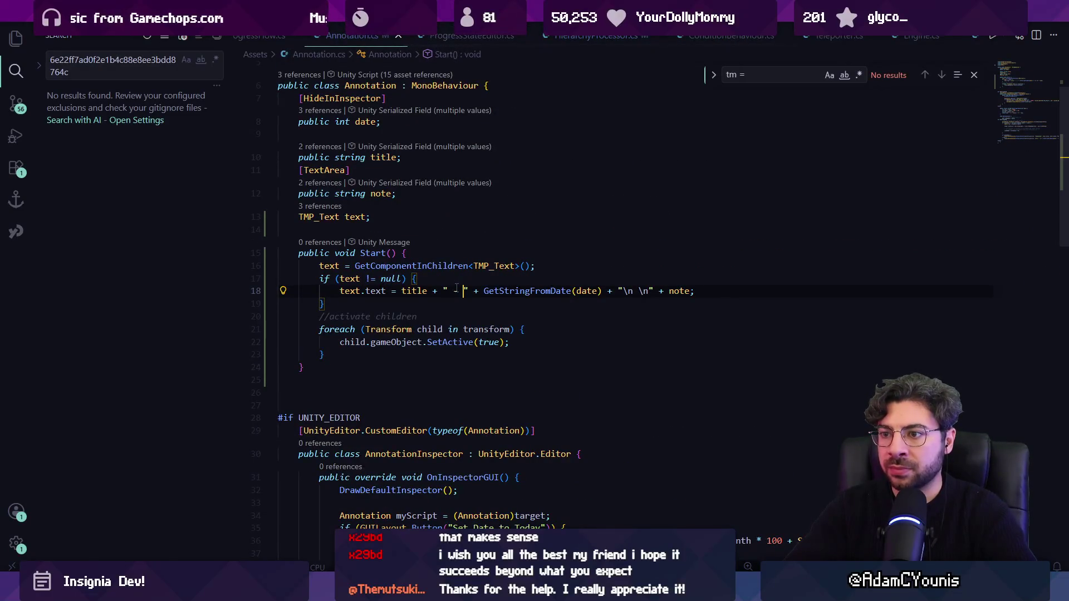
{"action": "scroll", "coordinate": [448, 267], "scroll_direction": "up", "scroll_amount": 2}
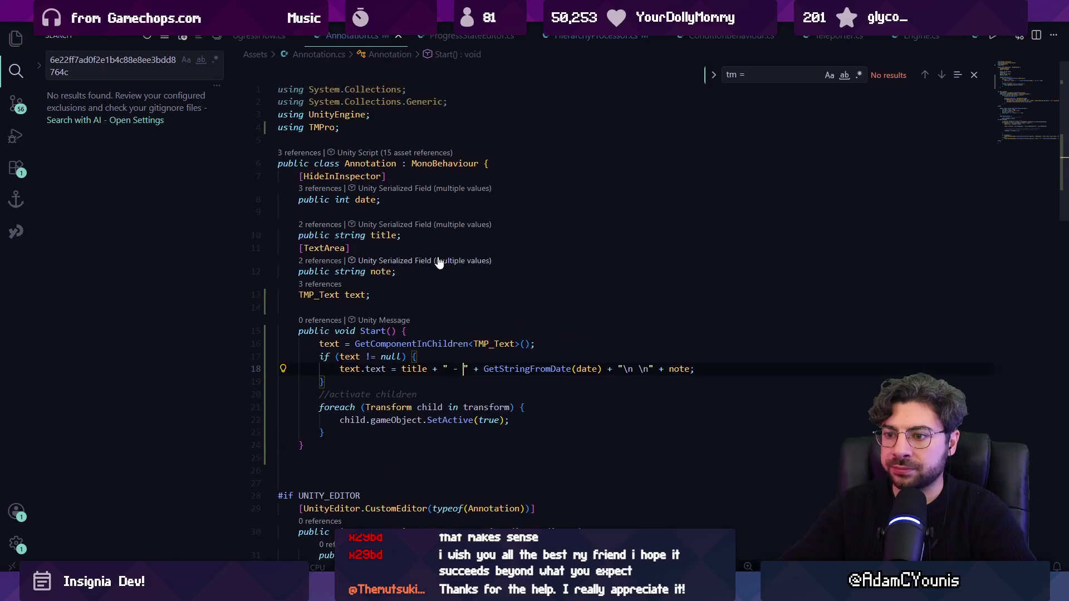
{"action": "scroll", "coordinate": [440, 244], "scroll_direction": "down", "scroll_amount": 5}
{"action": "scroll", "coordinate": [434, 243], "scroll_direction": "down", "scroll_amount": 5}
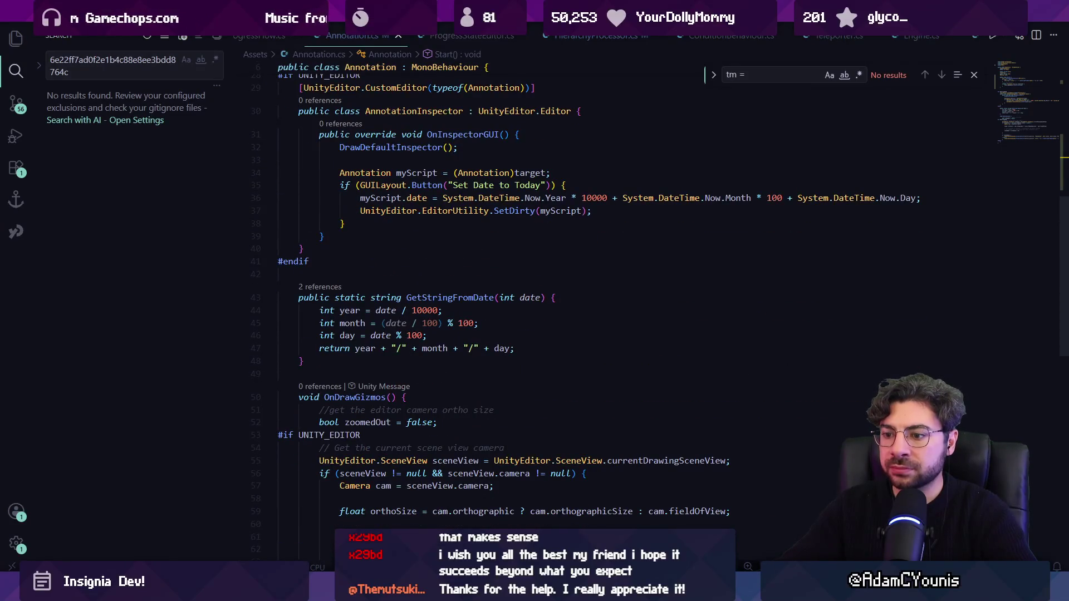
{"action": "key", "text": "alt+Tab"}
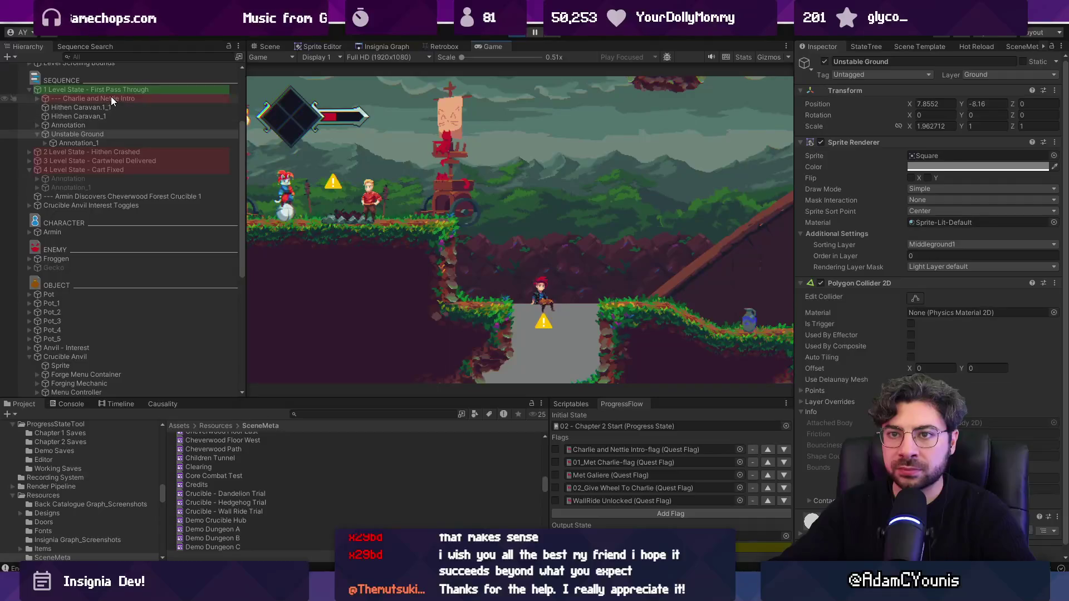
Step: Select Annotation_1's Annotation Renderer and open its ProximityFader script in the code editor
{"action": "left_click", "coordinate": [110, 92]}
{"action": "left_click", "coordinate": [148, 142]}
{"action": "left_click", "coordinate": [45, 143]}
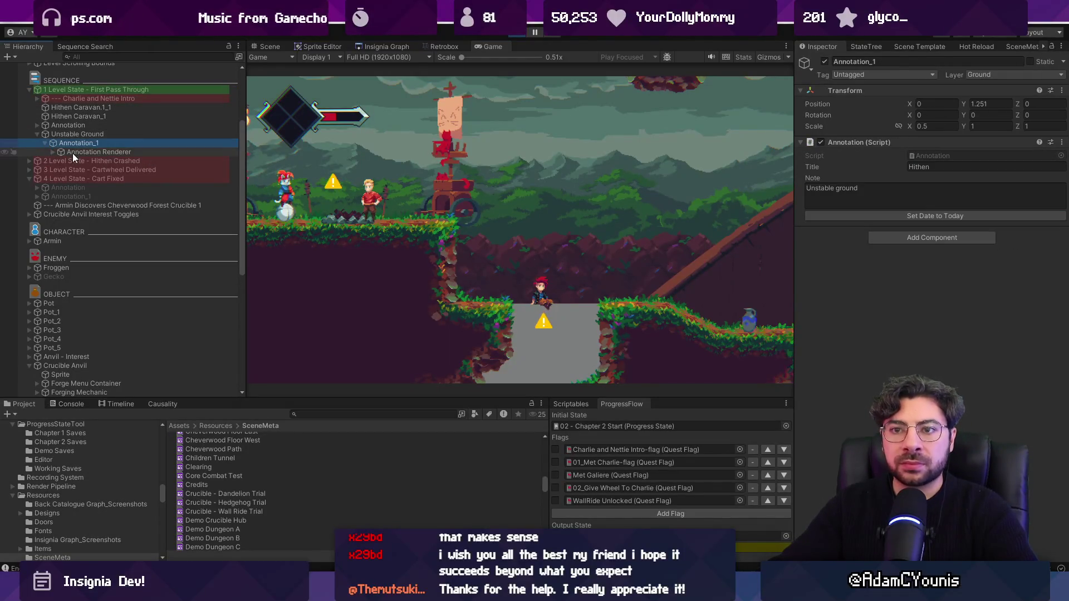
{"action": "left_click", "coordinate": [73, 153]}
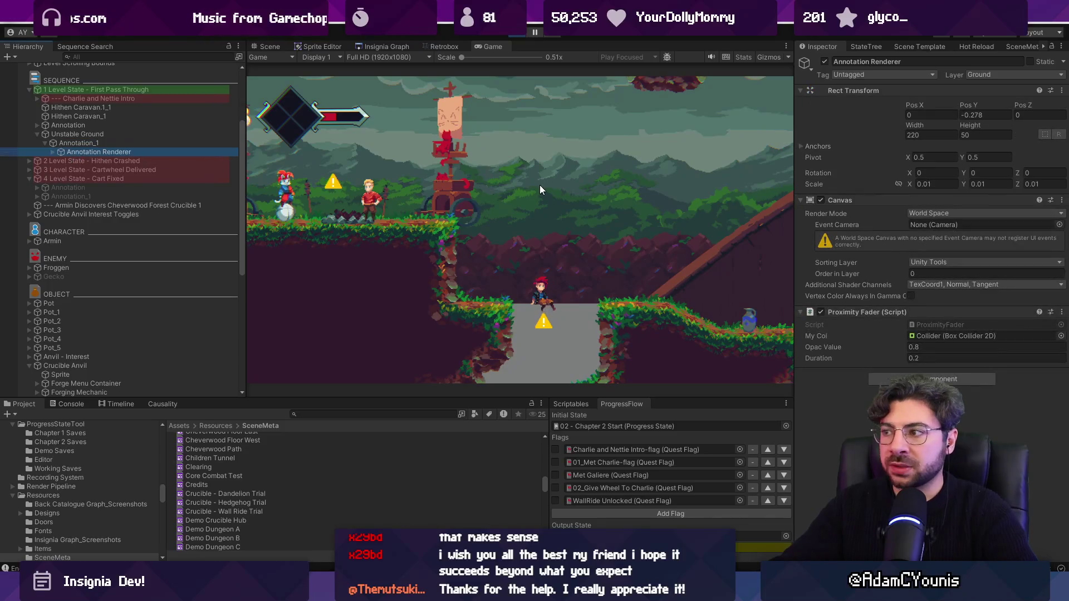
{"action": "double_click", "coordinate": [924, 325]}
{"action": "left_click", "coordinate": [360, 201]}
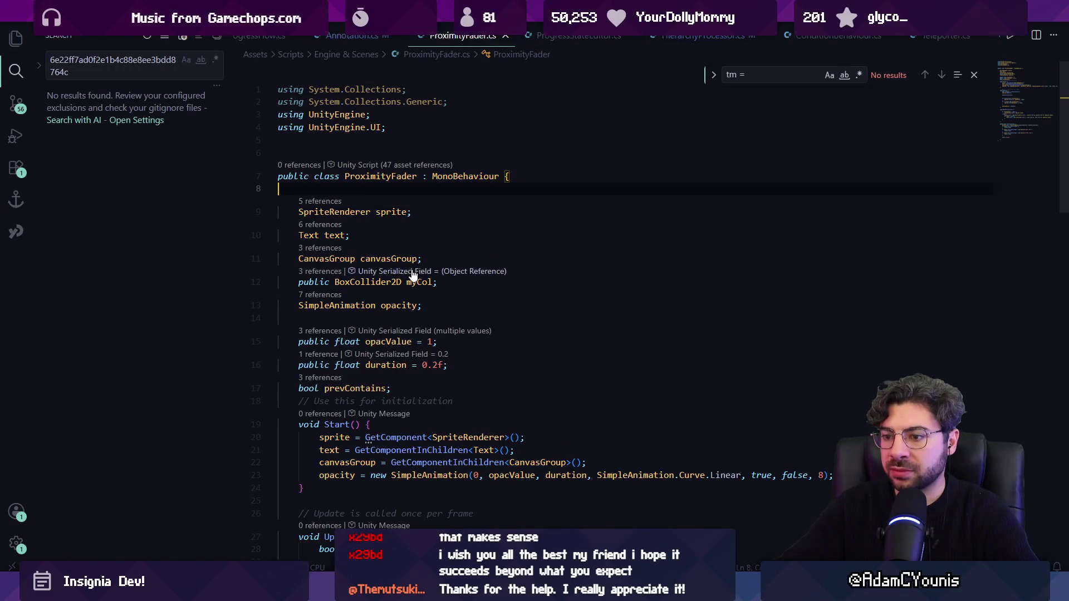
Step: Try a public bool allowMouseover field in ProximityFader.cs, remove it, and save the unchanged script
{"action": "type", "text": "bool contains;"}
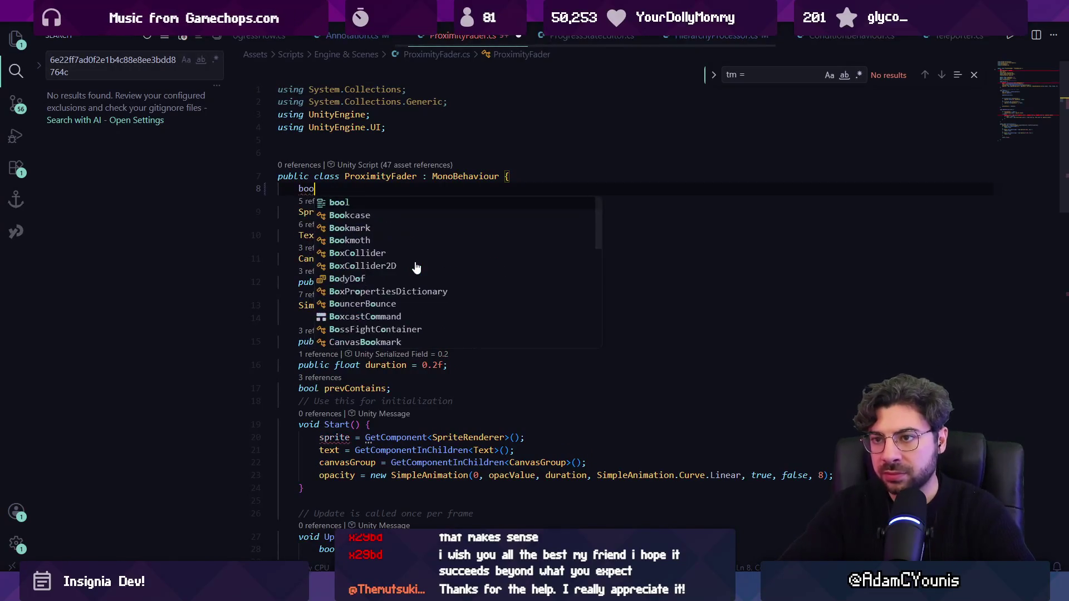
{"action": "key", "text": "shift+End"}
{"action": "type", "text": "public bool "}
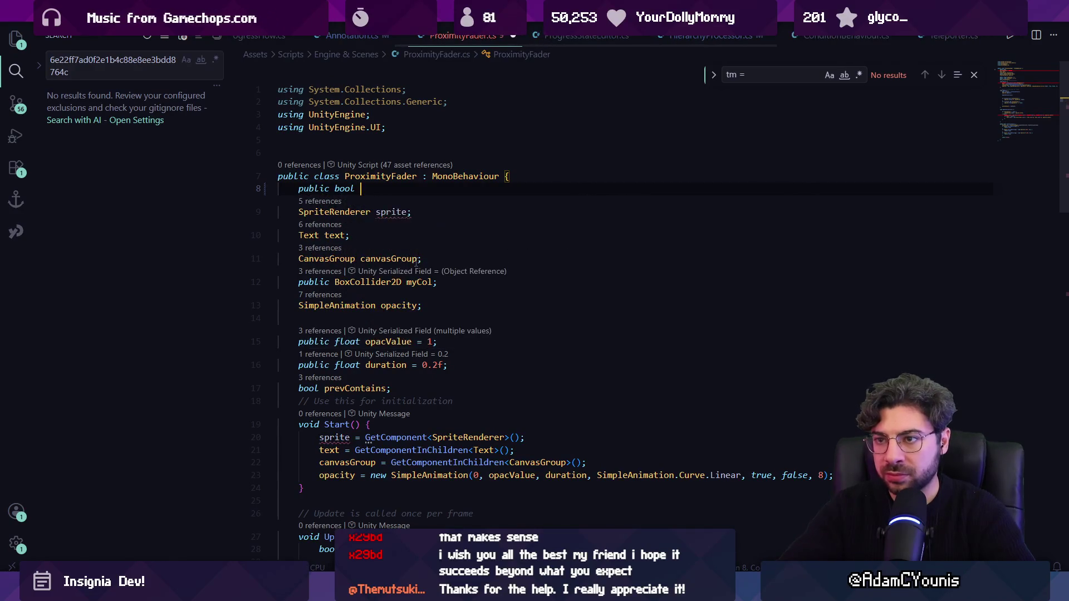
{"action": "type", "text": "allowMouseOver = true;"}
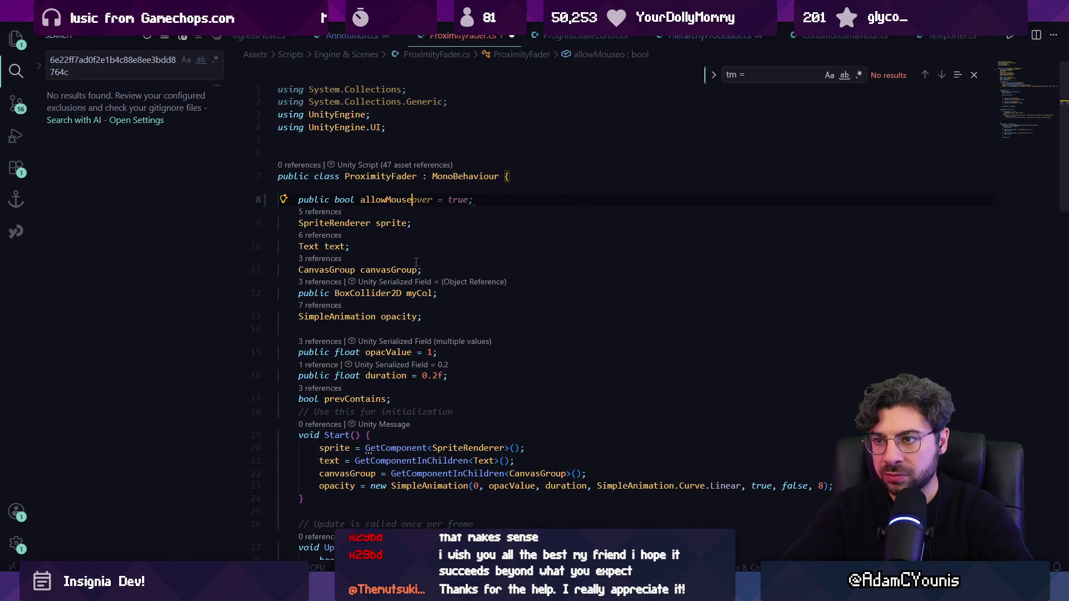
{"action": "key", "text": "ctrl+s"}
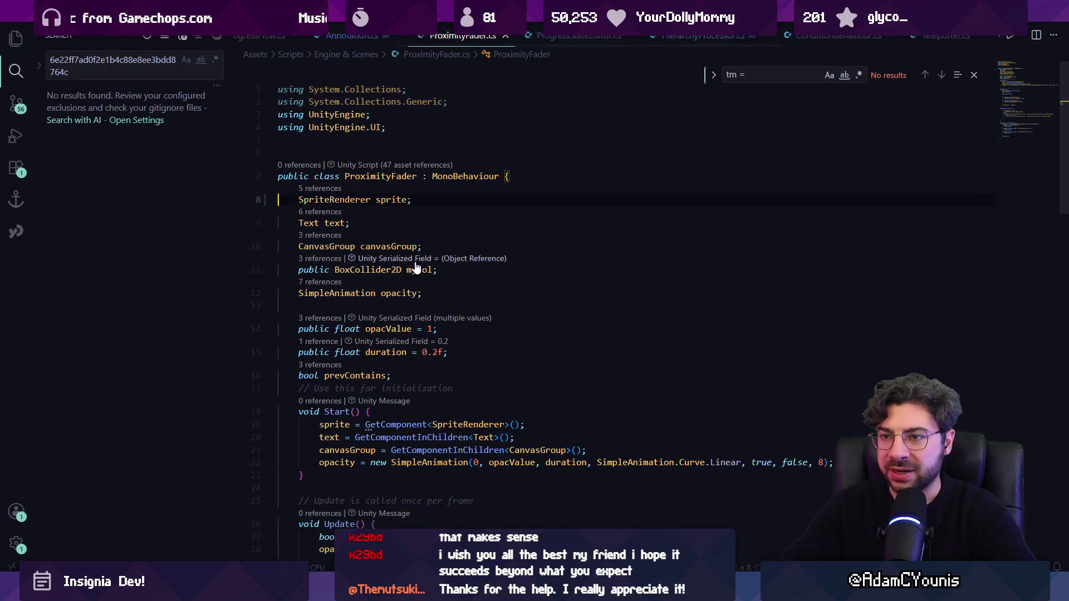
{"action": "key", "text": "alt+Tab"}
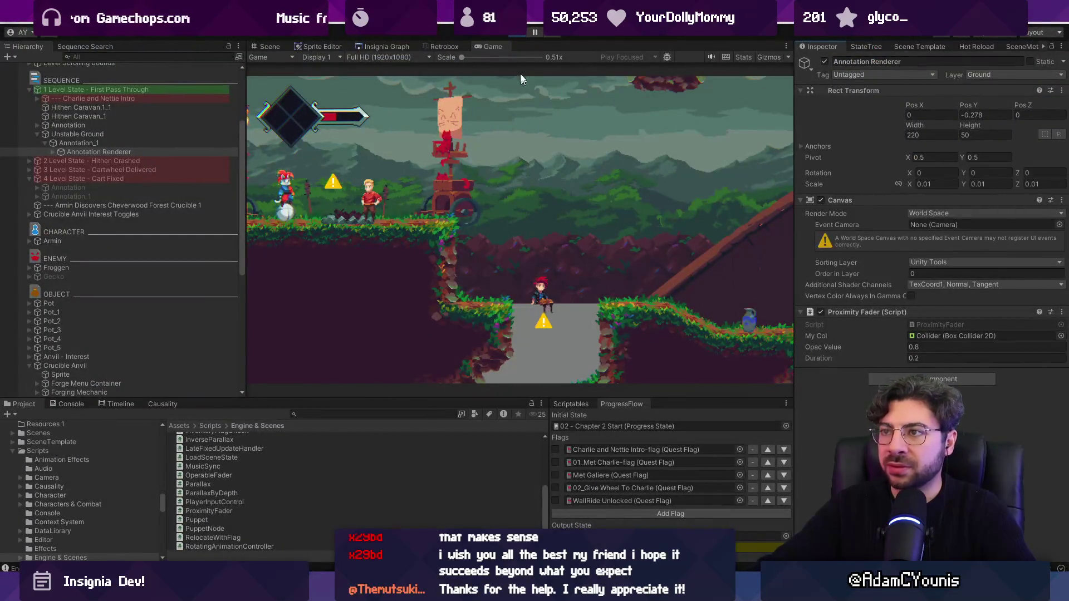
Step: Stop the game and stretch the Collider's Box Collider 2D Size Y to 201.15
{"action": "left_click", "coordinate": [522, 33]}
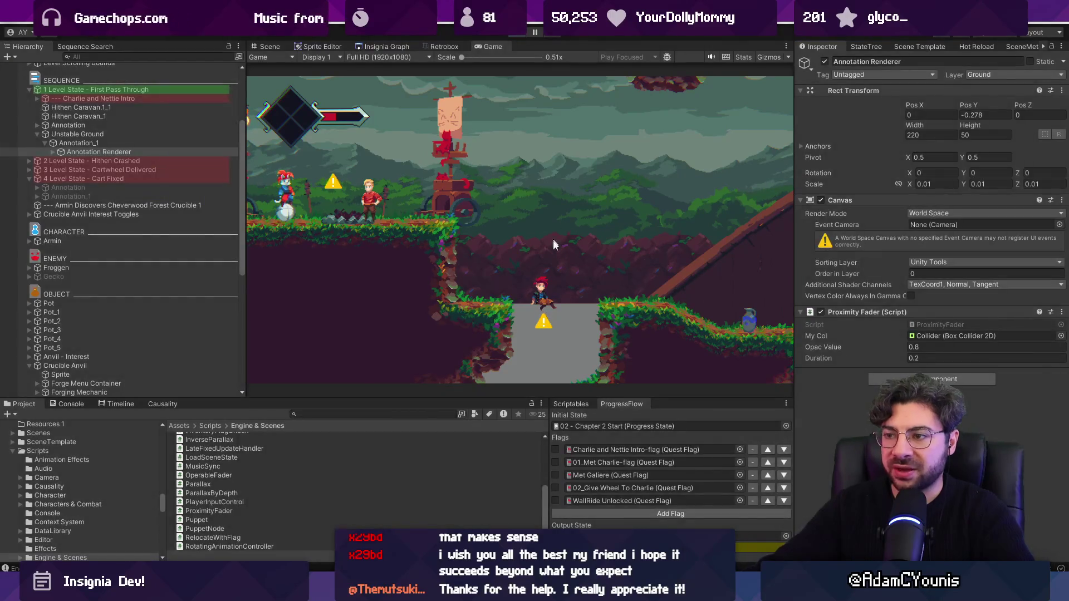
{"action": "scroll", "coordinate": [524, 266], "scroll_direction": "up", "scroll_amount": 3}
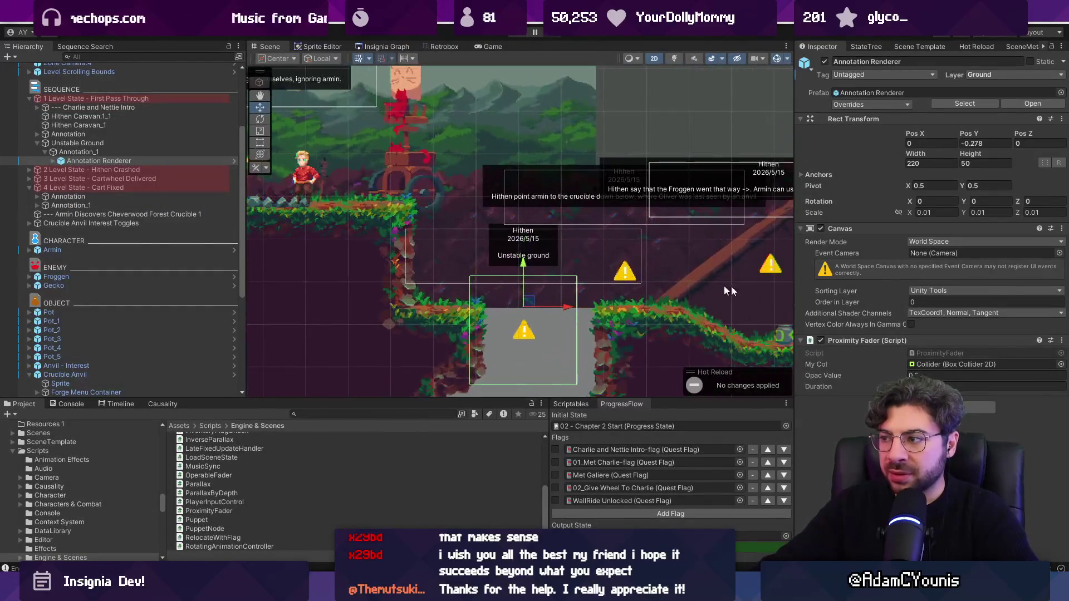
{"action": "double_click", "coordinate": [919, 366]}
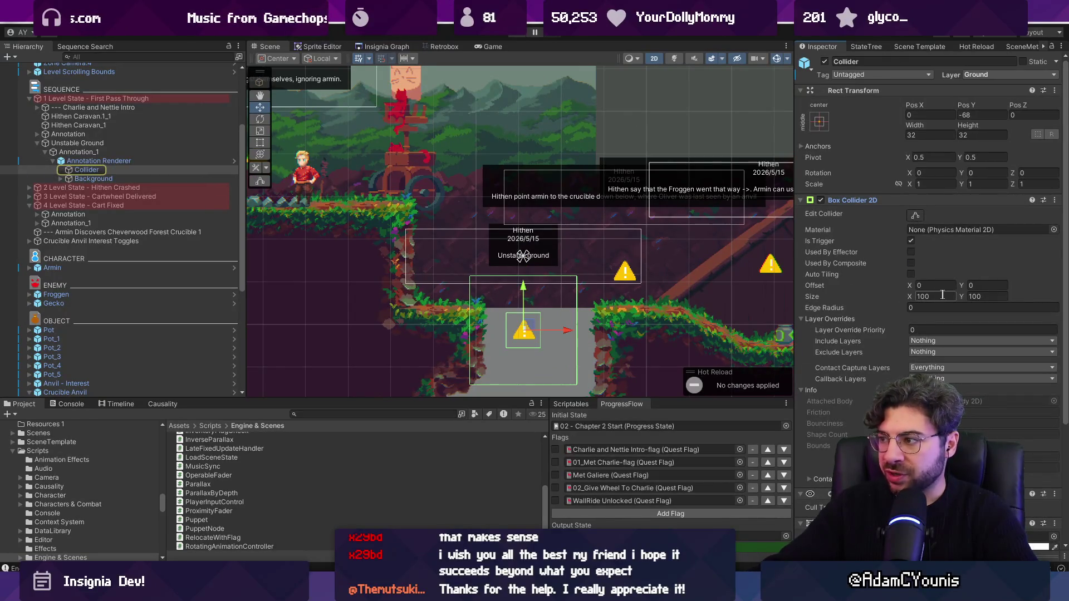
{"action": "left_click_drag", "start_coordinate": [1047, 291], "coordinate": [1061, 290]}
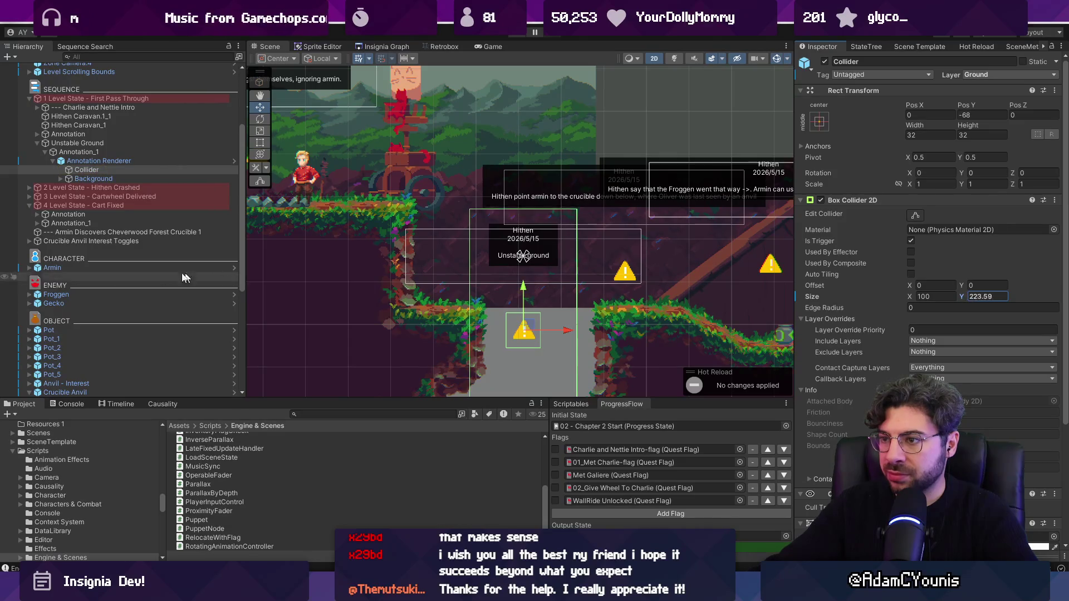
{"action": "scroll", "coordinate": [615, 278], "scroll_direction": "down", "scroll_amount": 2}
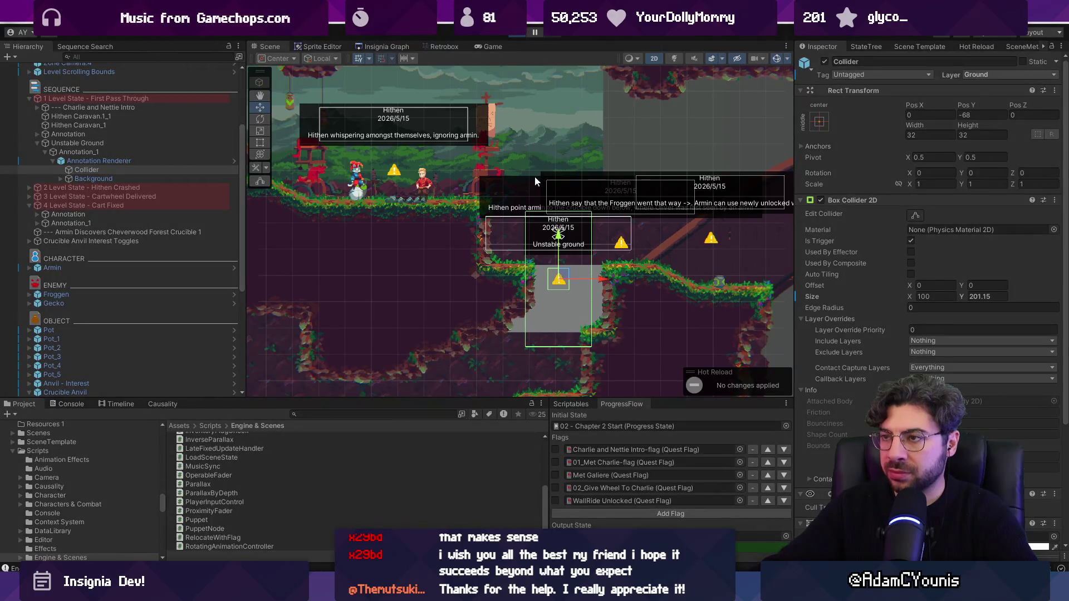
Step: Play-test the level, skipping the opening cutscene from the pause menu, then stop play
{"action": "left_click", "coordinate": [517, 34]}
{"action": "key", "text": "Escape"}
{"action": "key", "text": "Return"}
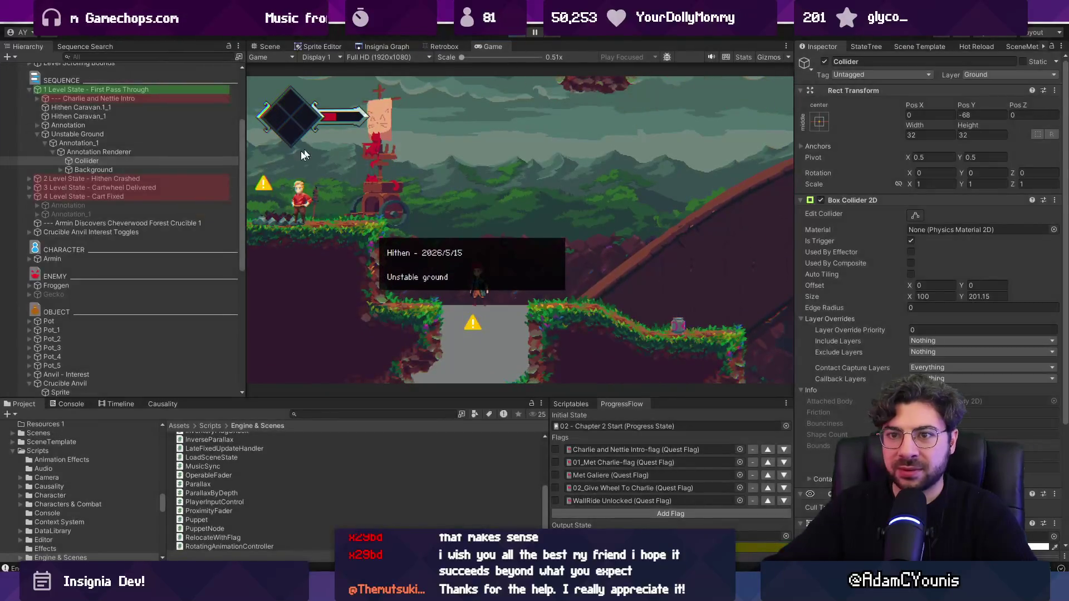
{"action": "key", "text": "ctrl+p"}
Step: Put the Collider on the Triggers layer, save the scene, and select the annotation's renderer
{"action": "left_click", "coordinate": [994, 78]}
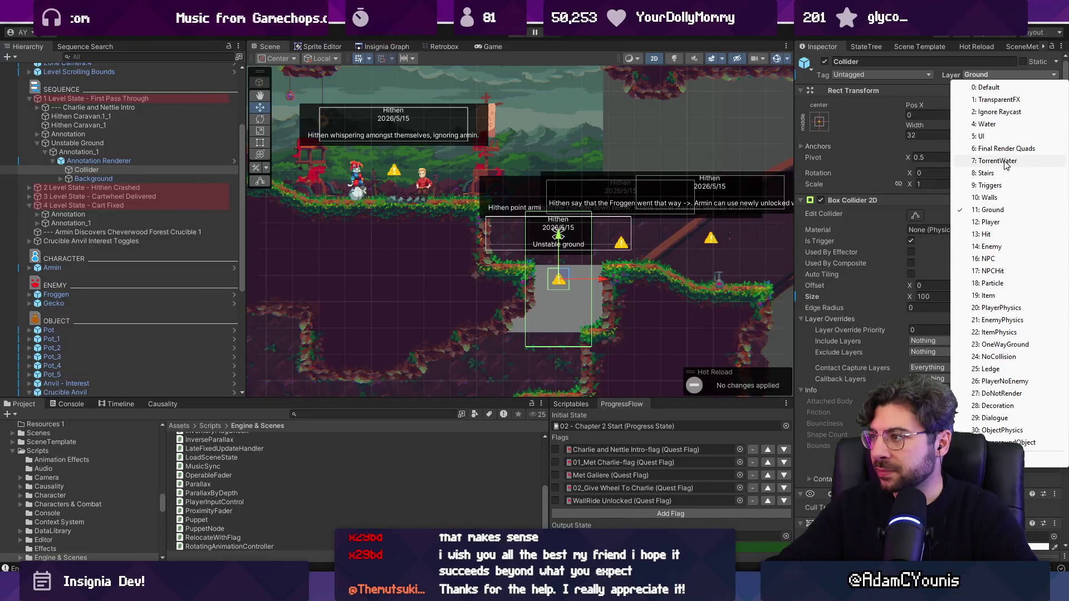
{"action": "left_click", "coordinate": [991, 185]}
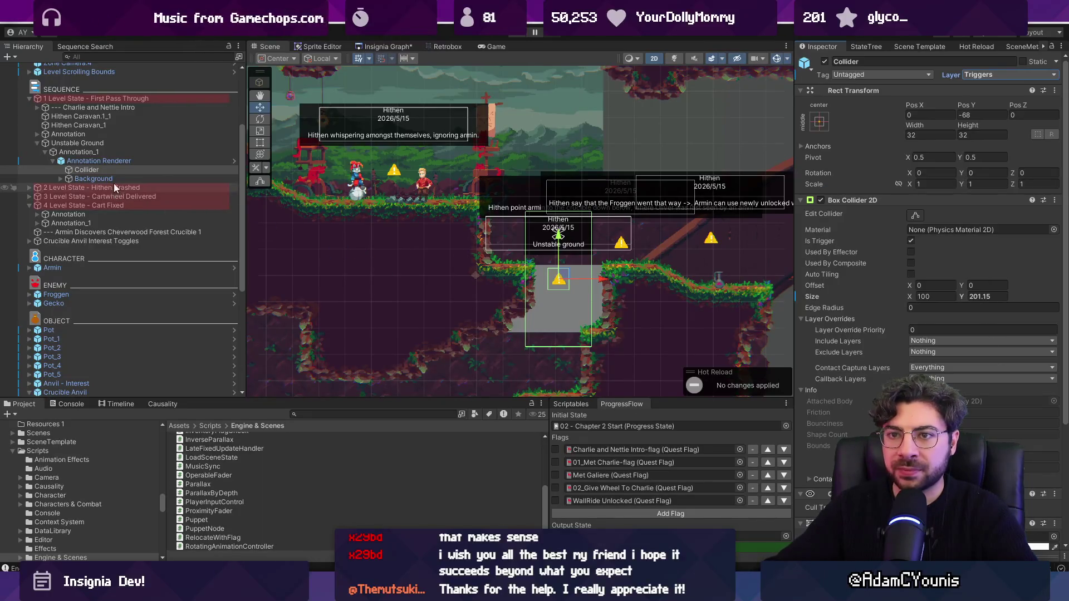
{"action": "key", "text": "ctrl+s"}
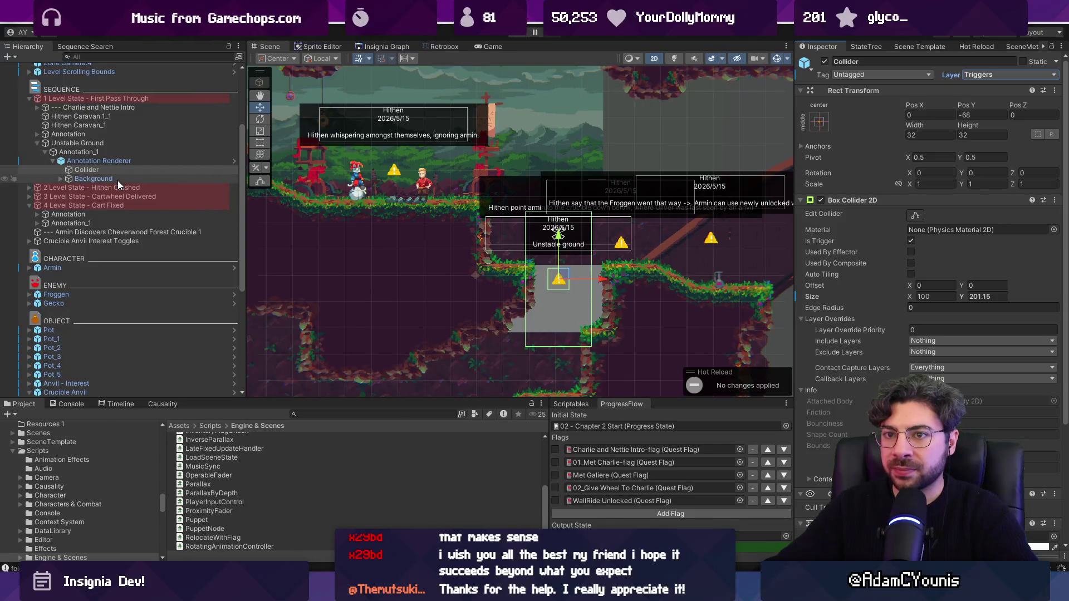
{"action": "left_click", "coordinate": [118, 161]}
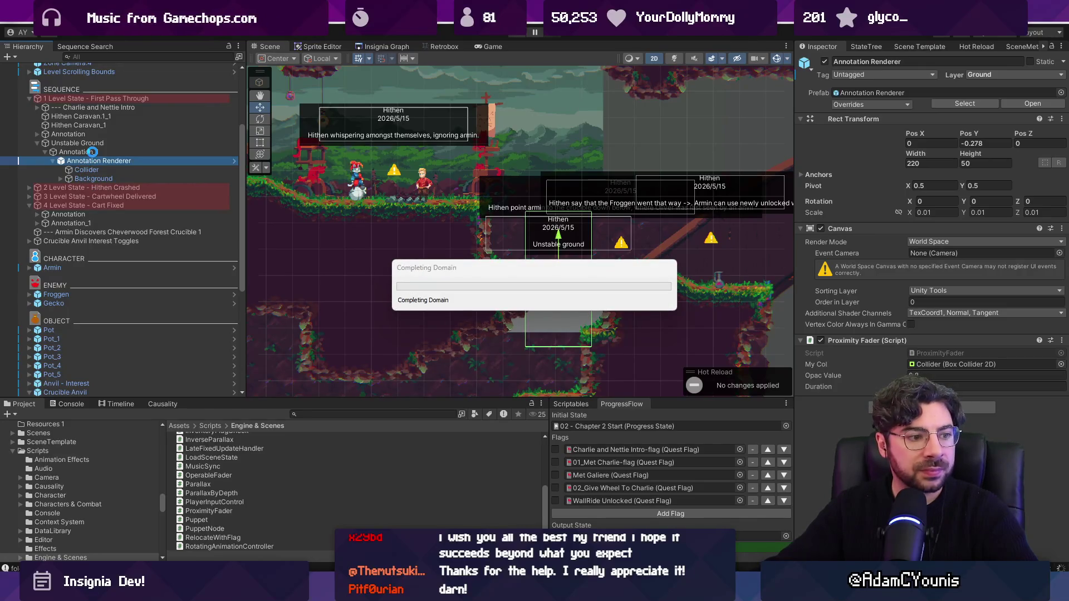
Step: Change Annotation_1's note to 'Unstable ground, breaks when hithen try to take this path'
{"action": "left_click", "coordinate": [92, 152]}
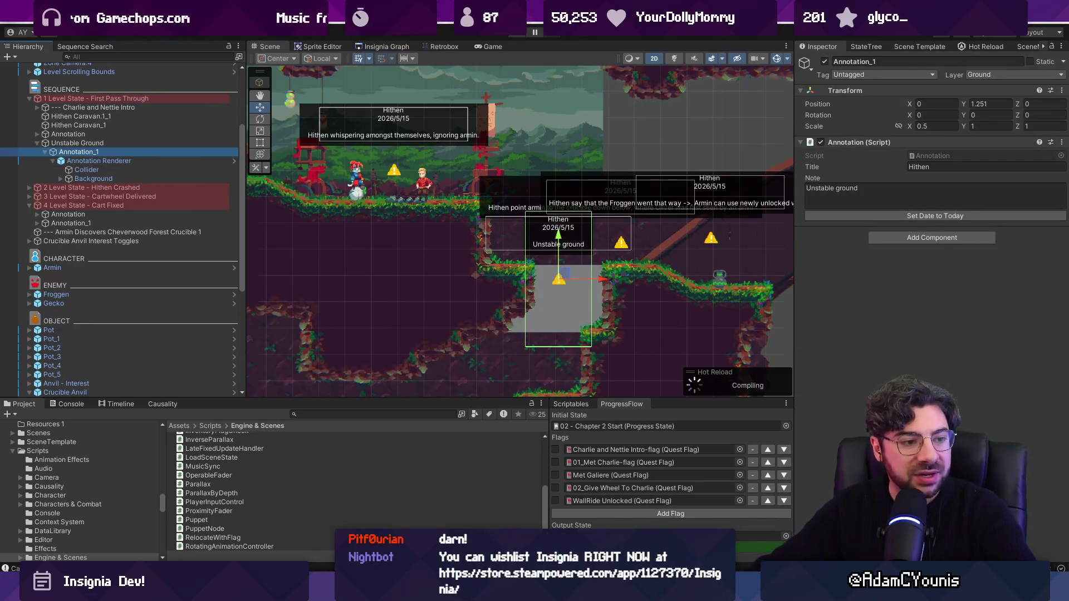
{"action": "left_click", "coordinate": [886, 196]}
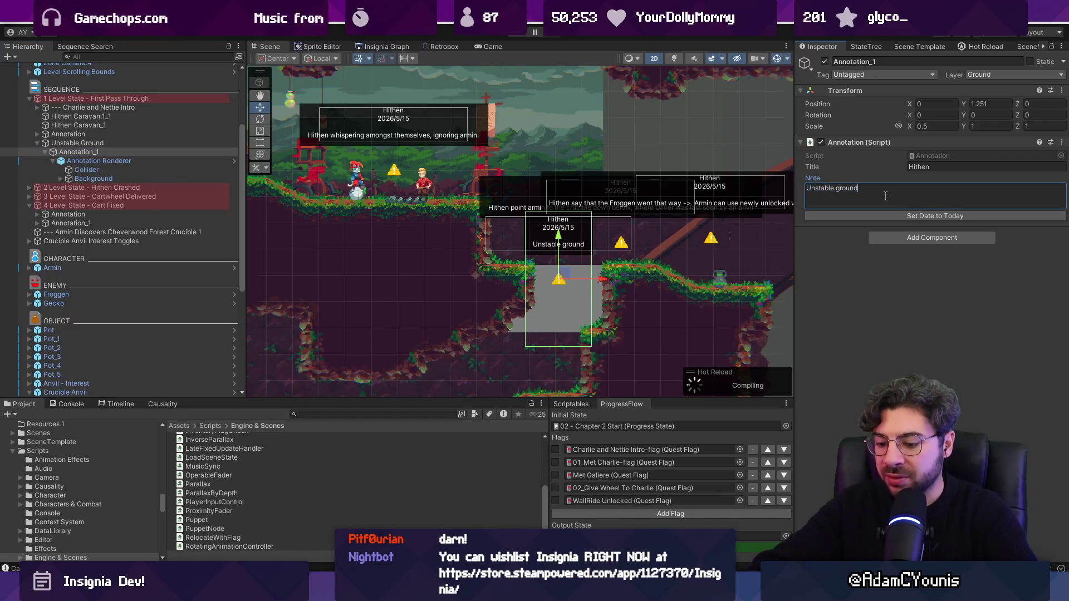
{"action": "type", "text": ",nb"}
{"action": "key", "text": "BackSpace"}
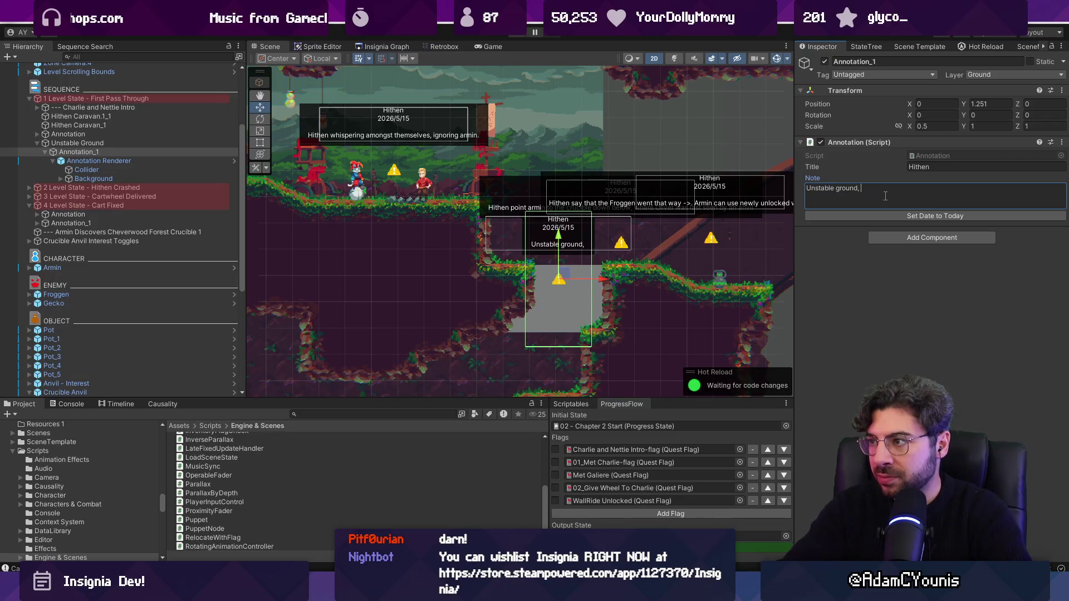
{"action": "type", "text": "when "}
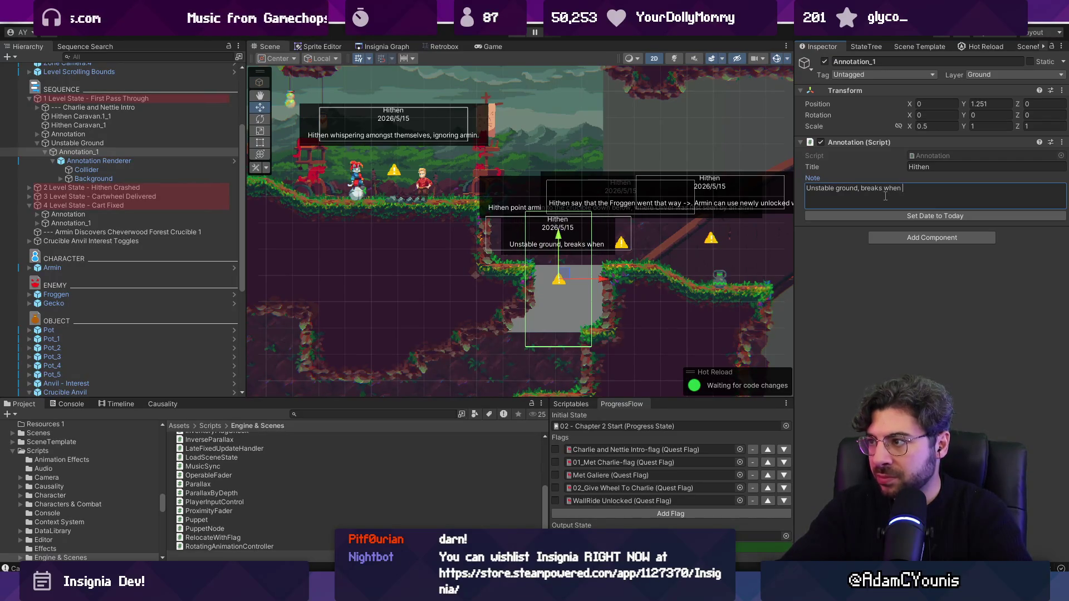
{"action": "type", "text": "hithen "}
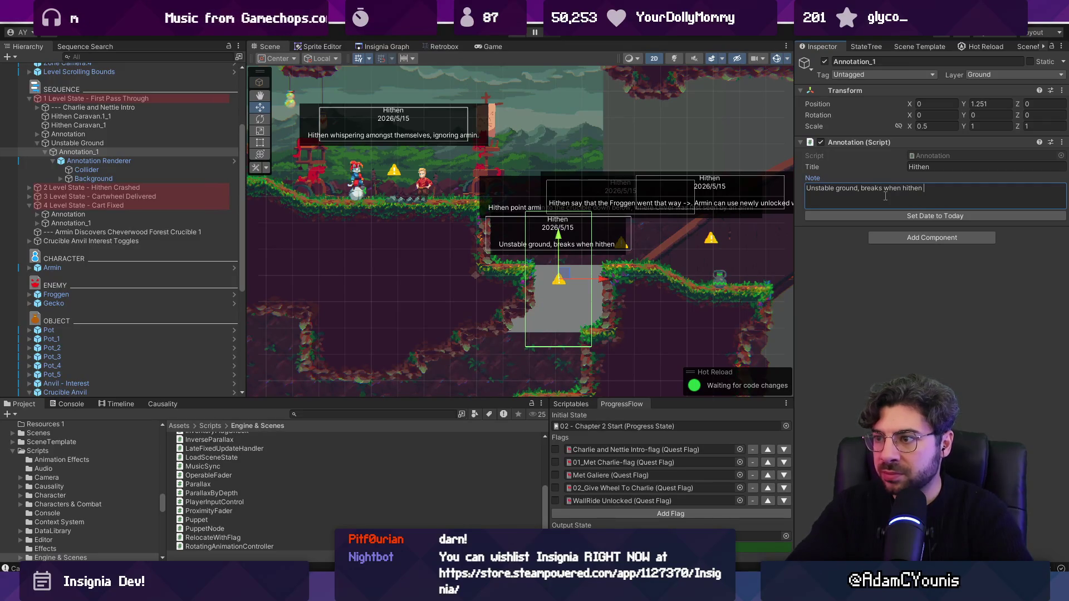
{"action": "type", "text": "try to n"}
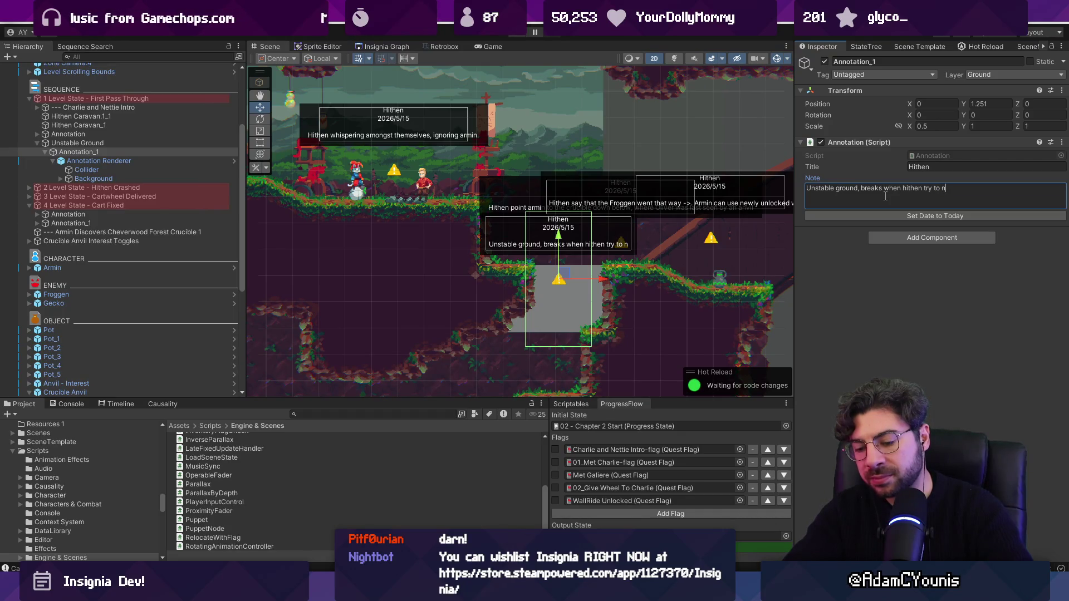
{"action": "key", "text": "BackSpace"}
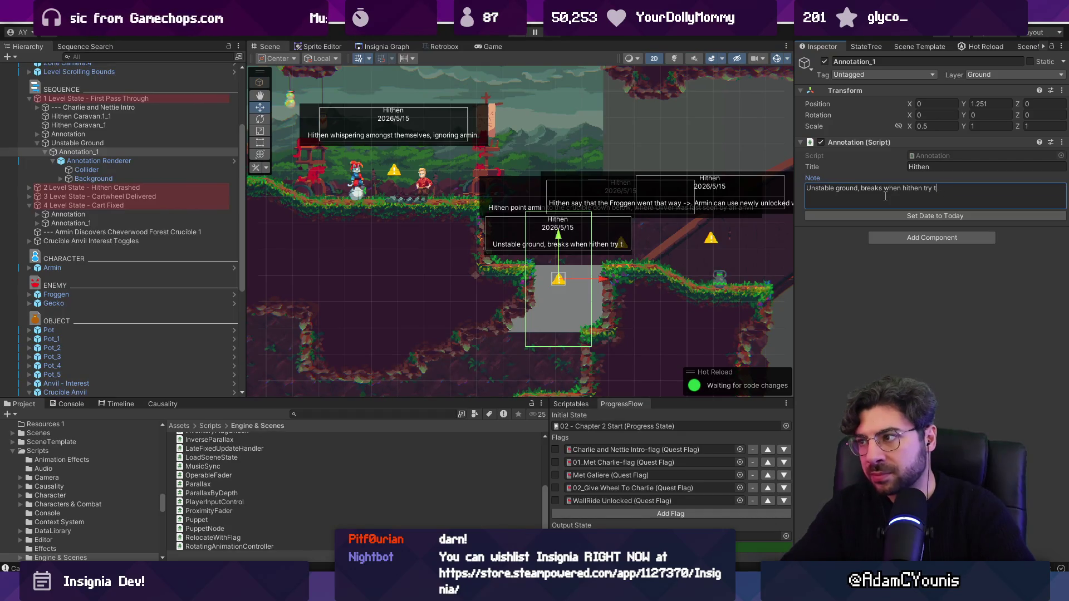
{"action": "type", "text": "o get unscu"}
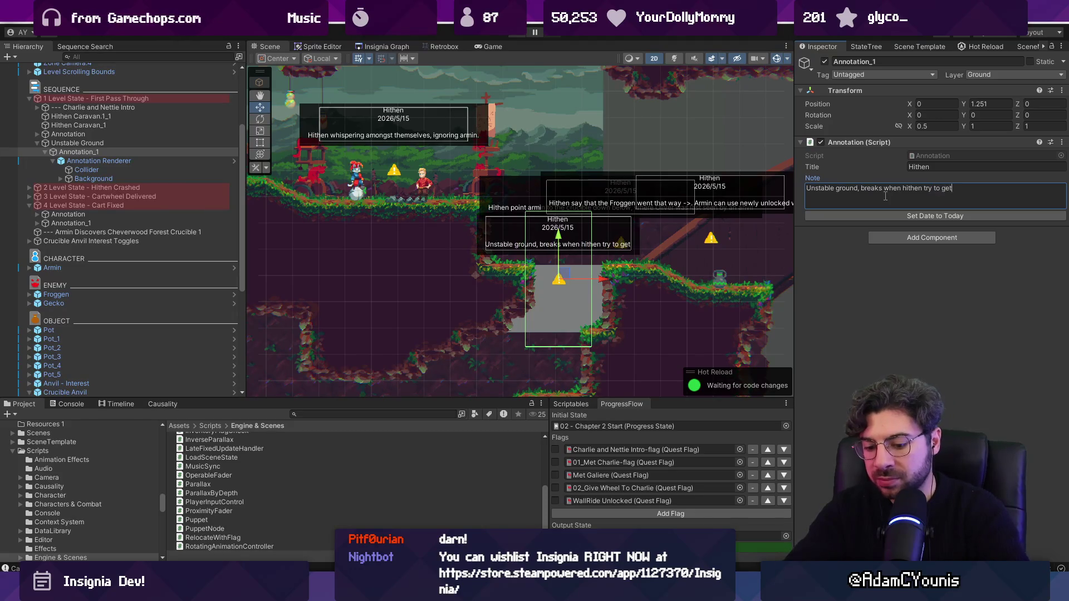
{"action": "key", "text": "BackSpace"}
{"action": "key", "text": "BackSpace"}
{"action": "key", "text": "BackSpace"}
{"action": "type", "text": "stuck ffr"}
{"action": "key", "text": "BackSpace"}
{"action": "key", "text": "BackSpace"}
{"action": "type", "text": "om"}
{"action": "key", "text": "BackSpace"}
{"action": "key", "text": "ctrl+BackSpace"}
{"action": "key", "text": "ctrl+BackSpace"}
{"action": "type", "text": "take an "}
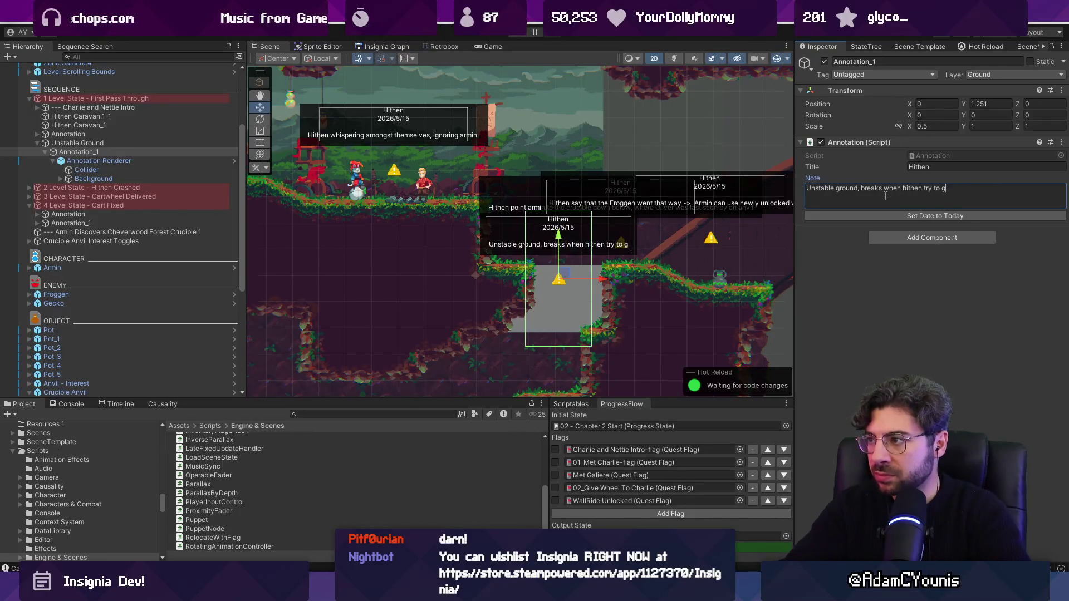
{"action": "type", "text": "unstable pa"}
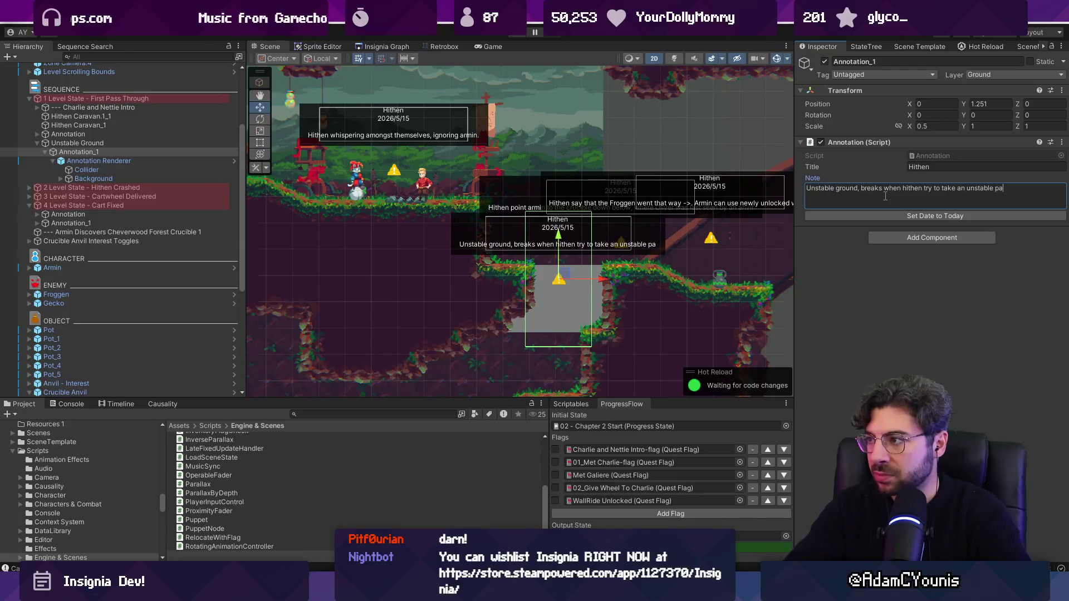
{"action": "type", "text": "ththis"}
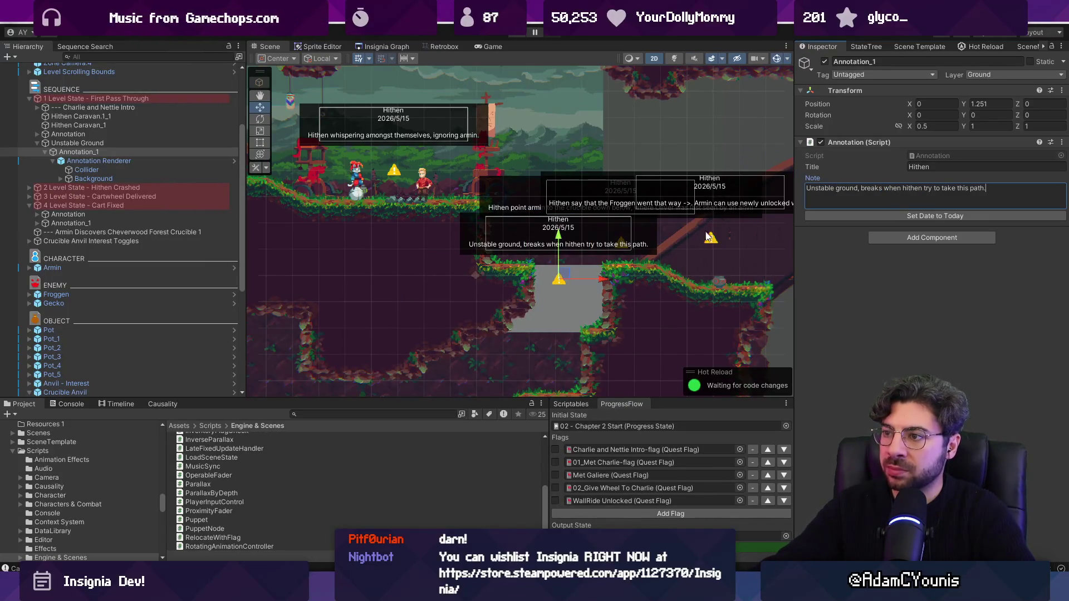
Step: Enter Play mode and skip the opening cutscene from the pause menu
{"action": "key", "text": "ctrl+p"}
{"action": "key", "text": "Escape"}
{"action": "key", "text": "Return"}
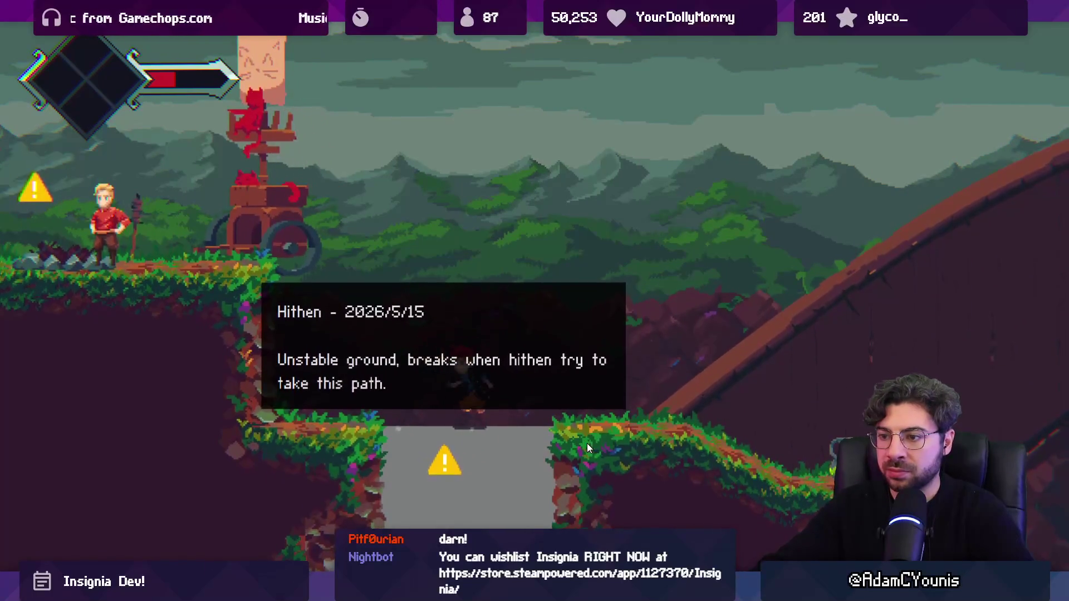
Step: Return to the editor and tick the Charlie and Nettie Intro and Met Galiere flags
{"action": "key", "text": "space"}
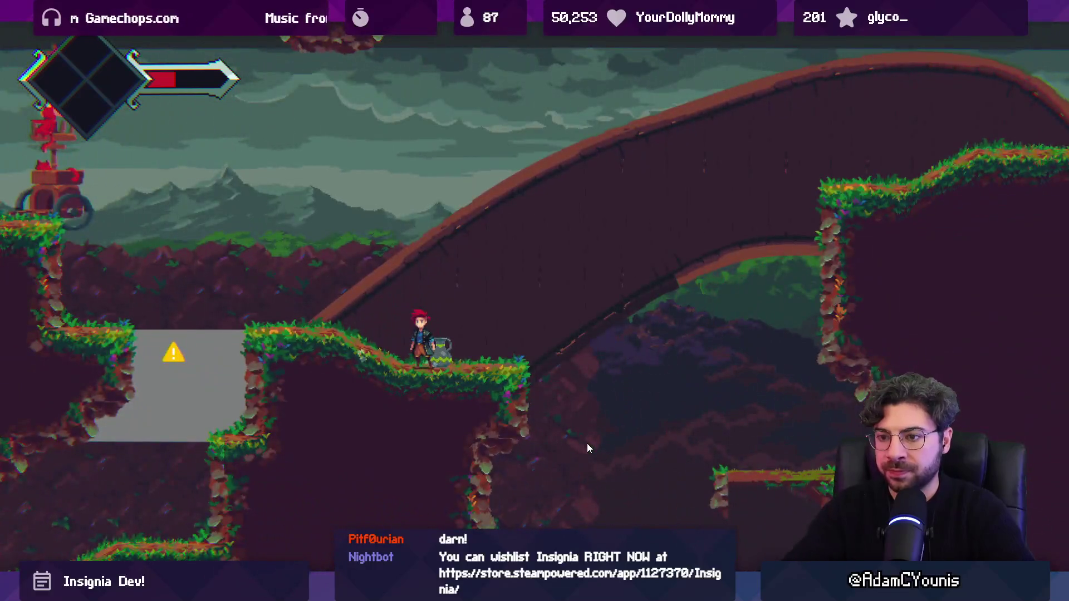
{"action": "key", "text": "ctrl+p"}
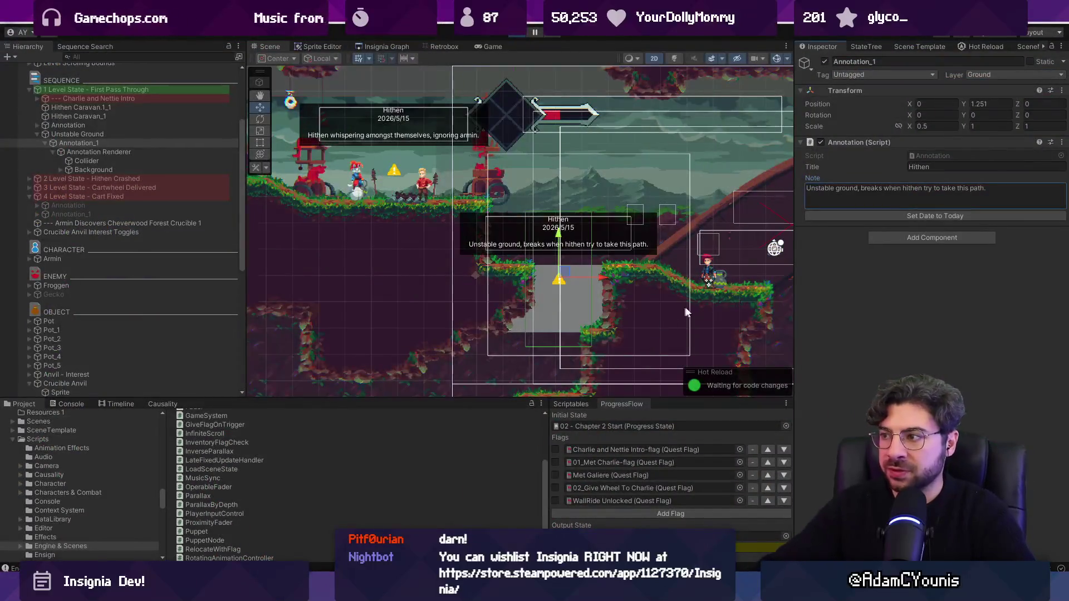
{"action": "left_click", "coordinate": [556, 450]}
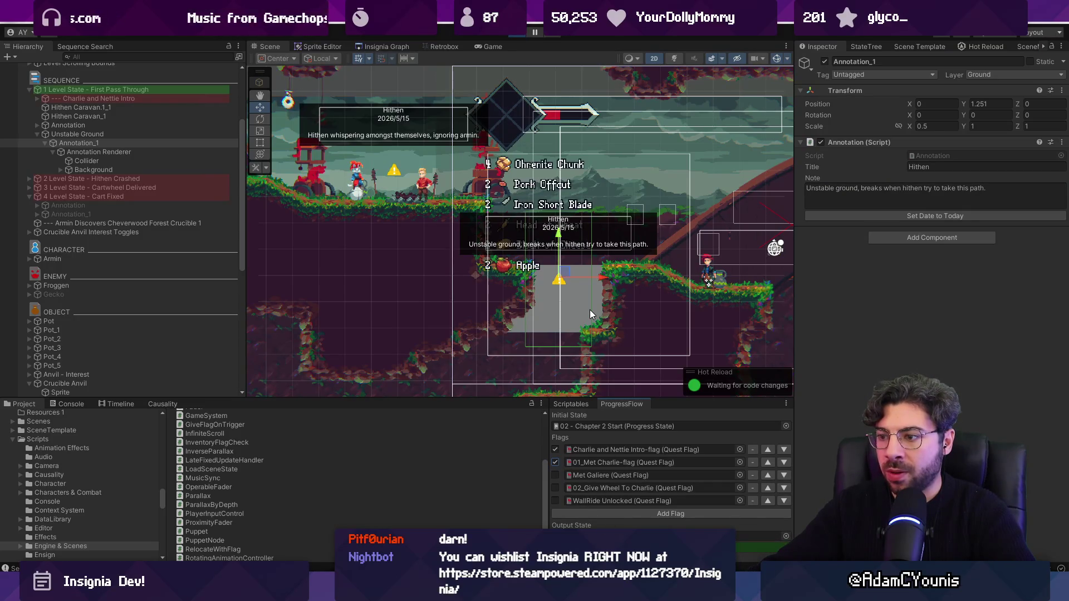
{"action": "left_click", "coordinate": [556, 475]}
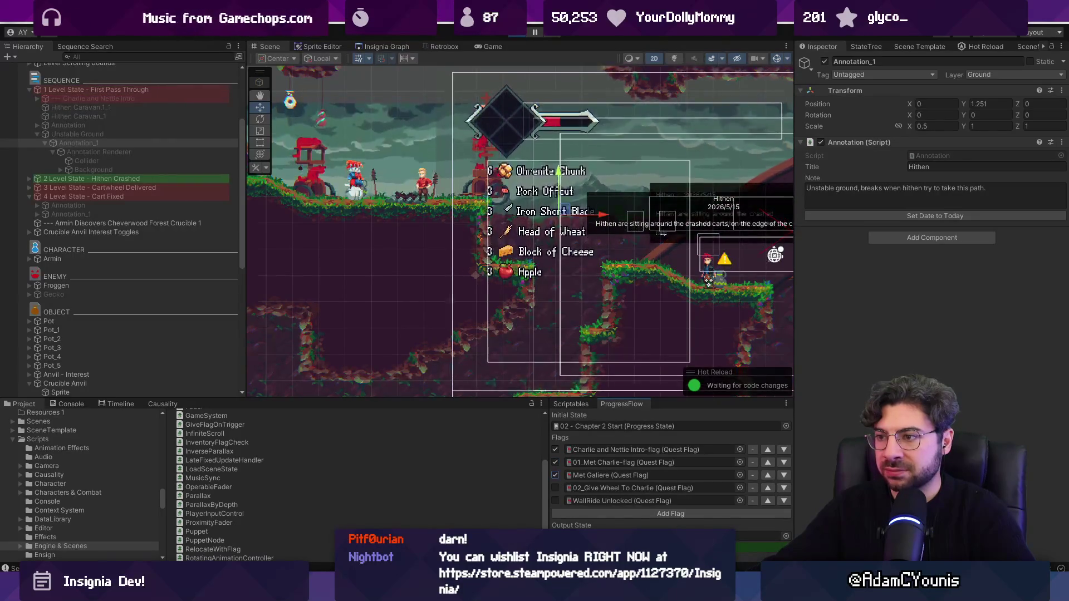
Step: Run and jump the character back and forth across the gap, then return to the editor
{"action": "key", "text": "Left"}
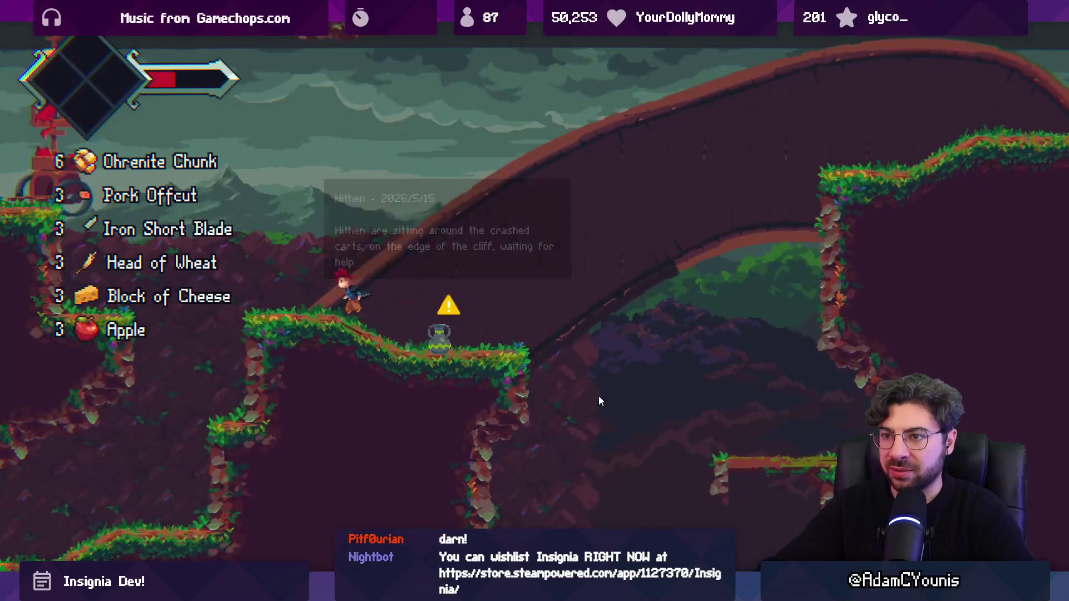
{"action": "key", "text": "Right"}
{"action": "key", "text": "space"}
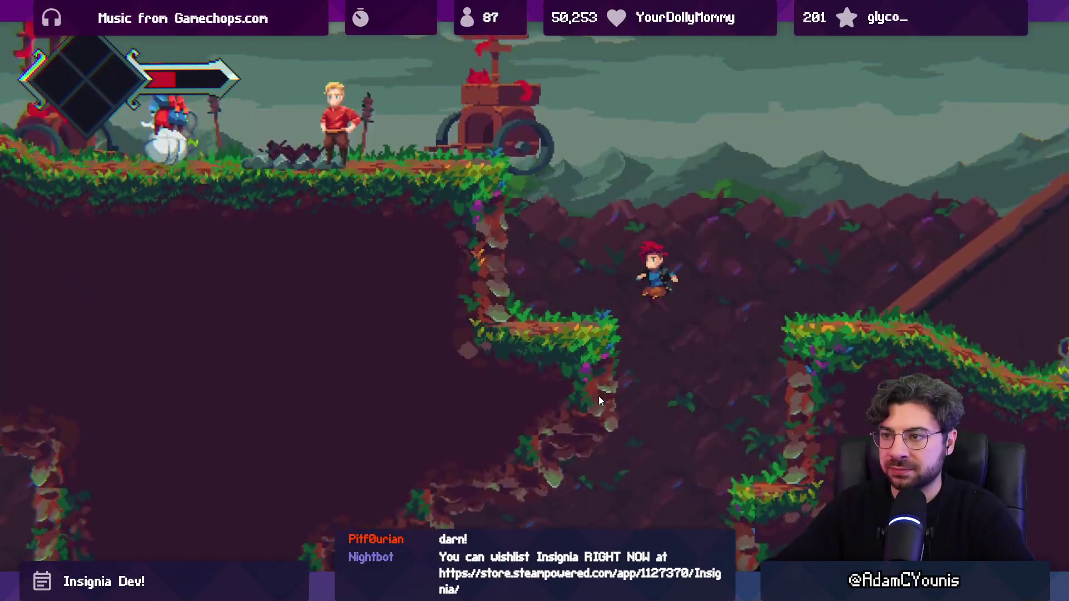
{"action": "key", "text": "Left"}
{"action": "key", "text": "space"}
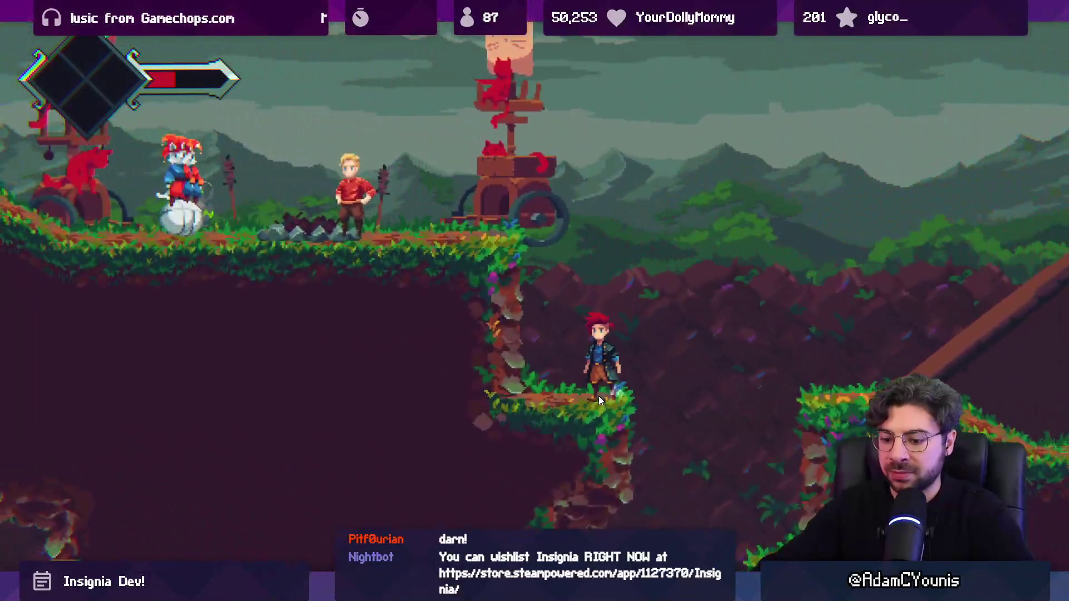
{"action": "key", "text": "ctrl+p"}
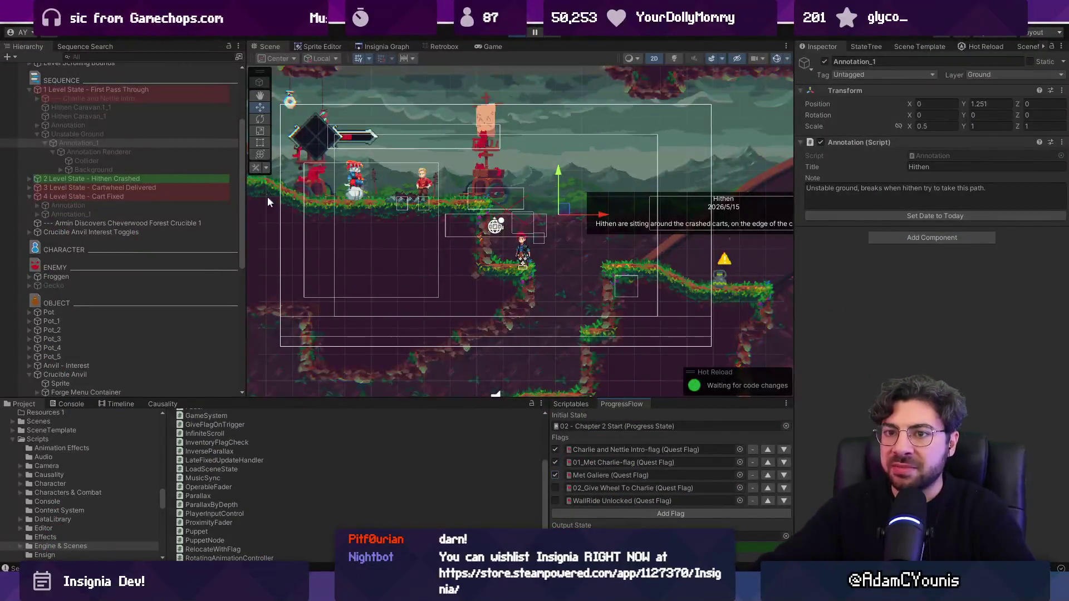
Step: Expand Hithen Crashed, enable both Hithen Caravans and drag them onto the cliff-edge ledge
{"action": "left_click", "coordinate": [29, 89]}
{"action": "left_click", "coordinate": [29, 98]}
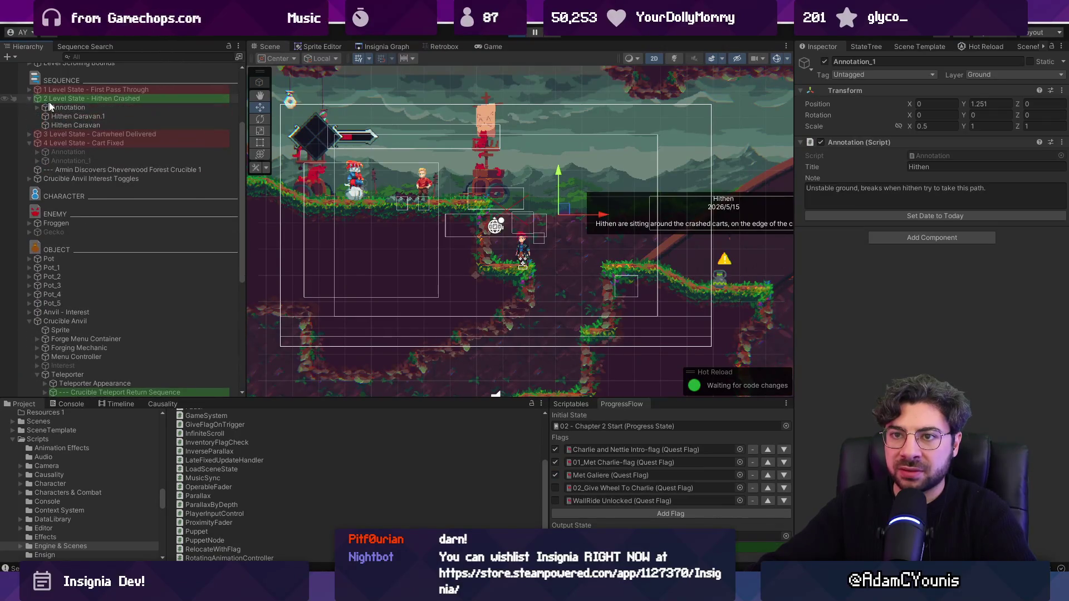
{"action": "left_click", "coordinate": [73, 116]}
{"action": "left_click", "coordinate": [87, 125]}
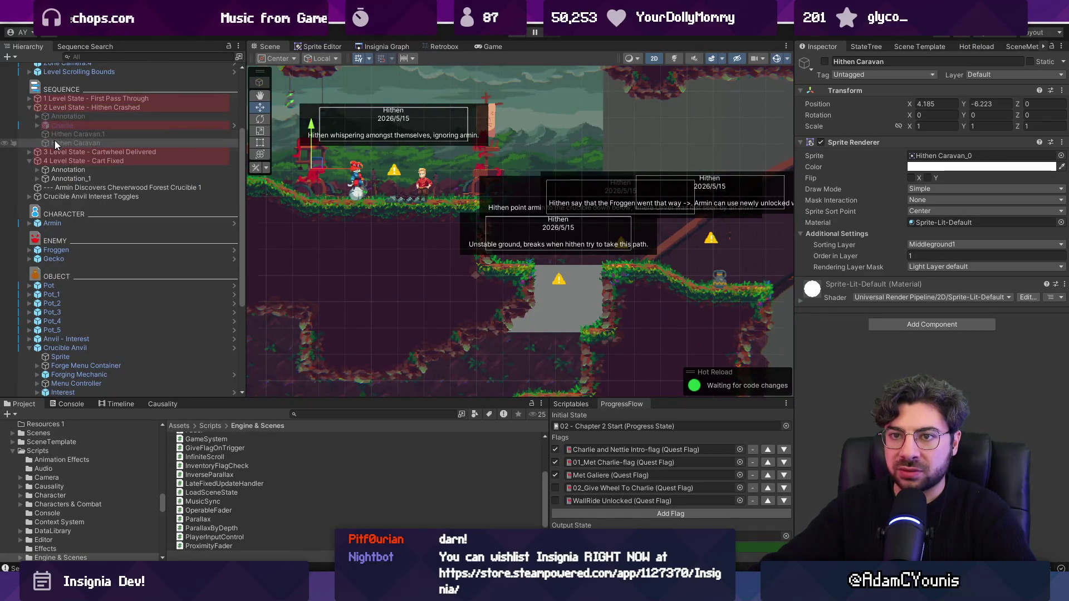
{"action": "left_click", "coordinate": [63, 136], "text": "shift"}
{"action": "left_click", "coordinate": [825, 63]}
{"action": "left_click", "coordinate": [825, 63]}
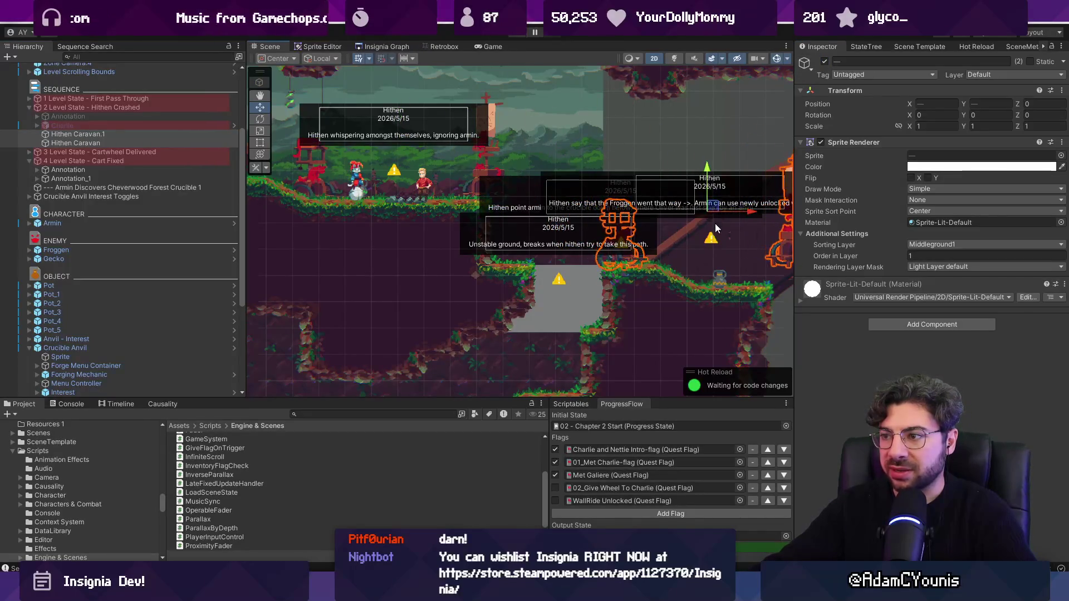
{"action": "left_click_drag", "start_coordinate": [715, 223], "coordinate": [569, 215]}
Step: Inspect Hithen Caravan.1 and the Cartwheel Delivered and Cart Fixed states' annotations
{"action": "left_click", "coordinate": [76, 143]}
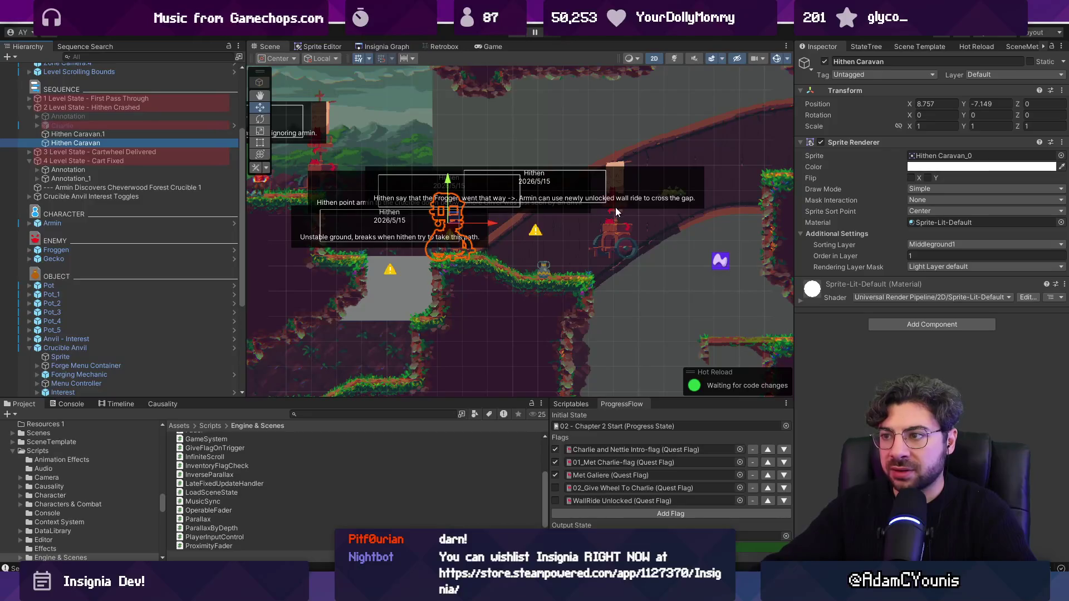
{"action": "key", "text": "Up"}
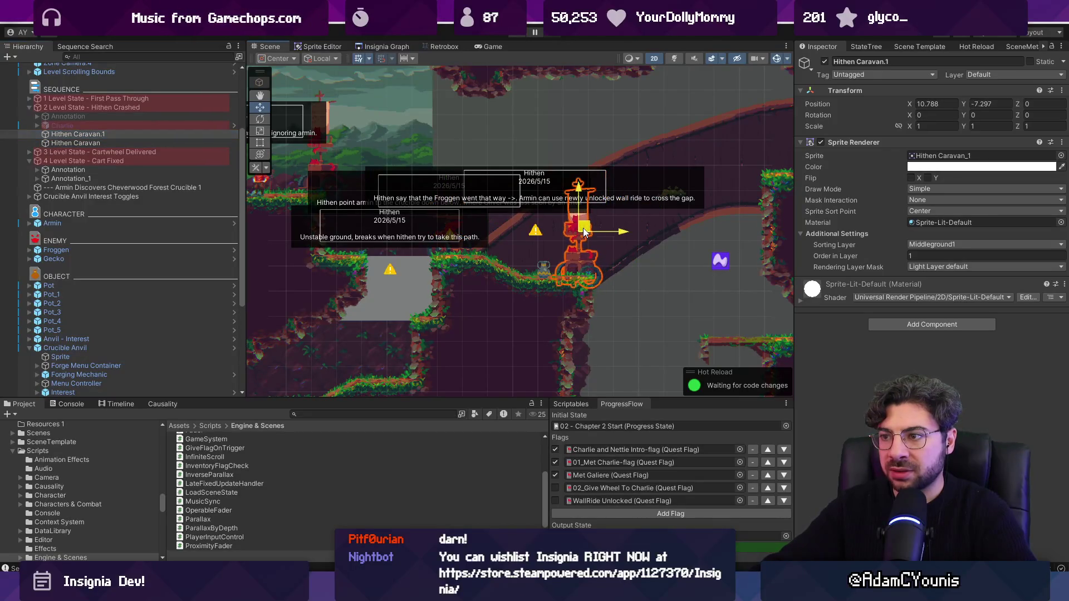
{"action": "left_click", "coordinate": [32, 152]}
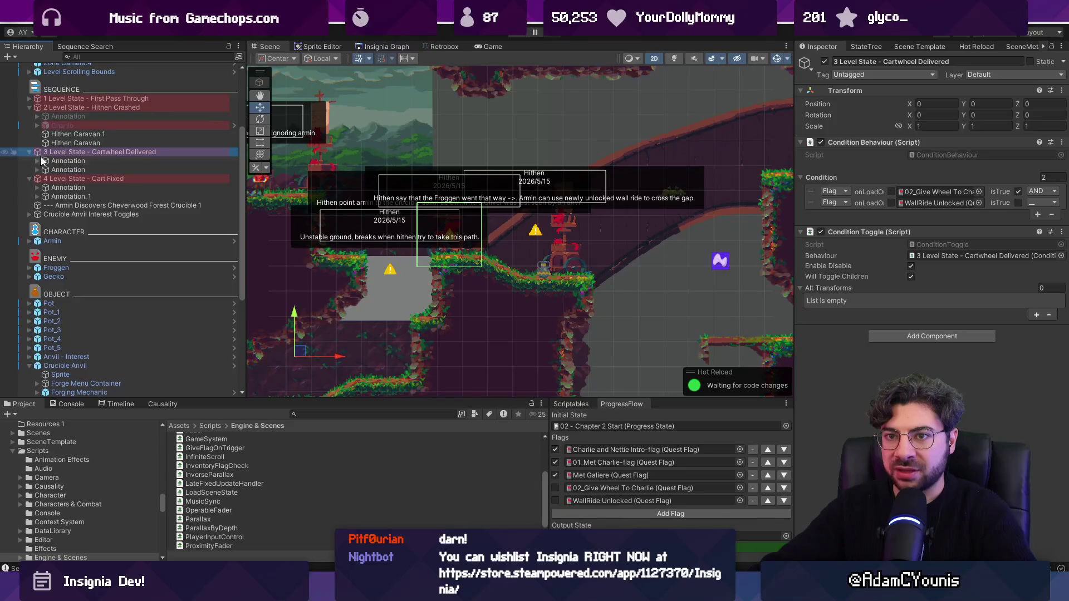
{"action": "left_click", "coordinate": [30, 152]}
{"action": "left_click", "coordinate": [64, 170]}
{"action": "left_click", "coordinate": [64, 187]}
{"action": "left_click", "coordinate": [64, 196]}
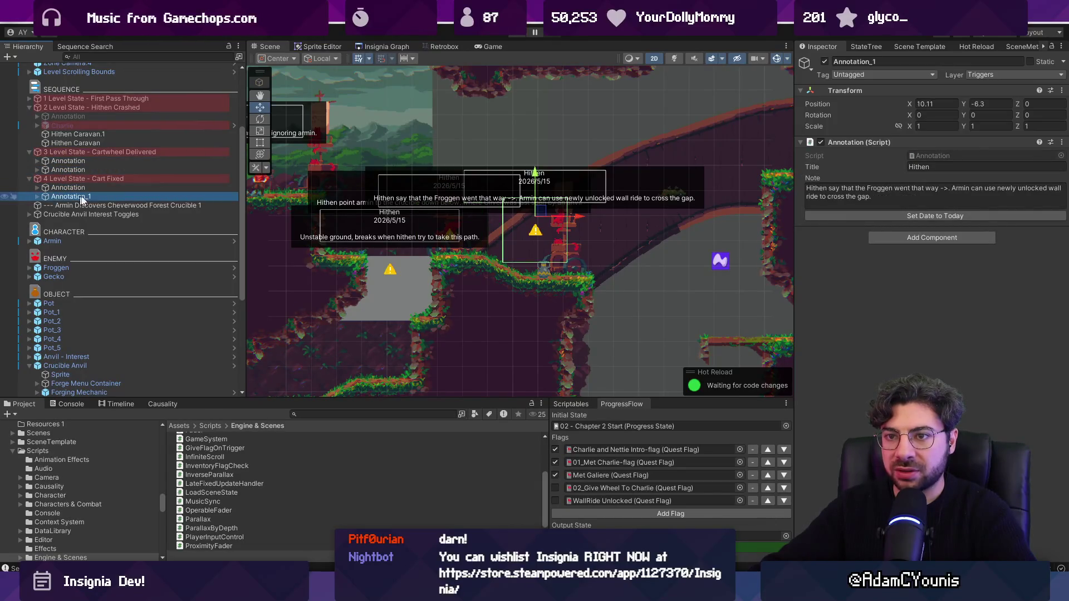
Step: Reselect both Hithen caravans and disable them so the level state controls them
{"action": "left_click", "coordinate": [78, 135]}
{"action": "left_click", "coordinate": [76, 143], "text": "shift"}
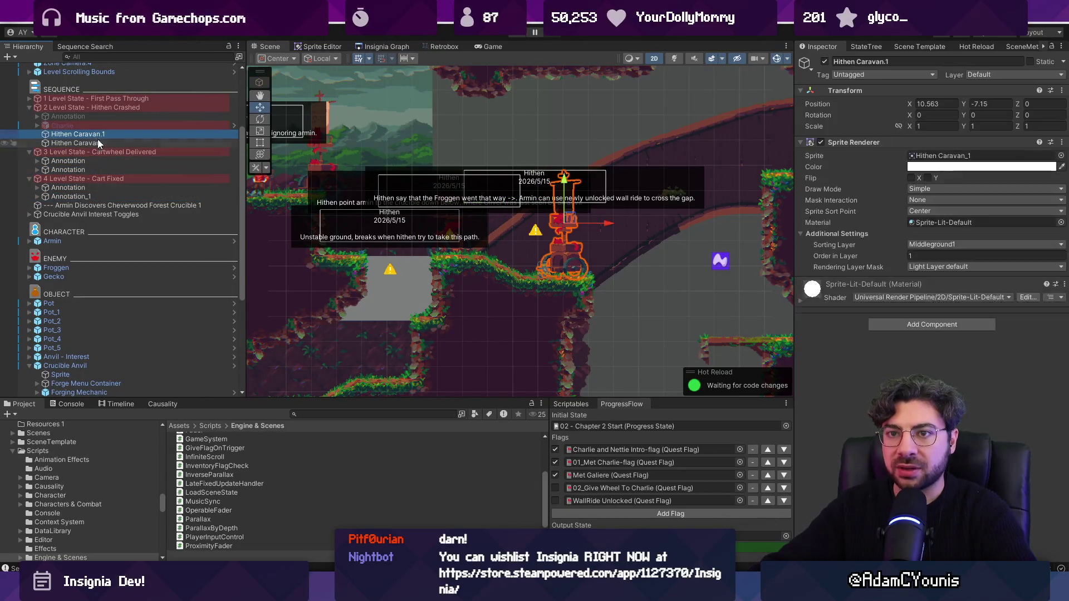
{"action": "left_click", "coordinate": [825, 62]}
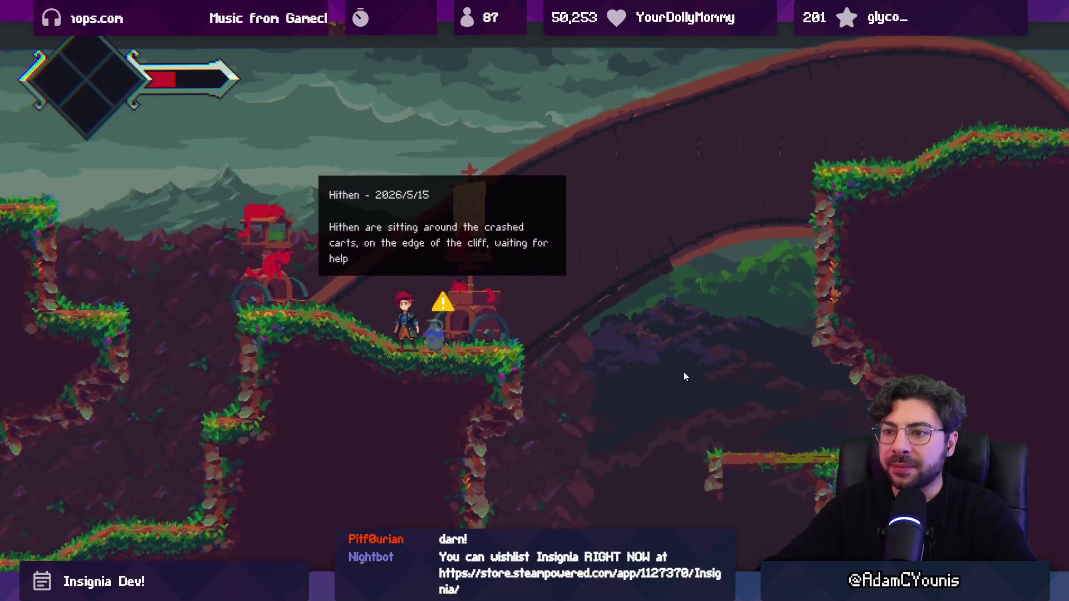
Step: Restore the editor layout, tick 02_Give Wheel To Charlie, watch the level, then stop play
{"action": "key", "text": "ctrl+shift+F7"}
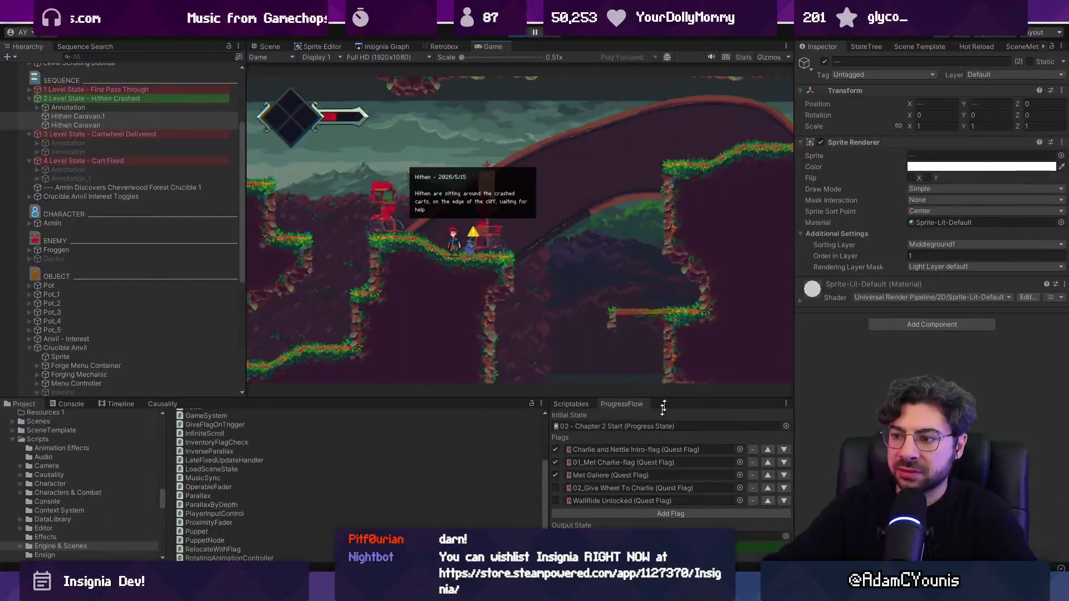
{"action": "left_click", "coordinate": [556, 489]}
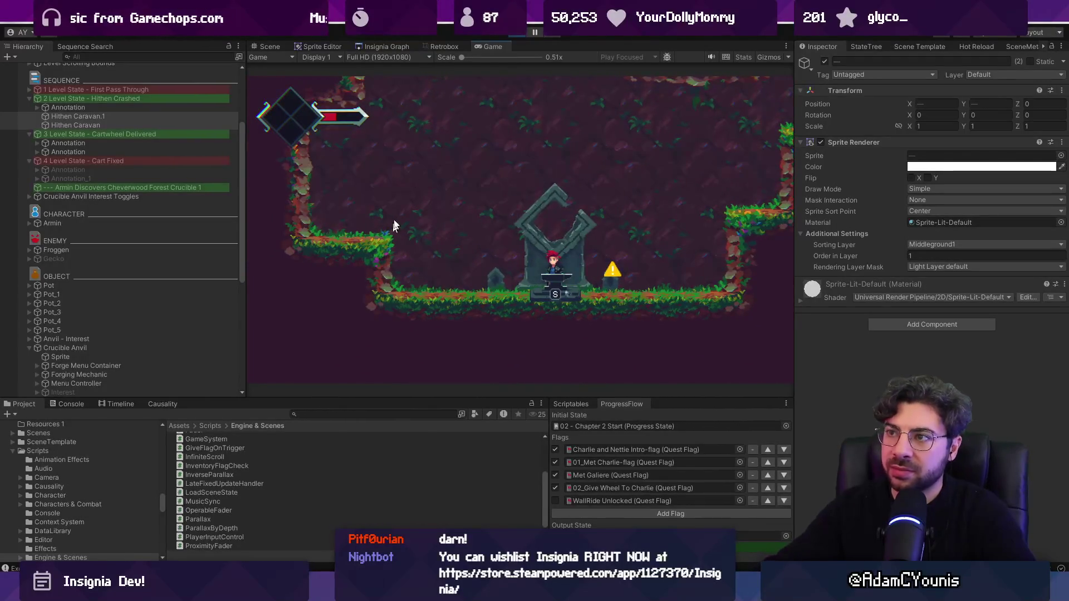
{"action": "left_click", "coordinate": [521, 33]}
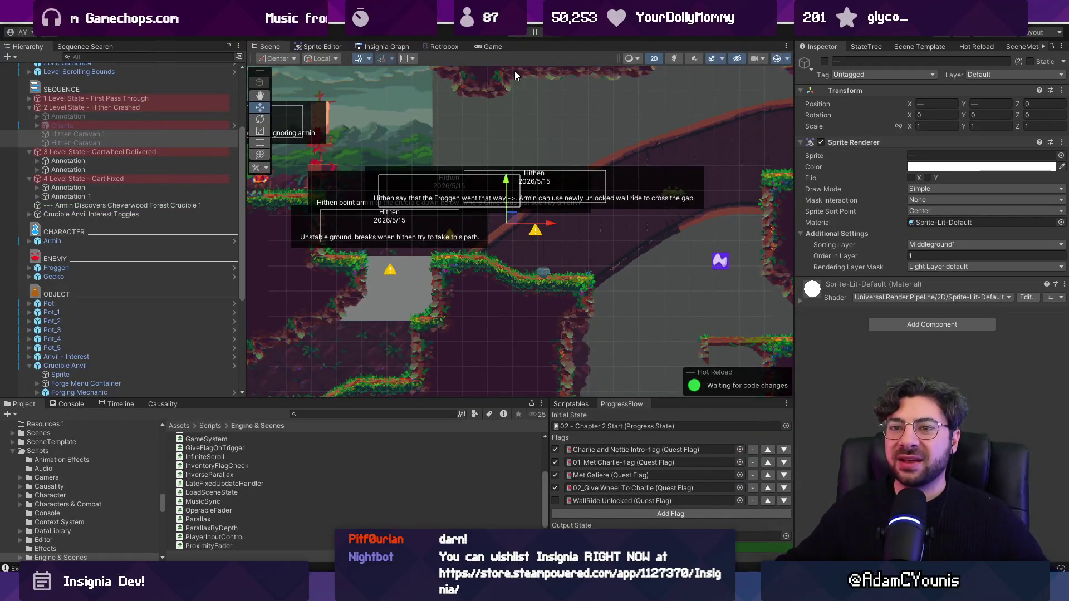
Step: Collapse the Hithen Crashed, Cartwheel Delivered and Cart Fixed level states in the Hierarchy
{"action": "left_click", "coordinate": [30, 107]}
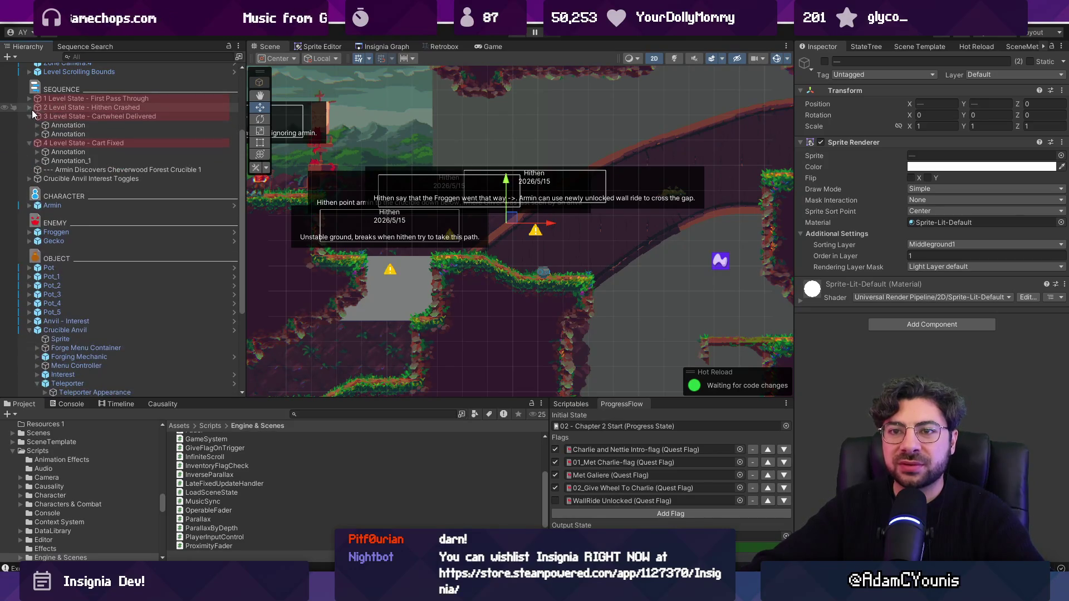
{"action": "left_click", "coordinate": [32, 116]}
{"action": "left_click", "coordinate": [29, 116]}
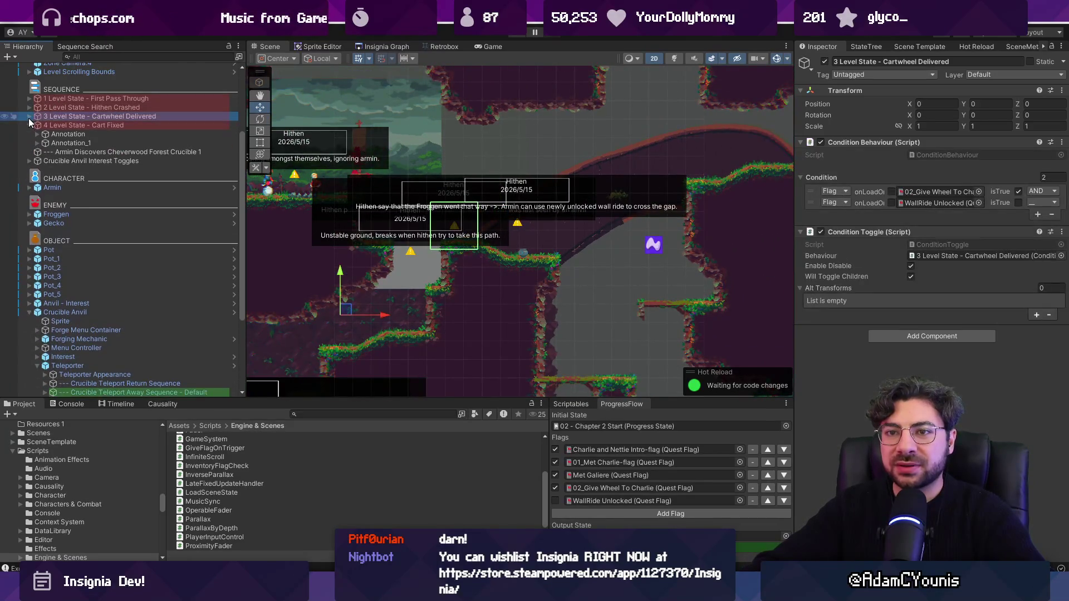
{"action": "left_click", "coordinate": [30, 126]}
Step: Pan to the lower level, select the Crucible Anvil, and open the system search
{"action": "mouse_move", "coordinate": [438, 179]}
{"action": "left_mouse_down"}
{"action": "mouse_move", "coordinate": [339, 186]}
{"action": "mouse_move", "coordinate": [716, 189]}
{"action": "mouse_move", "coordinate": [553, 191]}
{"action": "left_mouse_up"}
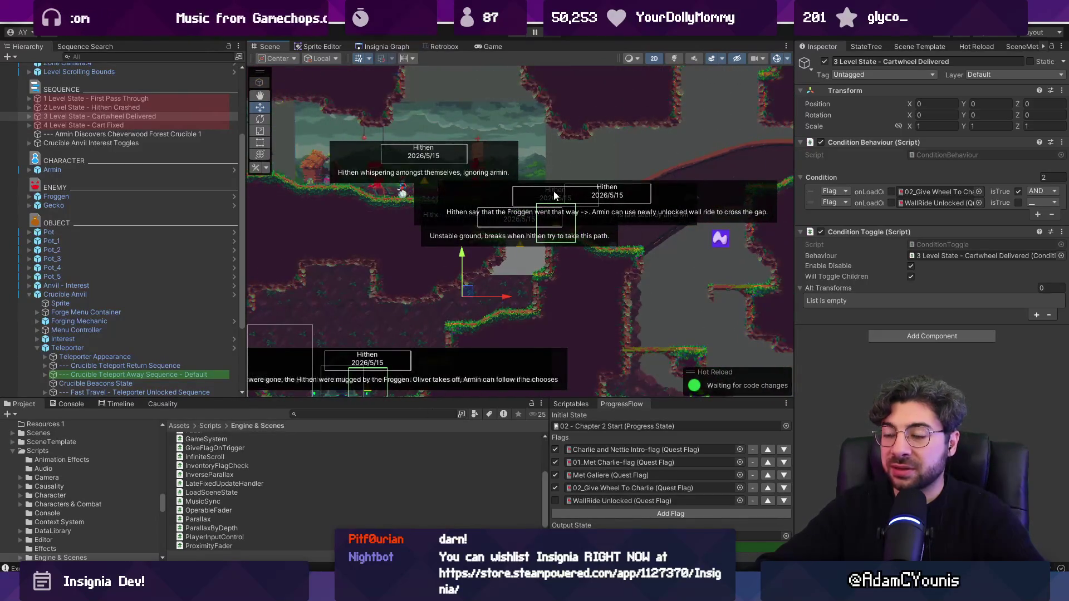
{"action": "left_click", "coordinate": [677, 265]}
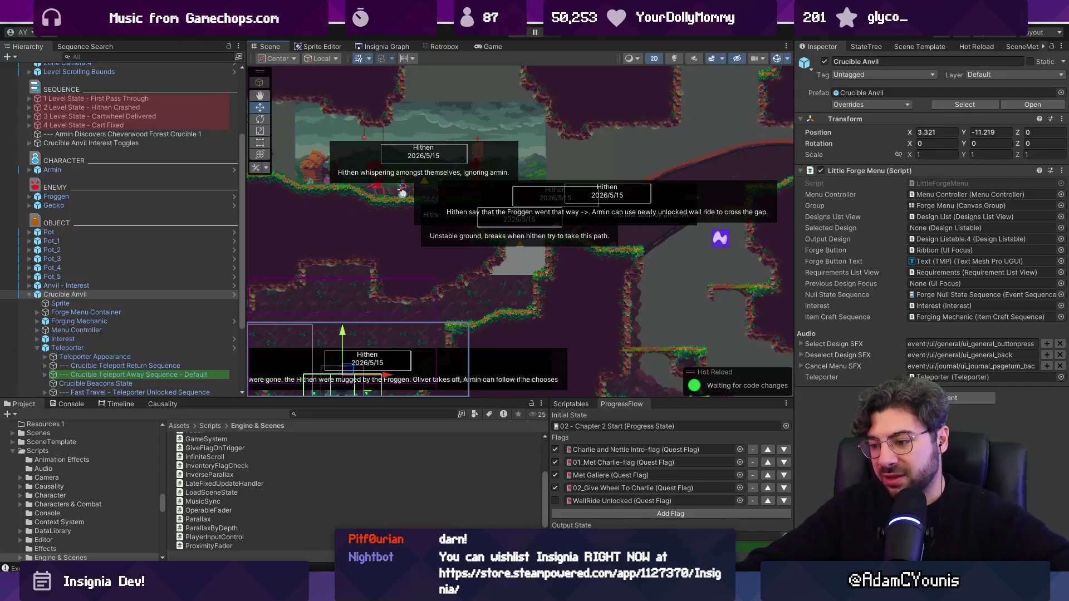
{"action": "mouse_move", "coordinate": [512, 592]}
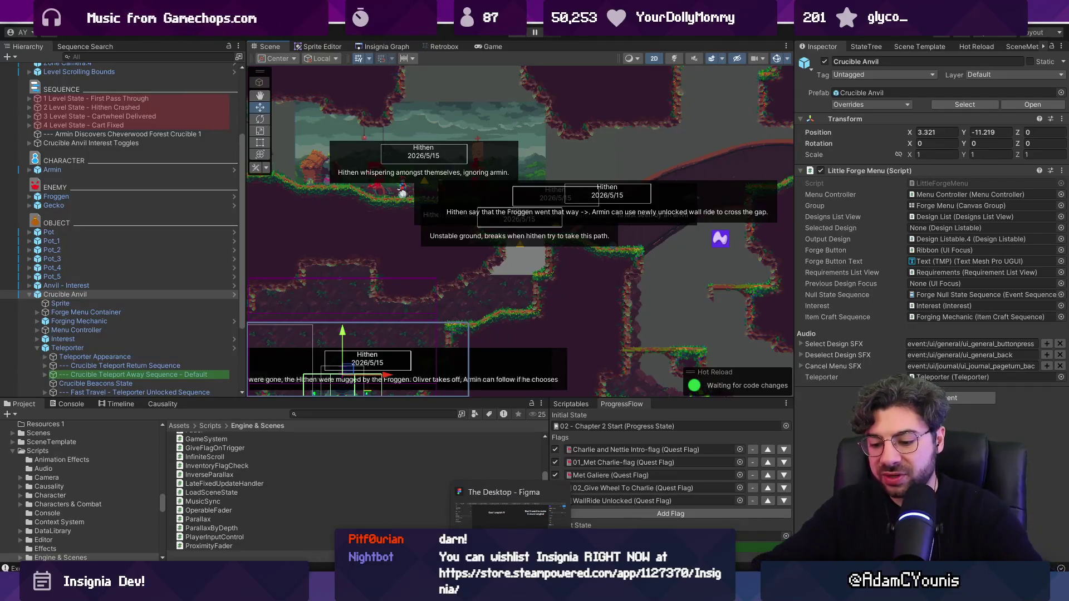
{"action": "key", "text": "super"}
Step: Launch the drawing app by typing 'leo' and thicken the brush
{"action": "type", "text": "leo"}
{"action": "key", "text": "Return"}
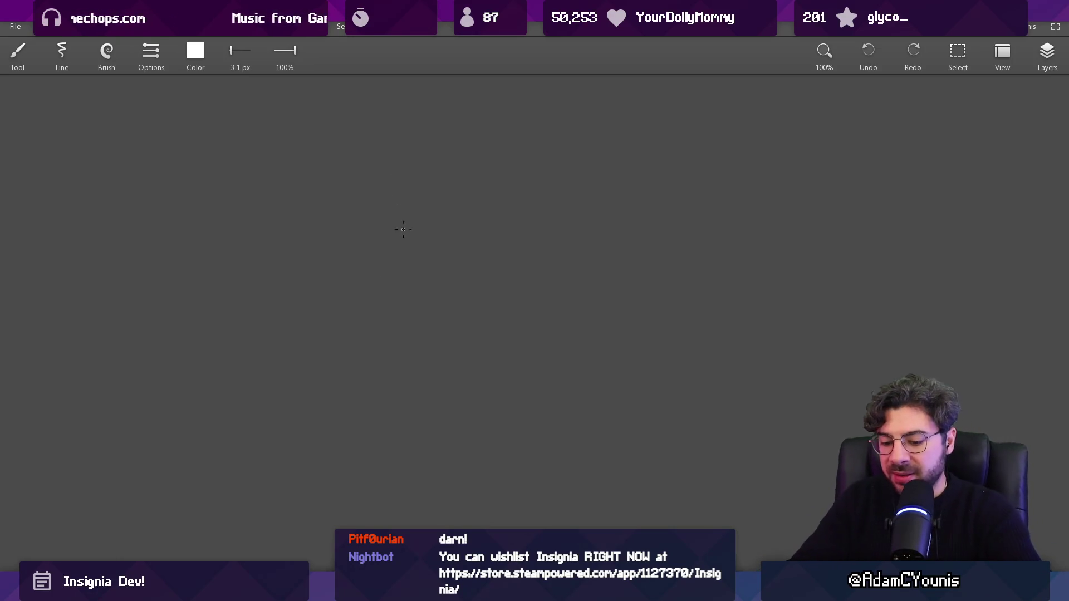
{"action": "key", "text": "bracketright"}
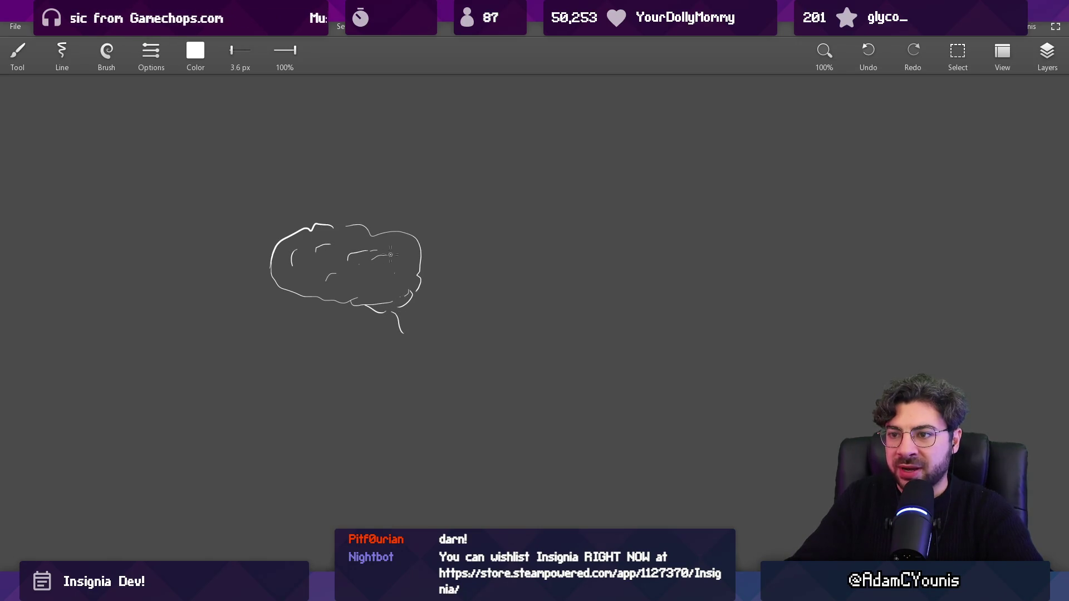
{"action": "mouse_move", "coordinate": [418, 279]}
{"action": "left_mouse_down"}
{"action": "mouse_move", "coordinate": [451, 287]}
{"action": "mouse_move", "coordinate": [394, 251]}
{"action": "mouse_move", "coordinate": [445, 230]}
{"action": "left_mouse_up"}
Step: Handwrite the heading 'Neuroticism / Anxiety' above the brain sketch
{"action": "left_click_drag", "start_coordinate": [448, 229], "coordinate": [478, 236]}
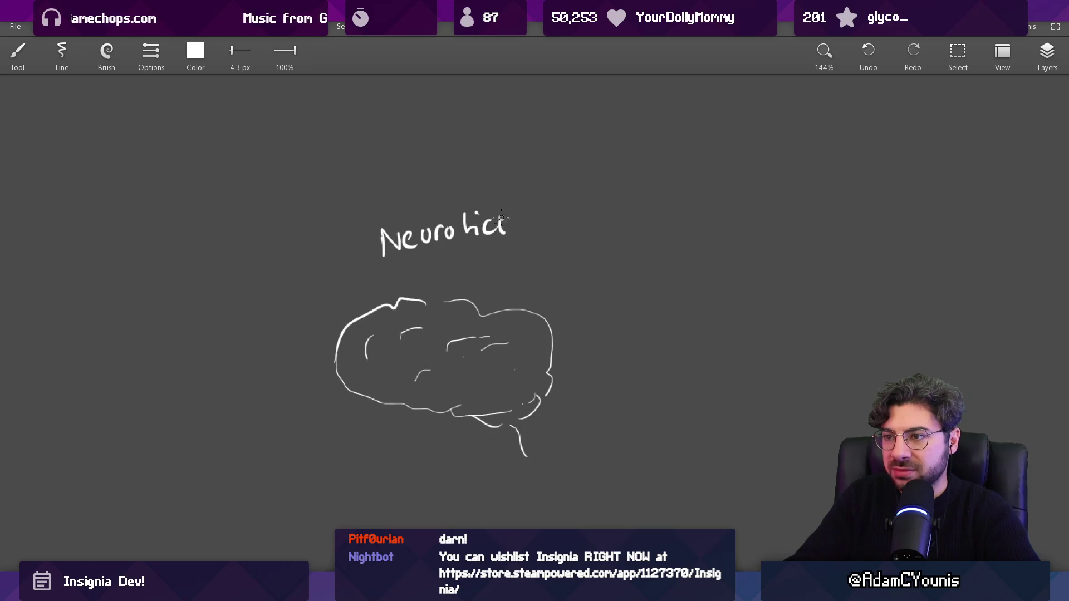
{"action": "left_click_drag", "start_coordinate": [591, 204], "coordinate": [582, 236]}
{"action": "left_click_drag", "start_coordinate": [582, 236], "coordinate": [529, 256]}
{"action": "left_click_drag", "start_coordinate": [553, 255], "coordinate": [563, 246]}
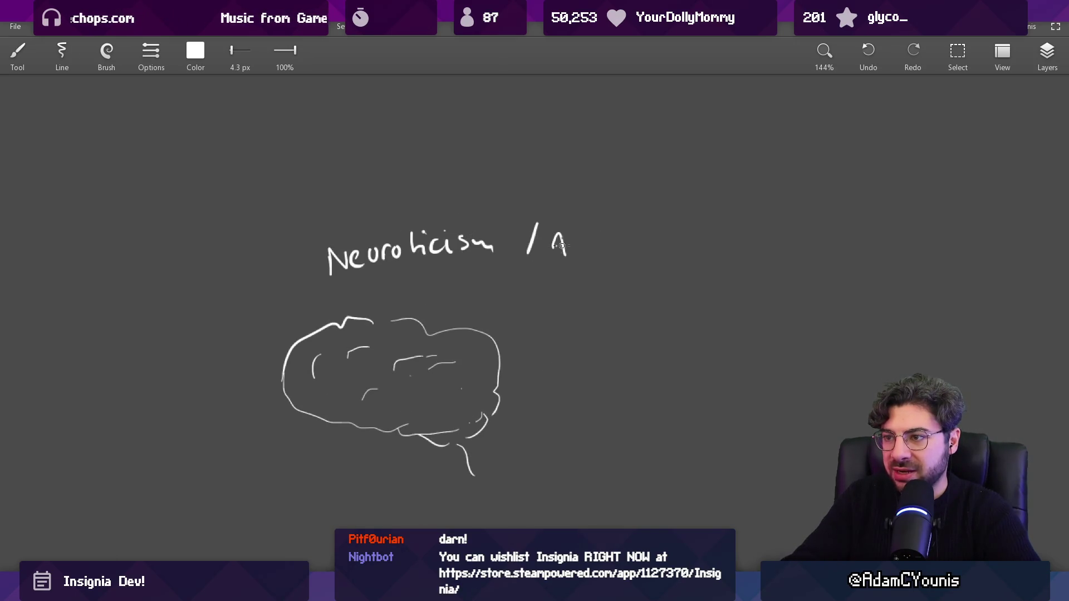
{"action": "left_click_drag", "start_coordinate": [660, 223], "coordinate": [657, 252]}
{"action": "left_click_drag", "start_coordinate": [650, 236], "coordinate": [669, 234]}
{"action": "left_click_drag", "start_coordinate": [671, 234], "coordinate": [677, 262]}
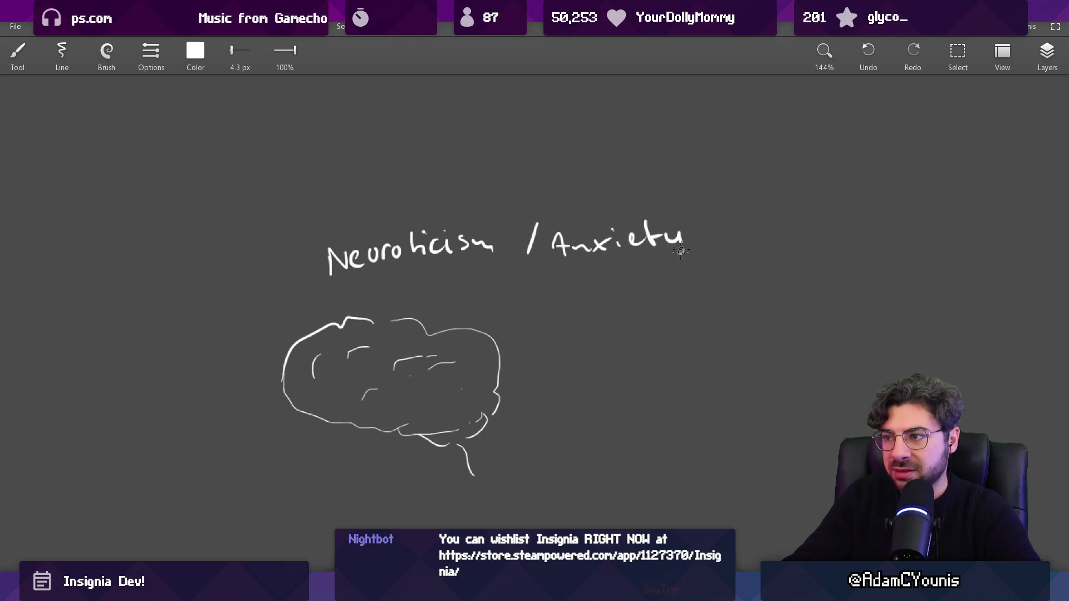
Step: Draw an arrow right of the brain sketch and write 'future', adjusting brush and eraser
{"action": "scroll", "coordinate": [638, 239], "scroll_direction": "down", "scroll_amount": 2}
{"action": "left_click_drag", "start_coordinate": [618, 306], "coordinate": [441, 307]}
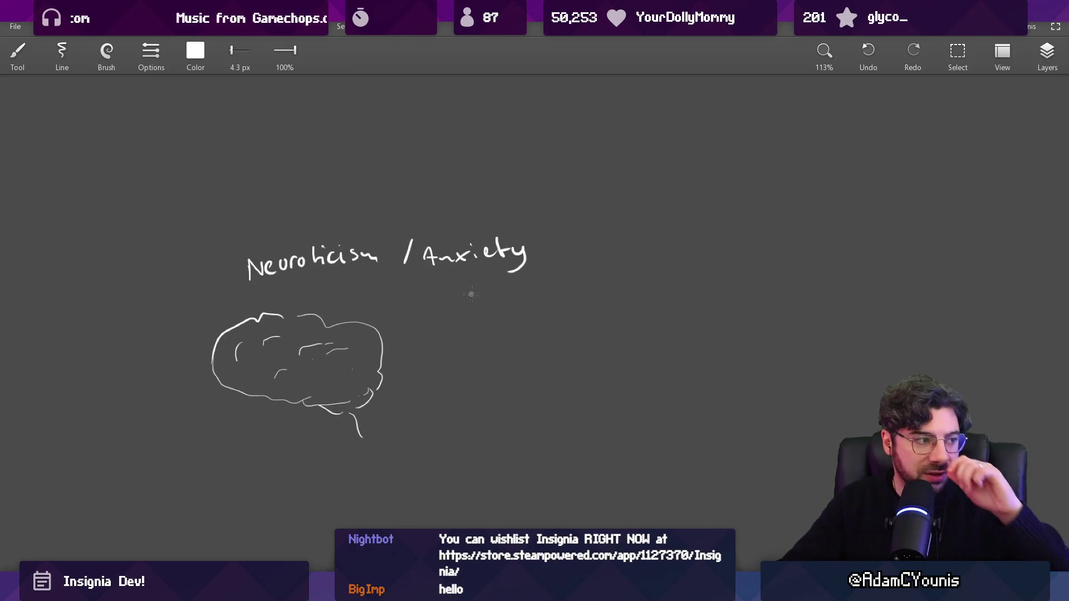
{"action": "left_click_drag", "start_coordinate": [470, 336], "coordinate": [541, 336]}
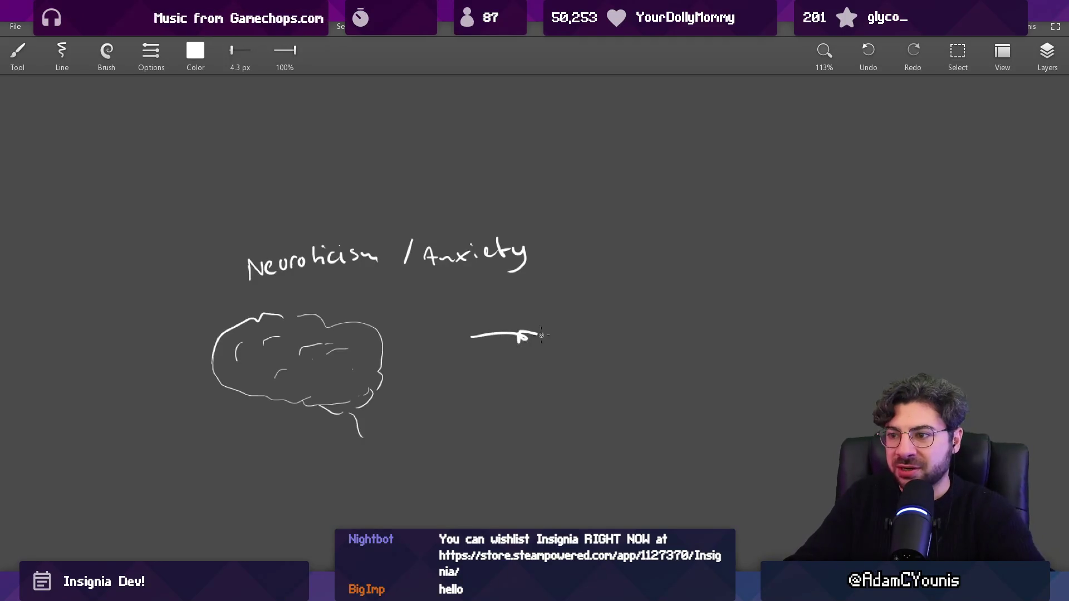
{"action": "key", "text": "bracketright"}
{"action": "key", "text": "bracketright"}
{"action": "key", "text": "bracketright"}
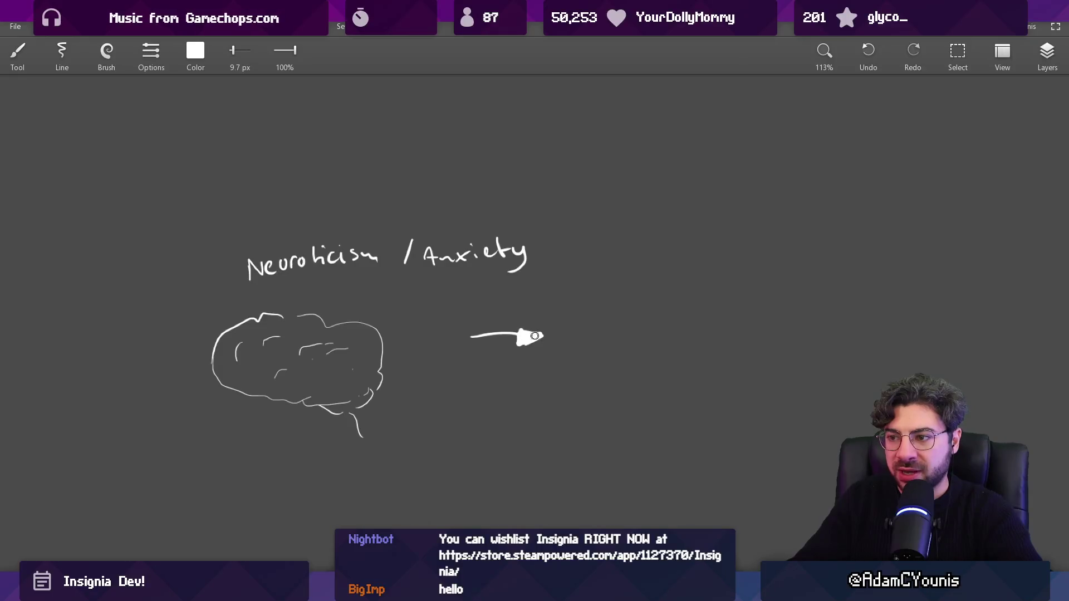
{"action": "key", "text": "e"}
{"action": "key", "text": "bracketleft"}
{"action": "key", "text": "bracketleft"}
{"action": "key", "text": "bracketleft"}
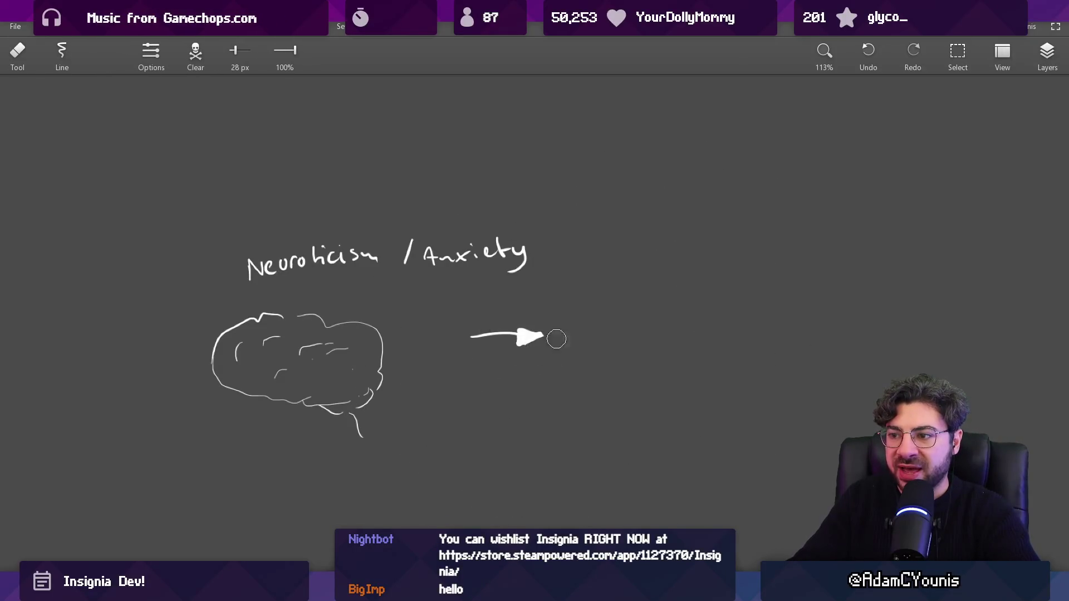
{"action": "key", "text": "b"}
{"action": "key", "text": "bracketleft"}
{"action": "key", "text": "m"}
{"action": "key", "text": "m"}
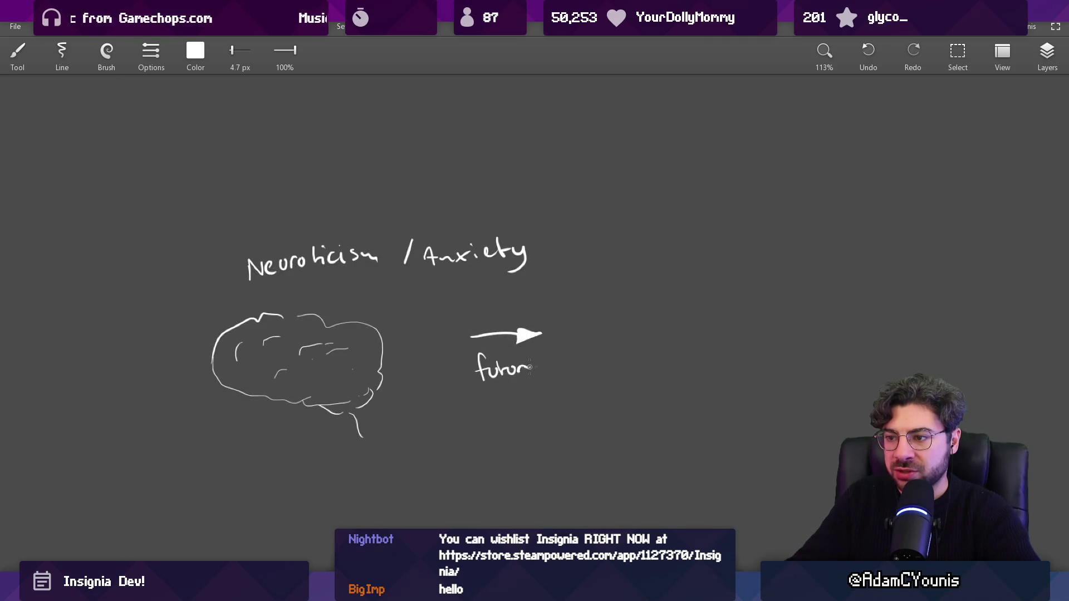
{"action": "scroll", "coordinate": [554, 368], "scroll_direction": "up", "scroll_amount": 3}
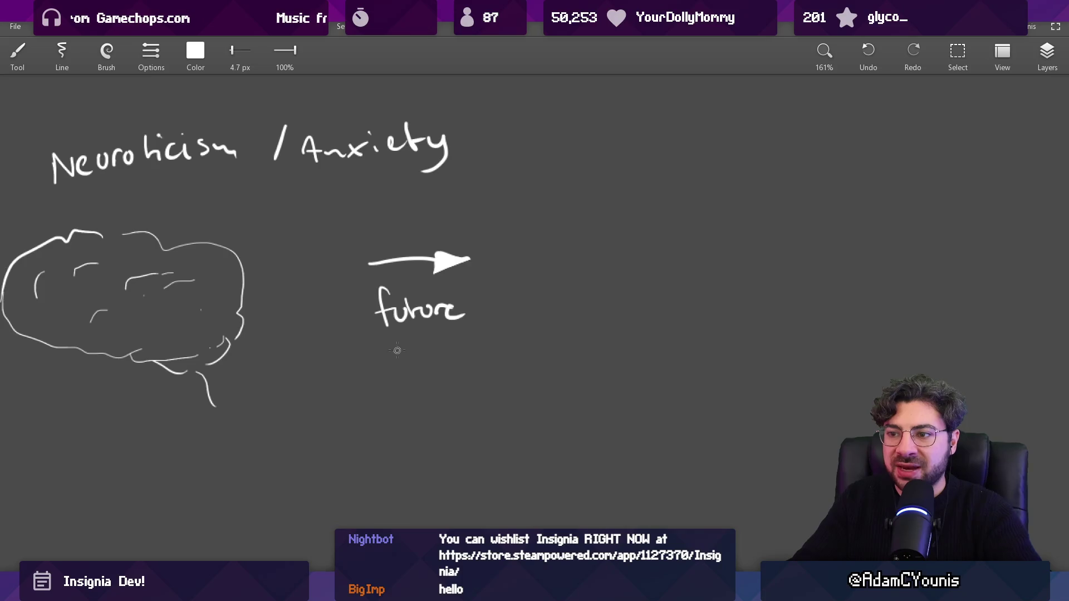
Step: Lasso 'future', move it below the arrow, and write 'modelling' above it
{"action": "key", "text": "l"}
{"action": "left_click_drag", "start_coordinate": [382, 339], "coordinate": [470, 303]}
{"action": "mouse_move", "coordinate": [363, 276]}
{"action": "left_mouse_down"}
{"action": "mouse_move", "coordinate": [361, 322]}
{"action": "mouse_move", "coordinate": [365, 306]}
{"action": "left_mouse_up"}
{"action": "key", "text": "b"}
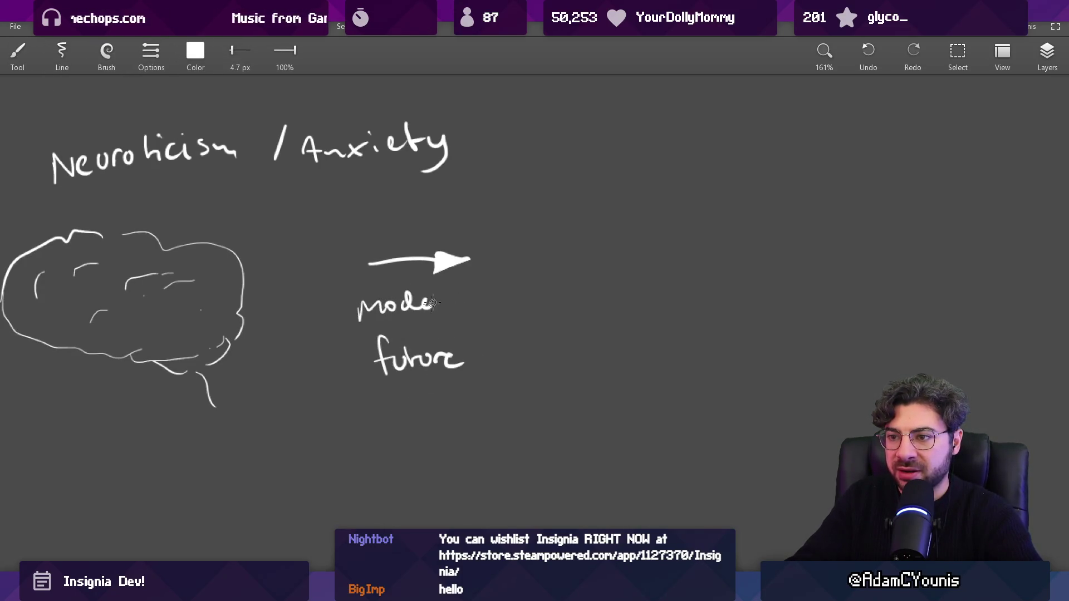
{"action": "left_click_drag", "start_coordinate": [469, 295], "coordinate": [486, 294]}
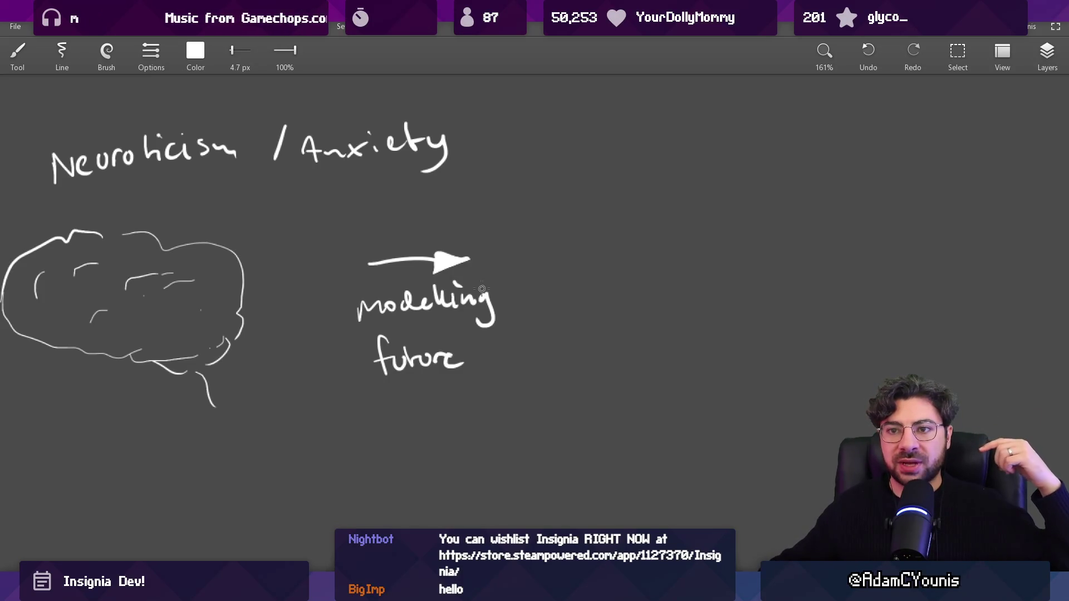
Step: Draw a vertical divider right of 'modelling future' and begin writing 'hold info'
{"action": "scroll", "coordinate": [462, 289], "scroll_direction": "right", "scroll_amount": 3}
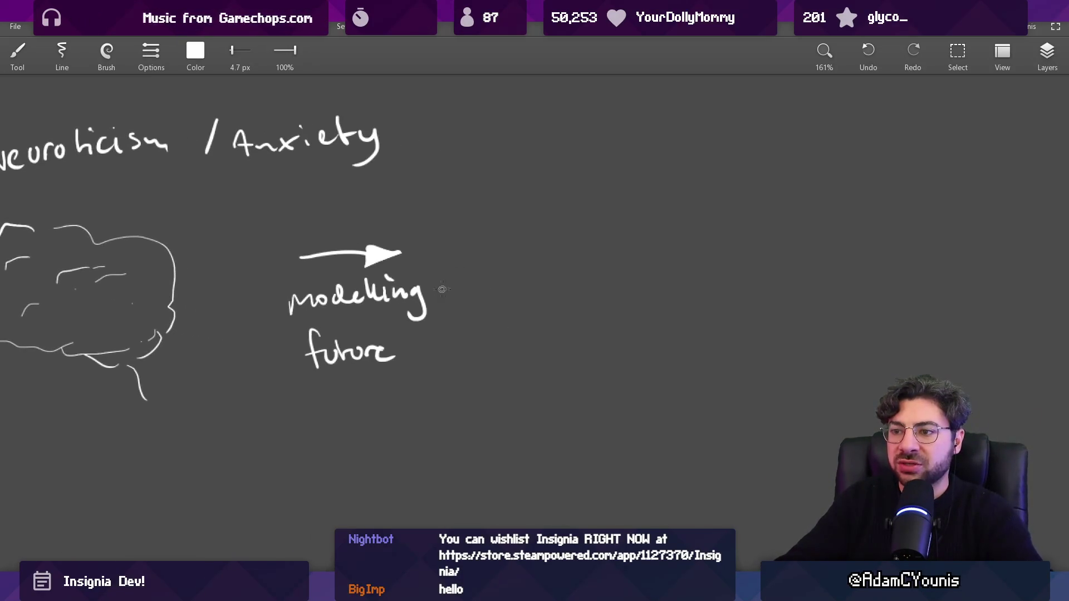
{"action": "scroll", "coordinate": [492, 283], "scroll_direction": "right", "scroll_amount": 2}
{"action": "left_click_drag", "start_coordinate": [443, 211], "coordinate": [442, 374]}
{"action": "left_click_drag", "start_coordinate": [471, 249], "coordinate": [486, 280]}
{"action": "left_click_drag", "start_coordinate": [499, 266], "coordinate": [536, 269]}
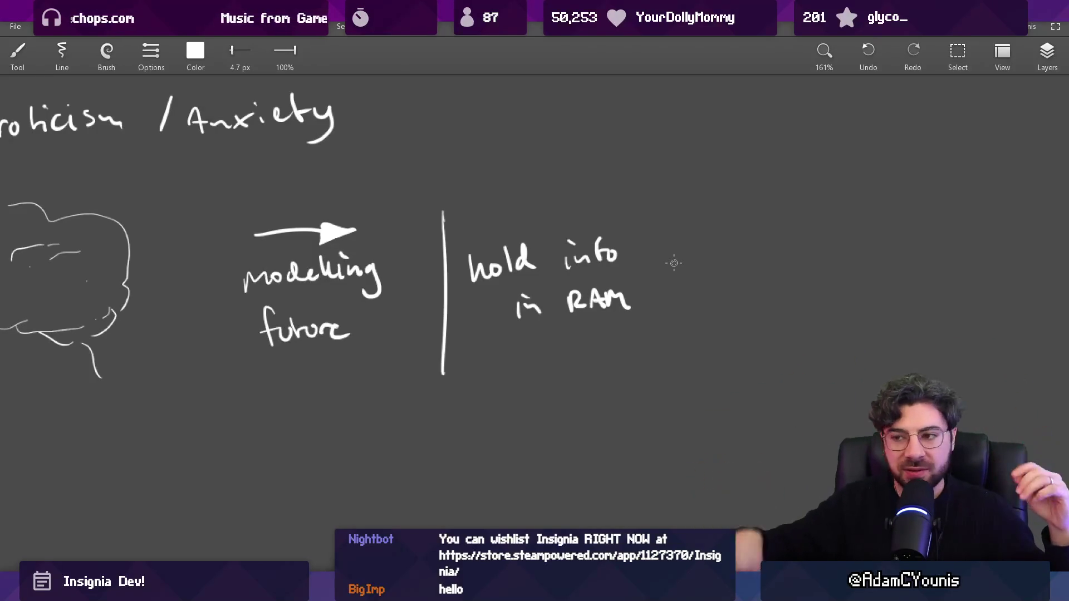
Step: Zoom out, write 'Break it down' and 'Write it down', then underline 'Write it down'
{"action": "key", "text": "e"}
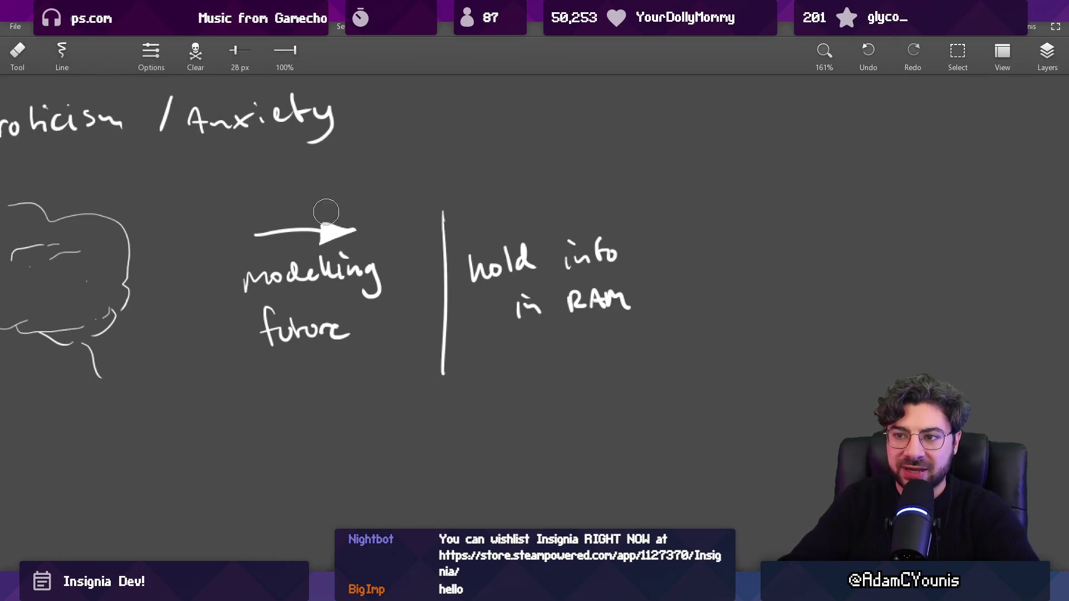
{"action": "key", "text": "ctrl+0"}
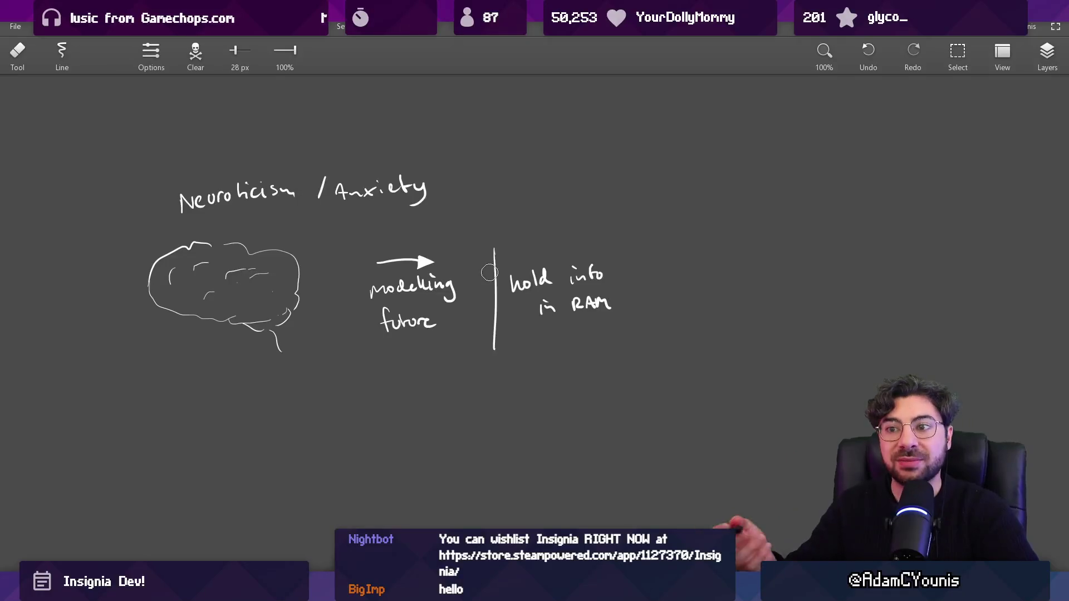
{"action": "key", "text": "b"}
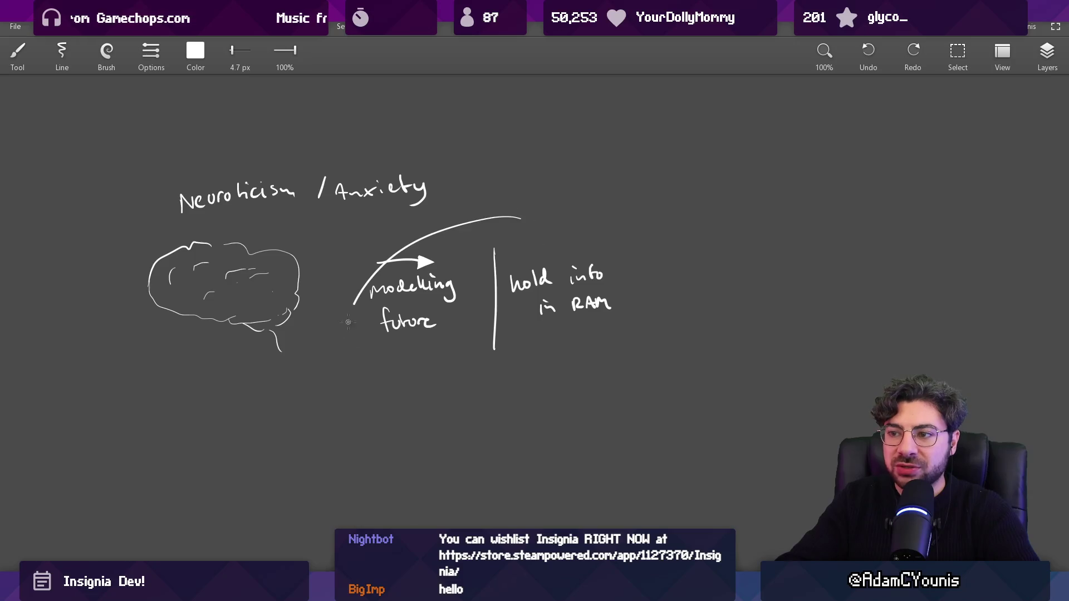
{"action": "scroll", "coordinate": [446, 329], "scroll_direction": "up", "scroll_amount": 5}
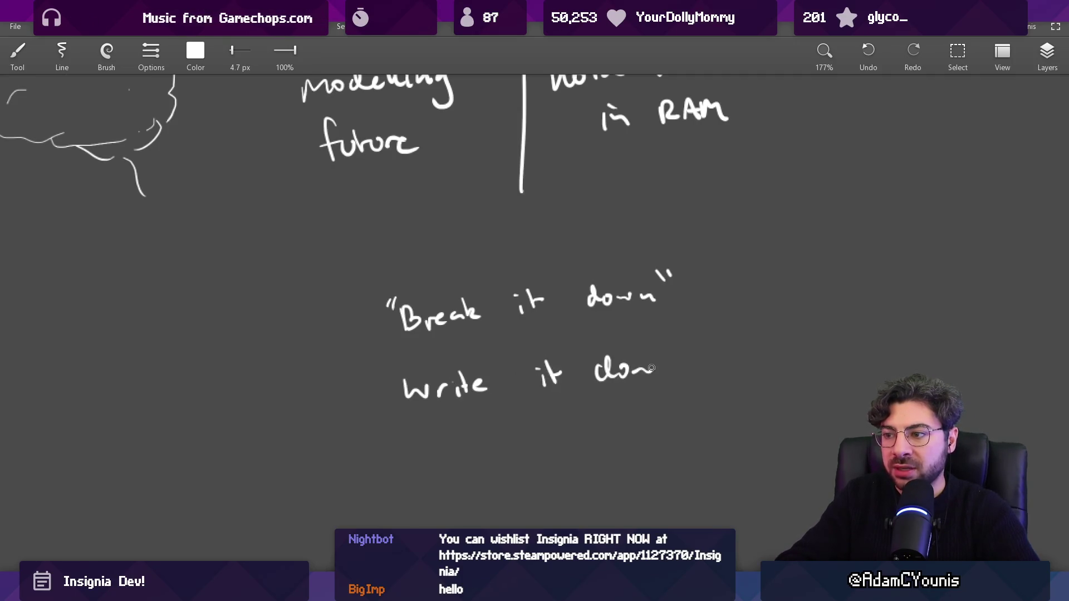
{"action": "scroll", "coordinate": [661, 363], "scroll_direction": "down", "scroll_amount": 2}
{"action": "left_click_drag", "start_coordinate": [330, 372], "coordinate": [594, 354]}
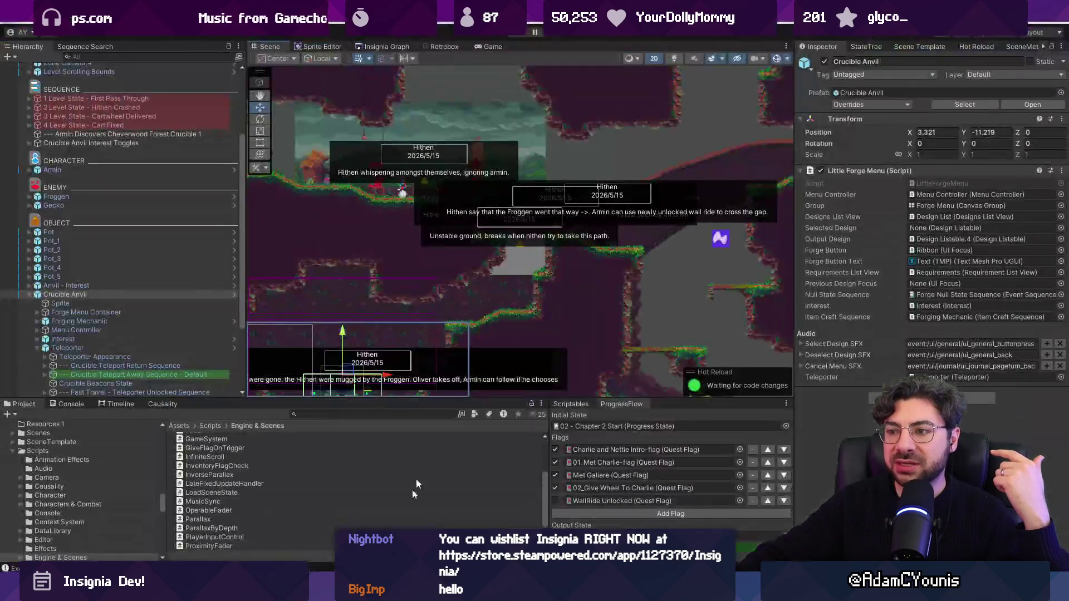
Step: Frame the Crucible Anvil with F and drag the splitter down to enlarge the Scene view
{"action": "scroll", "coordinate": [553, 244], "scroll_direction": "up", "scroll_amount": 3}
{"action": "scroll", "coordinate": [413, 225], "scroll_direction": "up", "scroll_amount": 1}
{"action": "scroll", "coordinate": [416, 323], "scroll_direction": "up", "scroll_amount": 1}
{"action": "left_click_drag", "start_coordinate": [417, 323], "coordinate": [512, 142]}
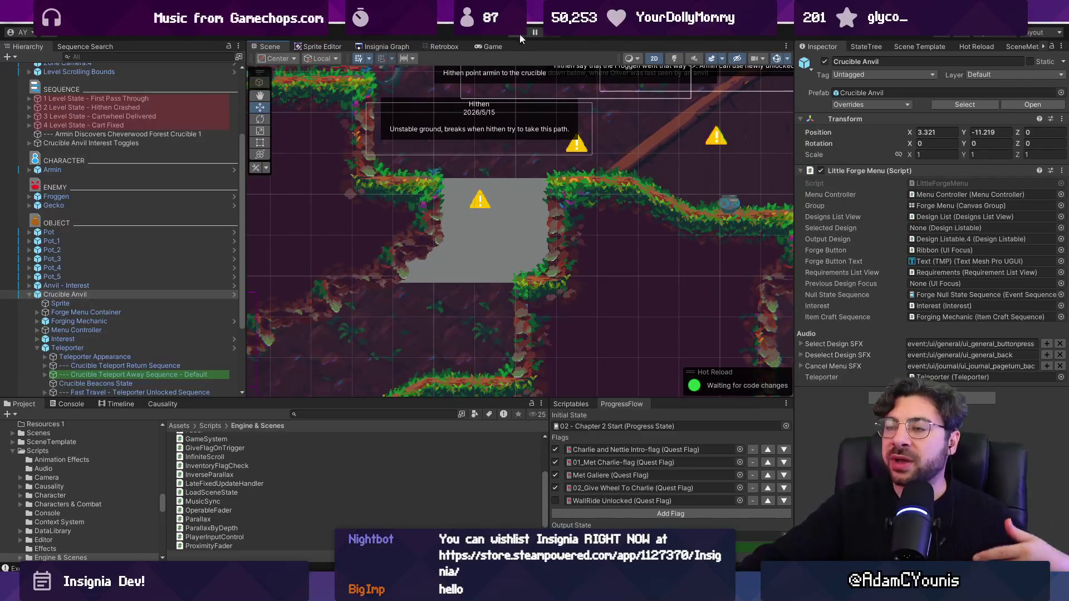
{"action": "key", "text": "f"}
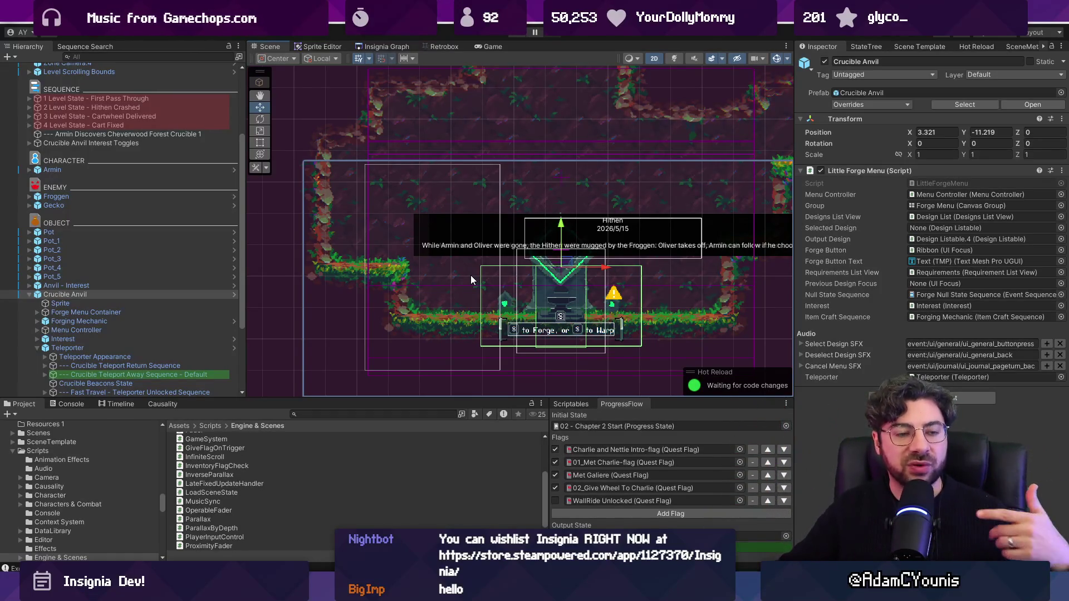
{"action": "scroll", "coordinate": [501, 253], "scroll_direction": "down", "scroll_amount": 5}
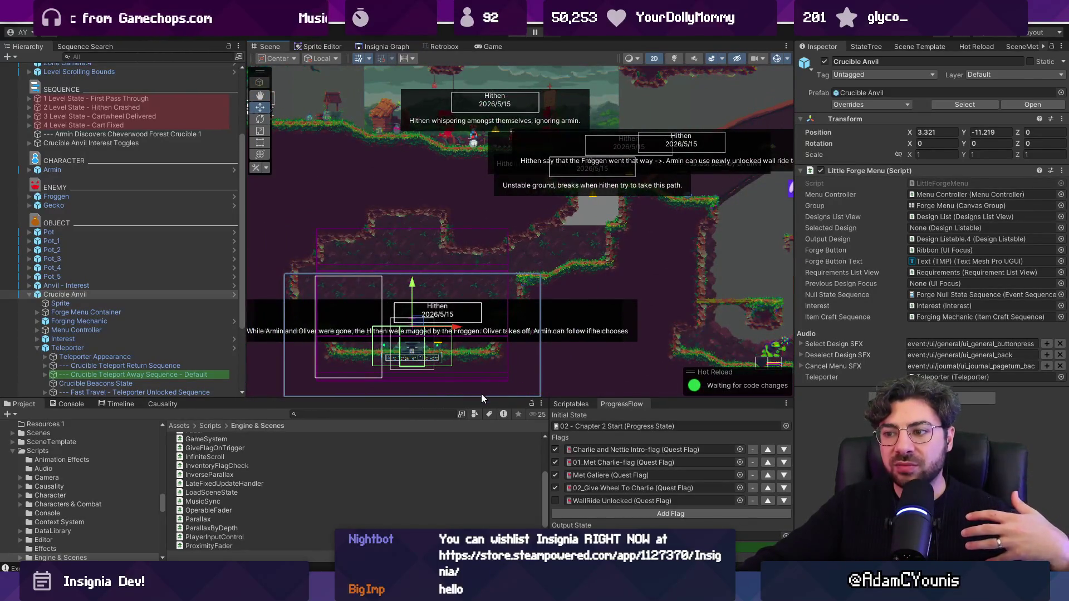
{"action": "left_click_drag", "start_coordinate": [479, 400], "coordinate": [479, 433]}
{"action": "scroll", "coordinate": [437, 248], "scroll_direction": "down", "scroll_amount": 1}
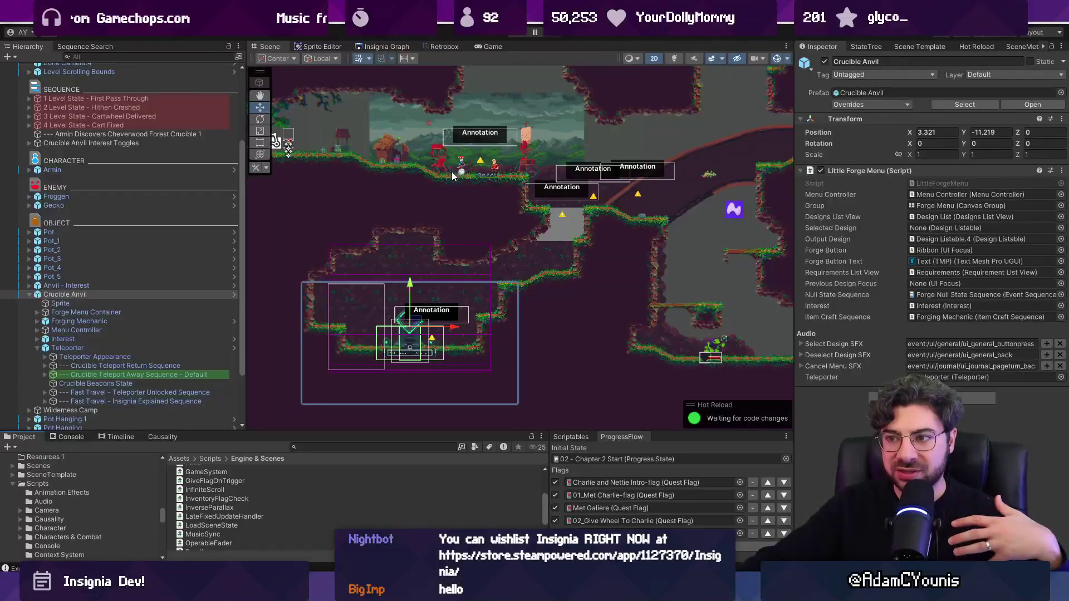
Step: Watch the Game view near the crashed carts and a warning note, then Alt+Tab to Figma
{"action": "scroll", "coordinate": [443, 239], "scroll_direction": "up", "scroll_amount": 2}
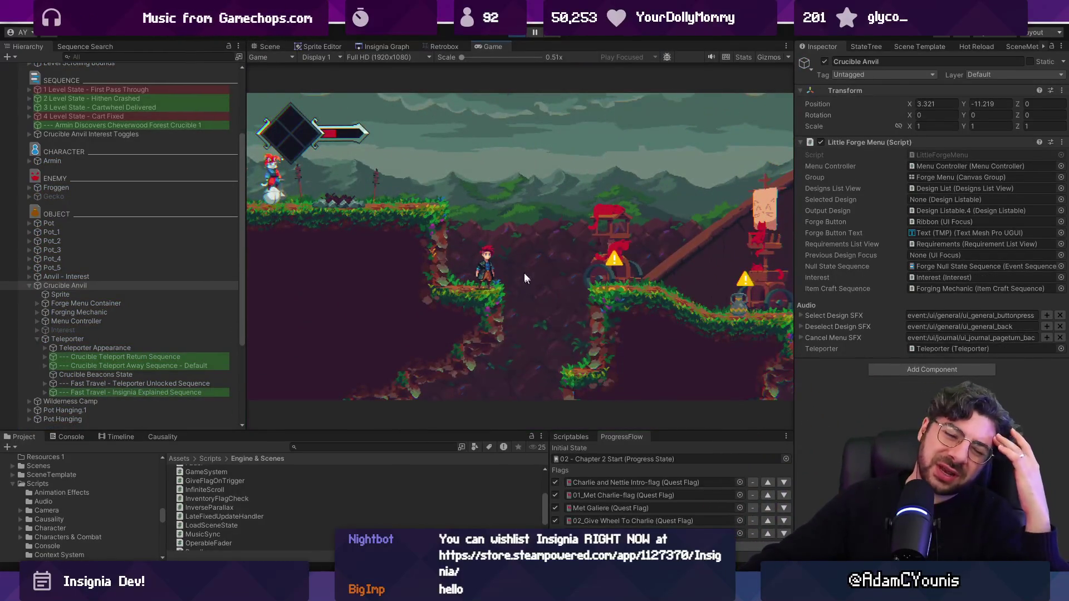
{"action": "mouse_move", "coordinate": [385, 245]}
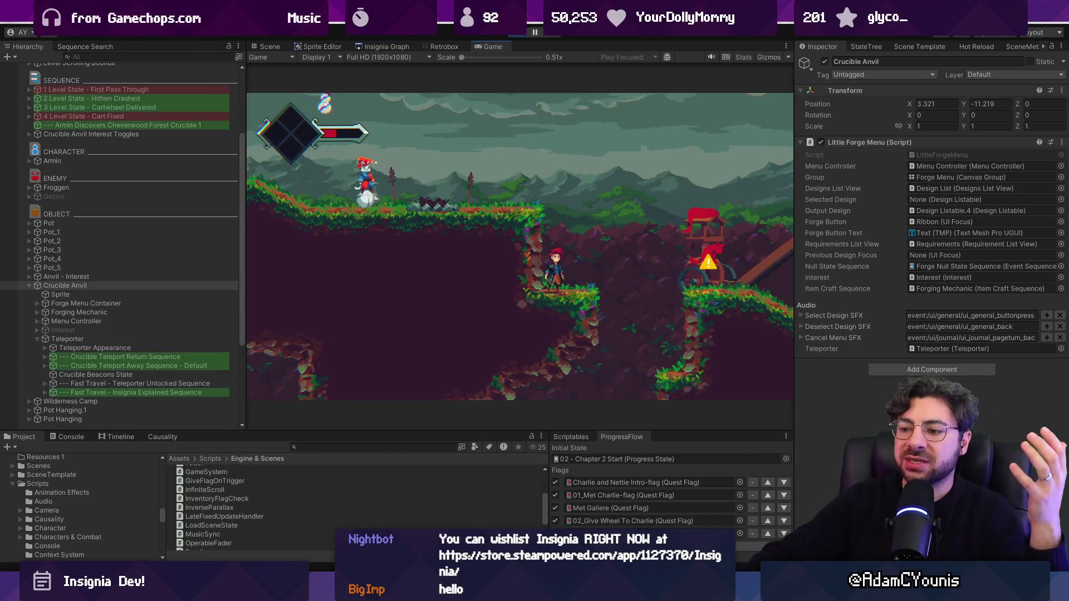
{"action": "key", "text": "alt+Tab"}
Step: Open the Insignia Sequence World Layout file in Figma and scroll through it to the Hithen Quest flowchart
{"action": "mouse_move", "coordinate": [719, 17]}
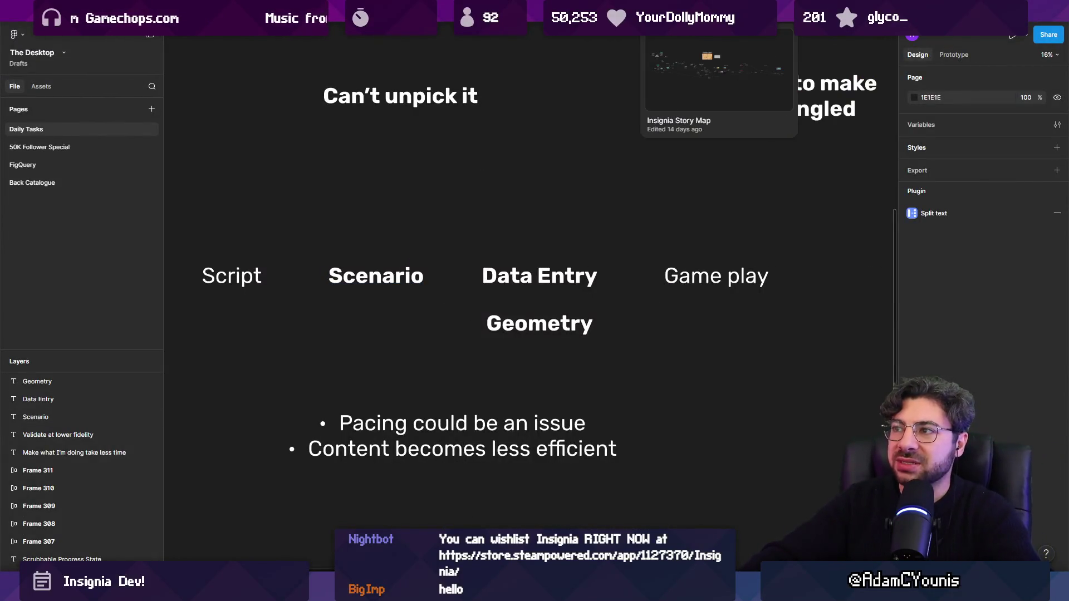
{"action": "left_click", "coordinate": [429, 17]}
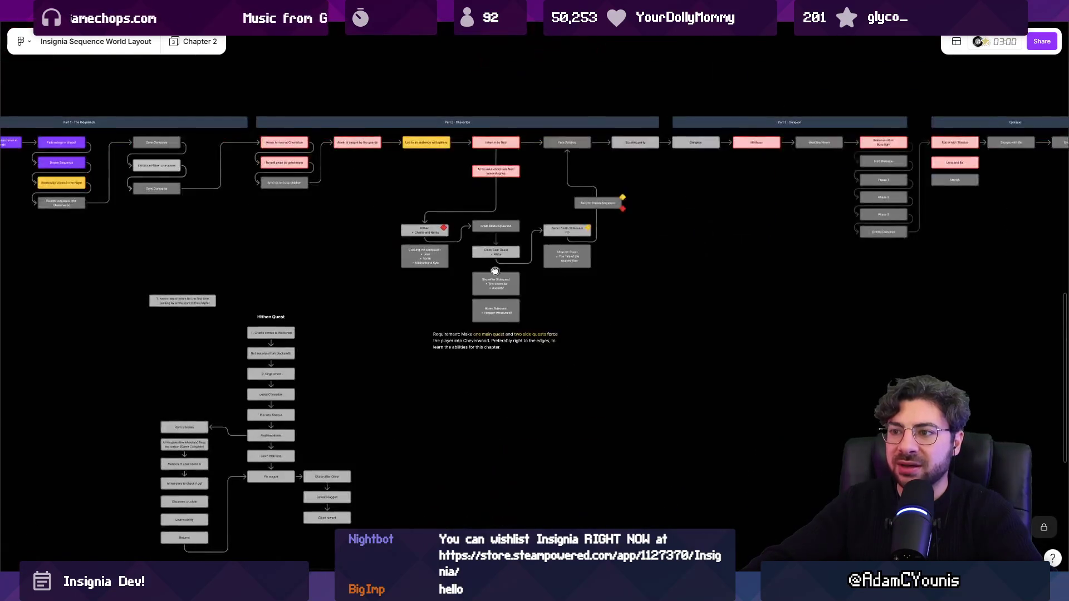
{"action": "scroll", "coordinate": [576, 151], "scroll_direction": "down", "scroll_amount": 5}
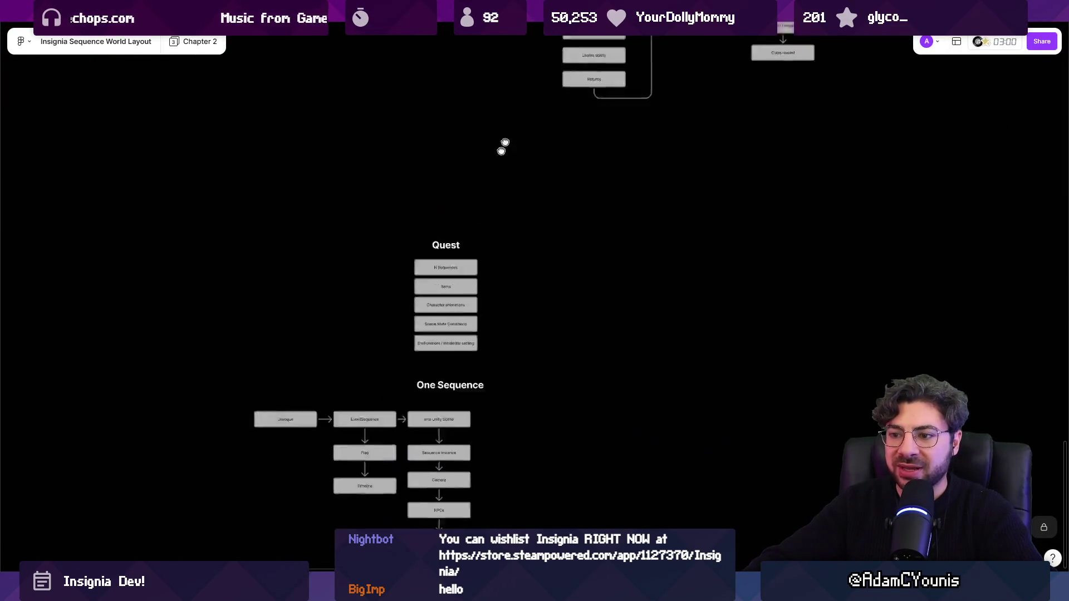
{"action": "scroll", "coordinate": [470, 225], "scroll_direction": "up", "scroll_amount": 3, "text": "ctrl"}
{"action": "scroll", "coordinate": [480, 204], "scroll_direction": "down", "scroll_amount": 5, "text": "ctrl"}
{"action": "scroll", "coordinate": [456, 329], "scroll_direction": "up", "scroll_amount": 5, "text": "ctrl"}
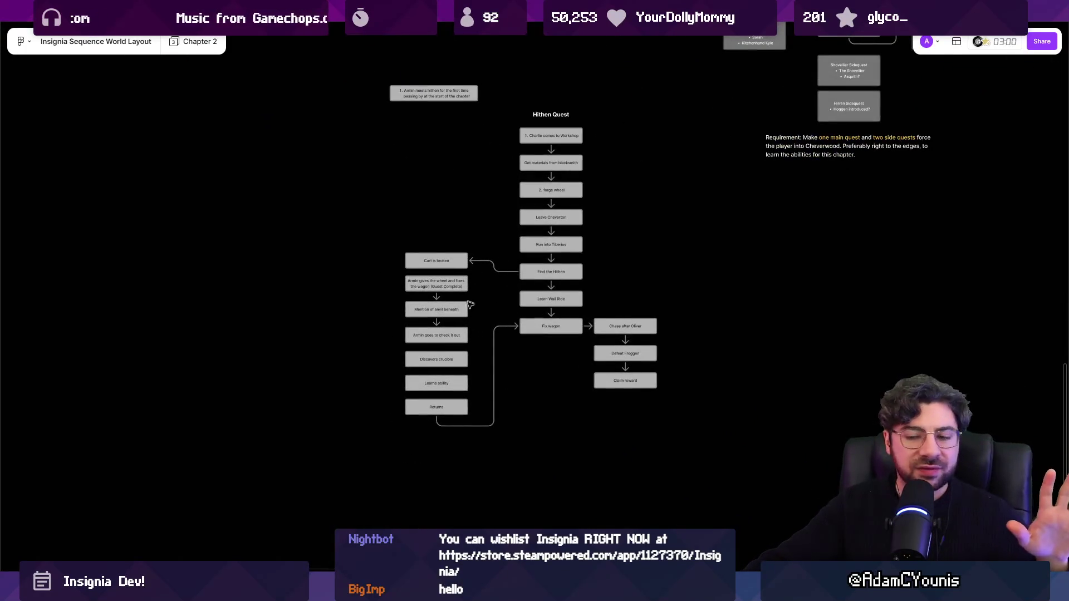
Step: Marquee-select the whole Hithen Quest flowchart, clear the selection, and return to Unity
{"action": "key", "text": "alt+Tab"}
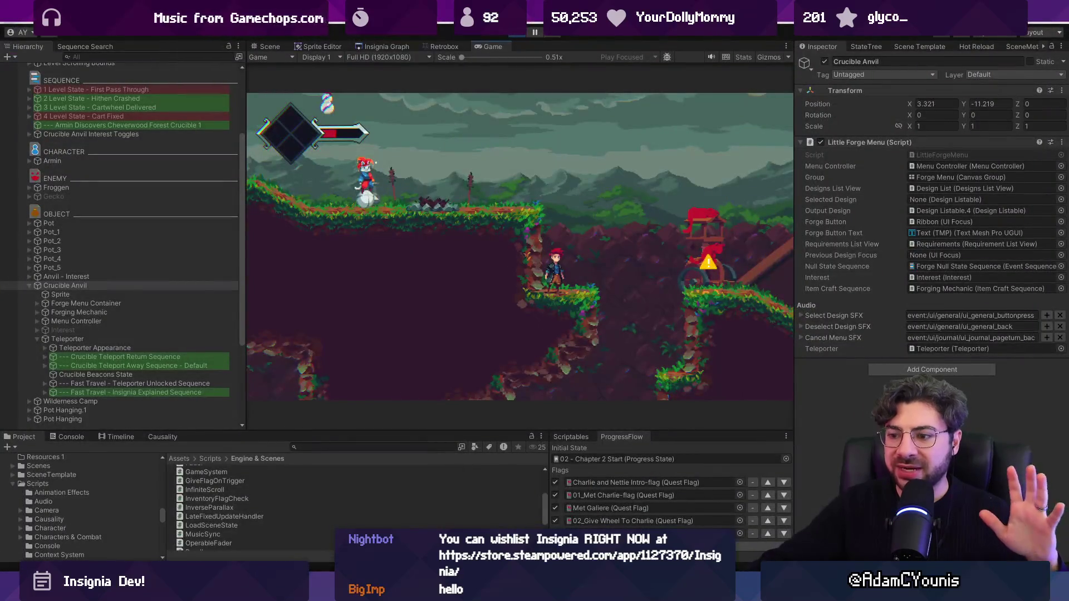
{"action": "key", "text": "alt+Tab"}
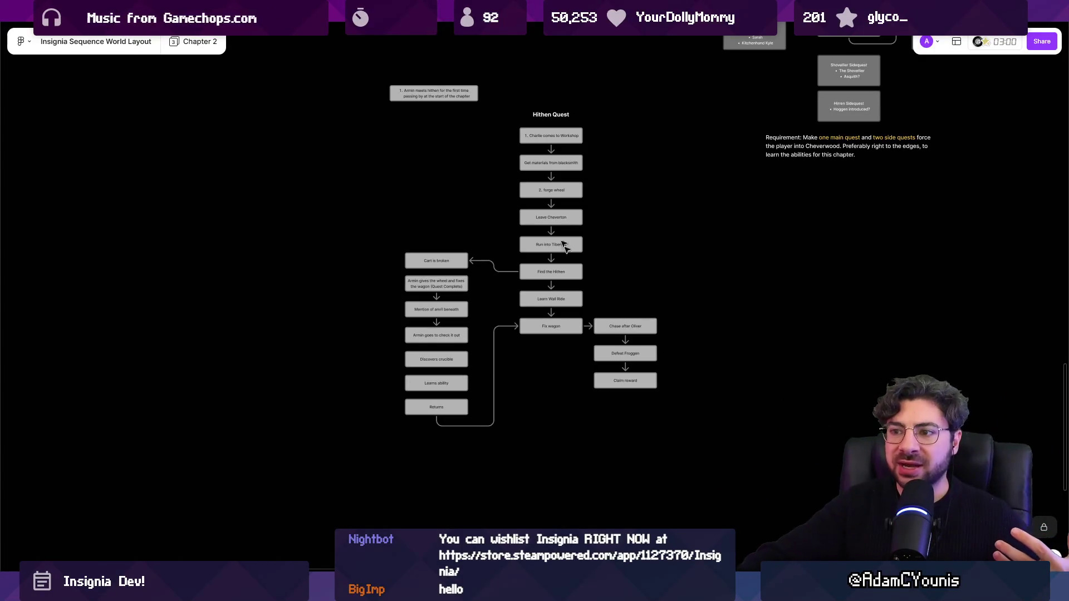
{"action": "mouse_move", "coordinate": [368, 147]}
{"action": "left_mouse_down"}
{"action": "mouse_move", "coordinate": [711, 411]}
{"action": "mouse_move", "coordinate": [468, 239]}
{"action": "mouse_move", "coordinate": [341, 110]}
{"action": "mouse_move", "coordinate": [676, 439]}
{"action": "left_mouse_up"}
{"action": "left_click", "coordinate": [341, 110]}
{"action": "left_click", "coordinate": [472, 518]}
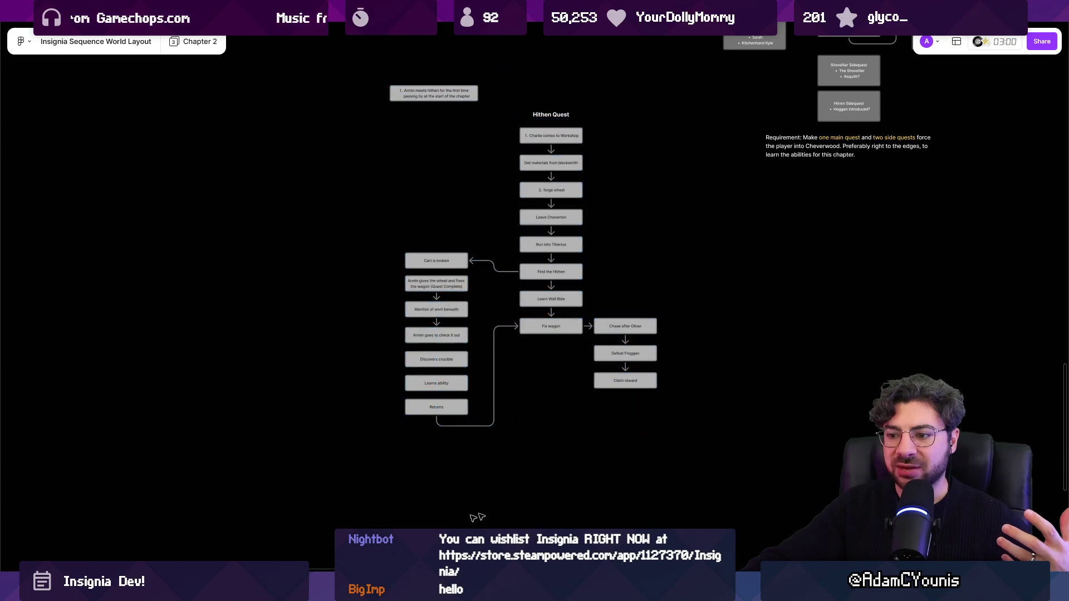
{"action": "key", "text": "alt+Tab"}
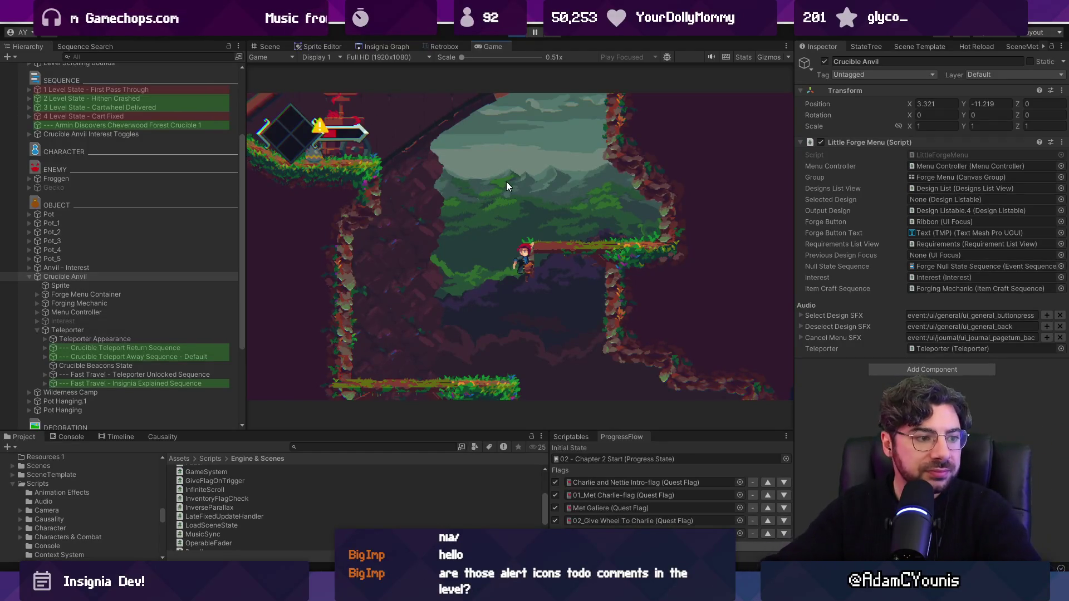
Step: Walk the character left past the warning marker, jump the pit, and hop back beside the marker
{"action": "mouse_move", "coordinate": [490, 147]}
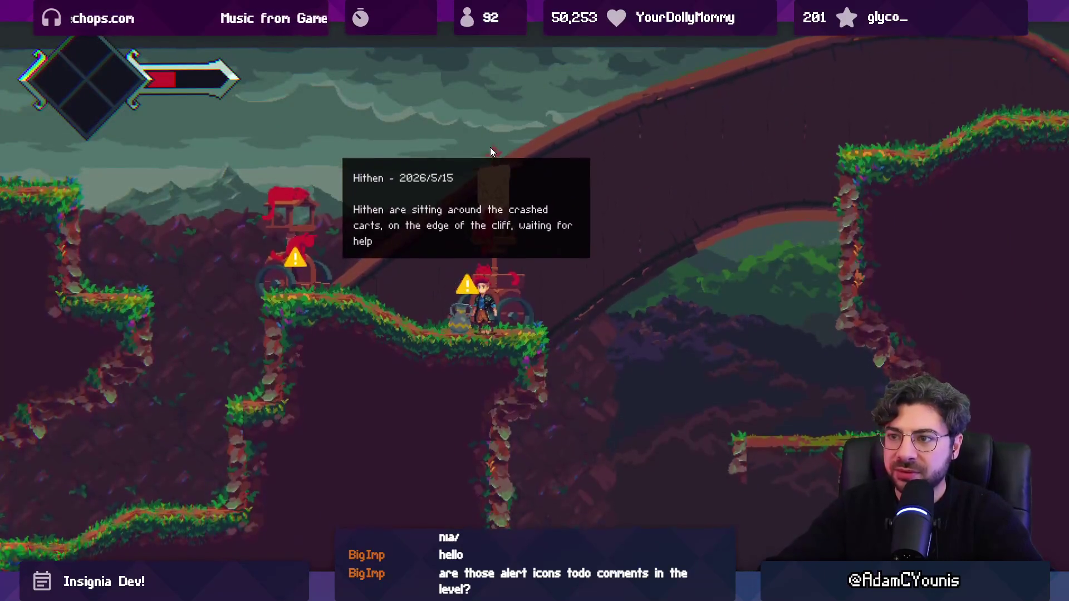
{"action": "key", "text": "Left"}
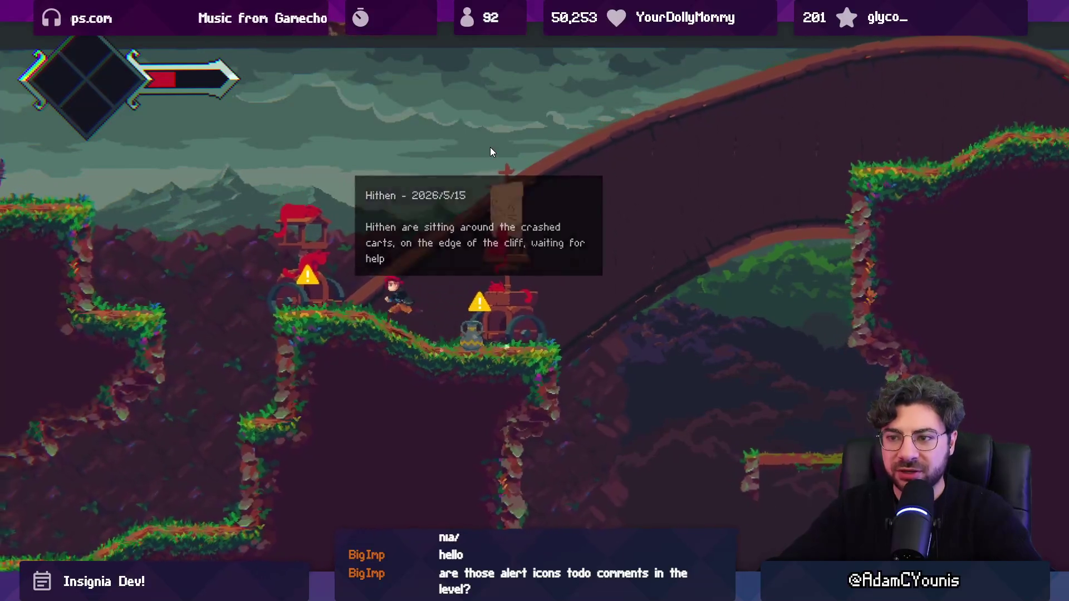
{"action": "key", "text": "Left"}
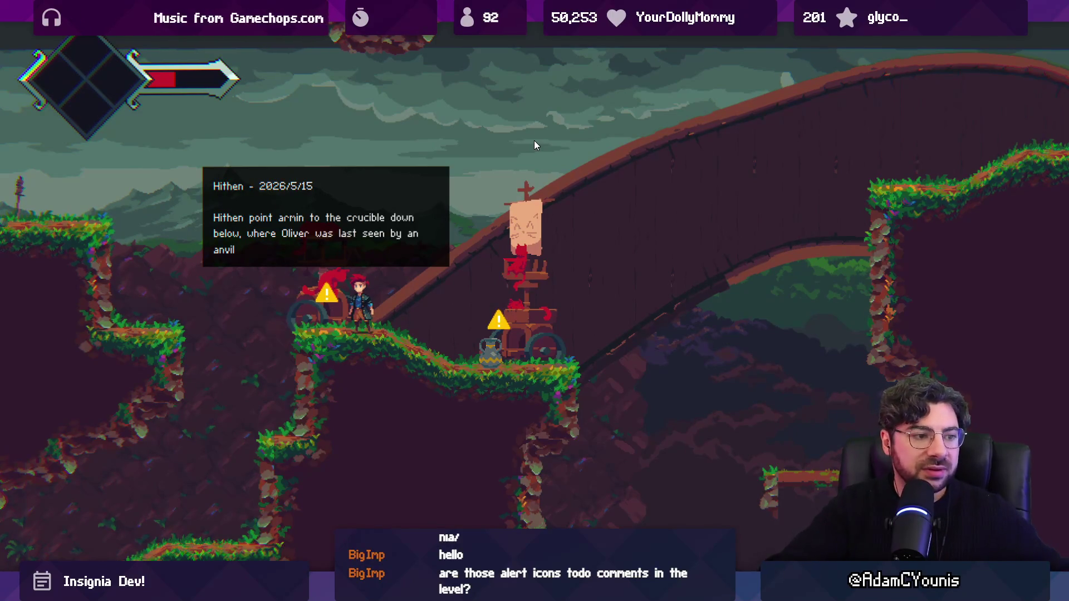
{"action": "key", "text": "Left"}
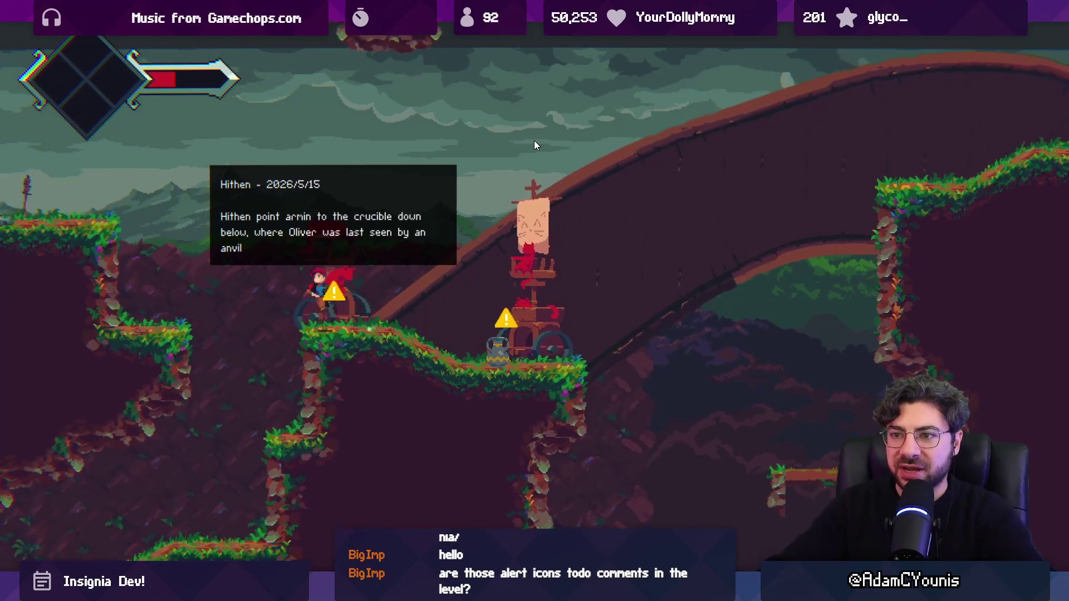
{"action": "key", "text": "Left"}
{"action": "key", "text": "Right"}
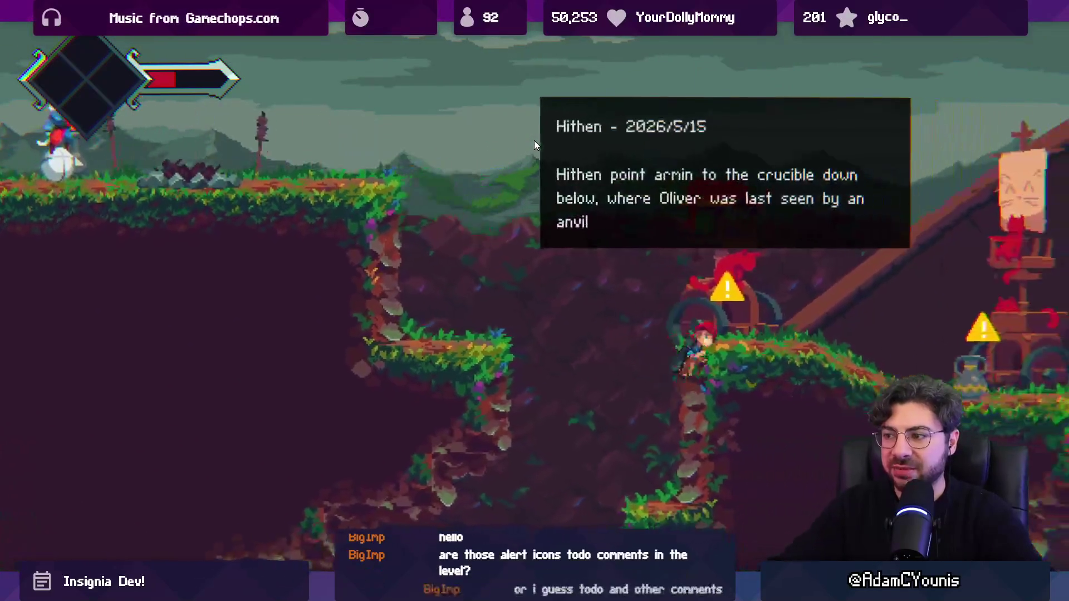
Step: Zoom on the crucible comment in the Scene view, return to Game, and enlarge the progress-flags panel
{"action": "key", "text": "shift+space"}
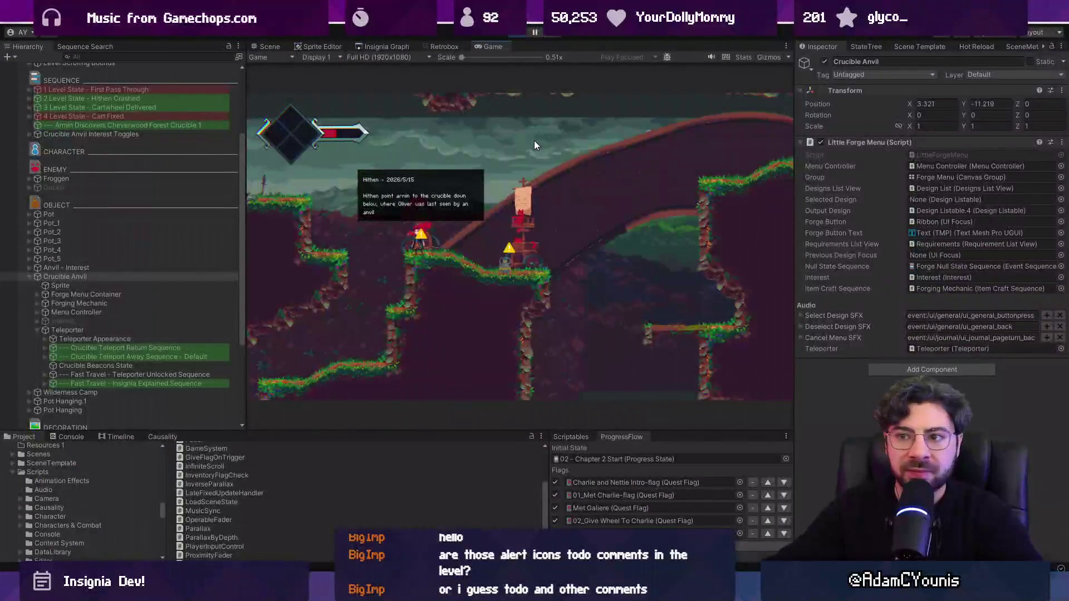
{"action": "left_click", "coordinate": [271, 44]}
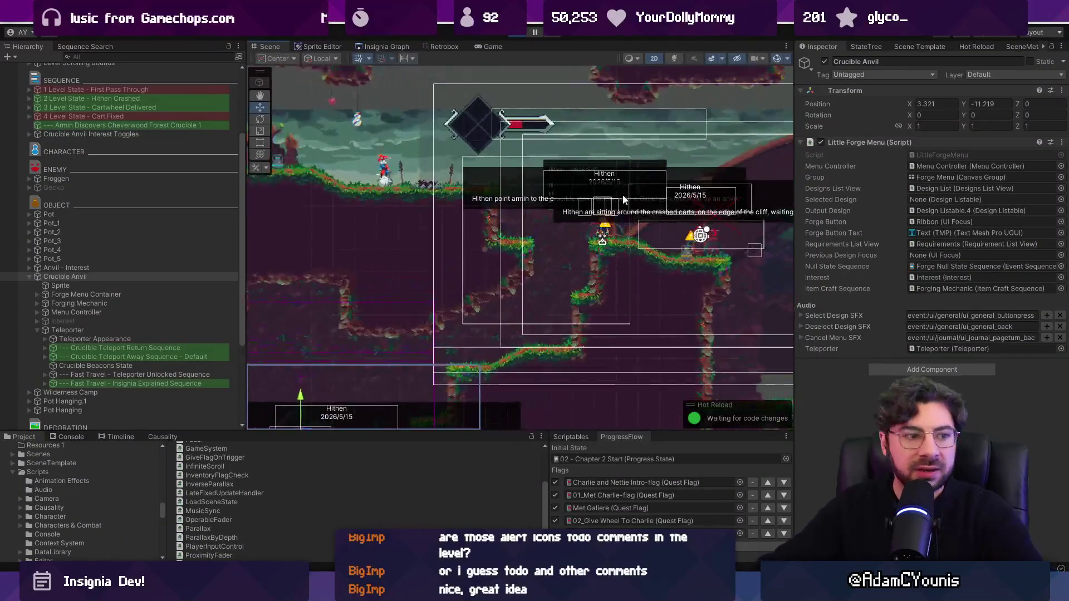
{"action": "scroll", "coordinate": [622, 195], "scroll_direction": "up", "scroll_amount": 10}
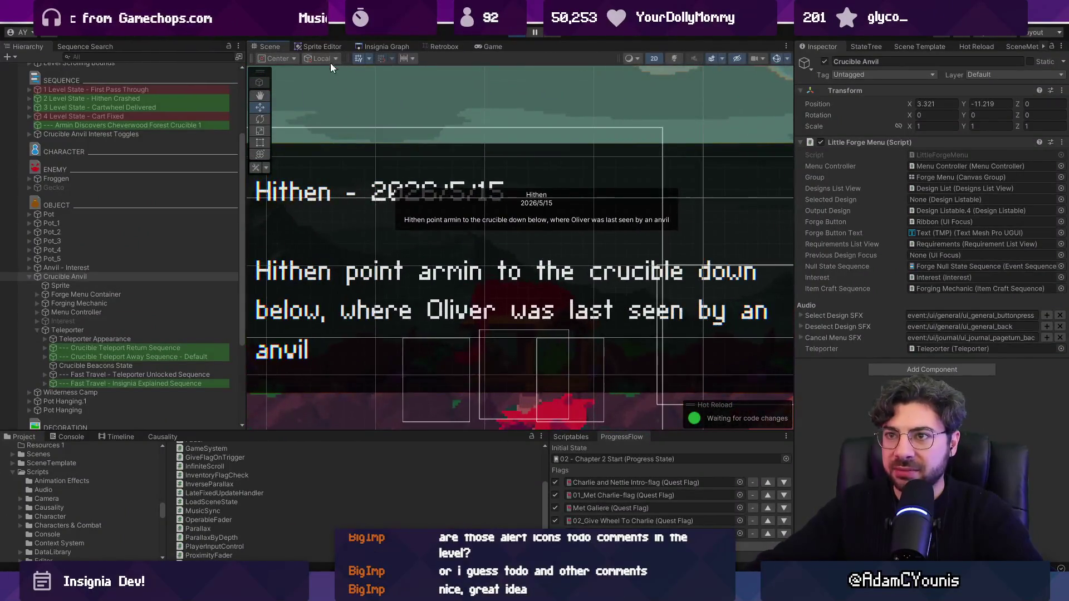
{"action": "left_click", "coordinate": [477, 46]}
{"action": "key", "text": "shift+space"}
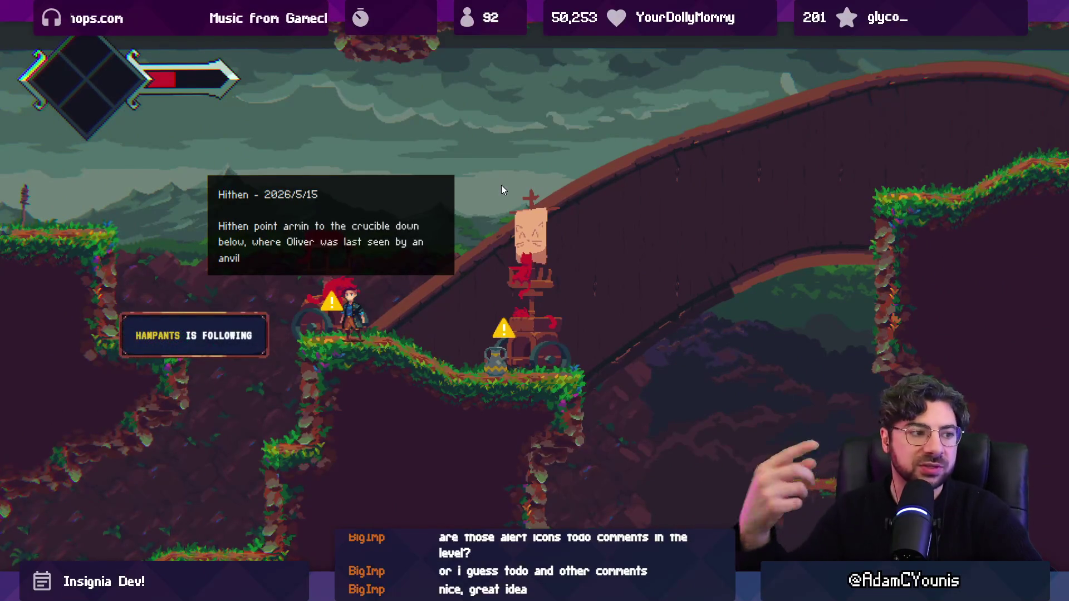
{"action": "key", "text": "shift+space"}
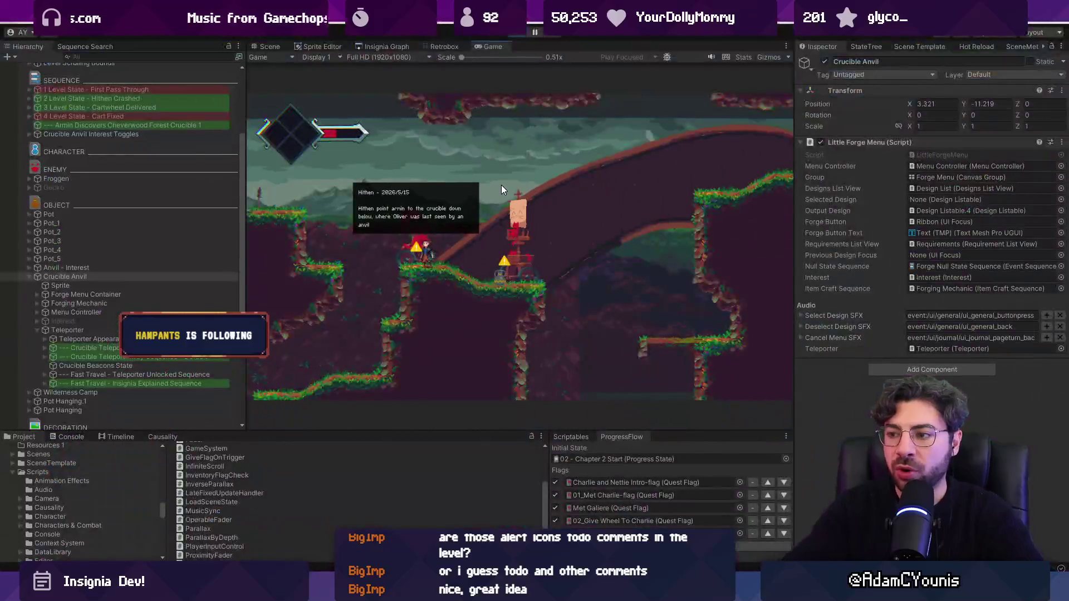
{"action": "left_click_drag", "start_coordinate": [459, 407], "coordinate": [459, 332]}
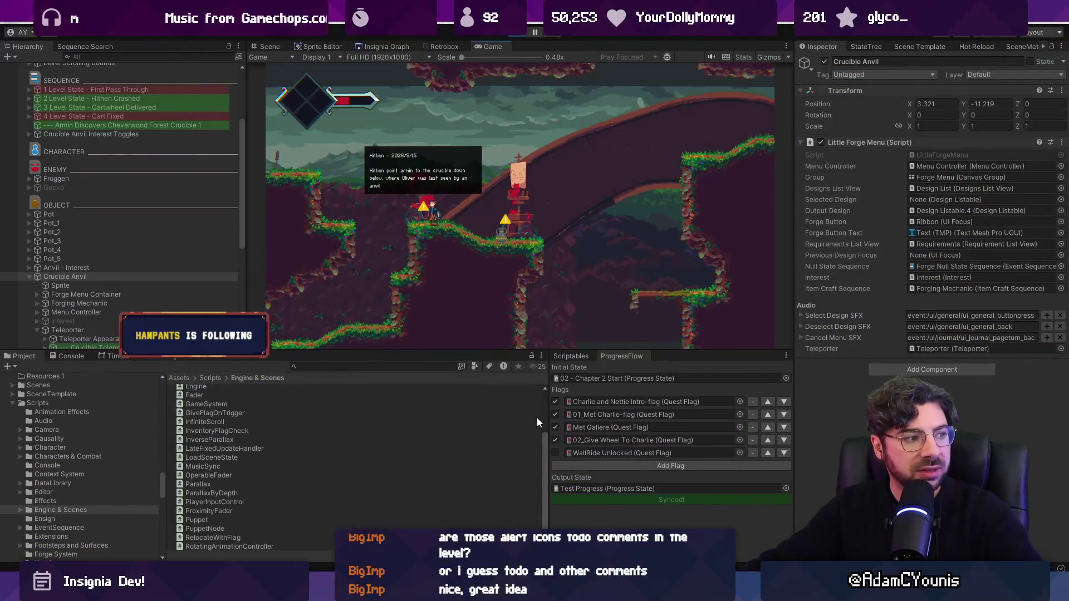
Step: Uncheck the later ProgressFlow quest flags, leaving only the Charlie and Nettie intro, and sync the game
{"action": "left_click", "coordinate": [555, 415]}
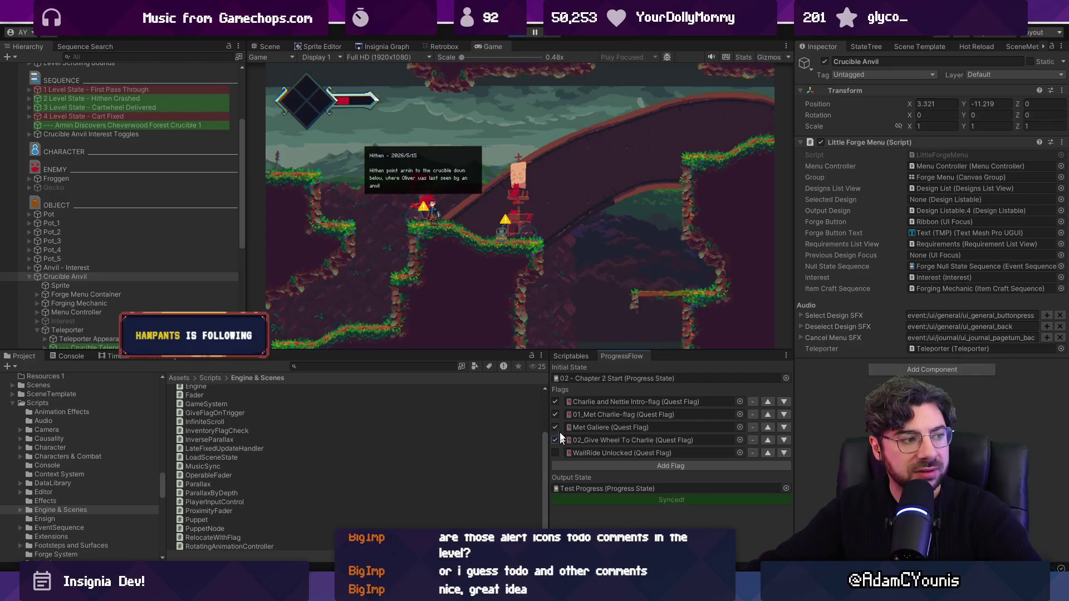
{"action": "left_click", "coordinate": [606, 498]}
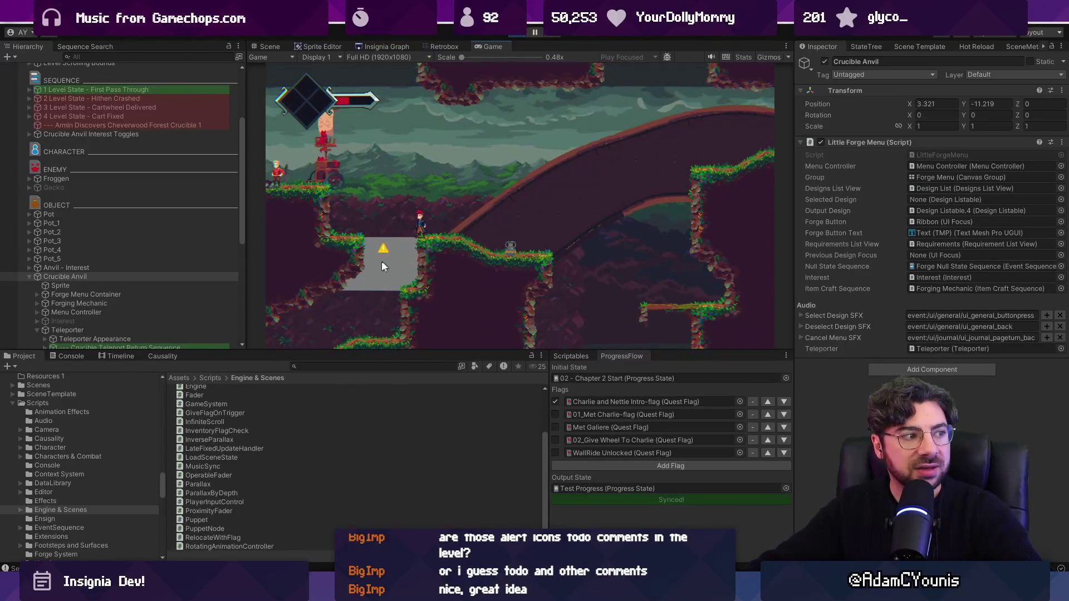
{"action": "key", "text": "shift+space"}
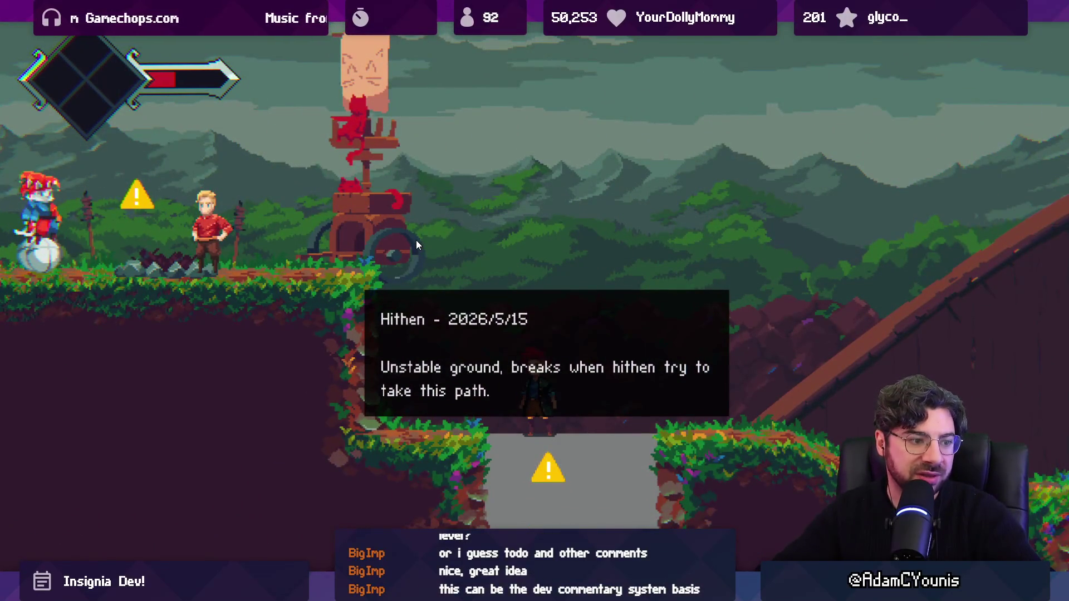
Step: Jump the character onto the ledge and run onto the grey unstable ground by its warning marker
{"action": "key", "text": "Right"}
{"action": "key", "text": "space"}
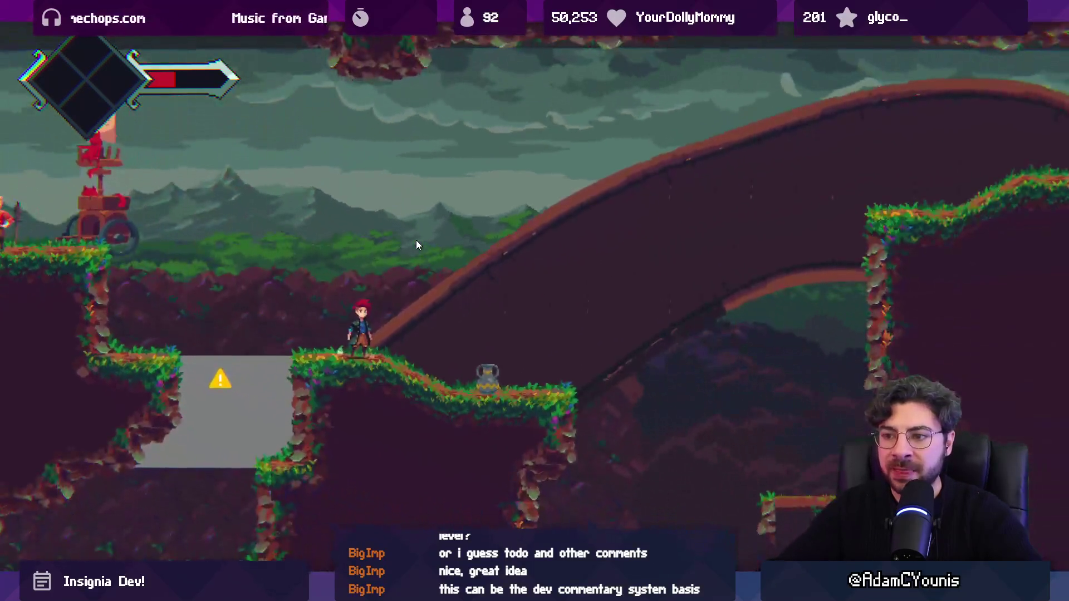
{"action": "key", "text": "Left"}
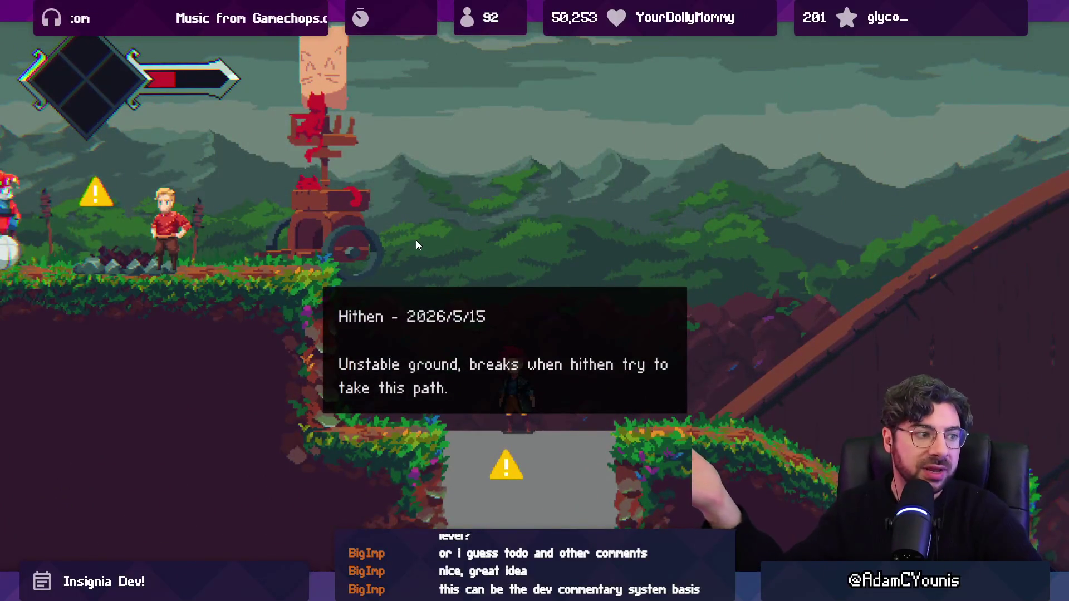
{"action": "key", "text": "Left"}
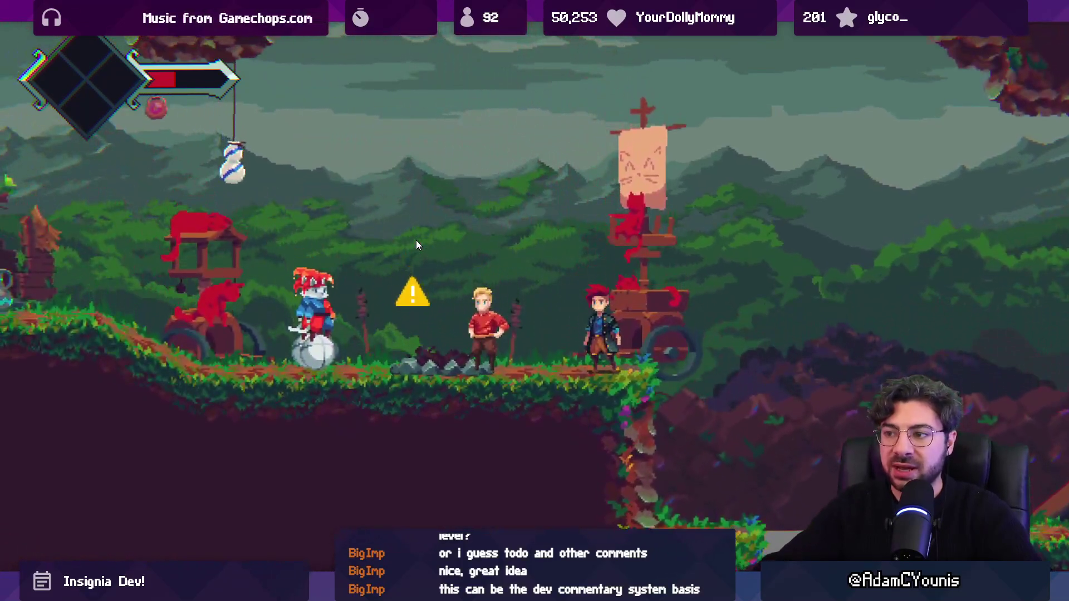
{"action": "key", "text": "Right"}
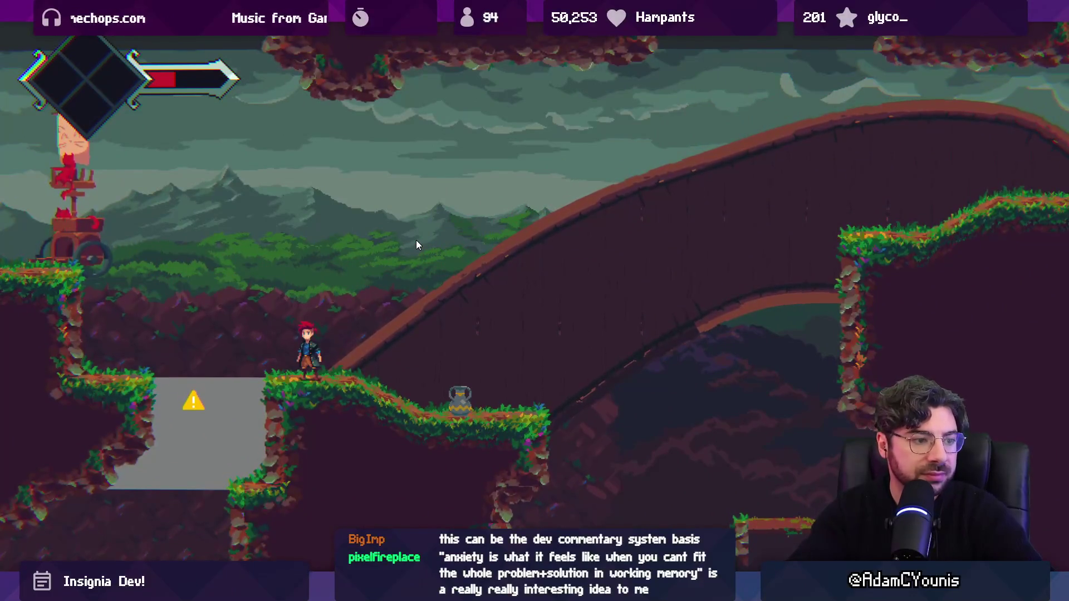
{"action": "key", "text": "shift+space"}
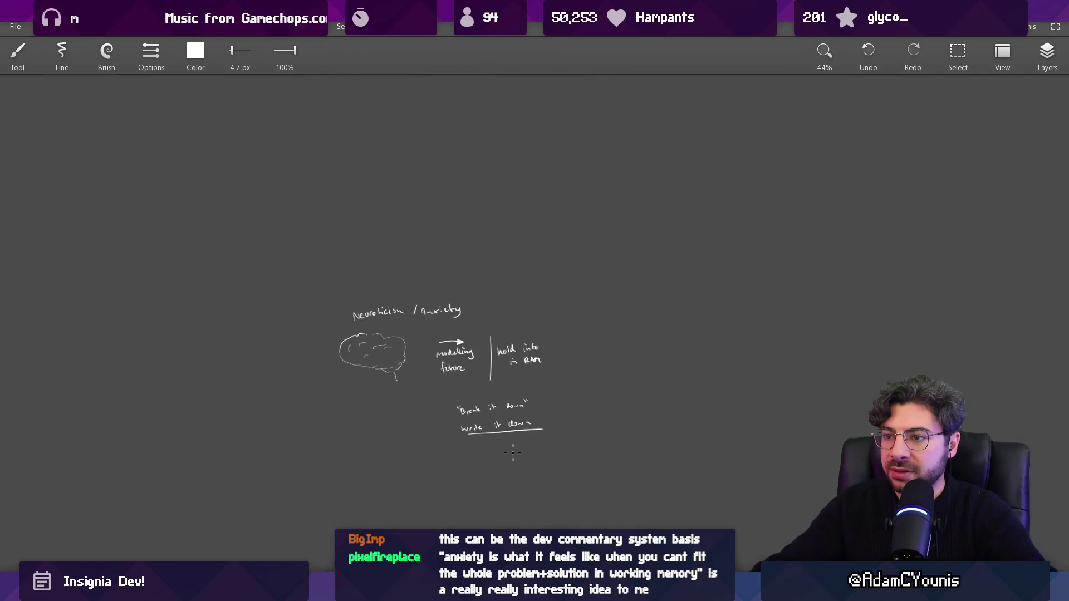
Step: Sketch a circle around a rectangle with an X mark in empty canvas space
{"action": "scroll", "coordinate": [298, 348], "scroll_direction": "up", "scroll_amount": 1}
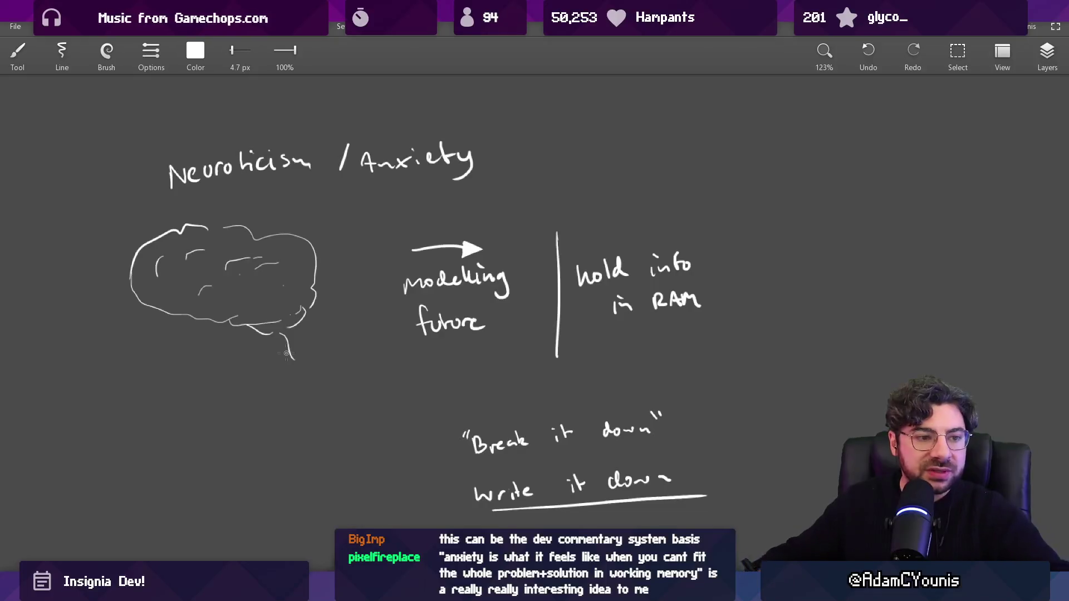
{"action": "mouse_move", "coordinate": [638, 255]}
{"action": "left_mouse_down"}
{"action": "mouse_move", "coordinate": [487, 236]}
{"action": "mouse_move", "coordinate": [441, 261]}
{"action": "mouse_move", "coordinate": [489, 189]}
{"action": "mouse_move", "coordinate": [557, 172]}
{"action": "mouse_move", "coordinate": [486, 164]}
{"action": "left_mouse_up"}
{"action": "key", "text": "ctrl+z"}
{"action": "scroll", "coordinate": [556, 187], "scroll_direction": "up", "scroll_amount": 2}
{"action": "scroll", "coordinate": [555, 188], "scroll_direction": "up", "scroll_amount": 2}
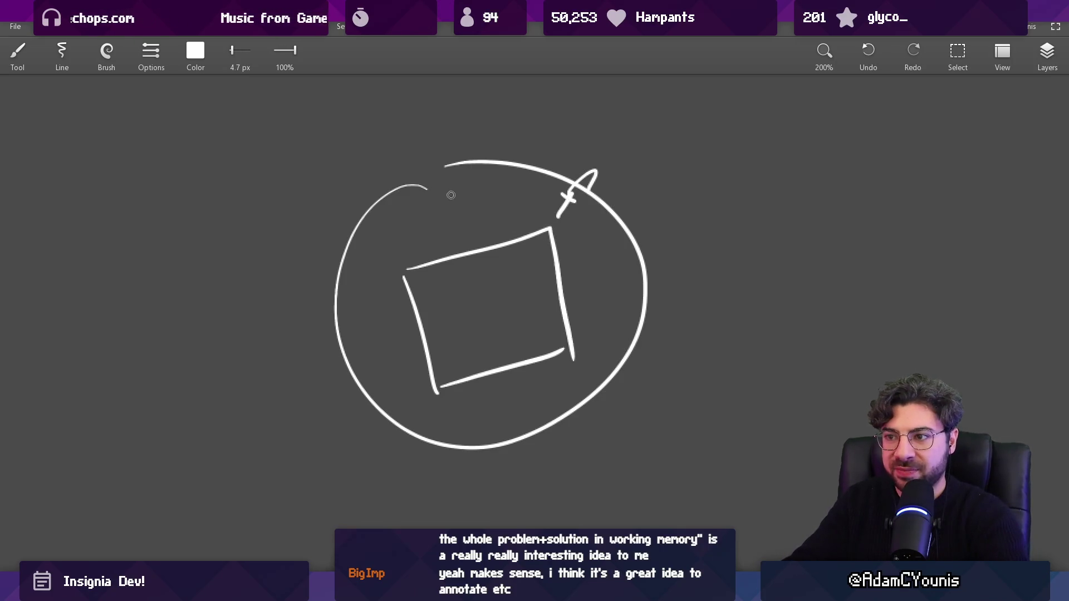
Step: Duplicate the circled sketch to the right of the original and erase the X on the copy
{"action": "key", "text": "l"}
{"action": "mouse_move", "coordinate": [411, 125]}
{"action": "left_mouse_down"}
{"action": "mouse_move", "coordinate": [740, 226]}
{"action": "mouse_move", "coordinate": [412, 120]}
{"action": "left_mouse_up"}
{"action": "key", "text": "ctrl+c"}
{"action": "key", "text": "ctrl+v"}
{"action": "left_click_drag", "start_coordinate": [724, 270], "coordinate": [761, 270]}
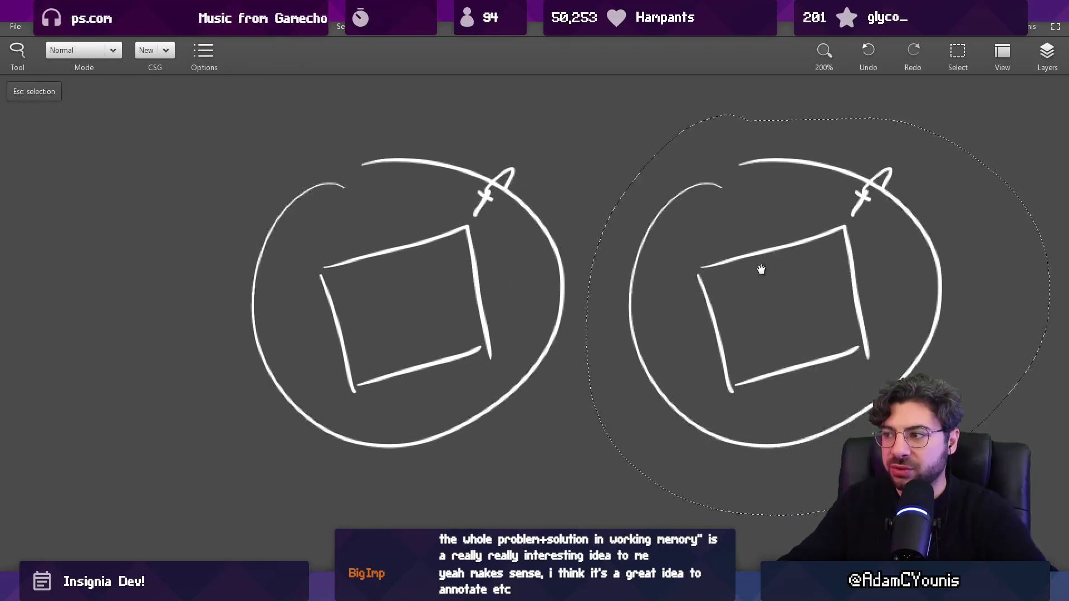
{"action": "key", "text": "e"}
{"action": "mouse_move", "coordinate": [779, 192]}
{"action": "left_mouse_down"}
{"action": "mouse_move", "coordinate": [788, 211]}
{"action": "mouse_move", "coordinate": [836, 172]}
{"action": "left_mouse_up"}
Step: Move the copy's rectangle up and to the right and add small tick marks inside the circle
{"action": "key", "text": "l"}
{"action": "mouse_move", "coordinate": [607, 251]}
{"action": "left_mouse_down"}
{"action": "mouse_move", "coordinate": [615, 358]}
{"action": "mouse_move", "coordinate": [835, 353]}
{"action": "mouse_move", "coordinate": [612, 245]}
{"action": "left_mouse_up"}
{"action": "mouse_move", "coordinate": [708, 282]}
{"action": "left_mouse_down"}
{"action": "mouse_move", "coordinate": [768, 229]}
{"action": "mouse_move", "coordinate": [787, 238]}
{"action": "mouse_move", "coordinate": [672, 377]}
{"action": "mouse_move", "coordinate": [716, 232]}
{"action": "mouse_move", "coordinate": [862, 244]}
{"action": "mouse_move", "coordinate": [814, 332]}
{"action": "mouse_move", "coordinate": [745, 382]}
{"action": "mouse_move", "coordinate": [657, 318]}
{"action": "mouse_move", "coordinate": [752, 204]}
{"action": "mouse_move", "coordinate": [688, 245]}
{"action": "mouse_move", "coordinate": [749, 334]}
{"action": "mouse_move", "coordinate": [749, 298]}
{"action": "left_mouse_up"}
{"action": "key", "text": "Escape"}
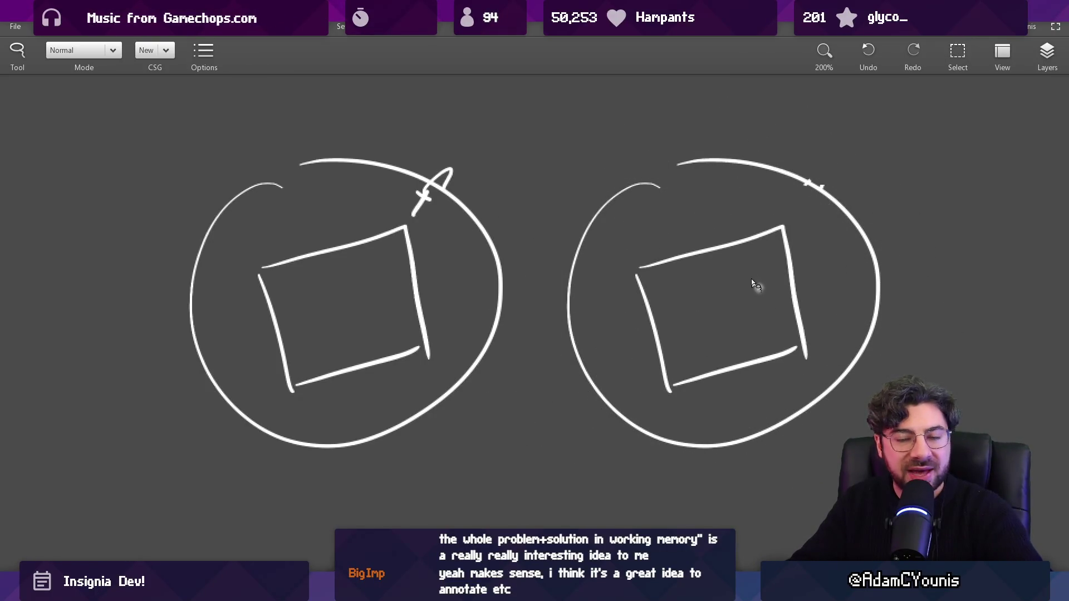
{"action": "key", "text": "e"}
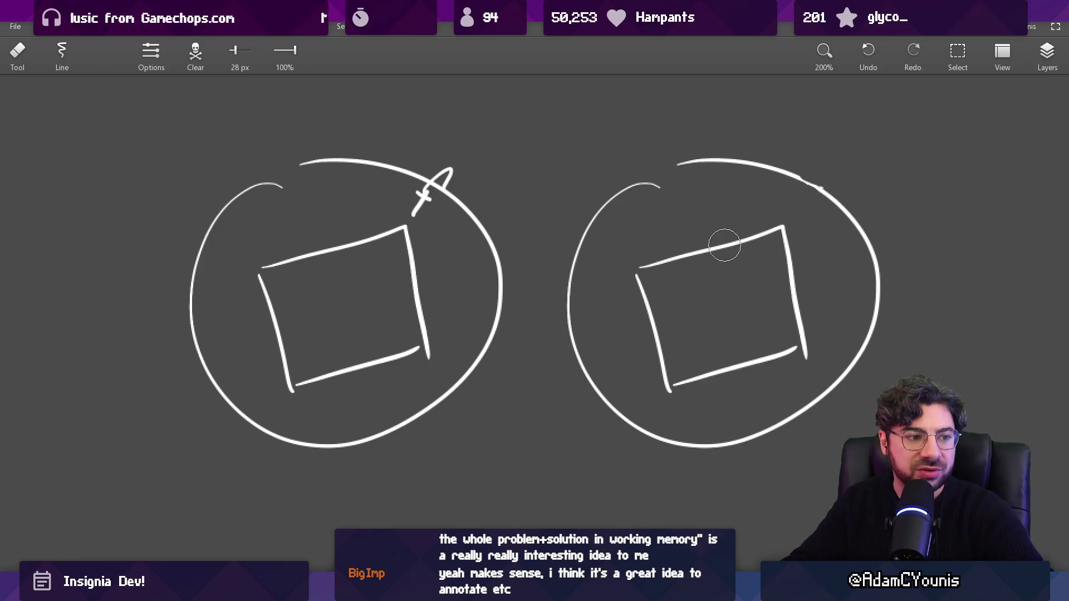
{"action": "key", "text": "b"}
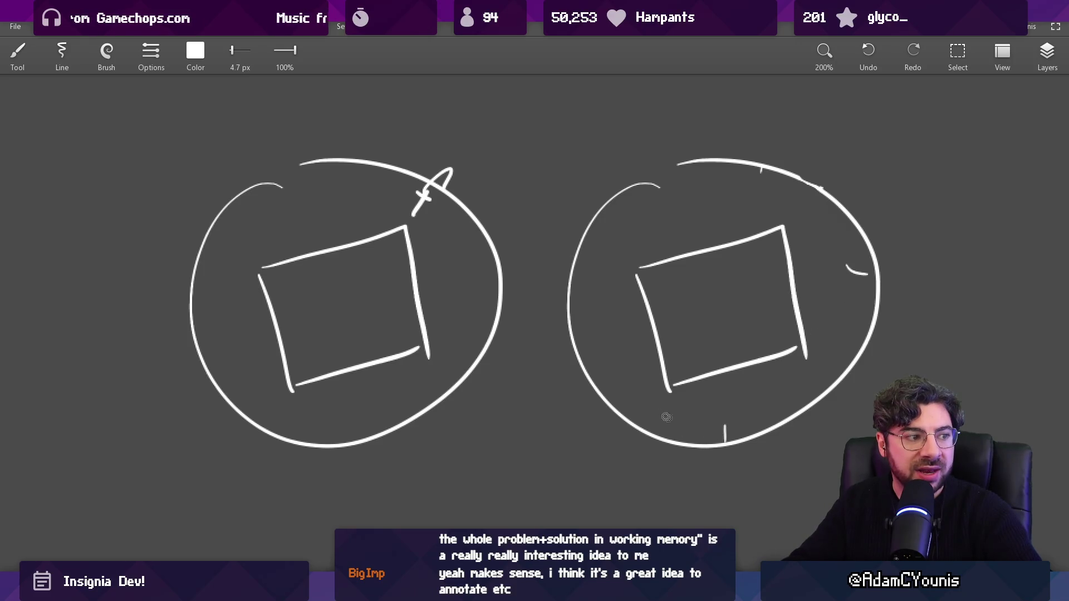
{"action": "left_click_drag", "start_coordinate": [628, 418], "coordinate": [639, 415]}
{"action": "left_click_drag", "start_coordinate": [577, 276], "coordinate": [580, 281]}
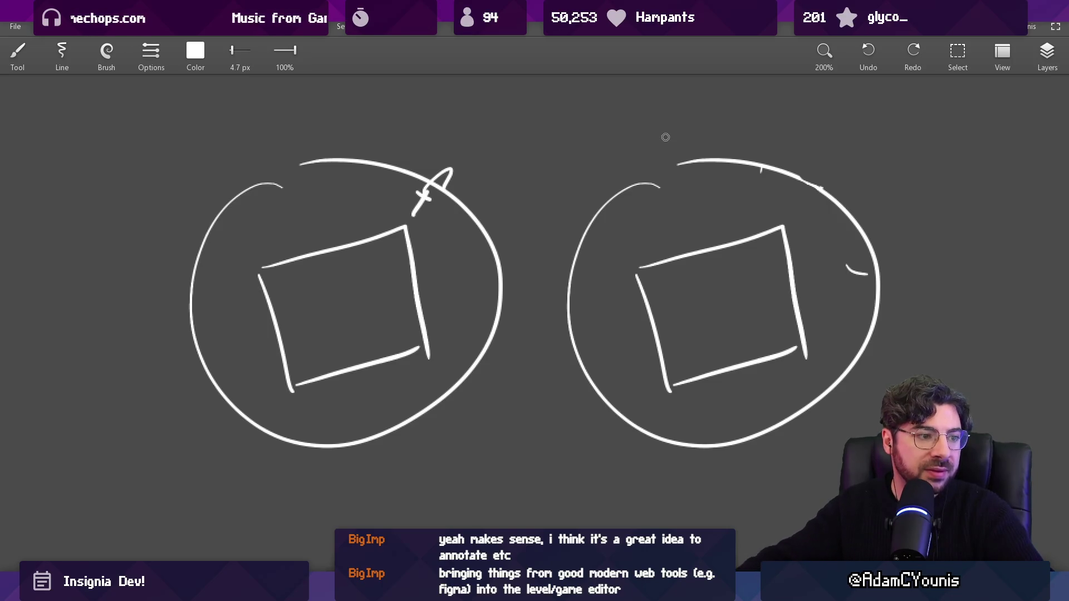
Step: Return to Unity's running game and enlarge the game view over the bottom panels
{"action": "scroll", "coordinate": [863, 212], "scroll_direction": "down", "scroll_amount": 5}
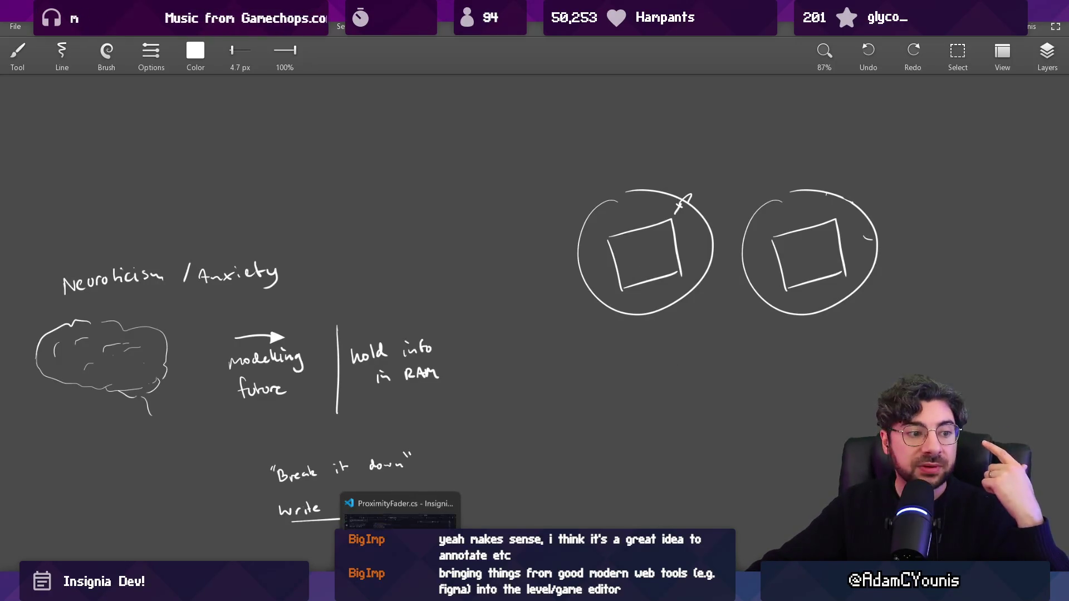
{"action": "left_click", "coordinate": [401, 509]}
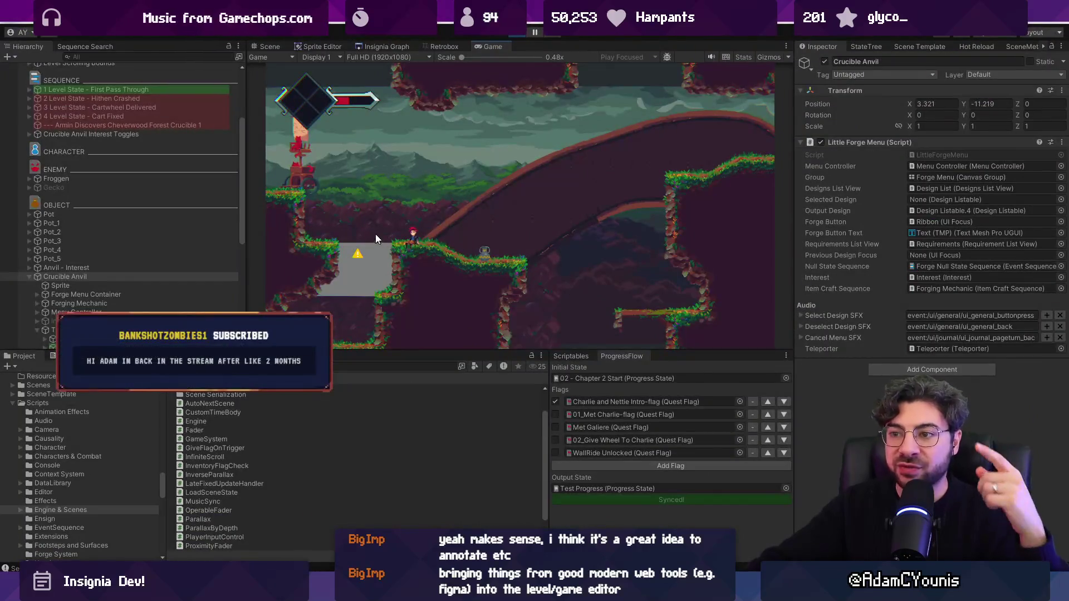
{"action": "left_click", "coordinate": [371, 234]}
{"action": "left_click_drag", "start_coordinate": [433, 356], "coordinate": [440, 396]}
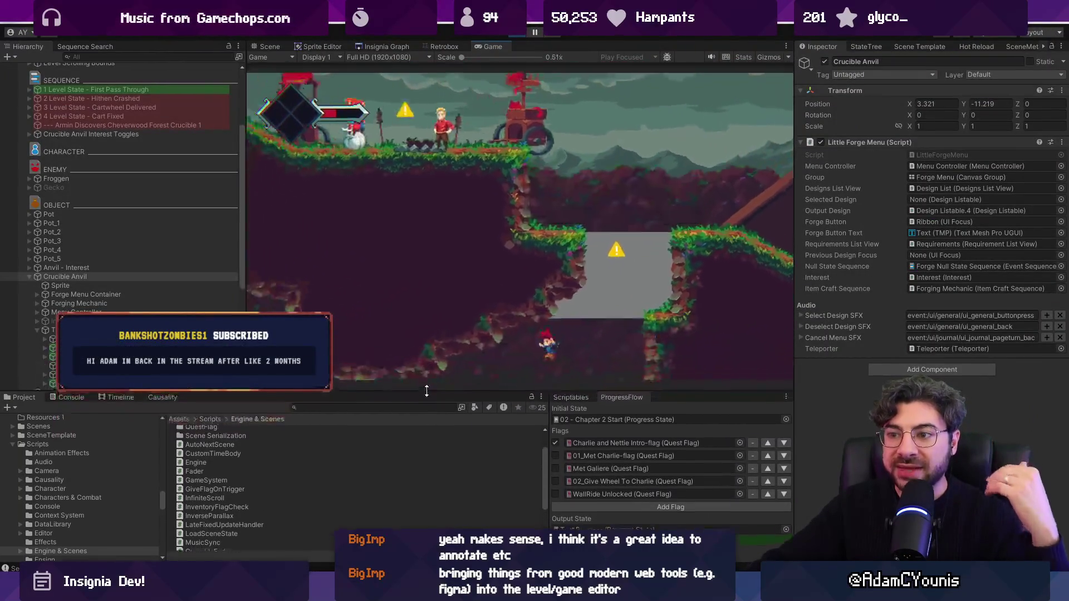
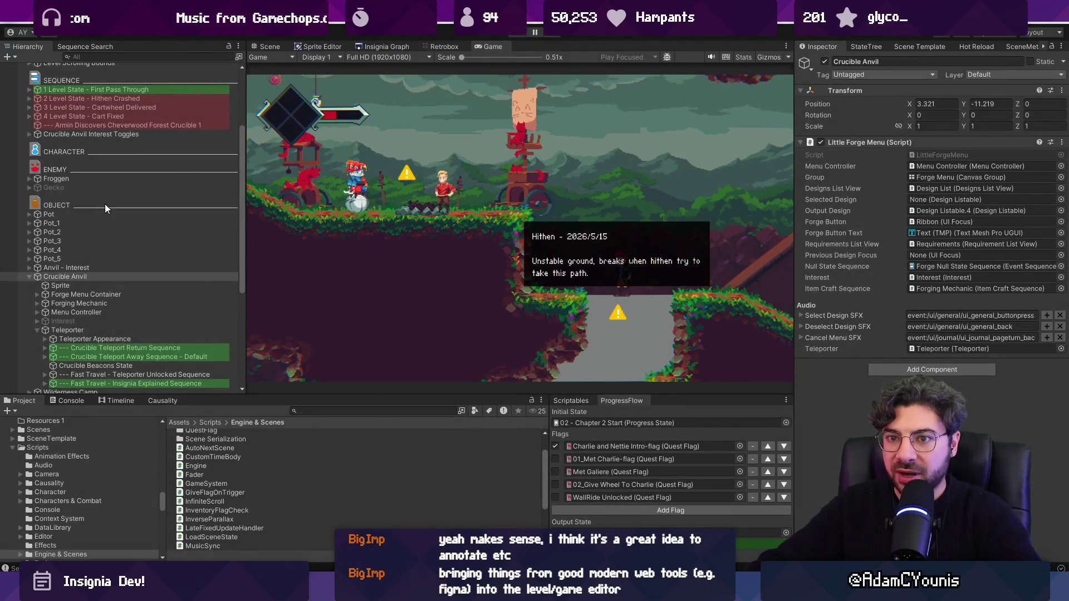
Step: Exit play mode and collapse Pot_5 and Crucible Anvil in the Hierarchy
{"action": "key", "text": "ctrl+p"}
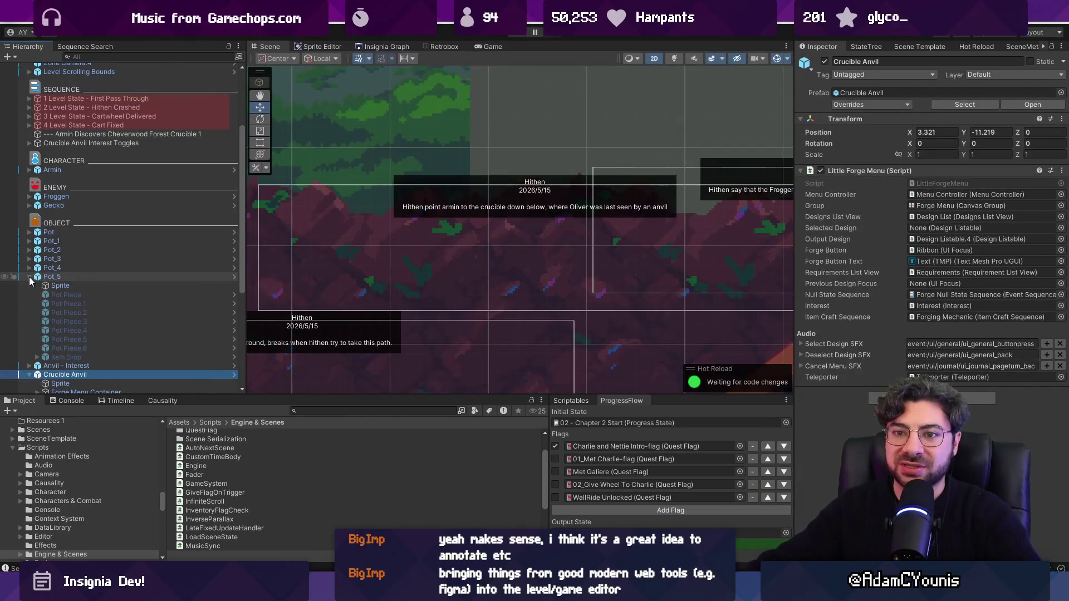
{"action": "left_click", "coordinate": [29, 276]}
{"action": "left_click", "coordinate": [31, 295]}
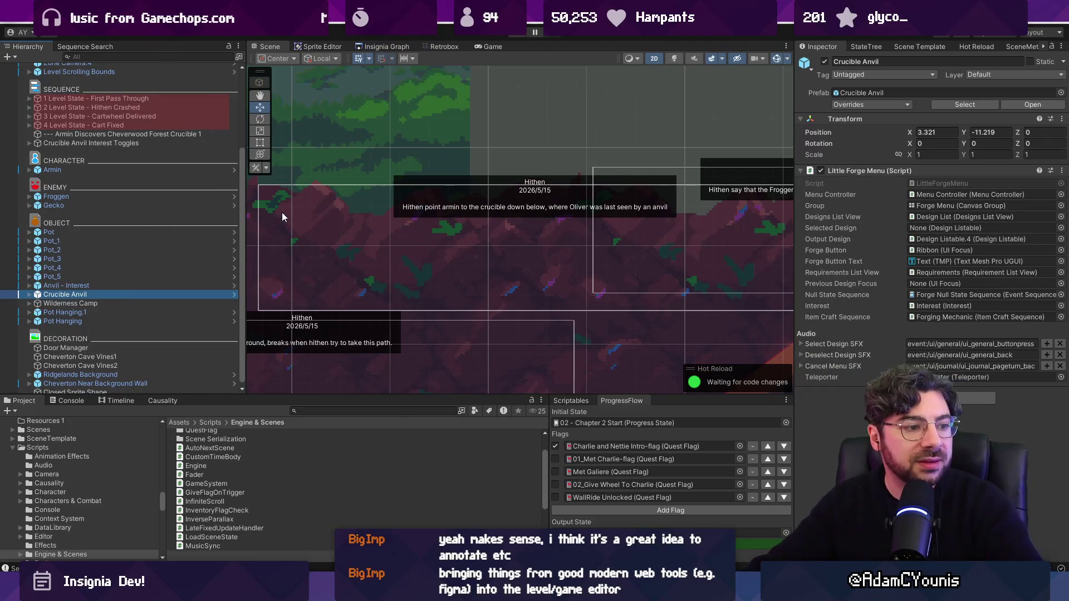
Step: Zoom and pan the Scene view out to show the annotation notes, selecting the warning-triangle one
{"action": "scroll", "coordinate": [406, 245], "scroll_direction": "down", "scroll_amount": 5}
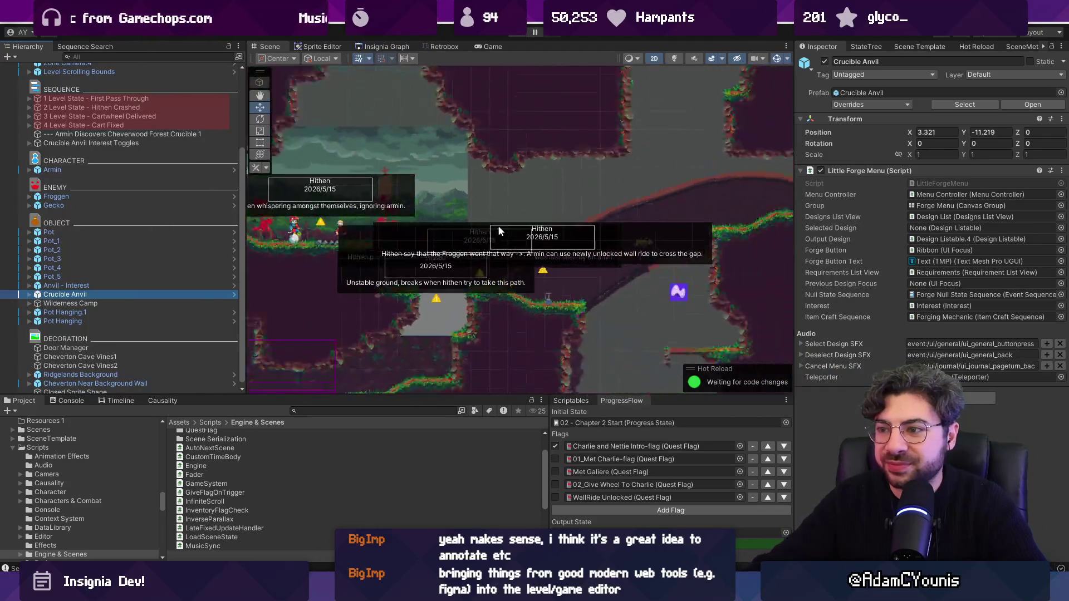
{"action": "scroll", "coordinate": [499, 230], "scroll_direction": "down", "scroll_amount": 2}
{"action": "scroll", "coordinate": [490, 225], "scroll_direction": "down", "scroll_amount": 3}
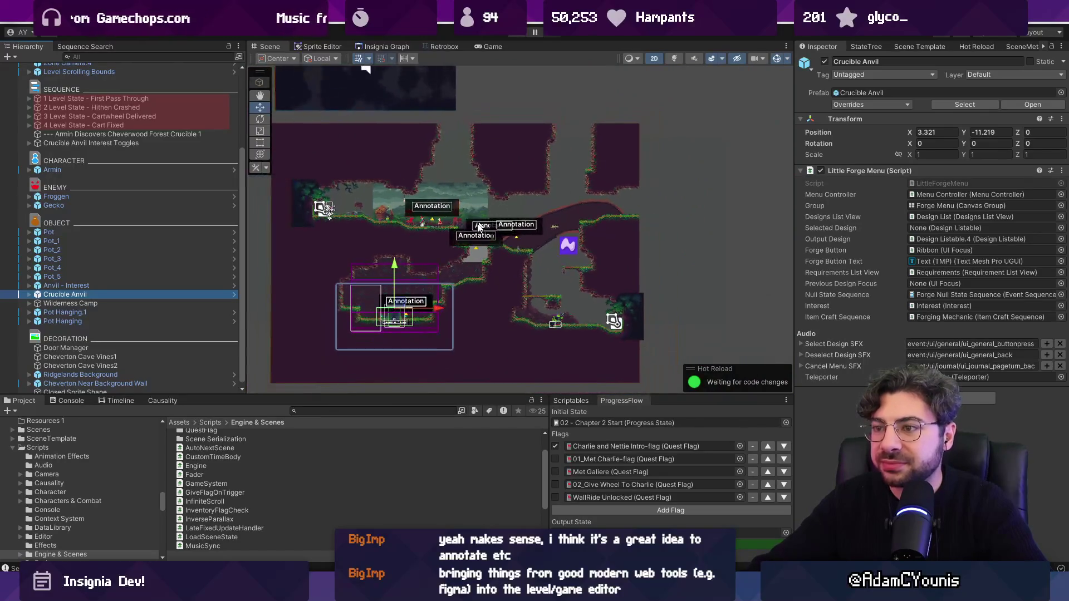
{"action": "scroll", "coordinate": [472, 264], "scroll_direction": "up", "scroll_amount": 4}
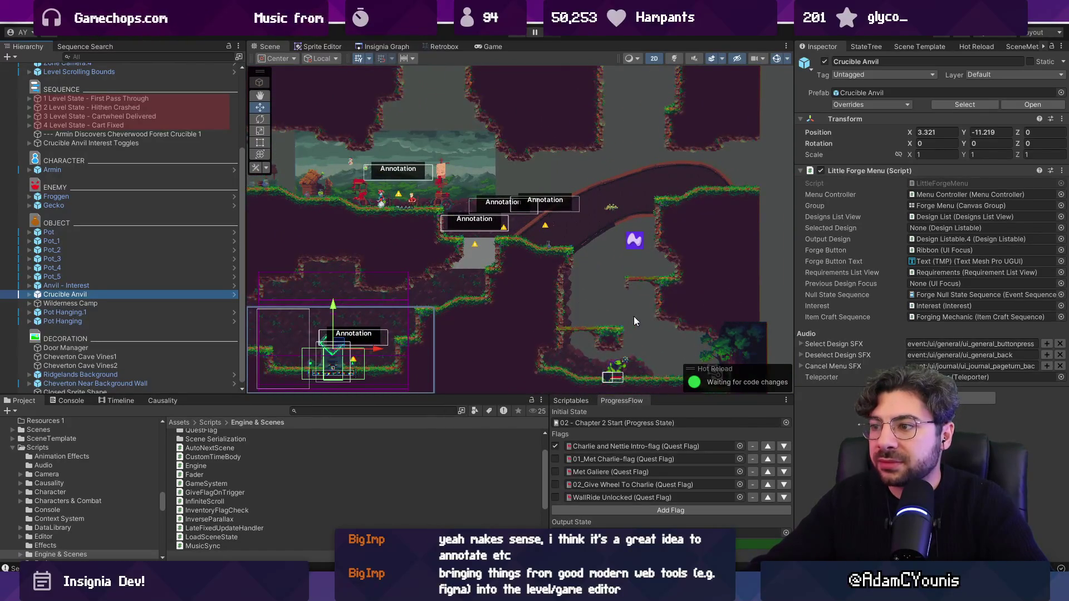
{"action": "left_click_drag", "start_coordinate": [634, 316], "coordinate": [563, 286]}
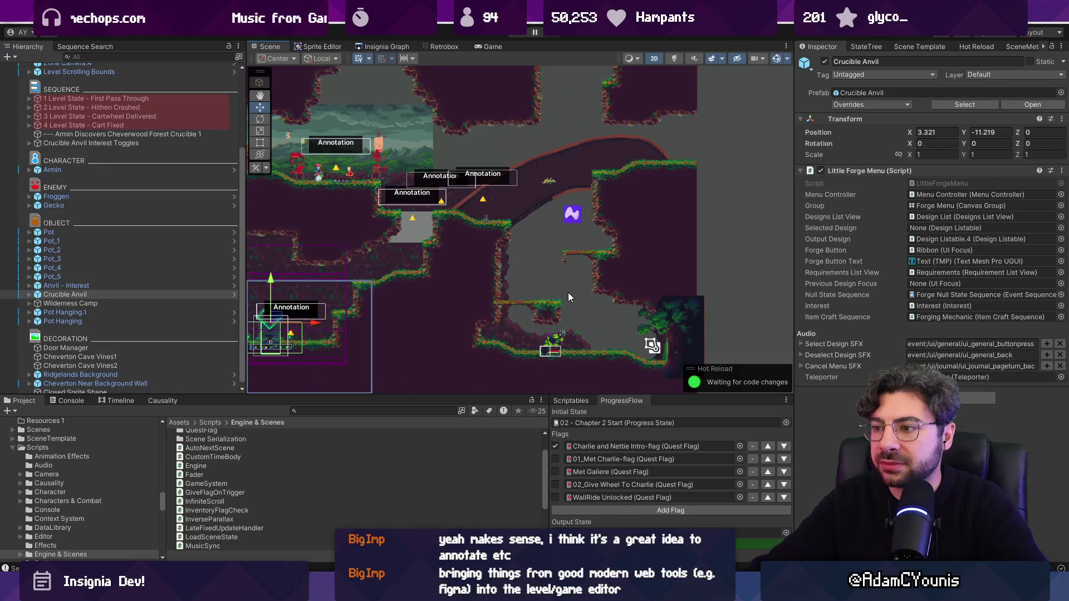
{"action": "scroll", "coordinate": [569, 292], "scroll_direction": "up", "scroll_amount": 2}
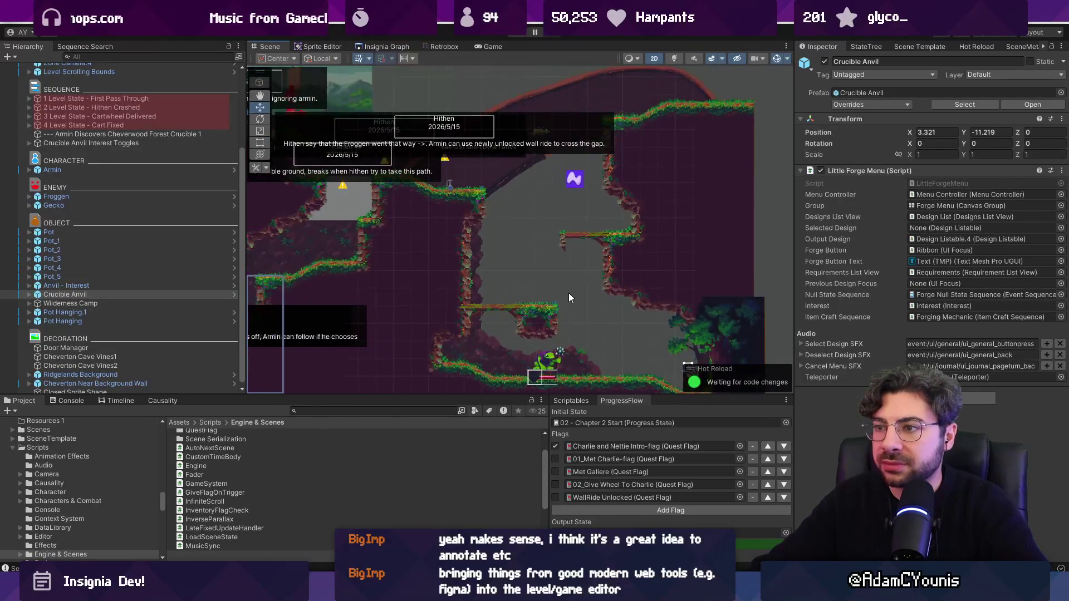
{"action": "left_click", "coordinate": [445, 158]}
{"action": "scroll", "coordinate": [403, 170], "scroll_direction": "up", "scroll_amount": 2}
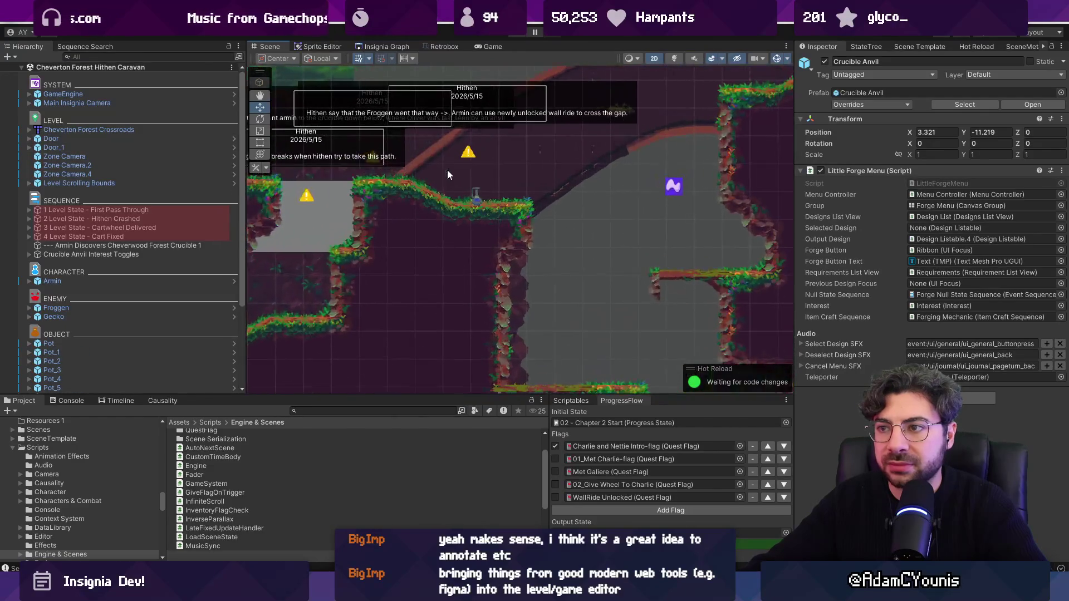
Step: Select the warning-triangle annotation's renderer, then inspect the Crucible Anvil Interest Toggles object
{"action": "left_click", "coordinate": [470, 155]}
{"action": "left_click", "coordinate": [145, 262]}
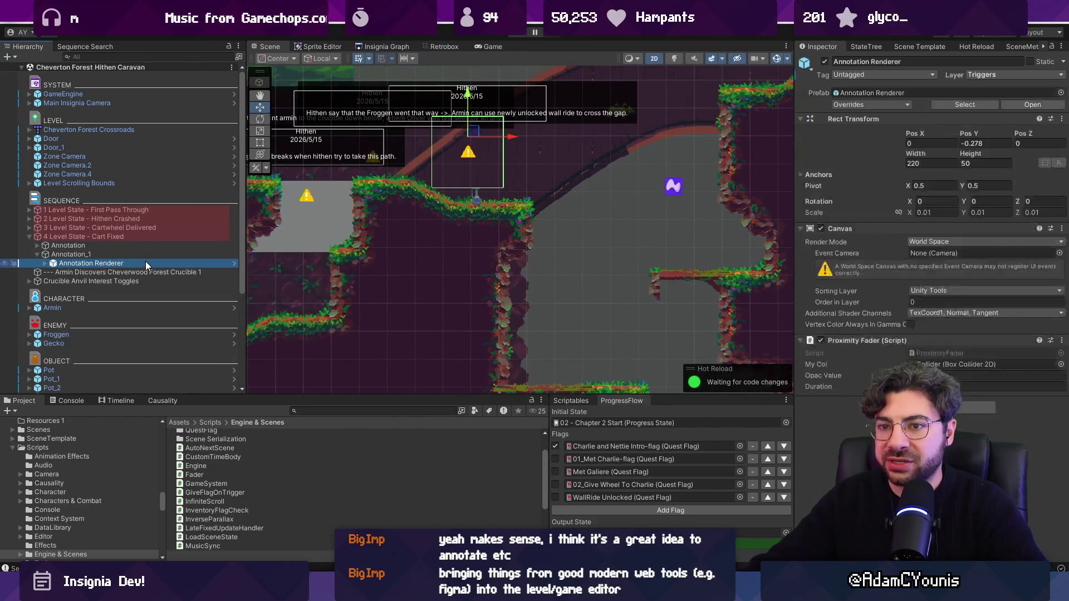
{"action": "scroll", "coordinate": [473, 160], "scroll_direction": "down", "scroll_amount": 1}
{"action": "scroll", "coordinate": [563, 361], "scroll_direction": "left", "scroll_amount": 5}
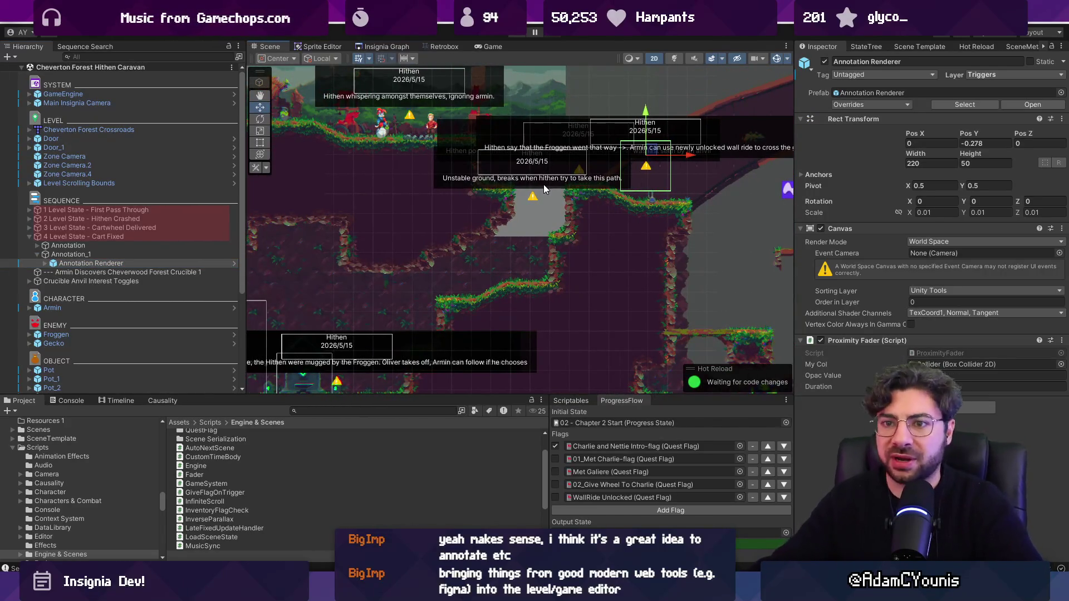
{"action": "left_click", "coordinate": [31, 236]}
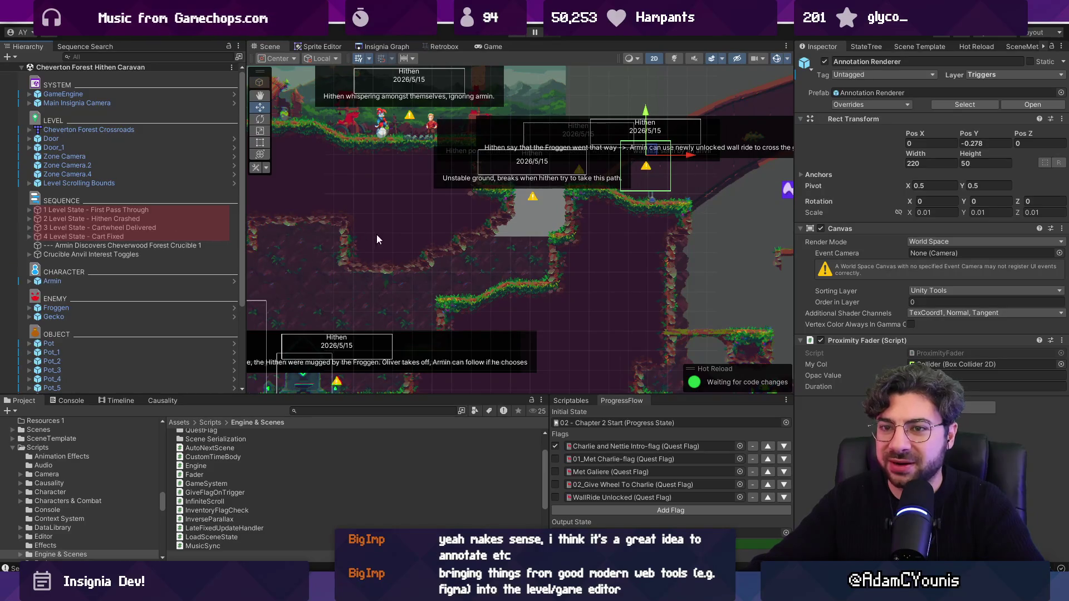
{"action": "left_click", "coordinate": [122, 255]}
Step: Pan and zoom the Scene view toward the lower-right area of the level
{"action": "scroll", "coordinate": [483, 267], "scroll_direction": "down", "scroll_amount": 2}
{"action": "scroll", "coordinate": [483, 268], "scroll_direction": "right", "scroll_amount": 5}
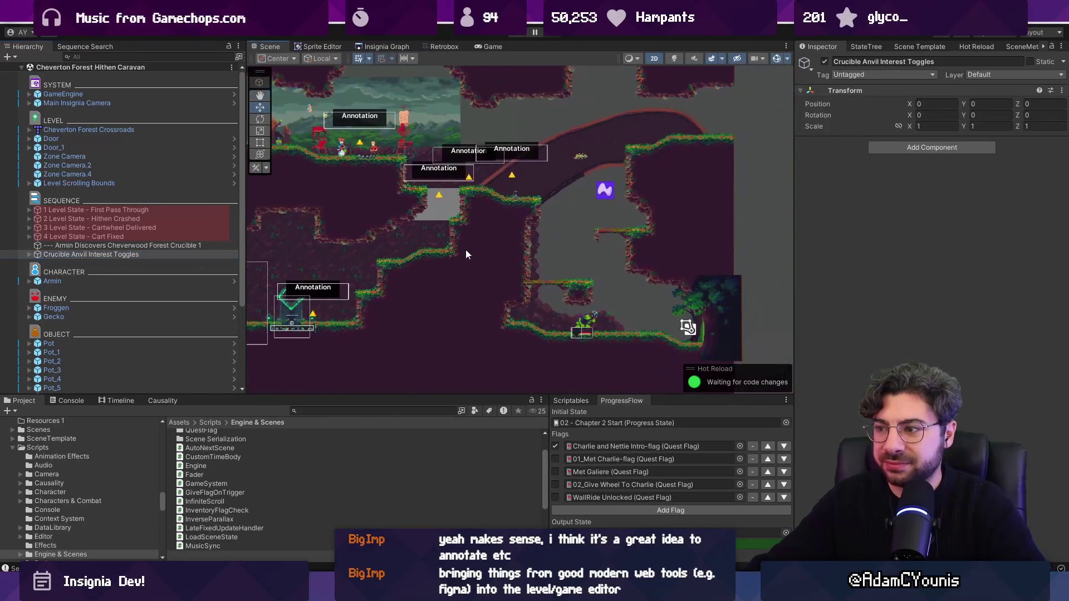
{"action": "scroll", "coordinate": [446, 269], "scroll_direction": "up", "scroll_amount": 1}
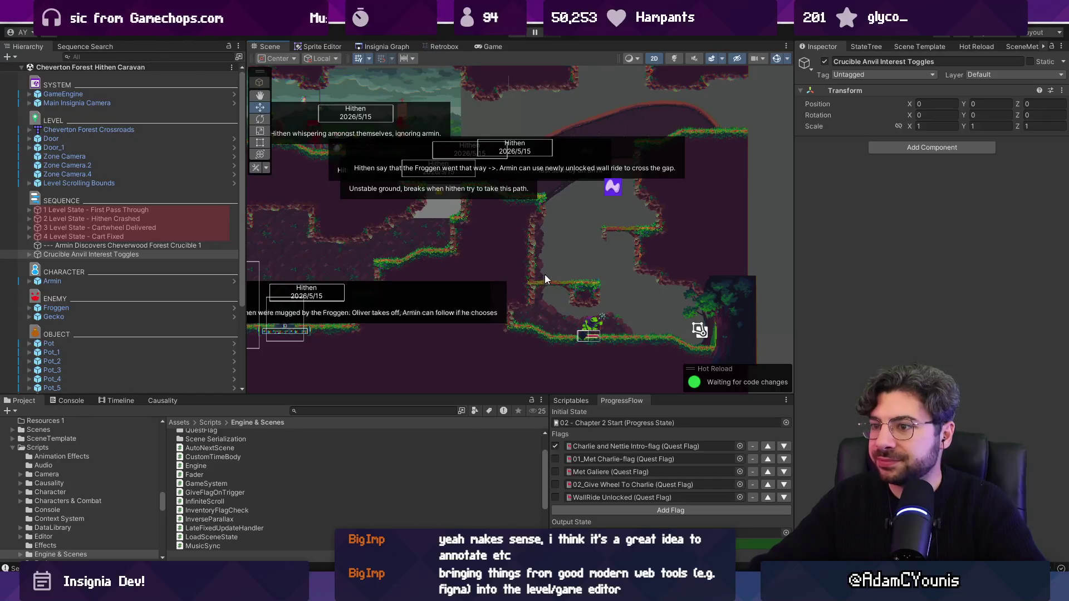
{"action": "scroll", "coordinate": [467, 265], "scroll_direction": "down", "scroll_amount": 2}
{"action": "scroll", "coordinate": [382, 258], "scroll_direction": "up", "scroll_amount": 2}
{"action": "left_click_drag", "start_coordinate": [382, 258], "coordinate": [541, 276]}
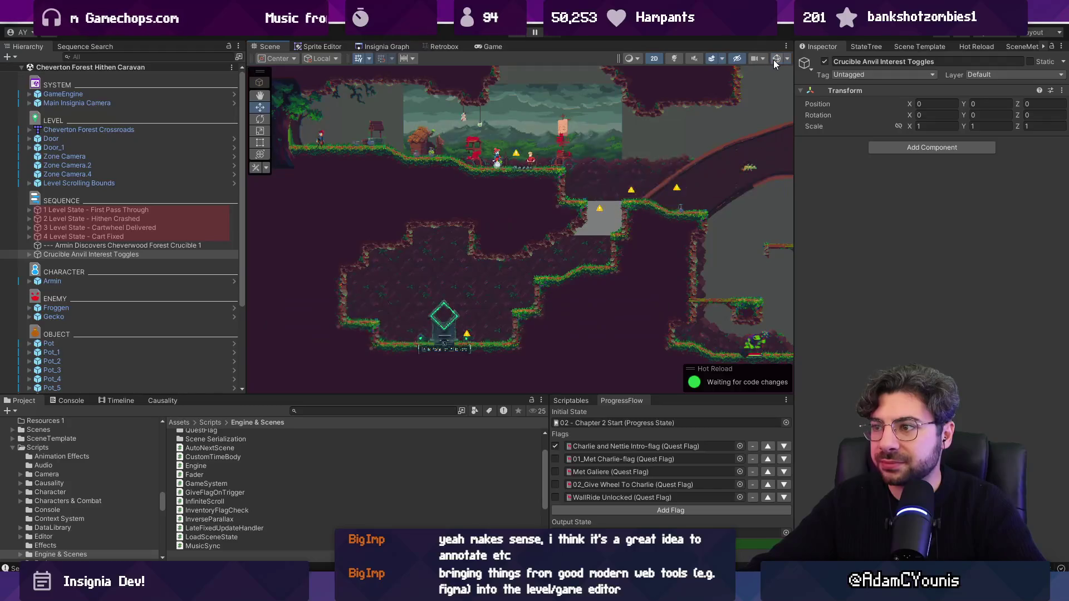
{"action": "left_click_drag", "start_coordinate": [725, 234], "coordinate": [483, 233]}
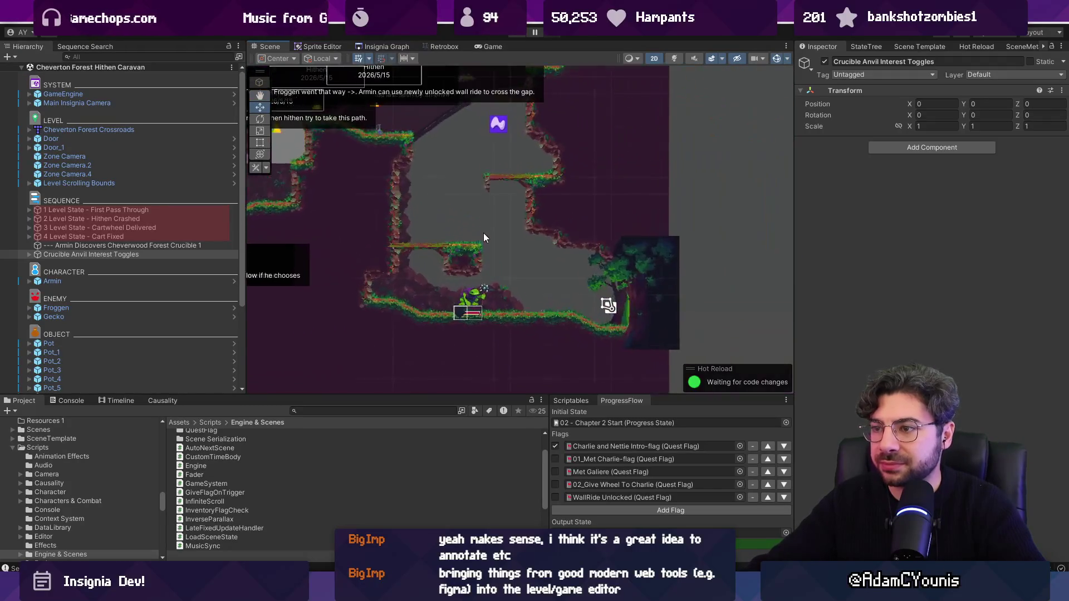
{"action": "scroll", "coordinate": [462, 230], "scroll_direction": "up", "scroll_amount": 5}
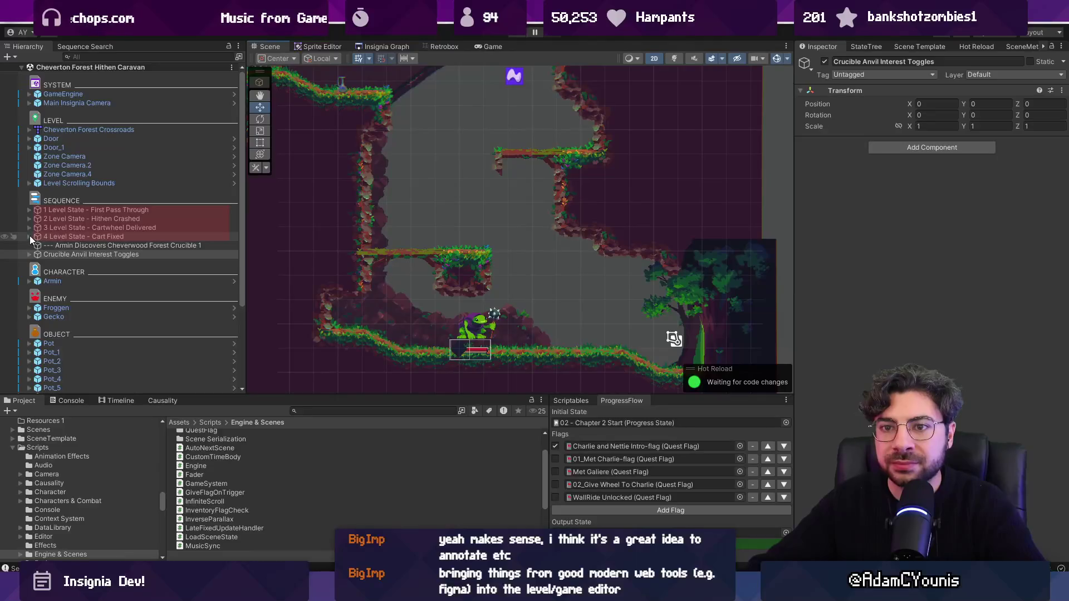
Step: Expand '4 Level State - Cart Fixed' and frame Annotation_1 and Annotation in the Scene view
{"action": "left_click", "coordinate": [29, 236]}
{"action": "left_click", "coordinate": [68, 246]}
{"action": "left_click", "coordinate": [63, 255]}
{"action": "double_click", "coordinate": [63, 254]}
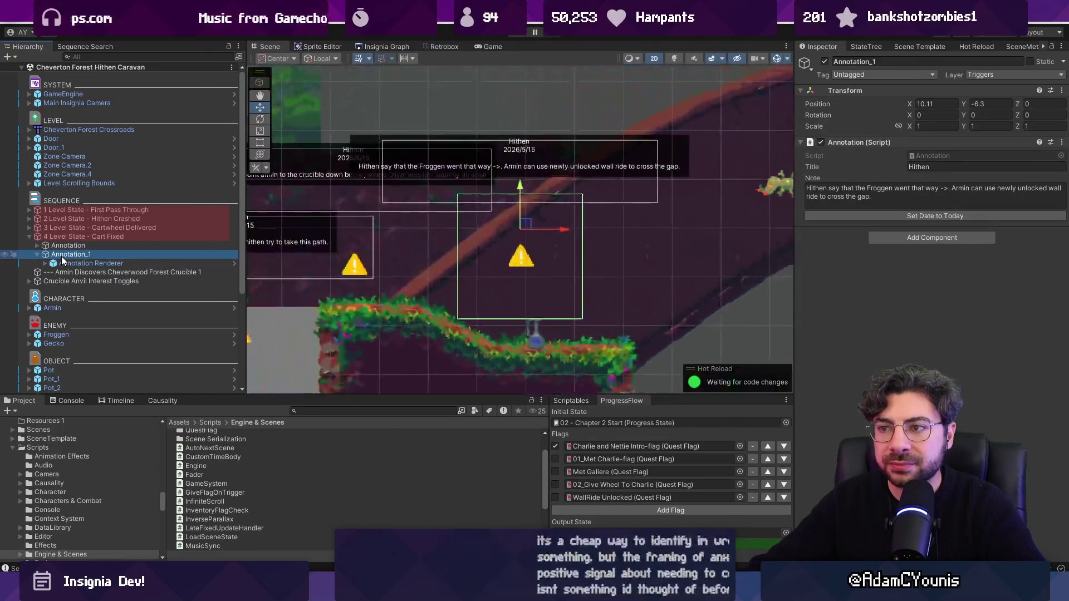
{"action": "double_click", "coordinate": [68, 245]}
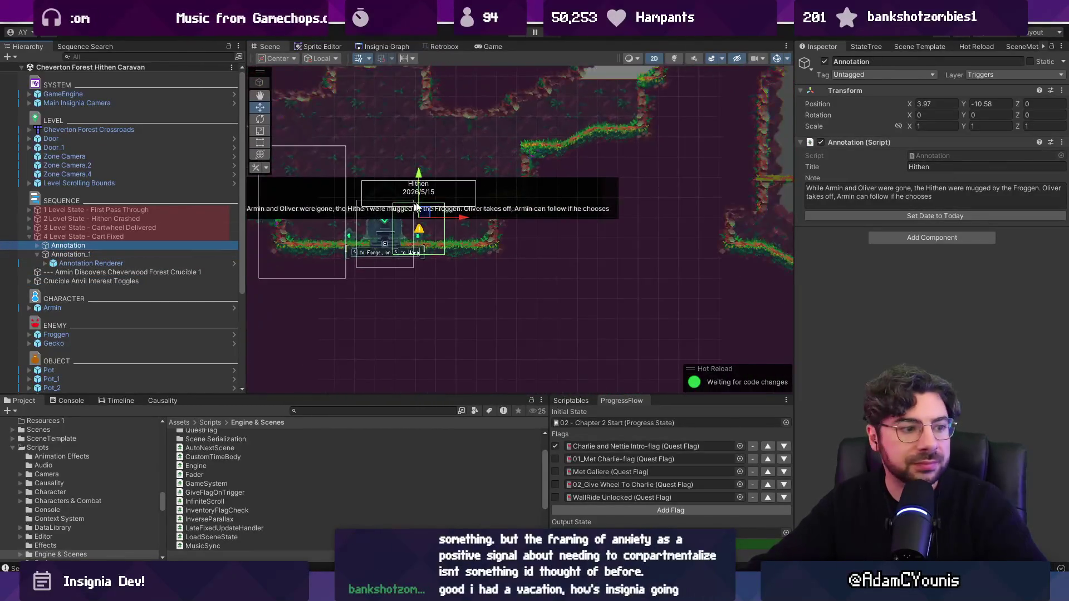
Step: Duplicate the Annotation and drag the copy toward the upper-right platform
{"action": "left_click_drag", "start_coordinate": [416, 207], "coordinate": [355, 220]}
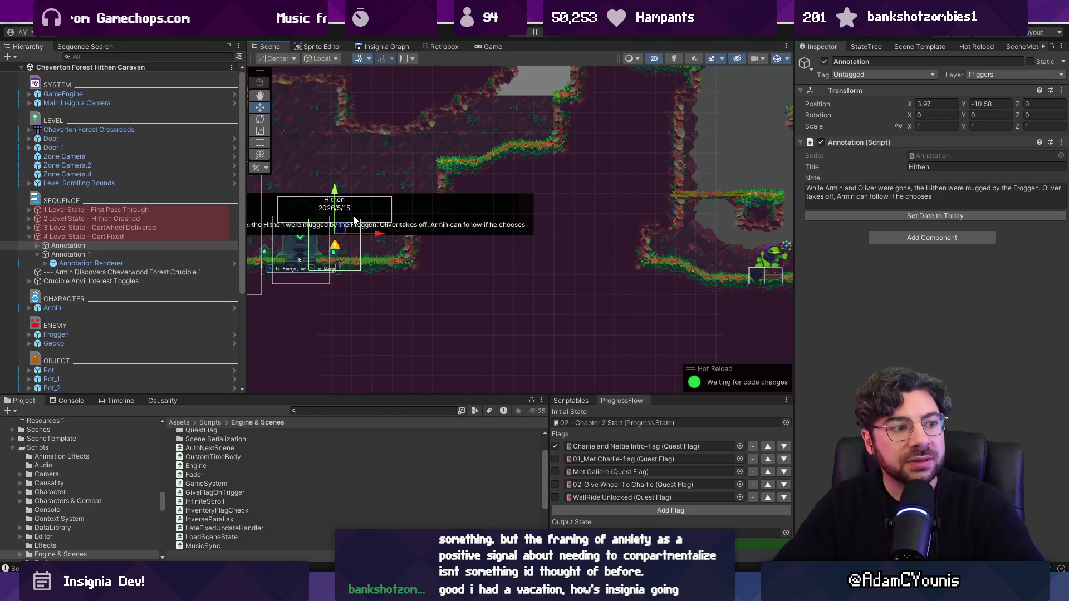
{"action": "left_click", "coordinate": [36, 245]}
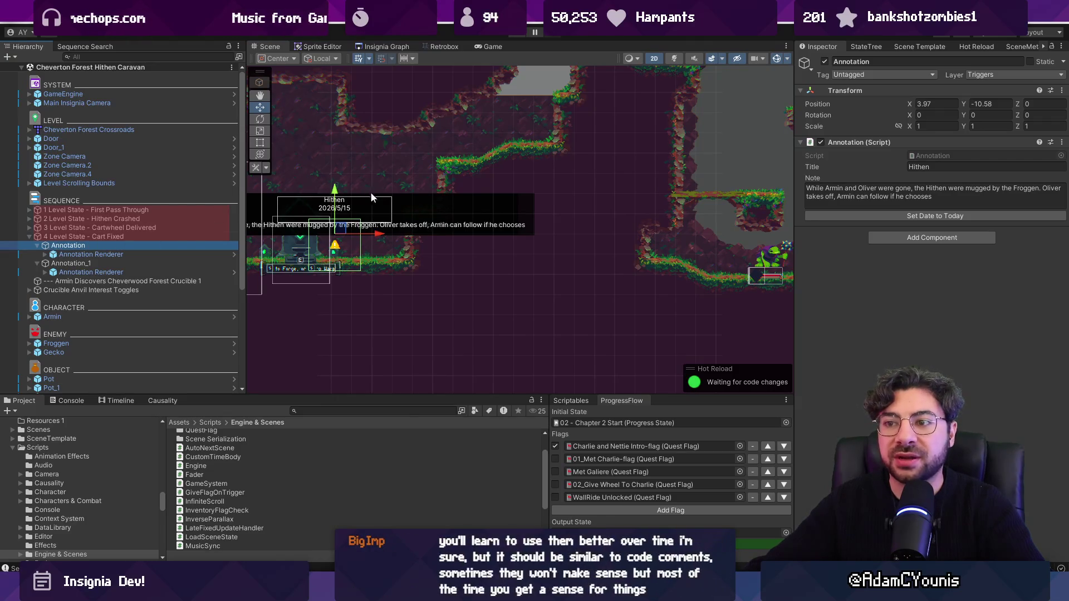
{"action": "key", "text": "ctrl+d"}
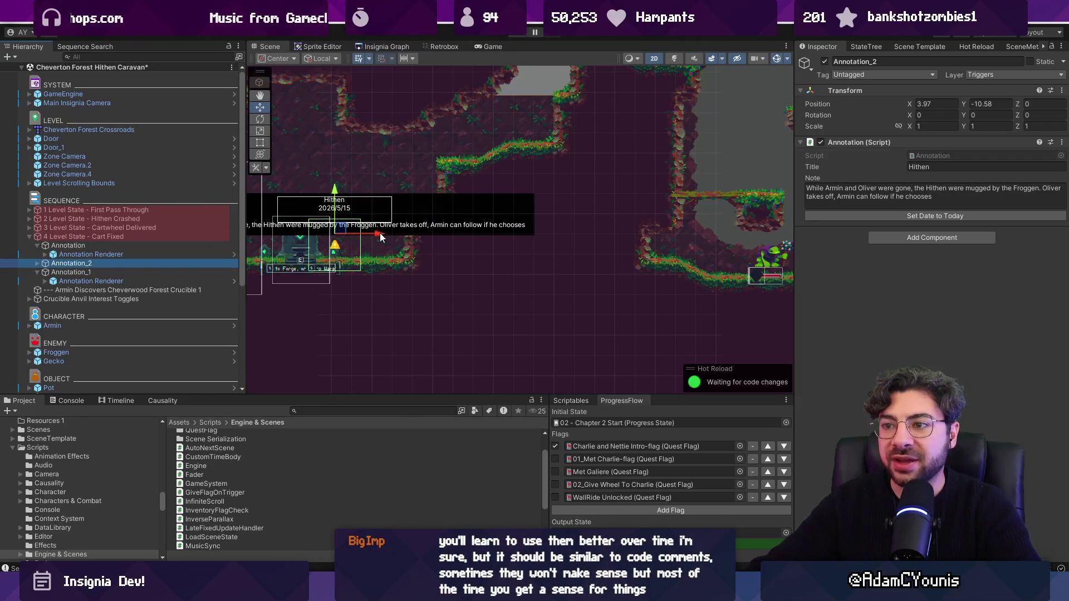
{"action": "left_click_drag", "start_coordinate": [380, 236], "coordinate": [695, 237]}
{"action": "left_click_drag", "start_coordinate": [427, 268], "coordinate": [465, 210]}
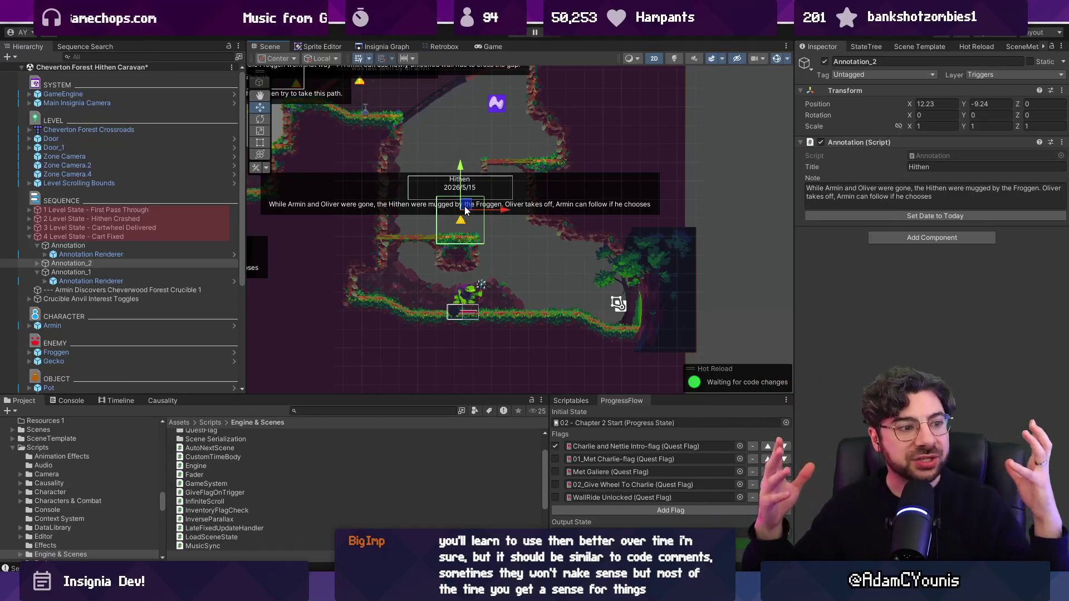
Step: Nudge Annotation_2 onto the platform at about 12.16, -9.16 and select its Annotation Renderer
{"action": "scroll", "coordinate": [440, 255], "scroll_direction": "up", "scroll_amount": 1}
{"action": "scroll", "coordinate": [440, 247], "scroll_direction": "up", "scroll_amount": 4}
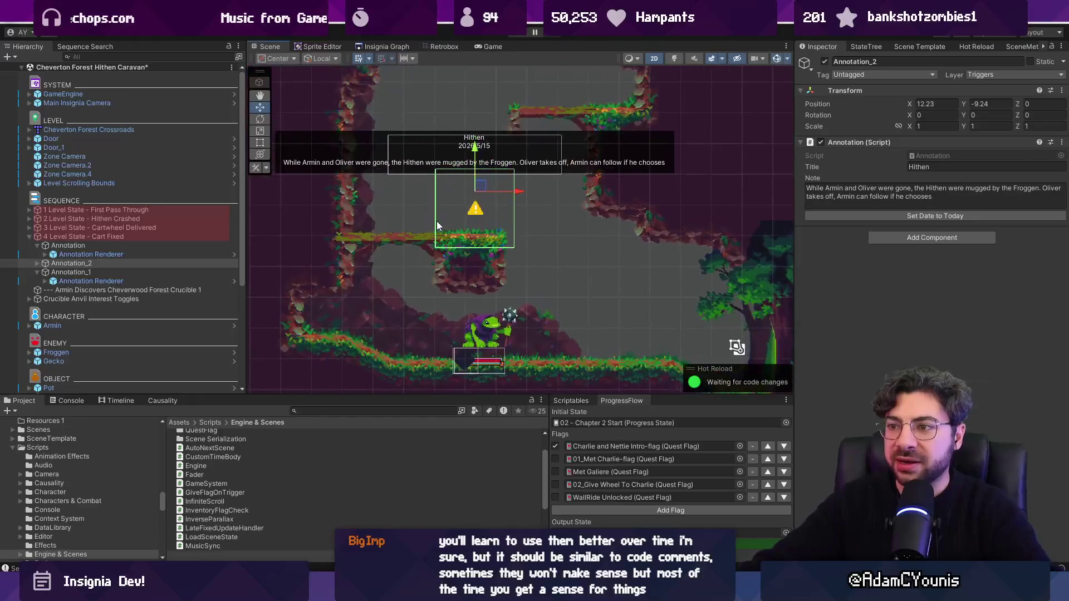
{"action": "left_click_drag", "start_coordinate": [481, 215], "coordinate": [479, 211]}
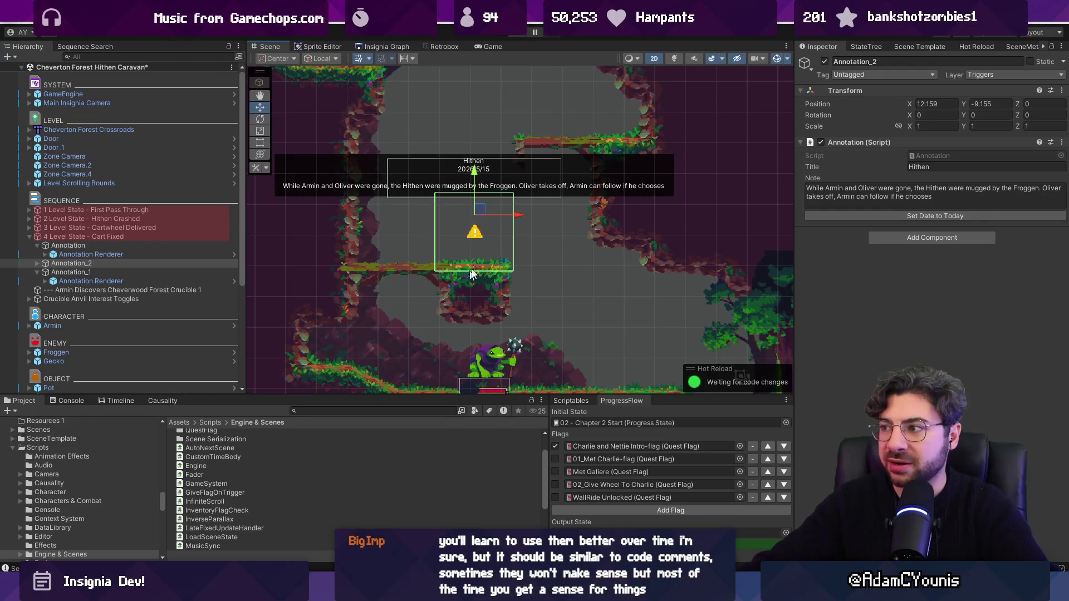
{"action": "left_click", "coordinate": [37, 263]}
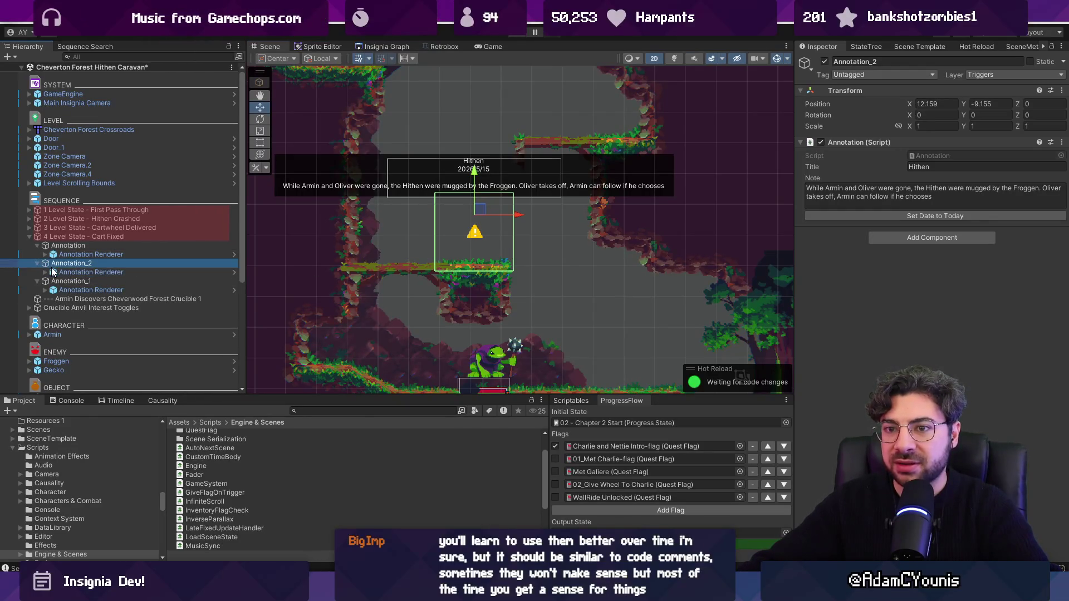
{"action": "left_click", "coordinate": [84, 272]}
{"action": "key", "text": "alt+Tab"}
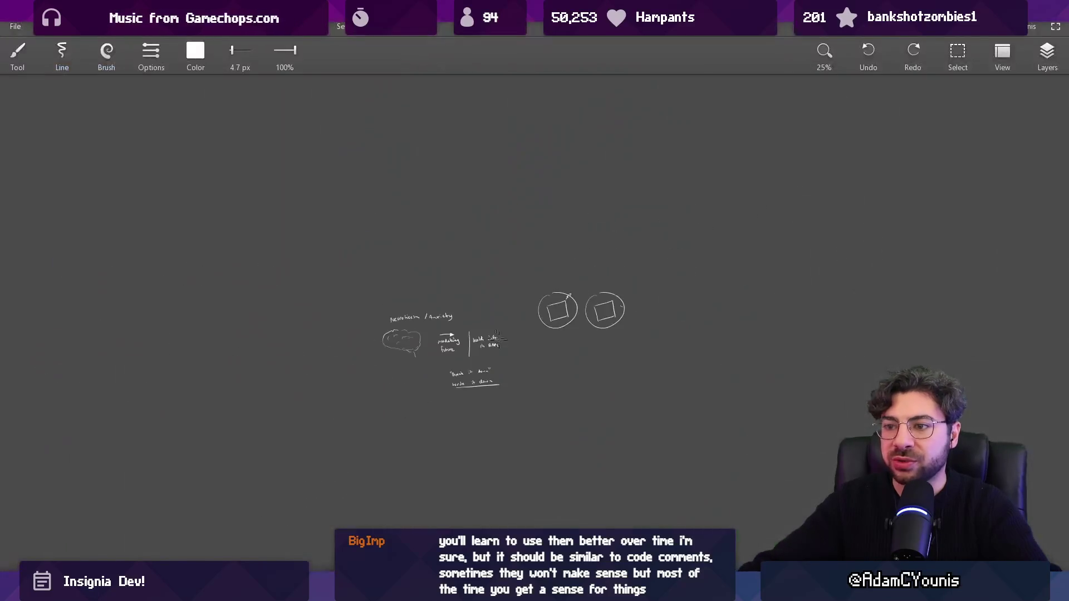
Step: Undo the oval drawn around all the sketches
{"action": "scroll", "coordinate": [476, 350], "scroll_direction": "up", "scroll_amount": 3}
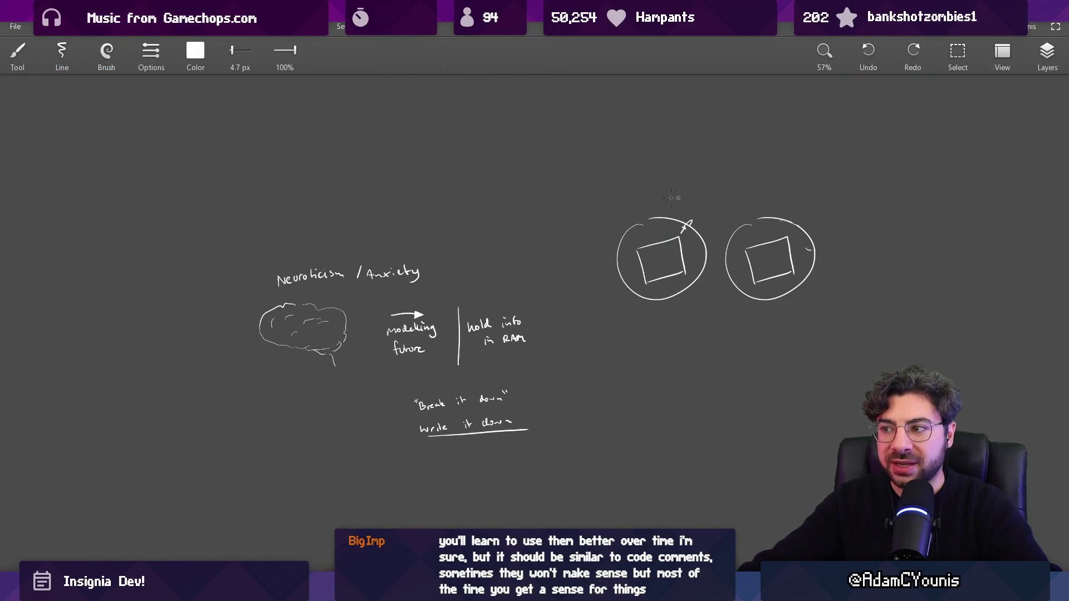
{"action": "scroll", "coordinate": [666, 275], "scroll_direction": "up", "scroll_amount": 1}
{"action": "mouse_move", "coordinate": [595, 160]}
{"action": "left_mouse_down"}
{"action": "mouse_move", "coordinate": [108, 310]}
{"action": "mouse_move", "coordinate": [528, 159]}
{"action": "left_mouse_up"}
{"action": "key", "text": "ctrl+z"}
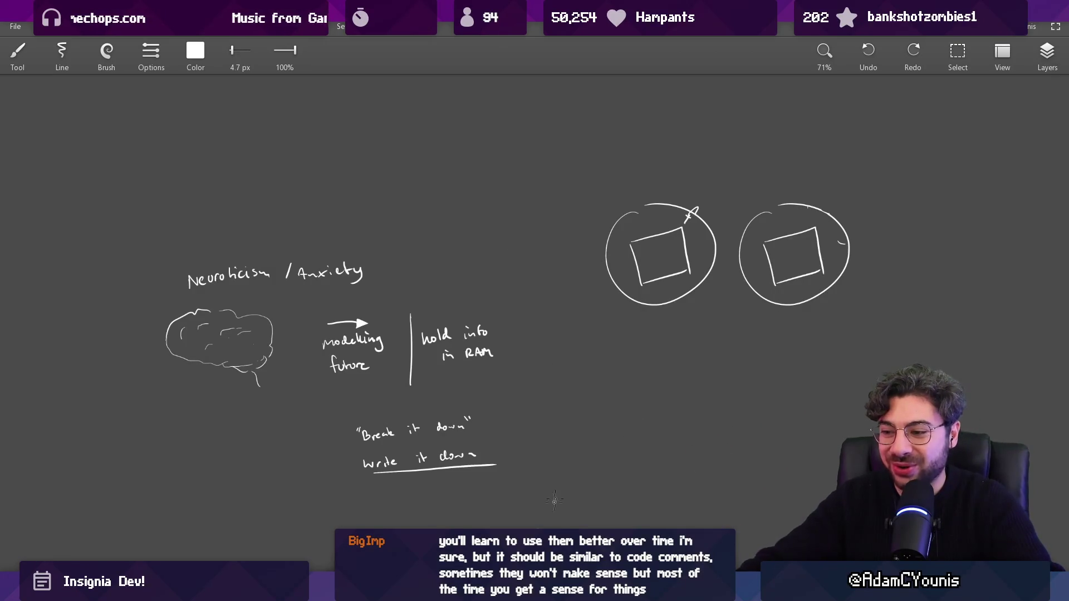
Step: Undo the line drawn under both circles and return to the Cheverton Forest Unity project
{"action": "mouse_move", "coordinate": [376, 589]}
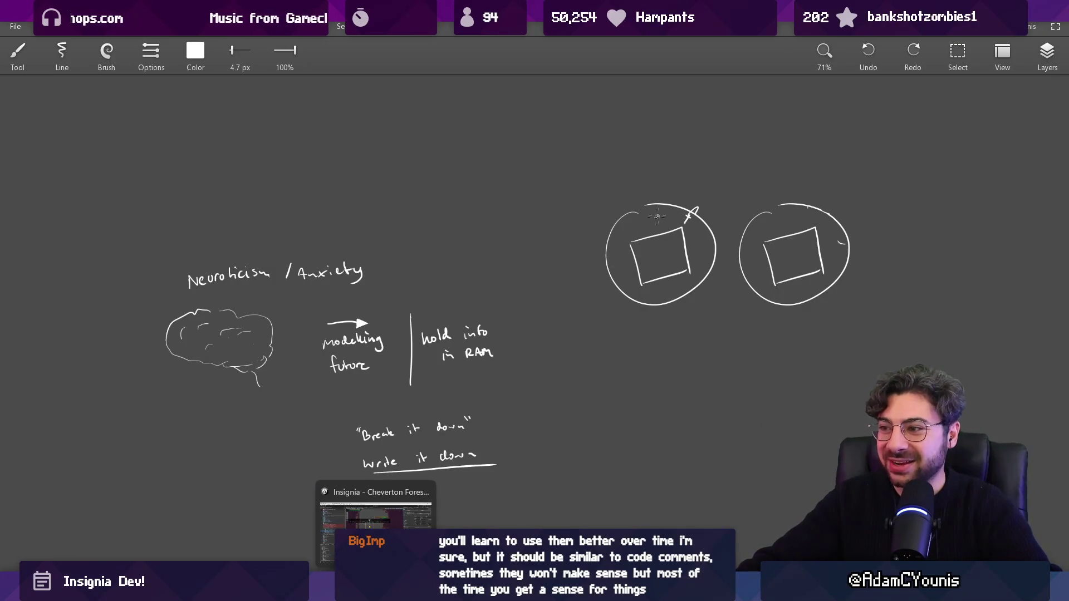
{"action": "left_click_drag", "start_coordinate": [595, 310], "coordinate": [848, 311]}
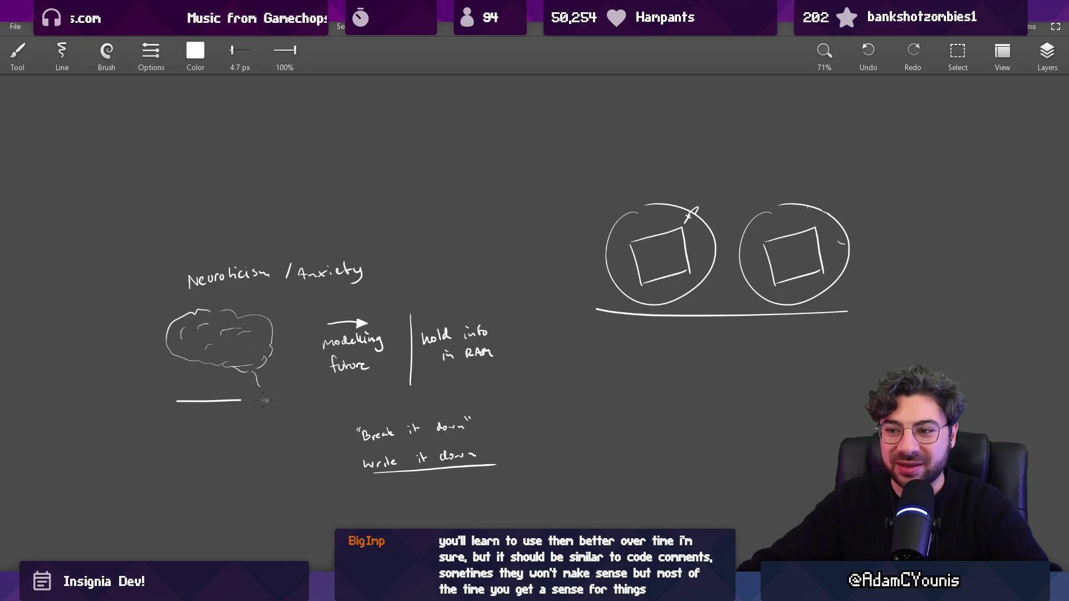
{"action": "key", "text": "ctrl+z"}
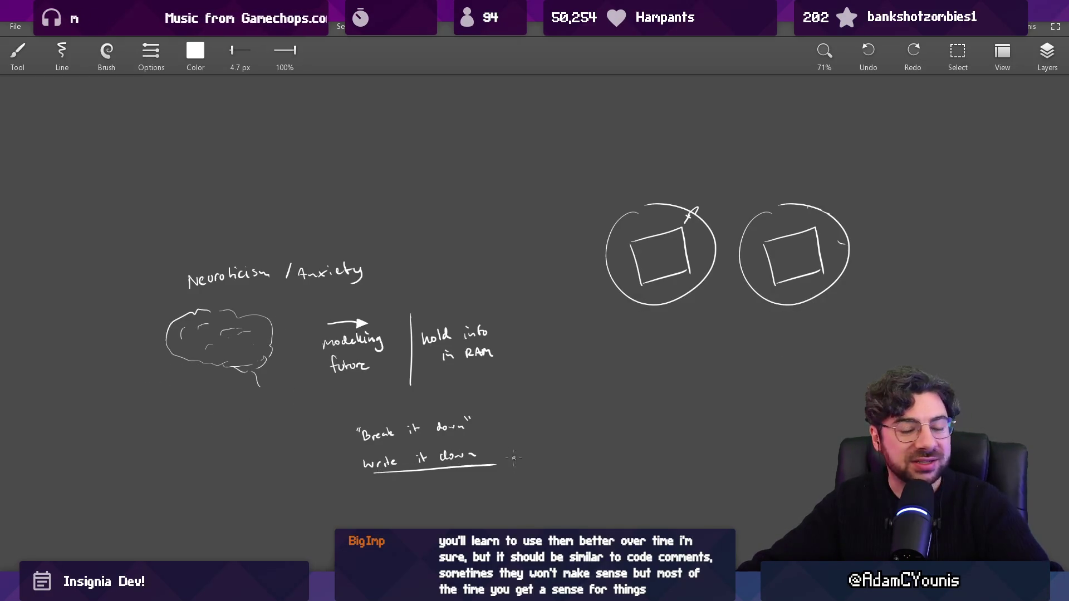
{"action": "mouse_move", "coordinate": [376, 589]}
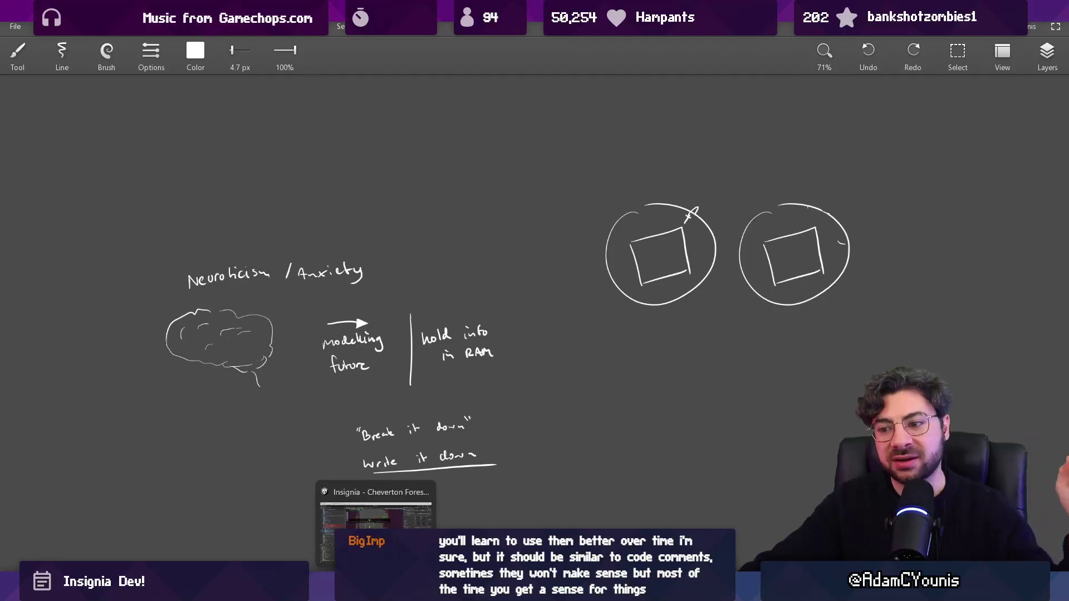
{"action": "left_click", "coordinate": [376, 524]}
{"action": "left_click_drag", "start_coordinate": [516, 246], "coordinate": [530, 247]}
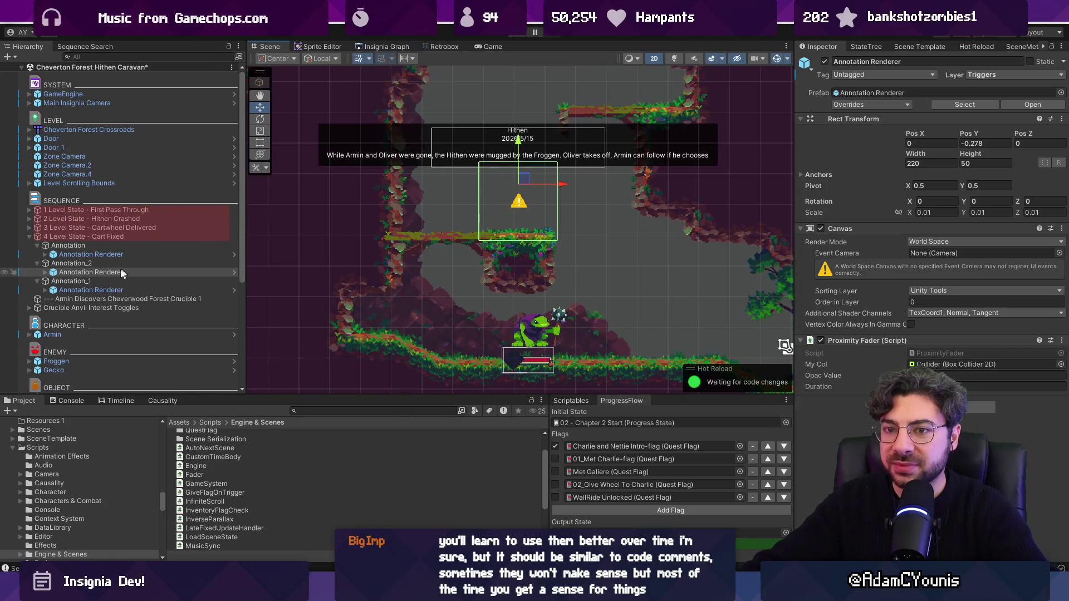
Step: Rename Annotation_2 to 'Annotation - Go up cliff'
{"action": "left_click", "coordinate": [46, 272]}
{"action": "left_click", "coordinate": [46, 272]}
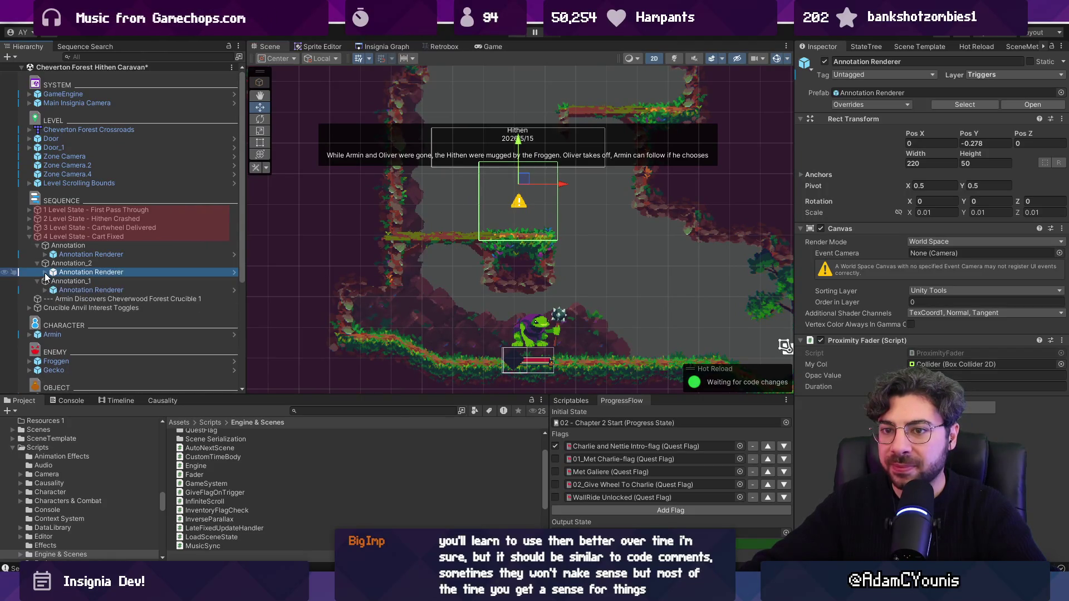
{"action": "scroll", "coordinate": [522, 184], "scroll_direction": "up", "scroll_amount": 2}
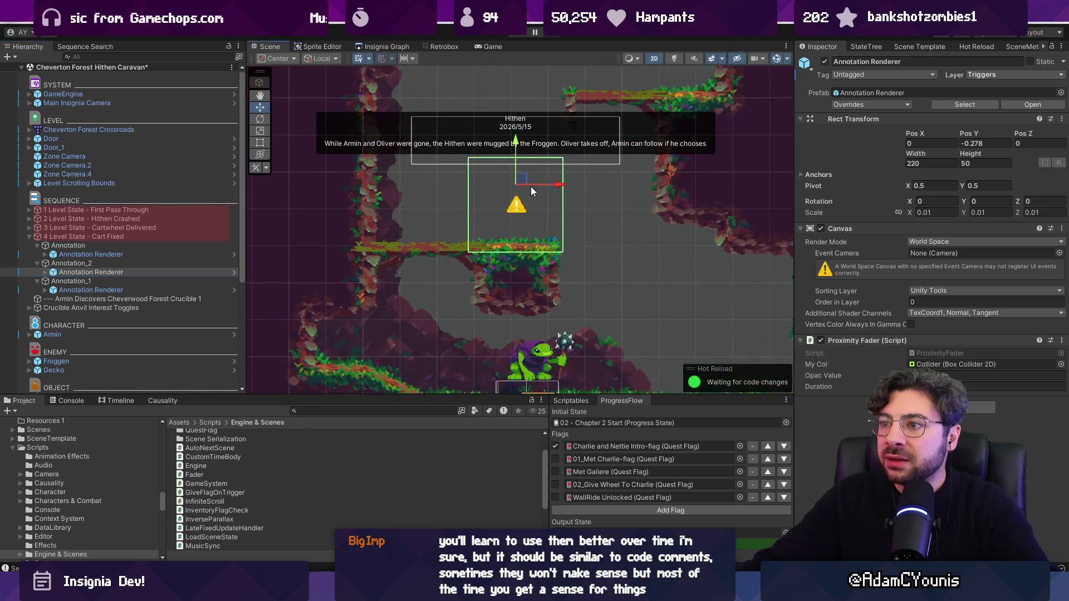
{"action": "left_click", "coordinate": [36, 265]}
{"action": "key", "text": "F2"}
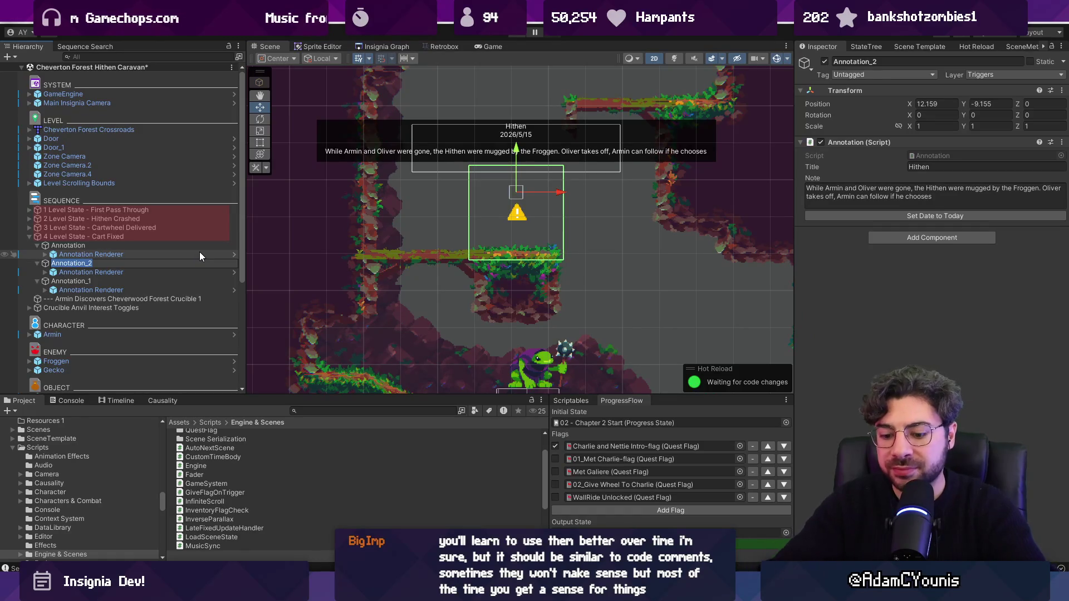
{"action": "key", "text": "BackSpace"}
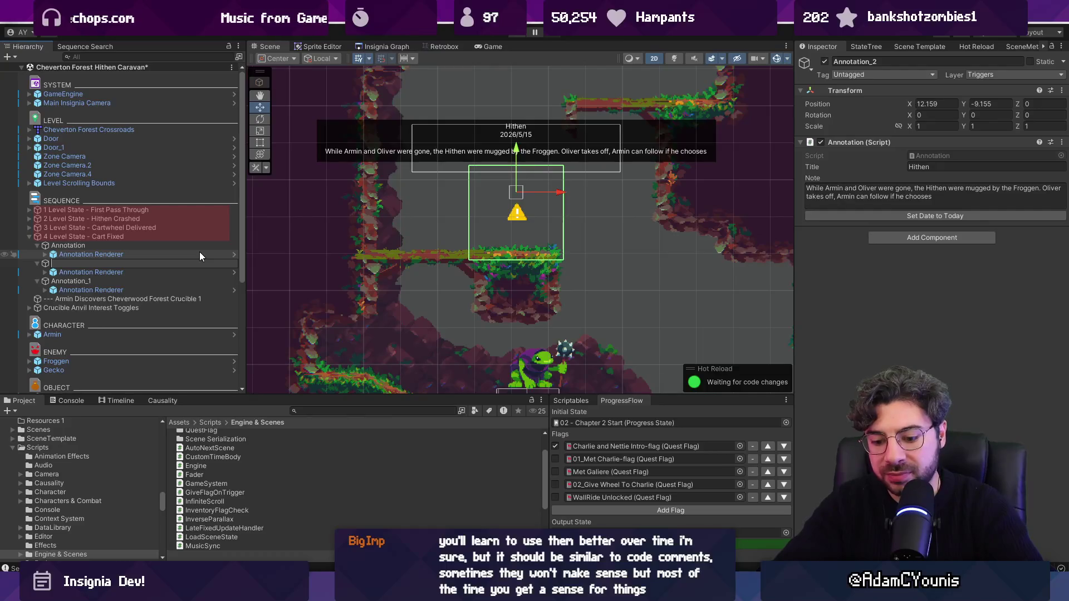
{"action": "type", "text": "Go up cliff anno"}
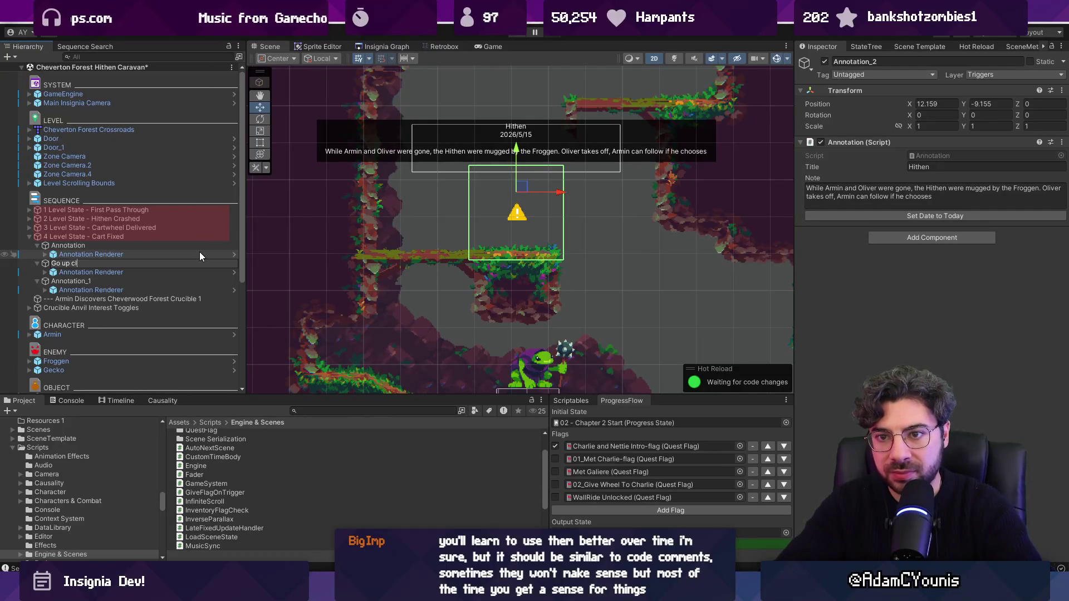
{"action": "key", "text": "BackSpace"}
{"action": "key", "text": "BackSpace"}
{"action": "key", "text": "BackSpace"}
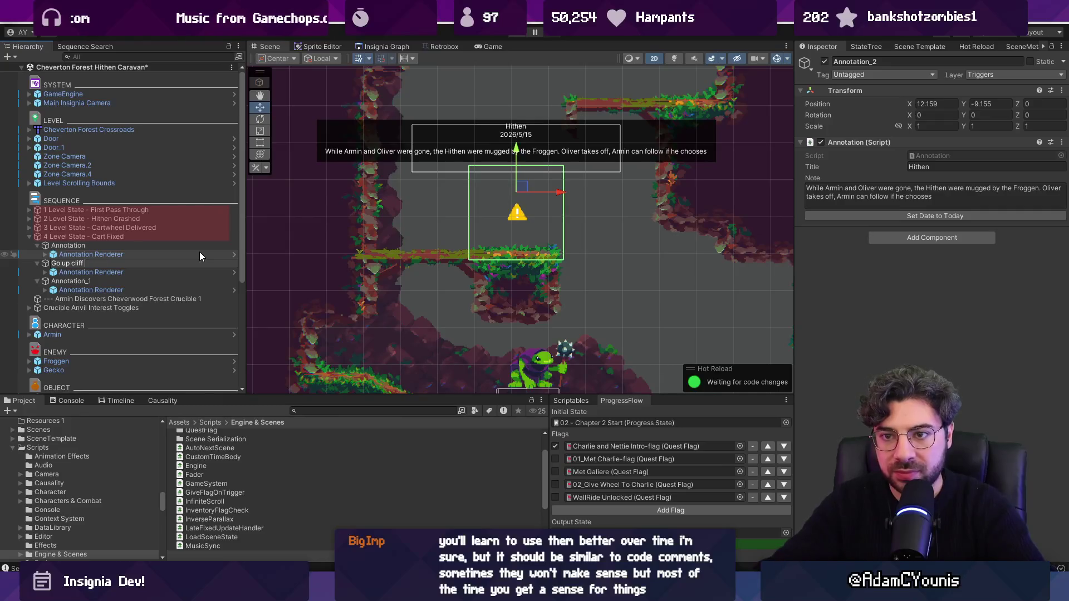
{"action": "key", "text": "Home"}
{"action": "type", "text": "Annotation -"}
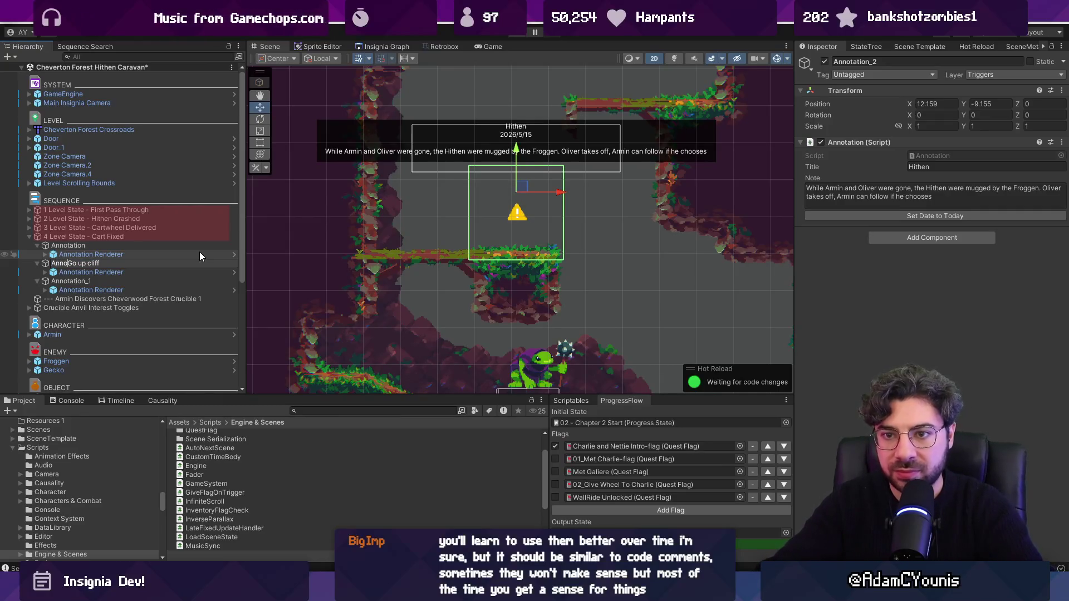
{"action": "key", "text": "Return"}
Step: Move 'Annotation - Go up cliff' out of '4 Level State - Cart Fixed' into the LEVEL group
{"action": "left_click", "coordinate": [118, 254]}
{"action": "left_click", "coordinate": [115, 248]}
{"action": "left_click", "coordinate": [118, 264]}
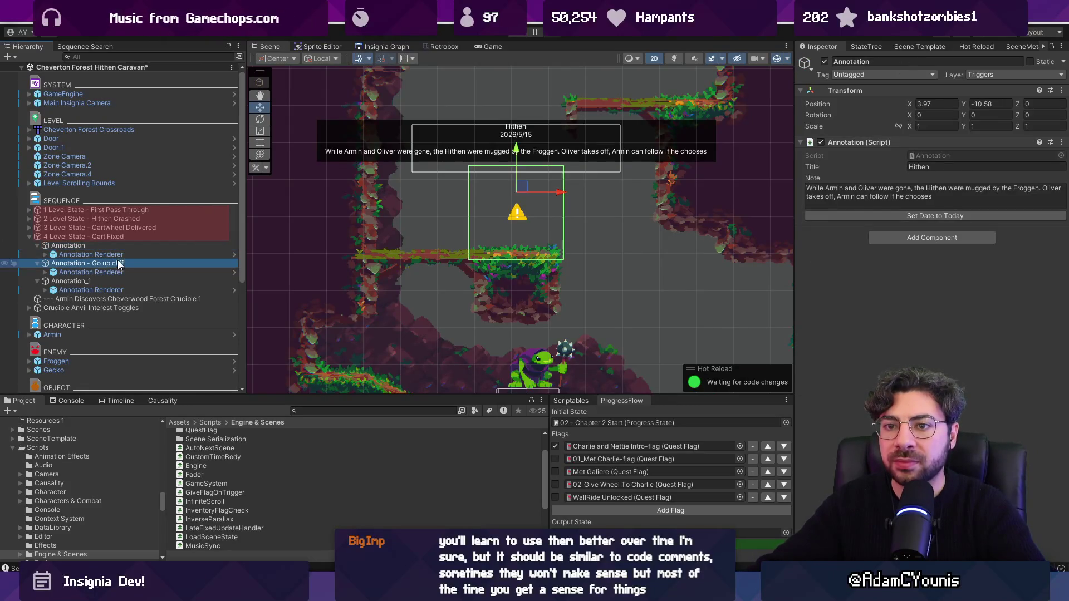
{"action": "left_click", "coordinate": [37, 245]}
{"action": "left_click", "coordinate": [37, 254]}
{"action": "left_click", "coordinate": [37, 263]}
{"action": "left_click_drag", "start_coordinate": [50, 254], "coordinate": [39, 282]}
{"action": "left_click", "coordinate": [29, 237]}
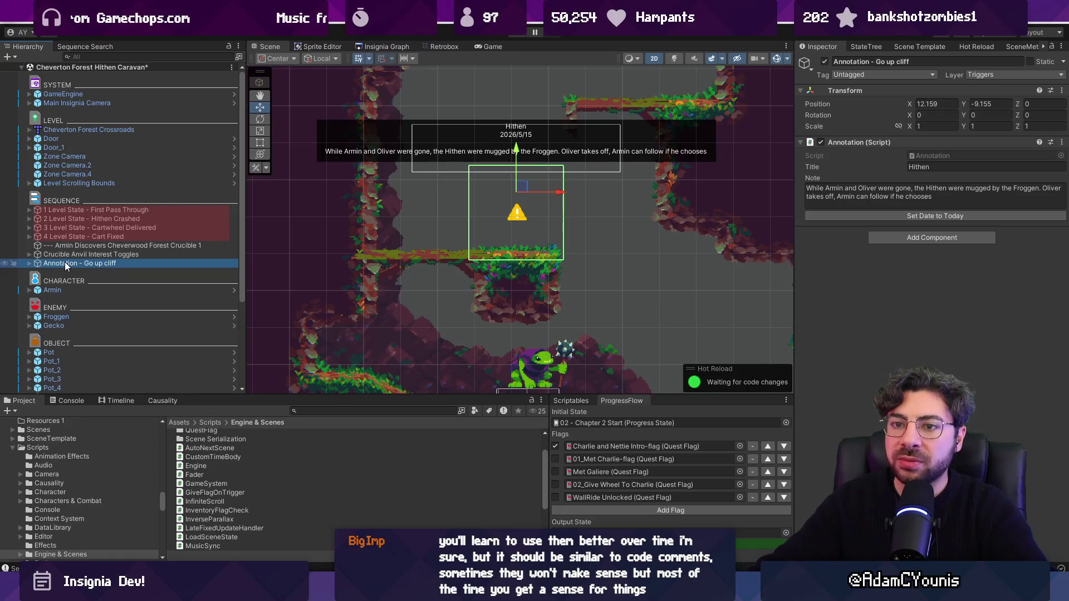
{"action": "mouse_move", "coordinate": [65, 261]}
{"action": "left_mouse_down"}
{"action": "mouse_move", "coordinate": [74, 136]}
{"action": "mouse_move", "coordinate": [112, 189]}
{"action": "left_mouse_up"}
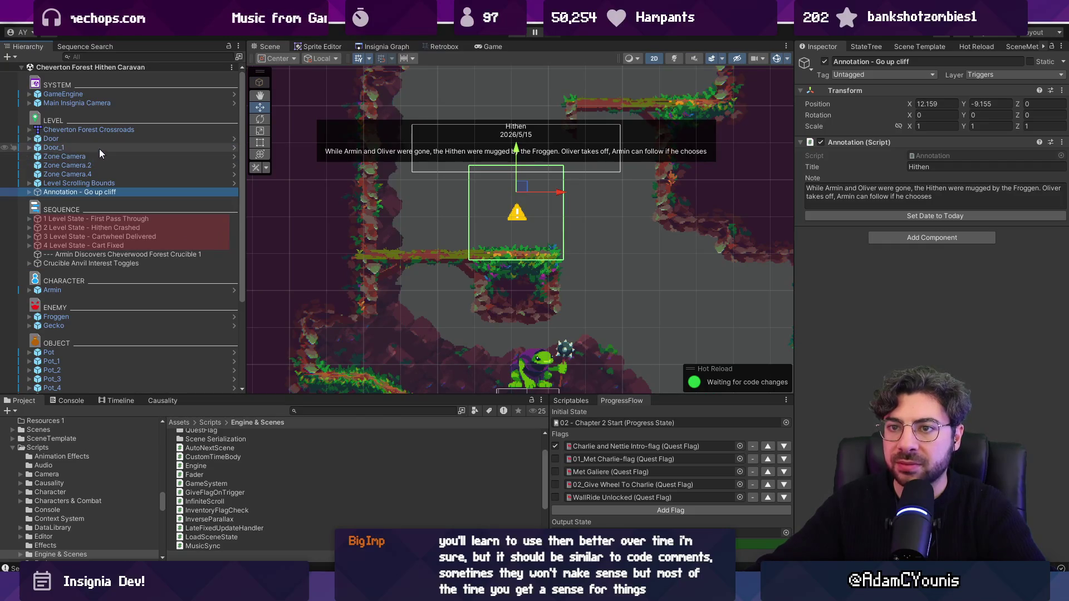
Step: Set the note: cliff climbable only once the Hithen need Armin's help; without the wheel they may reject you
{"action": "left_click", "coordinate": [900, 191]}
{"action": "type", "text": "This cliff should only bne"}
{"action": "key", "text": "BackSpace"}
{"action": "key", "text": "BackSpace"}
{"action": "type", "text": "e climbable after"}
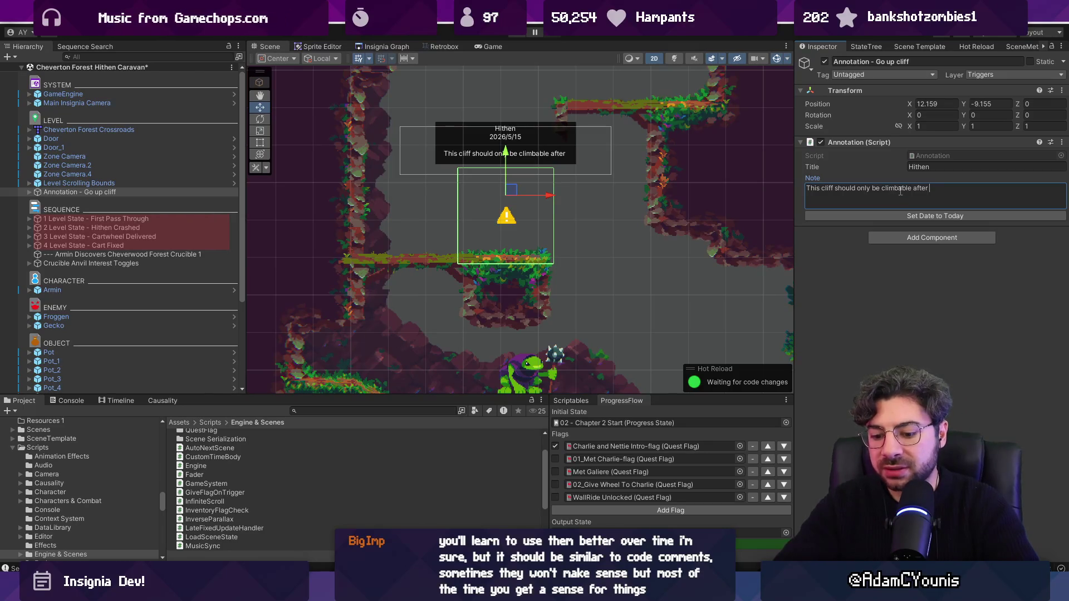
{"action": "key", "text": "BackSpace"}
{"action": "key", "text": "BackSpace"}
{"action": "key", "text": "BackSpace"}
{"action": "type", "text": "once the Hithen"}
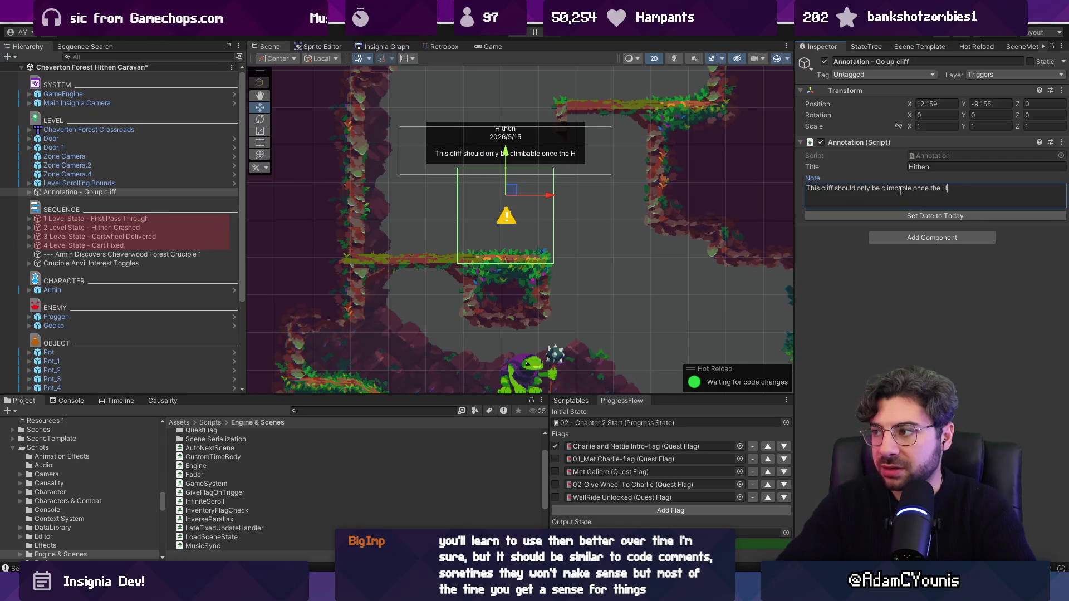
{"action": "type", "text": " you"}
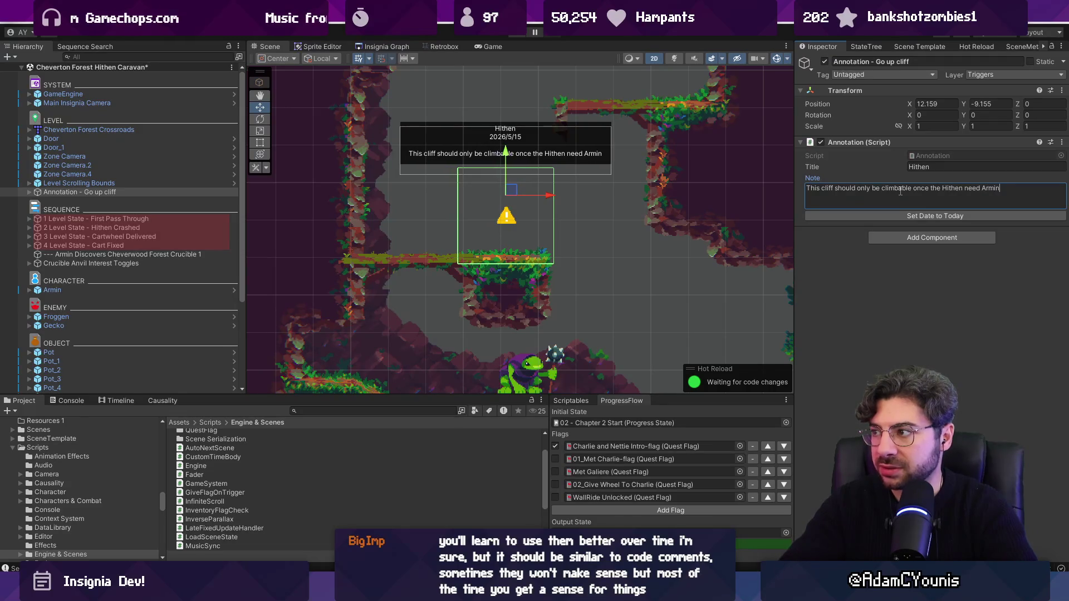
{"action": "type", "text": "help. Maybe t"}
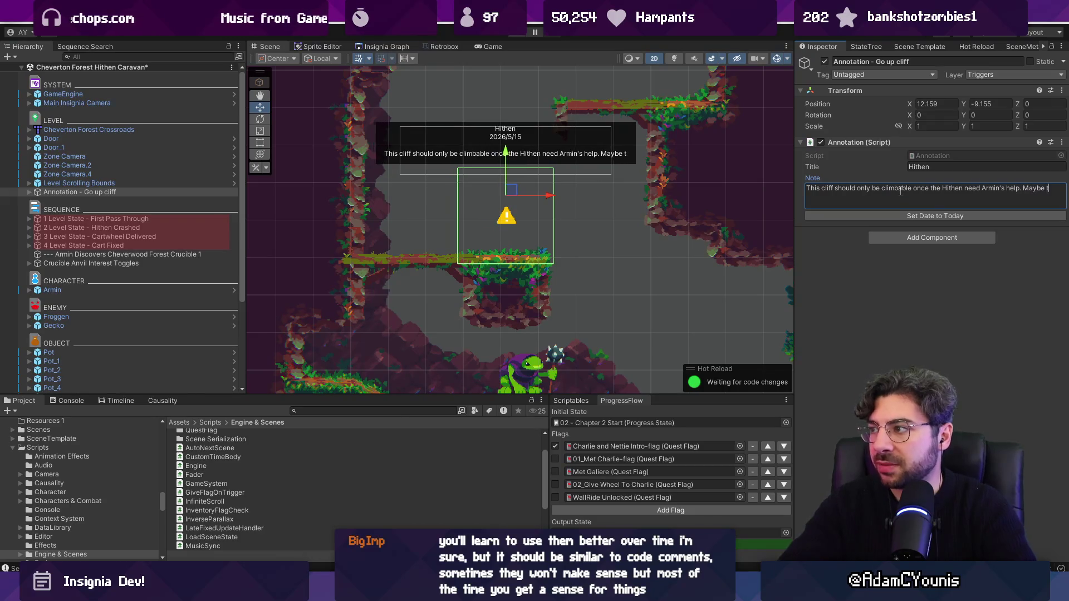
{"action": "key", "text": "BackSpace"}
{"action": "key", "text": "BackSpace"}
{"action": "key", "text": "BackSpace"}
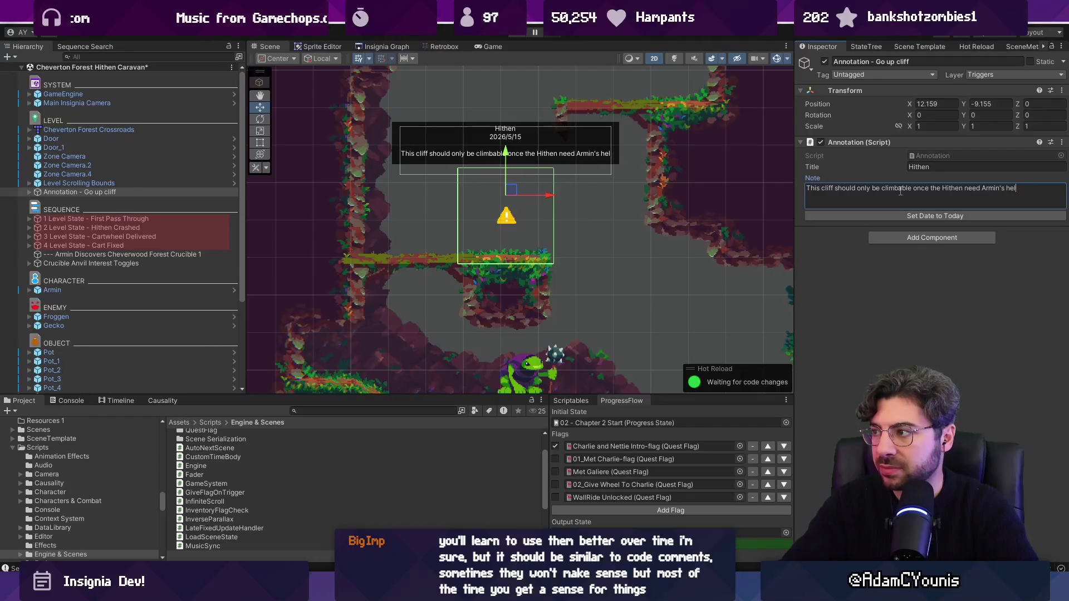
{"action": "type", "text": "lp. Ify"}
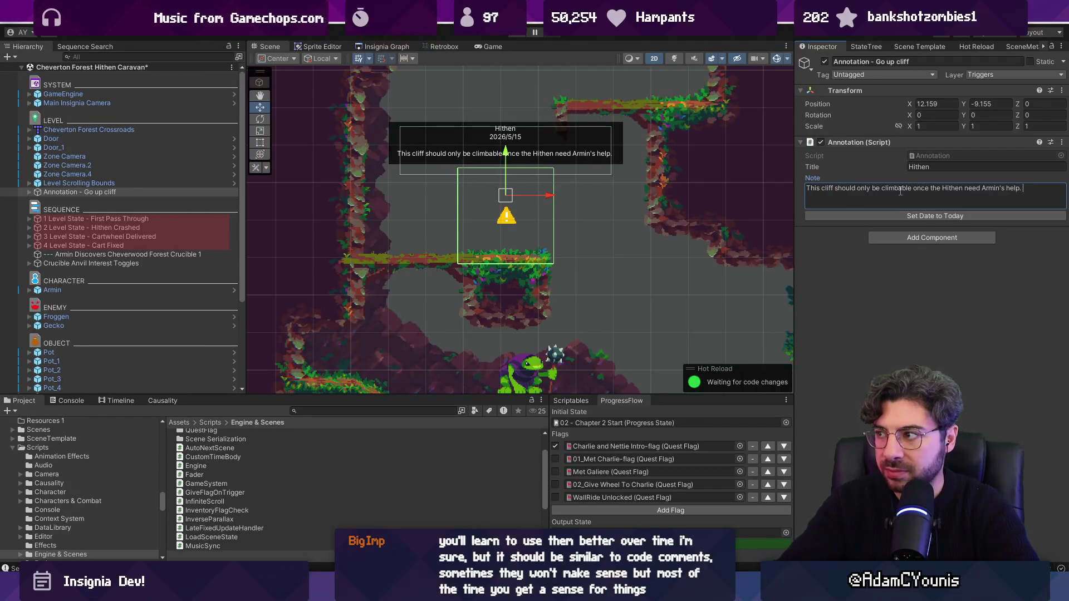
{"action": "key", "text": "BackSpace"}
{"action": "key", "text": "BackSpace"}
{"action": "type", "text": "you get he"}
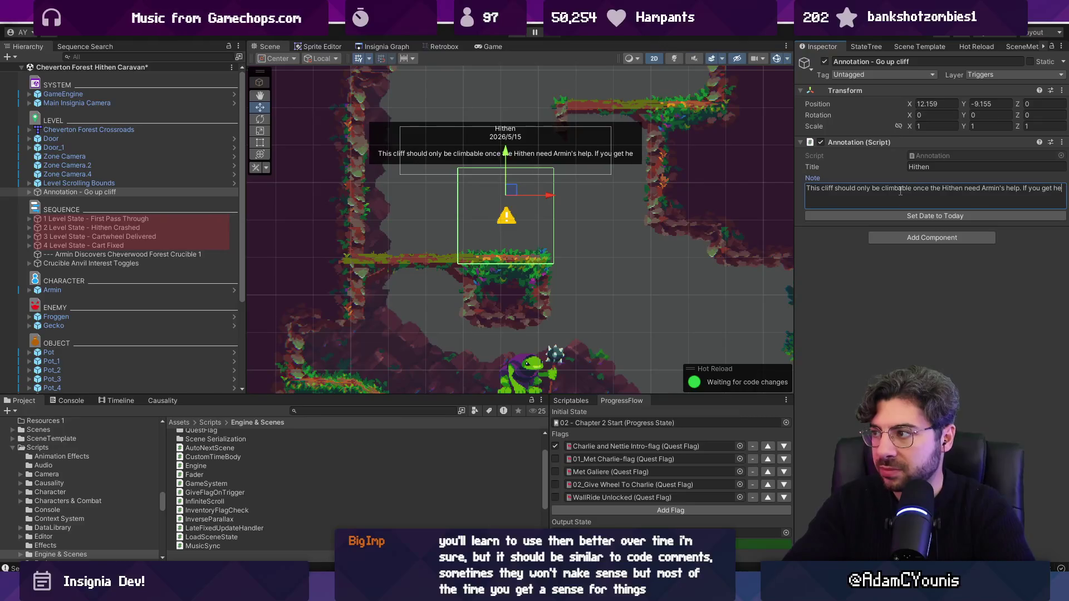
{"action": "type", "text": "re without the wheel "}
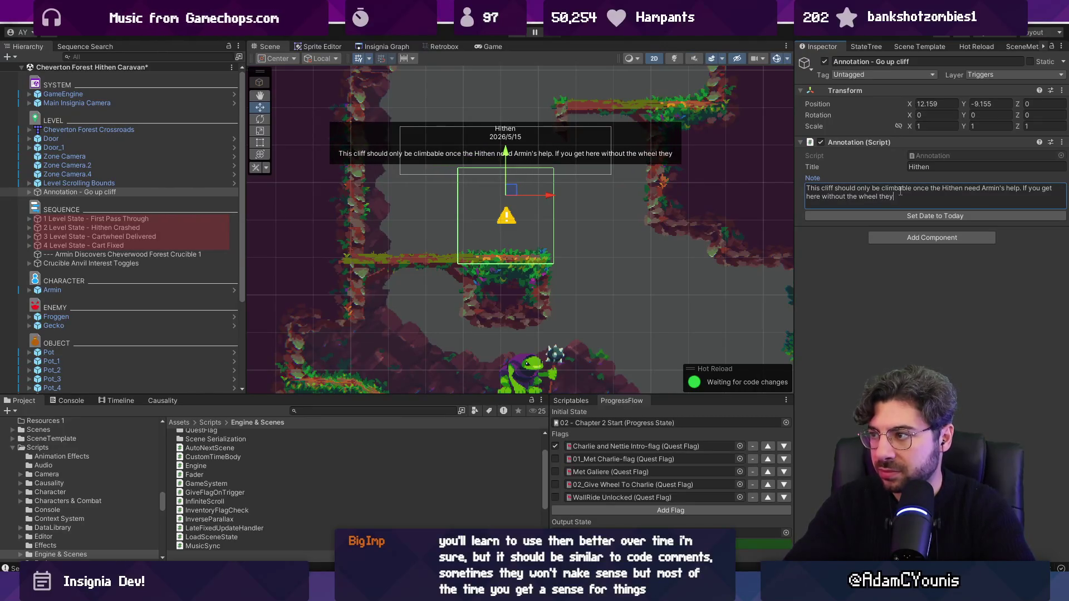
{"action": "type", "text": "maybe they reje"}
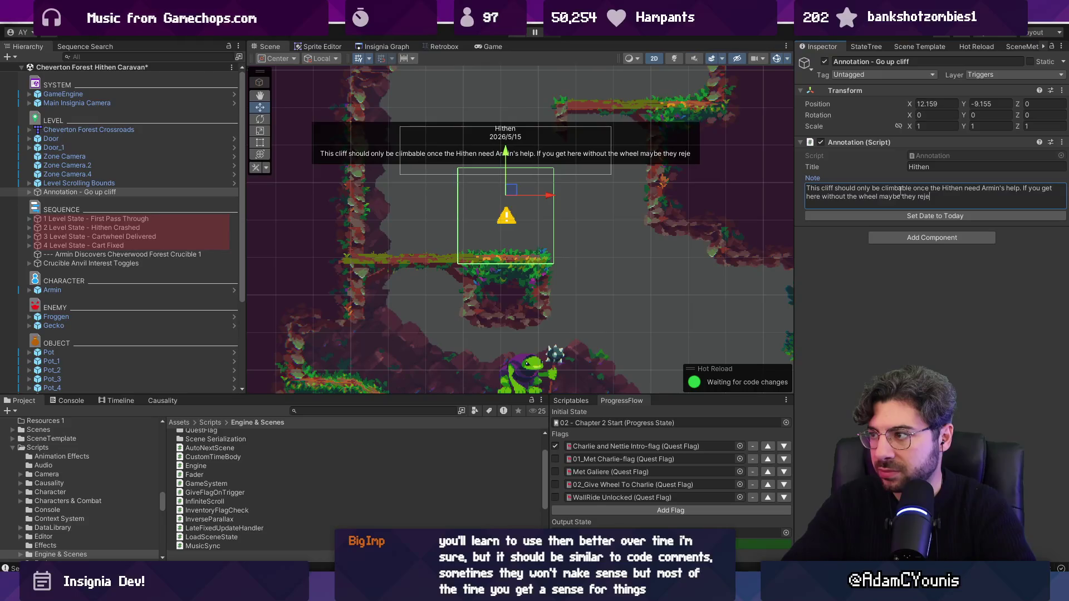
{"action": "type", "text": "ct you."}
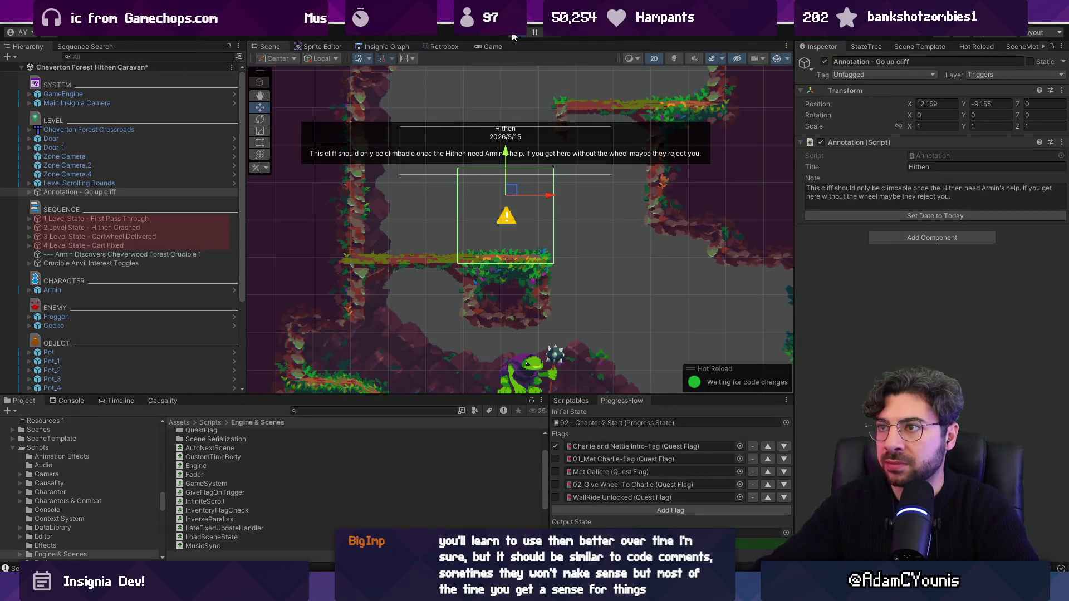
{"action": "left_click", "coordinate": [641, 128]}
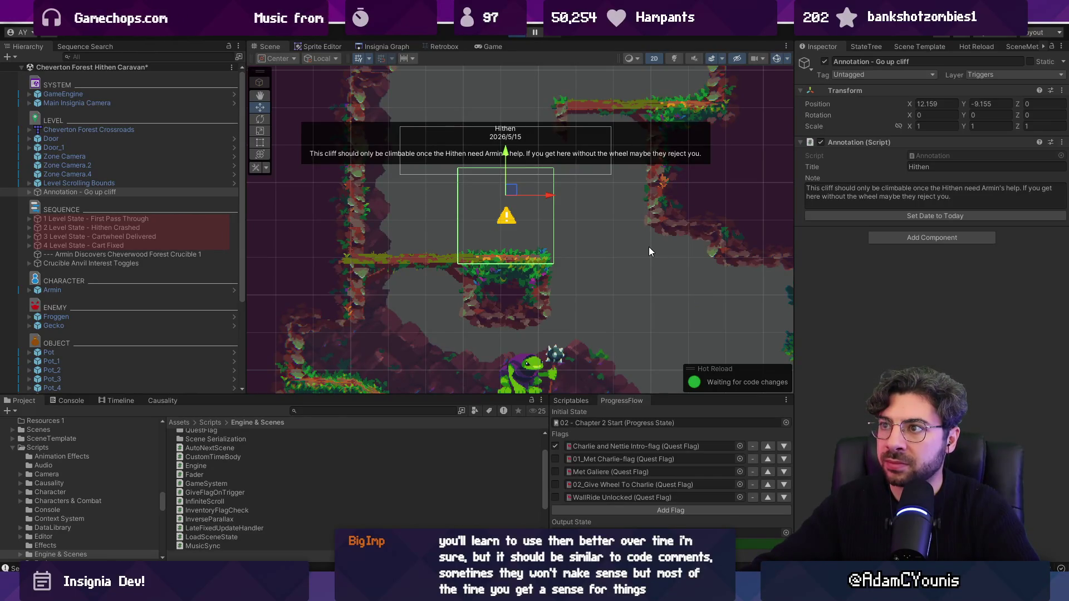
Step: Playtest the level in a maximized Game view, then restore the normal editor layout
{"action": "key", "text": "ctrl+p"}
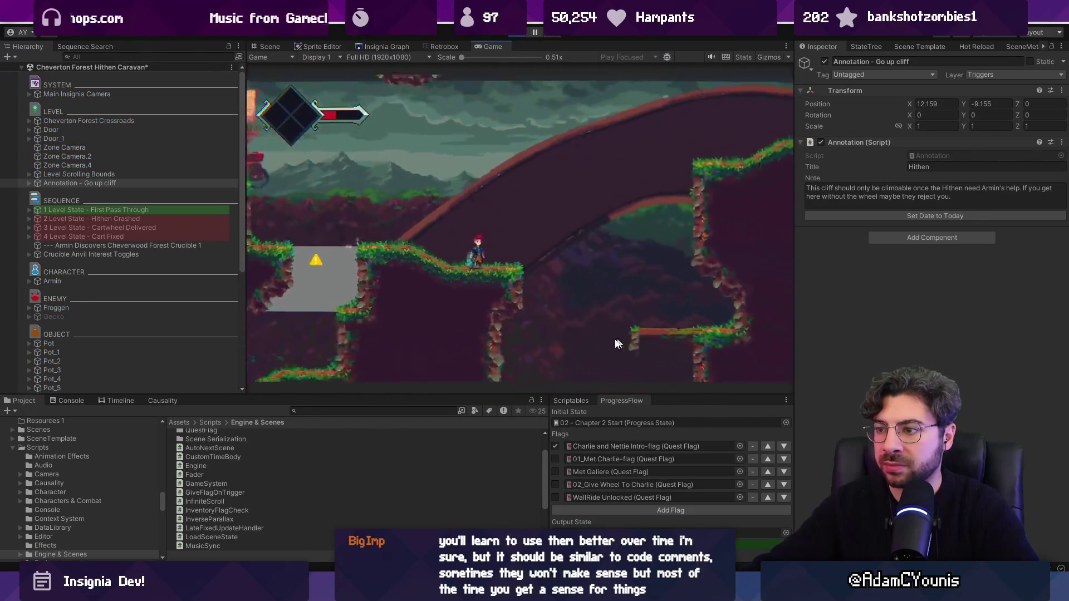
{"action": "key", "text": "shift+space"}
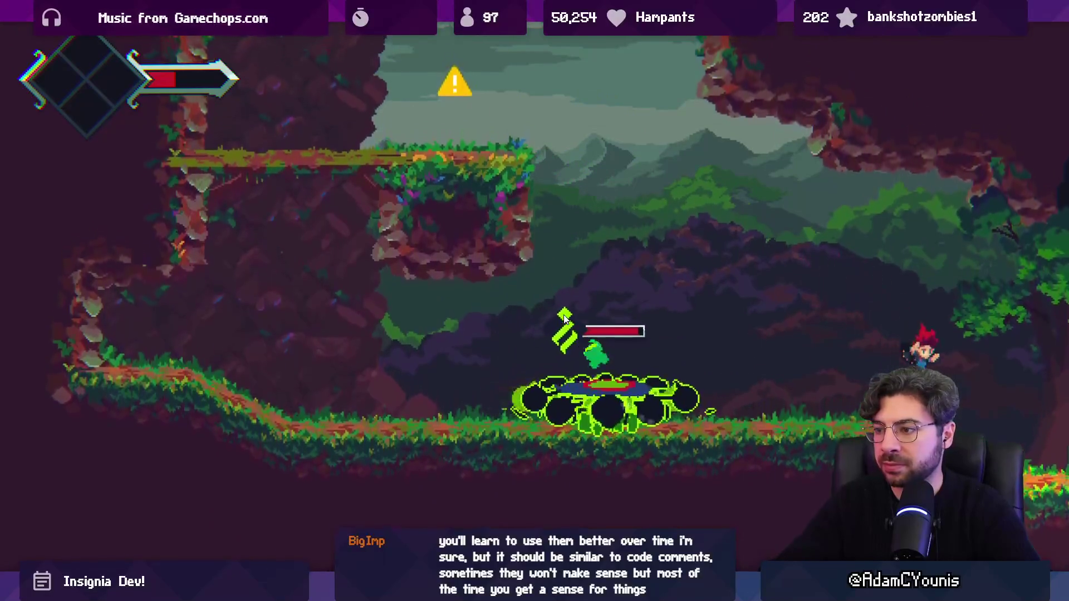
{"action": "key", "text": "shift+space"}
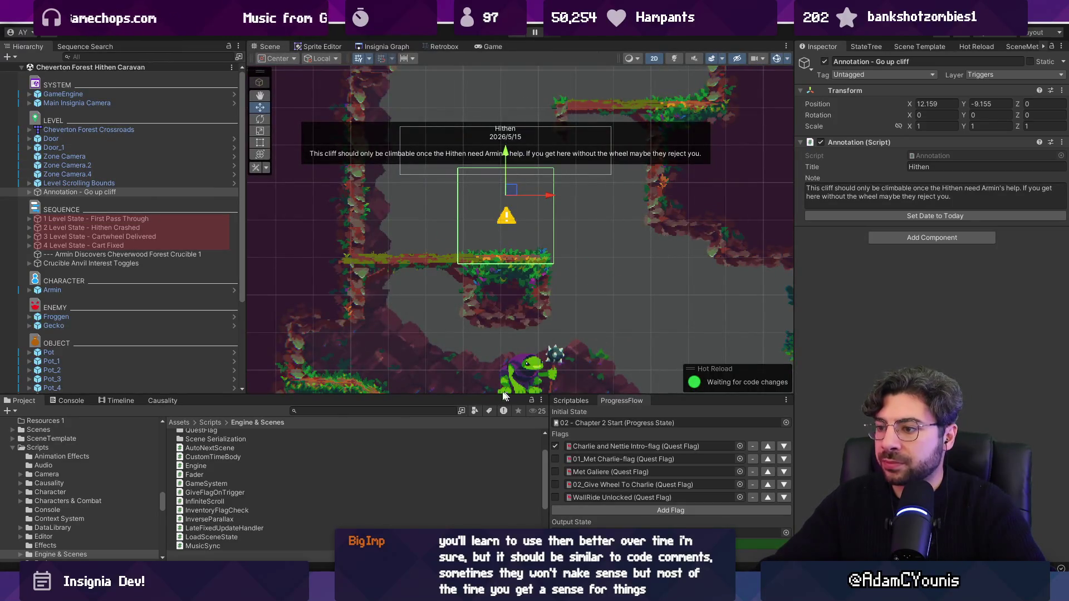
{"action": "scroll", "coordinate": [657, 227], "scroll_direction": "down", "scroll_amount": 2}
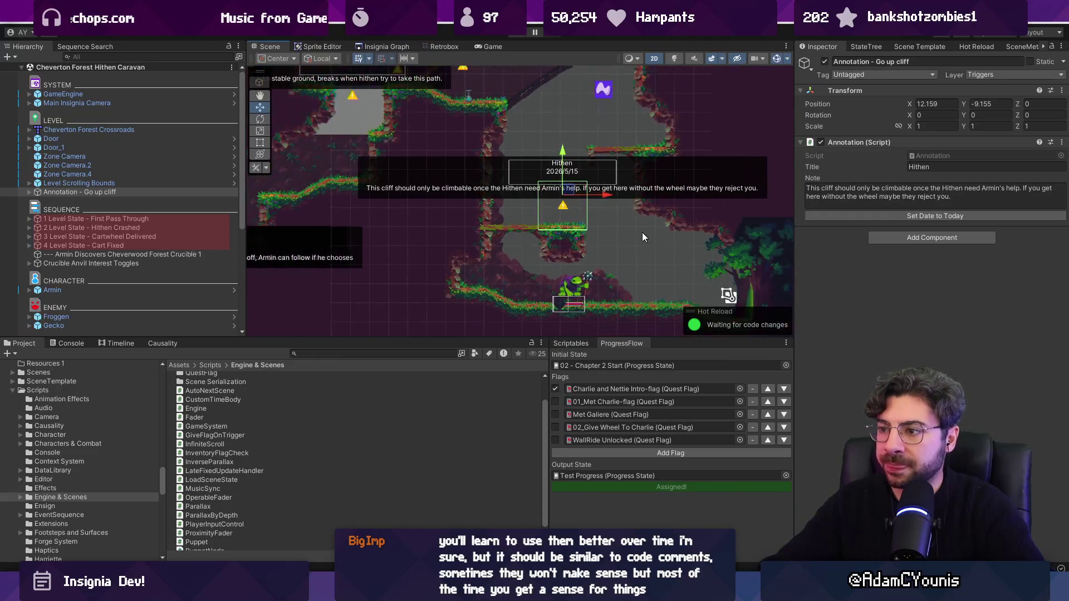
{"action": "left_click_drag", "start_coordinate": [642, 232], "coordinate": [625, 200]}
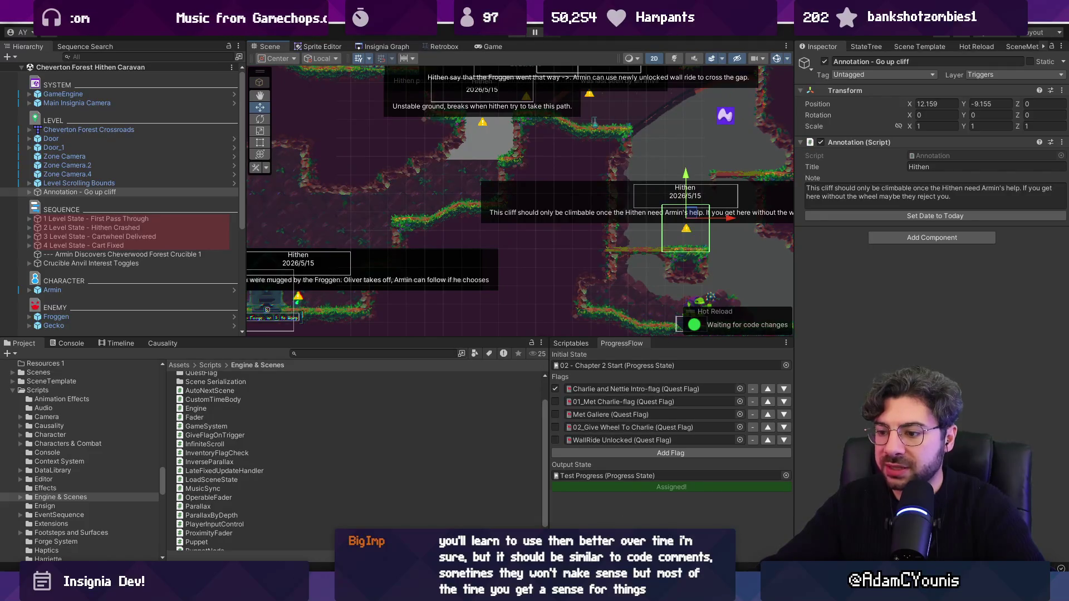
Step: Launch Fork from the Windows search
{"action": "key", "text": "super"}
{"action": "type", "text": "fork"}
{"action": "key", "text": "Return"}
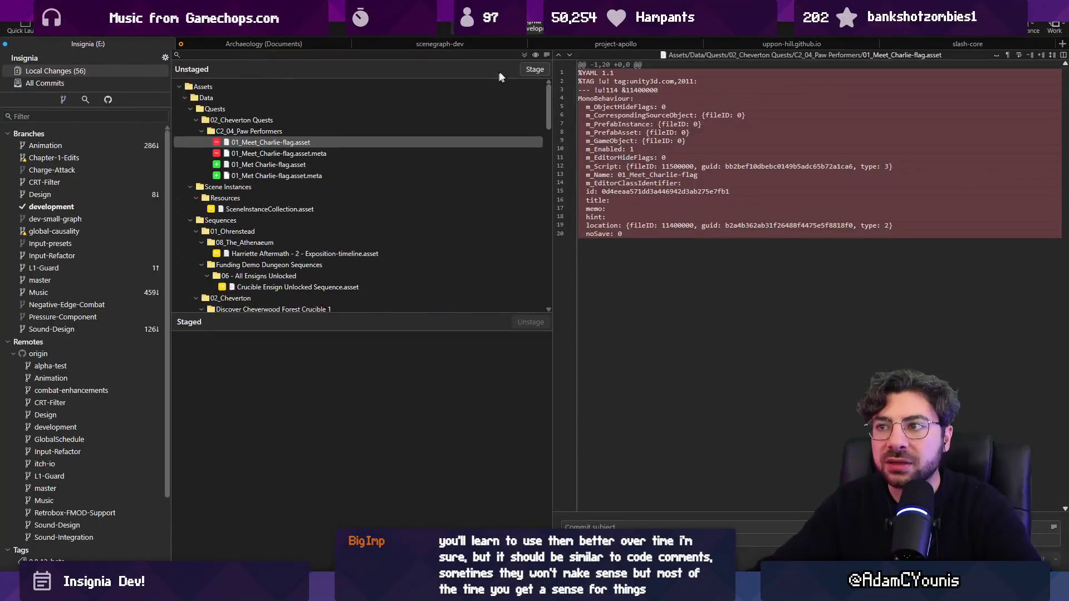
Step: Stage all changes and commit them as 'Updates Paw Performers quest scaffold' without pushing
{"action": "left_click", "coordinate": [534, 69]}
{"action": "left_click", "coordinate": [670, 527]}
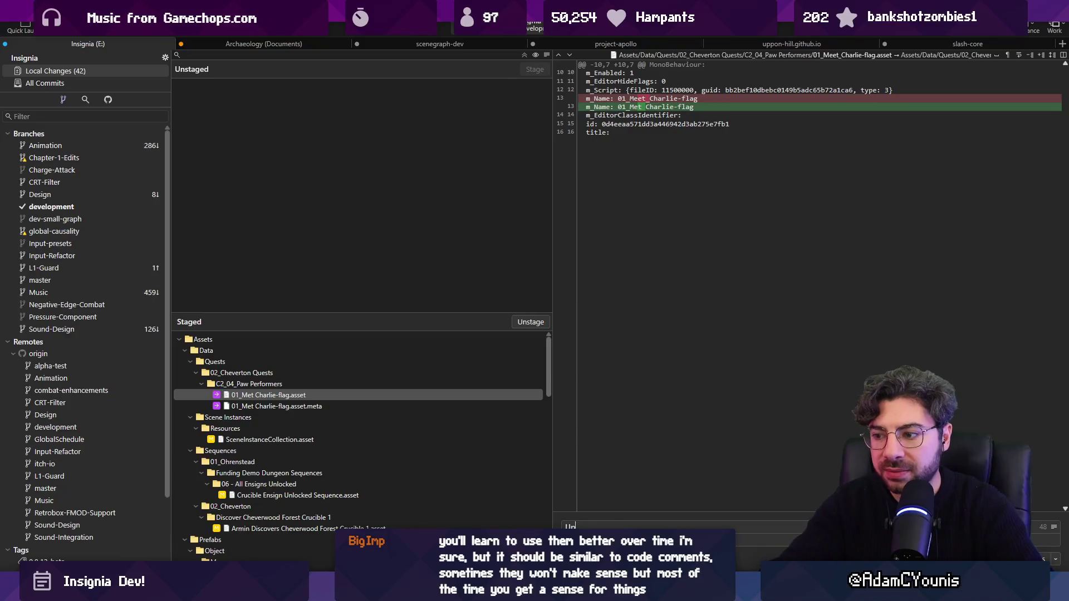
{"action": "type", "text": "Updates "}
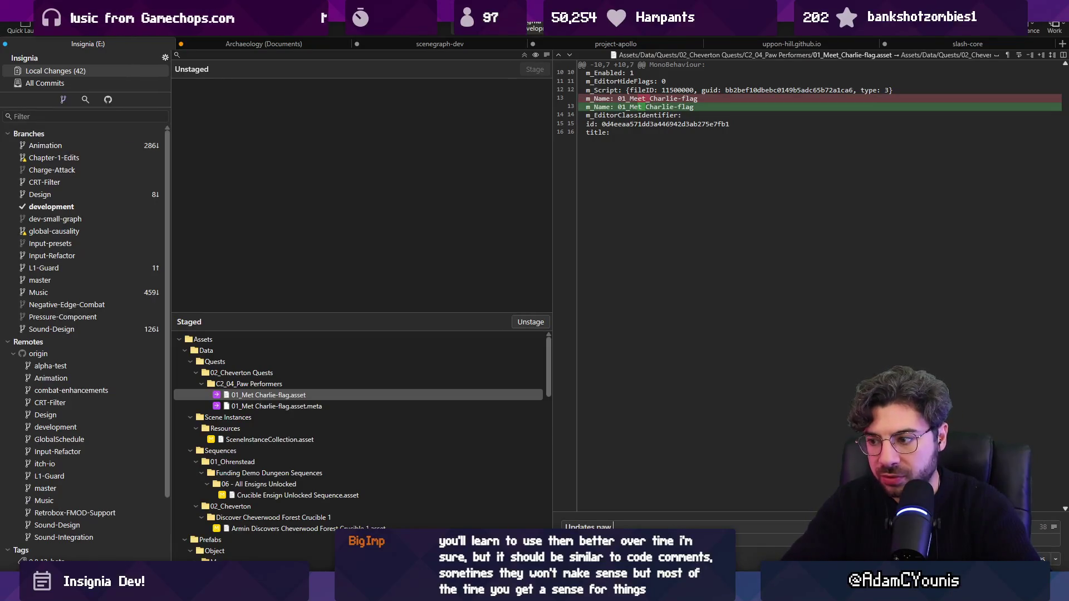
{"action": "type", "text": "Paw Performers"}
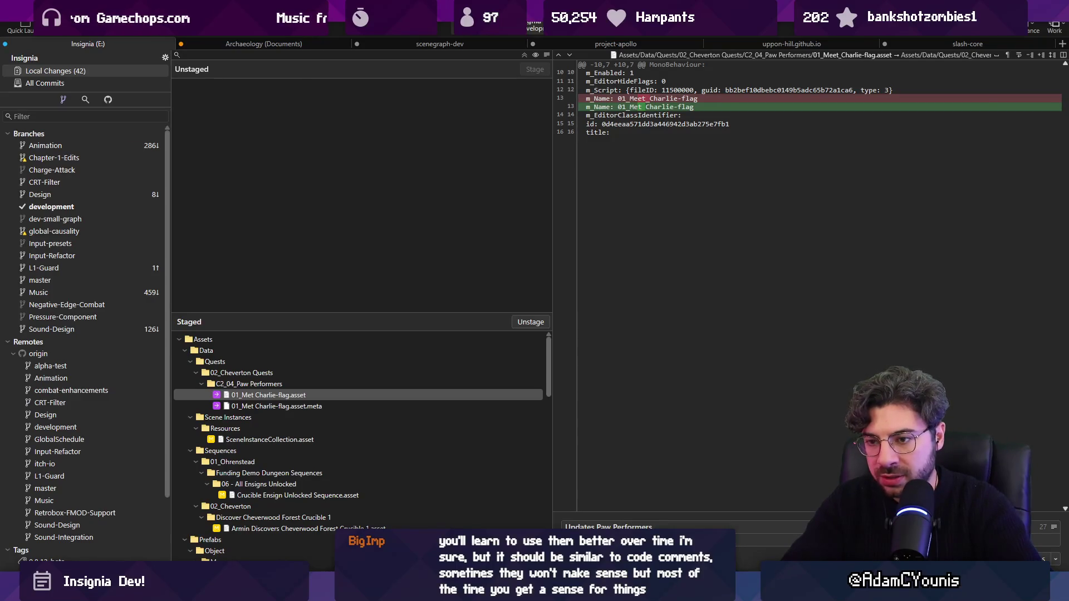
{"action": "type", "text": " quest "}
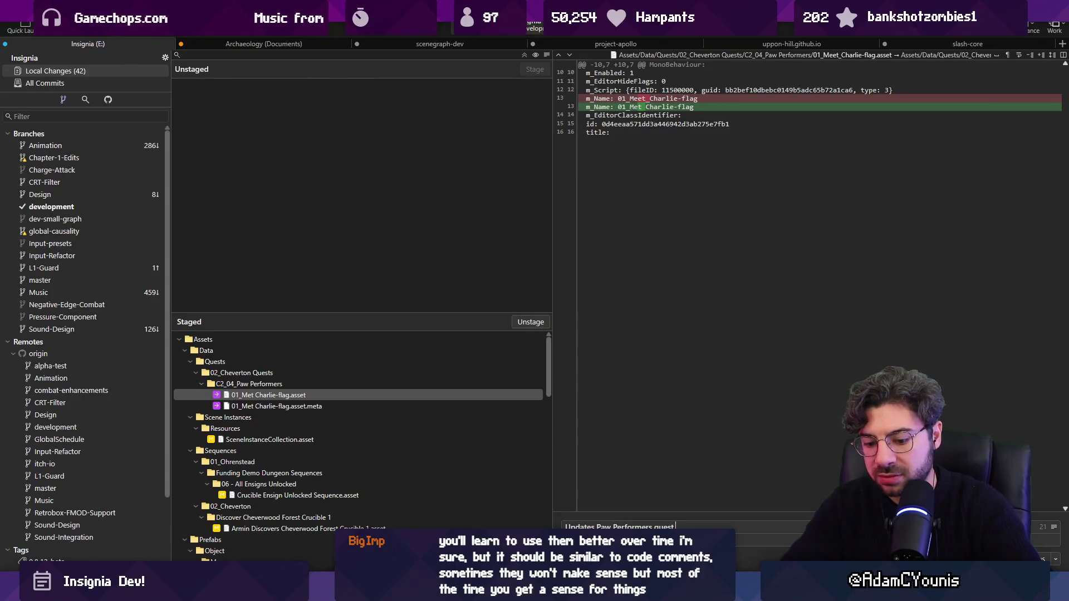
{"action": "type", "text": "scaffold"}
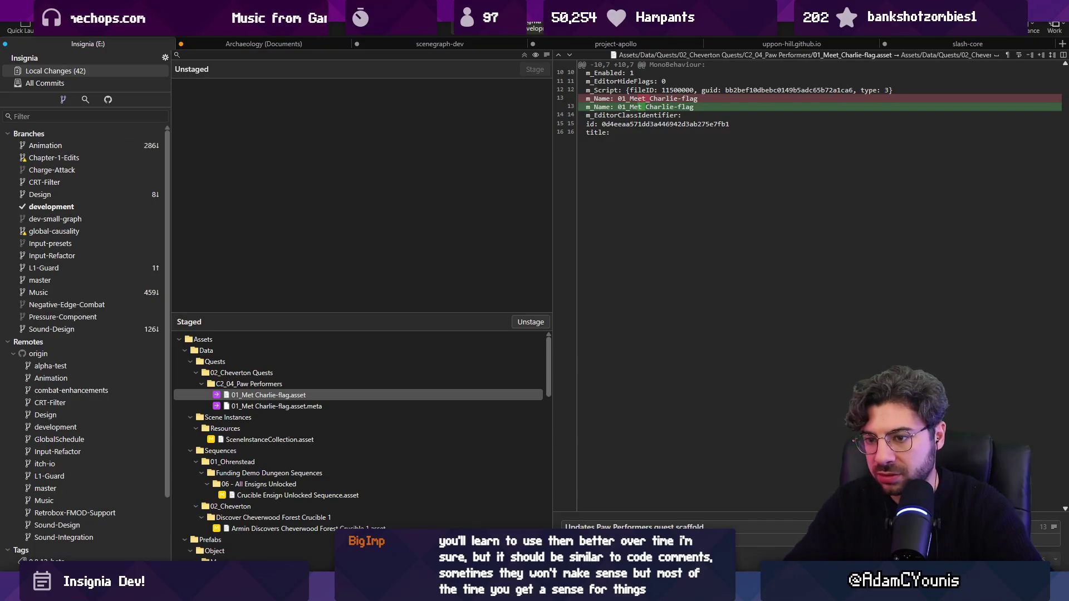
{"action": "key", "text": "ctrl+Return"}
{"action": "key", "text": "ctrl+shift+p"}
{"action": "key", "text": "Return"}
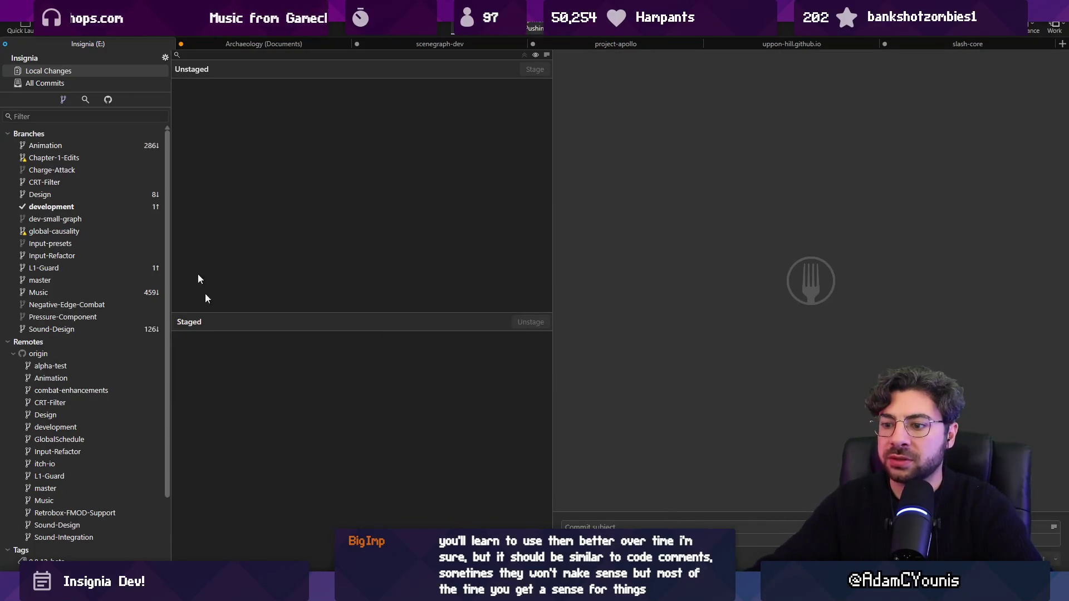
{"action": "key", "text": "alt+Tab"}
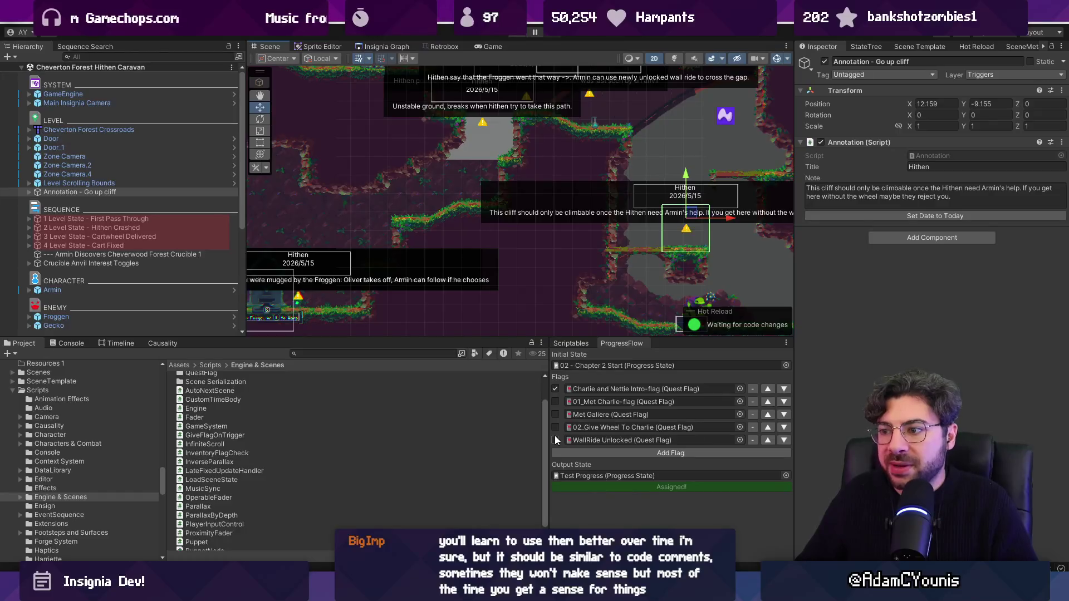
Step: Search the Project window for 'sa' and open the Working Saves folder
{"action": "left_click", "coordinate": [387, 354]}
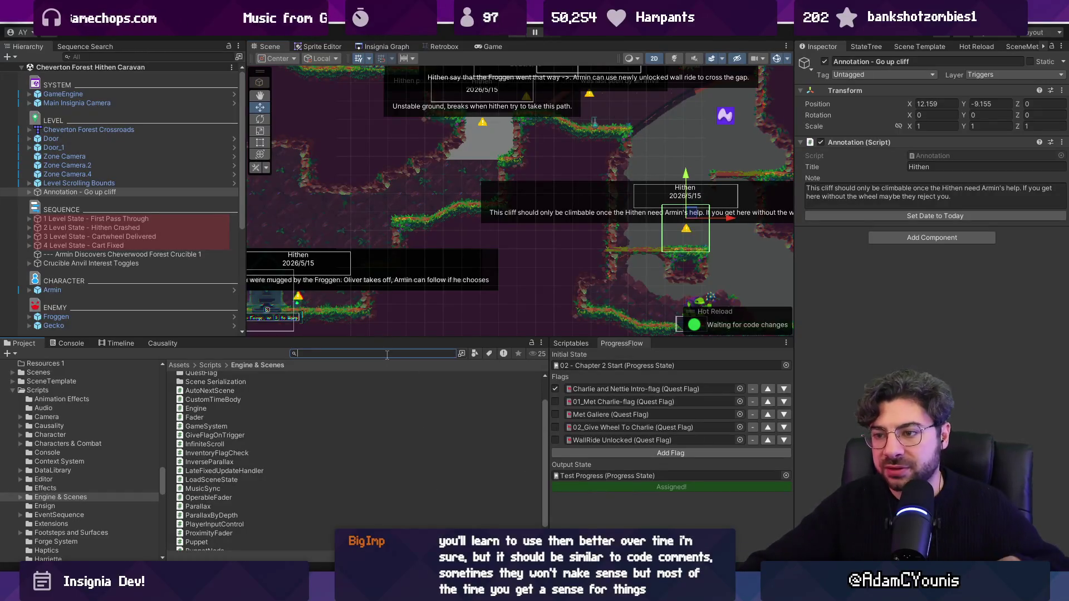
{"action": "type", "text": "prop"}
{"action": "key", "text": "BackSpace"}
{"action": "key", "text": "BackSpace"}
{"action": "key", "text": "BackSpace"}
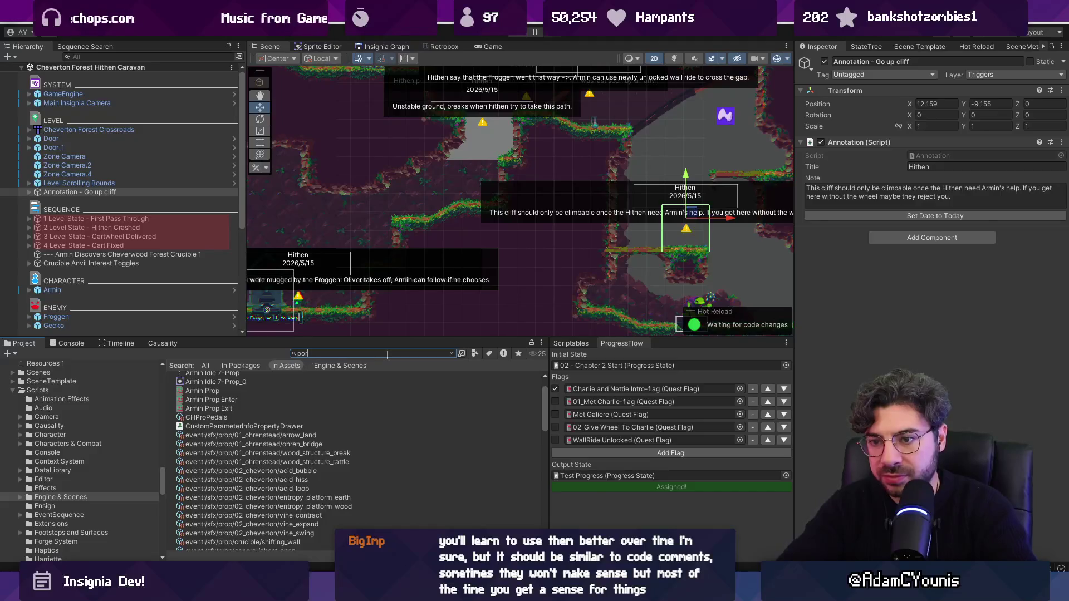
{"action": "key", "text": "BackSpace"}
{"action": "key", "text": "BackSpace"}
{"action": "type", "text": "ss"}
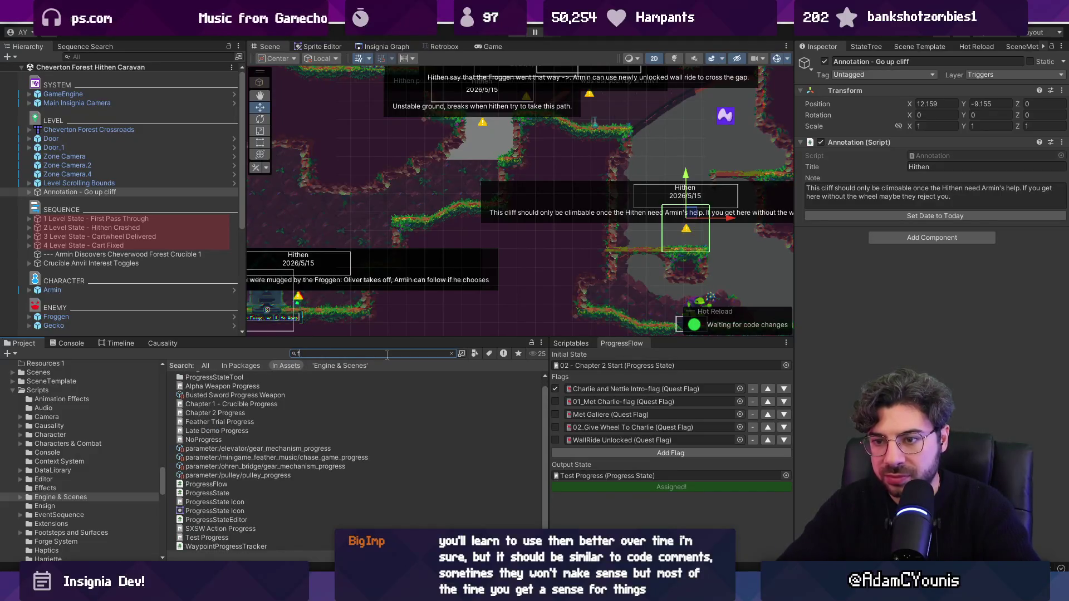
{"action": "key", "text": "BackSpace"}
{"action": "type", "text": "sa"}
{"action": "key", "text": "Down"}
{"action": "key", "text": "Down"}
{"action": "key", "text": "Down"}
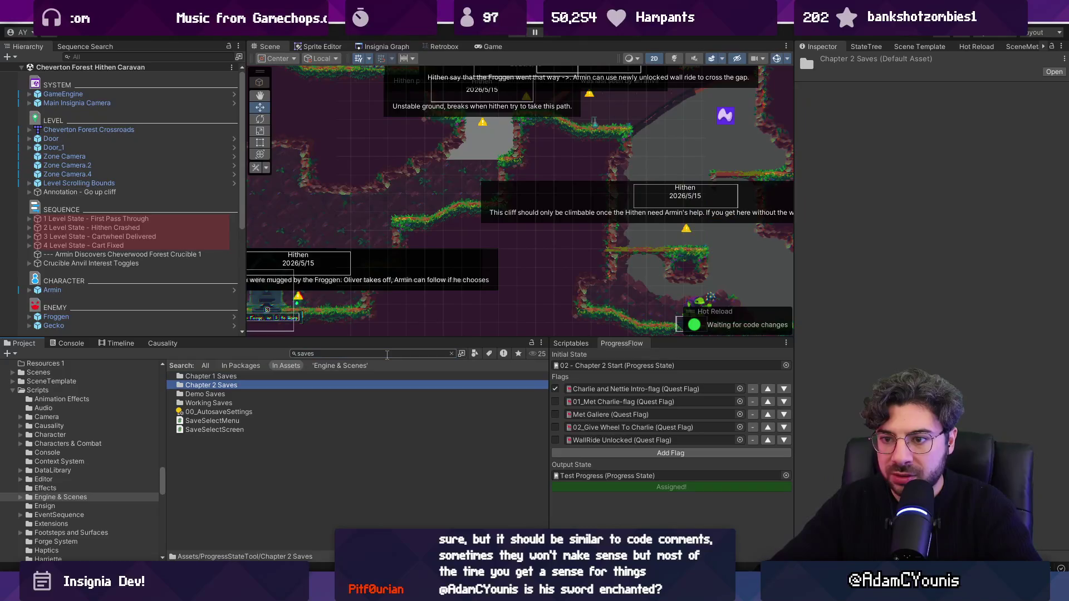
{"action": "key", "text": "Down"}
{"action": "key", "text": "Return"}
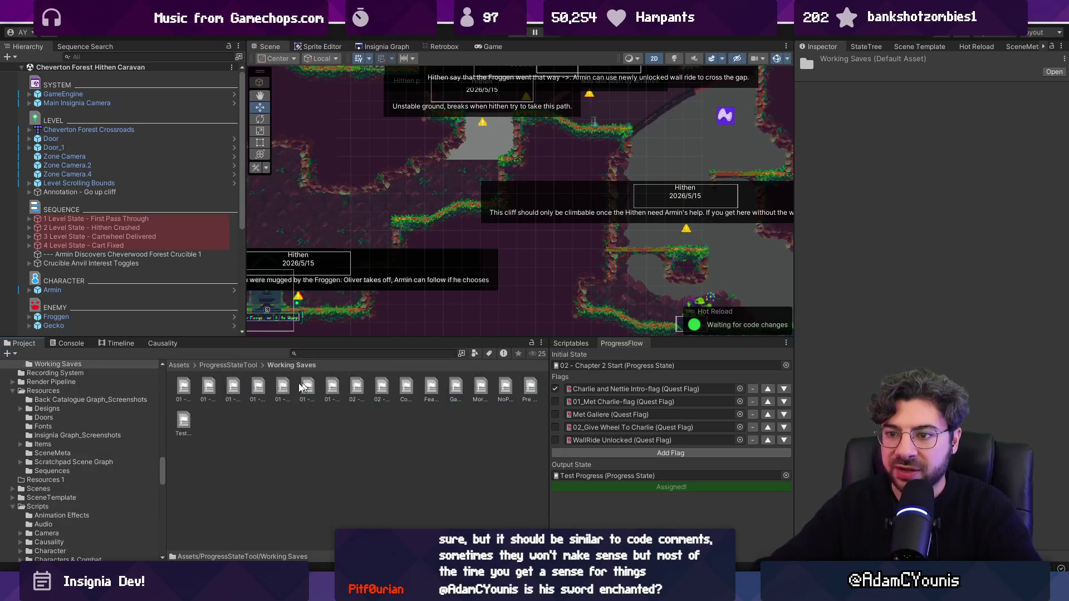
{"action": "scroll", "coordinate": [264, 408], "scroll_direction": "down", "scroll_amount": 2, "text": "ctrl"}
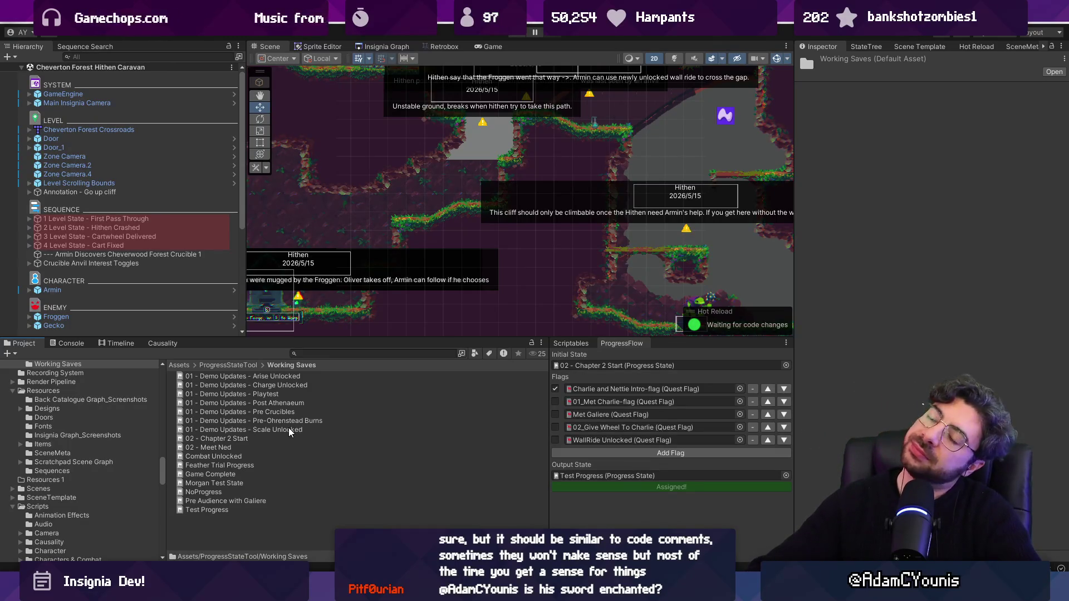
{"action": "right_click", "coordinate": [217, 526]}
Step: Create a 'ProgressFlow Stats' folder in Working Saves and start play mode
{"action": "mouse_move", "coordinate": [239, 184]}
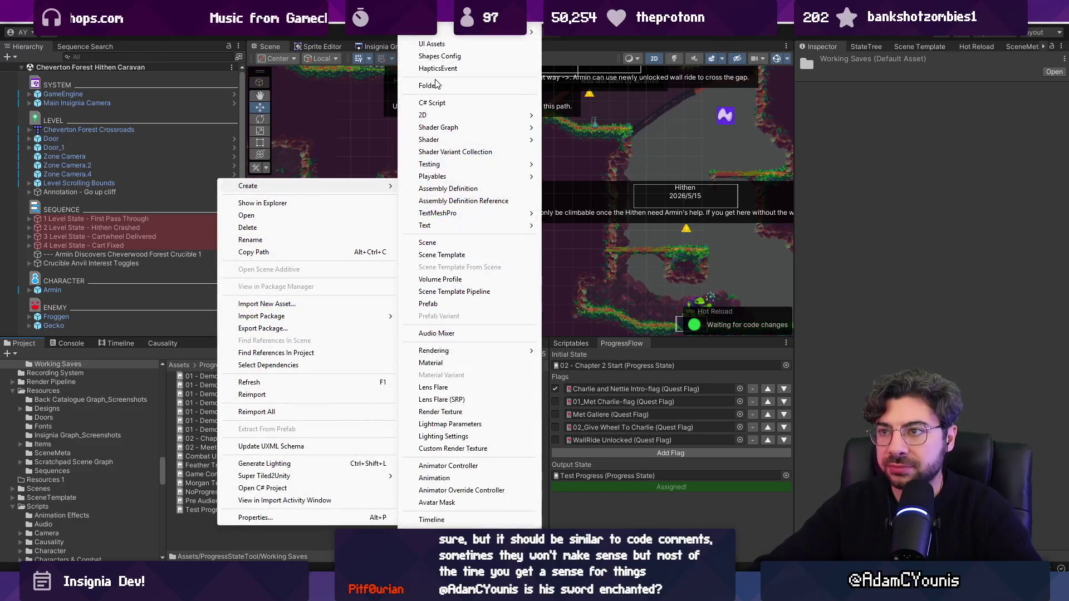
{"action": "left_click", "coordinate": [436, 88]}
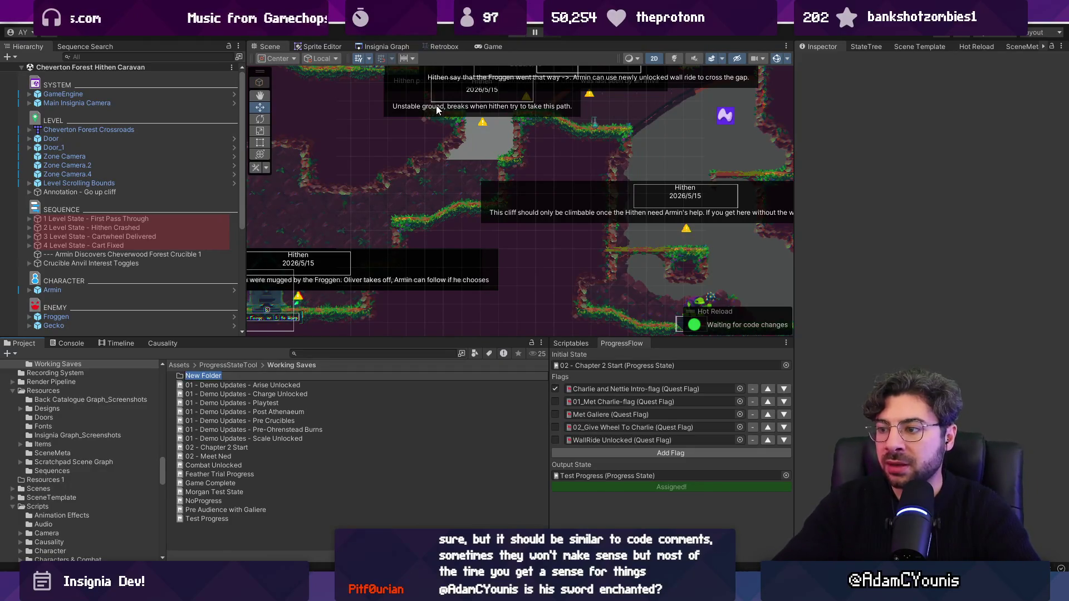
{"action": "type", "text": "rogressFlow Stats"}
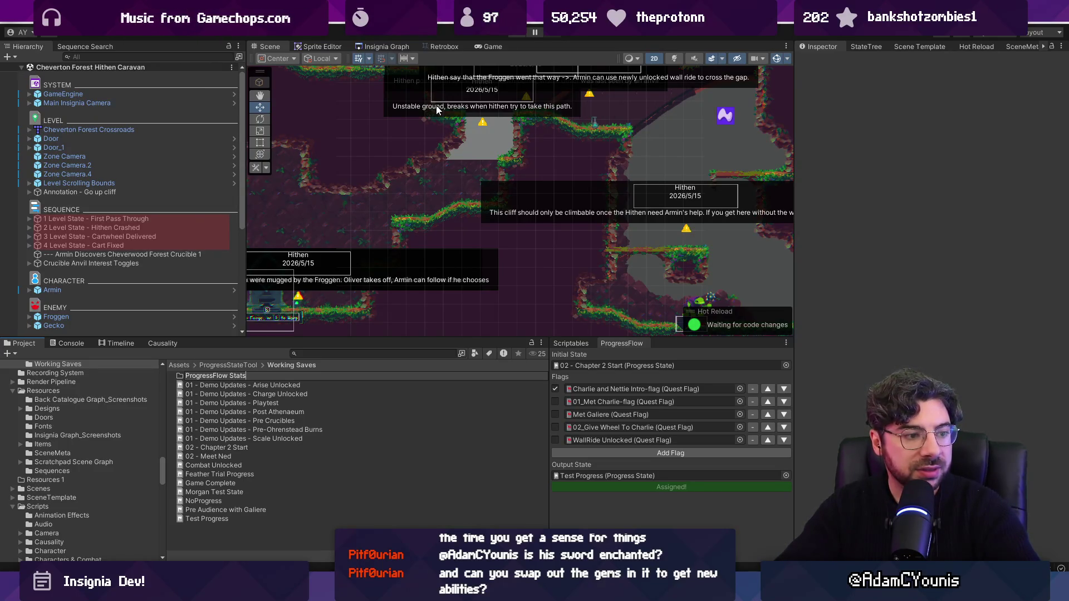
{"action": "key", "text": "Return"}
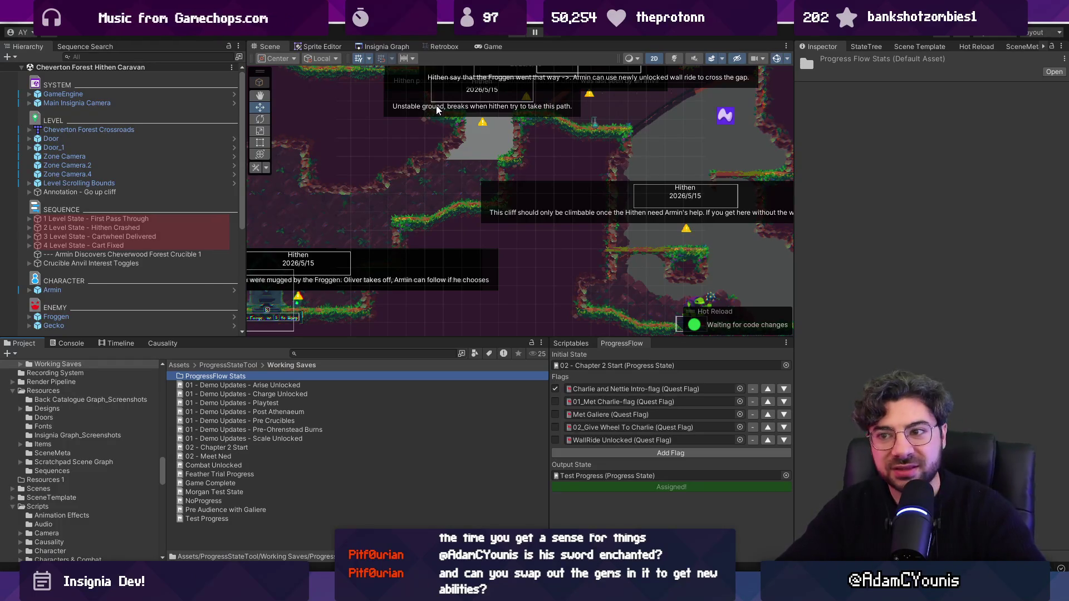
{"action": "mouse_move", "coordinate": [444, 305]}
{"action": "left_mouse_down"}
{"action": "mouse_move", "coordinate": [524, 269]}
{"action": "mouse_move", "coordinate": [515, 35]}
{"action": "left_mouse_up"}
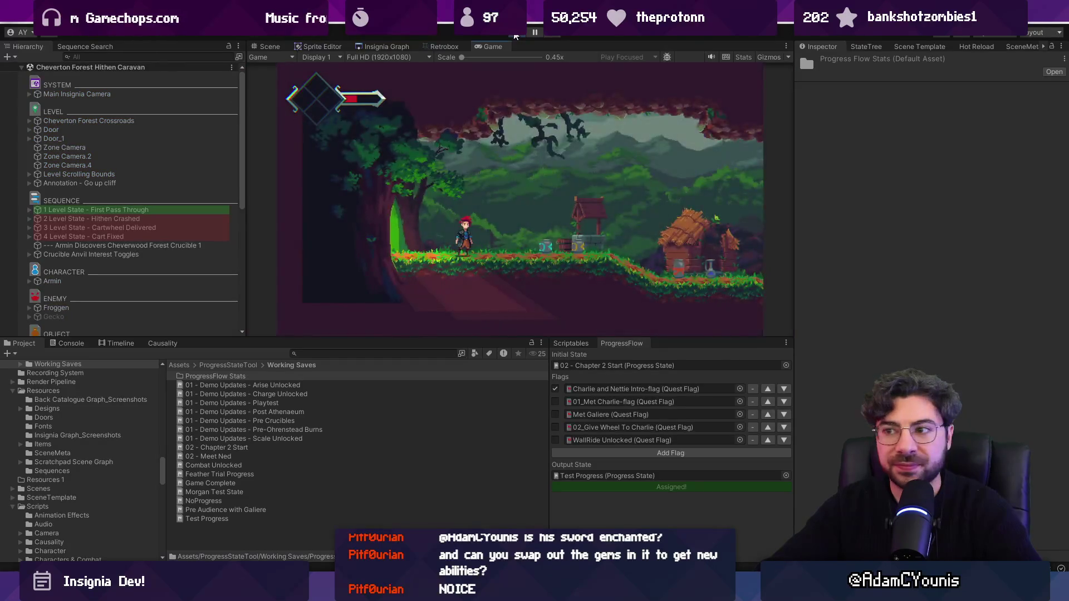
Step: Open the Mastery page and place the orange gem into the diamond slot
{"action": "key", "text": "z"}
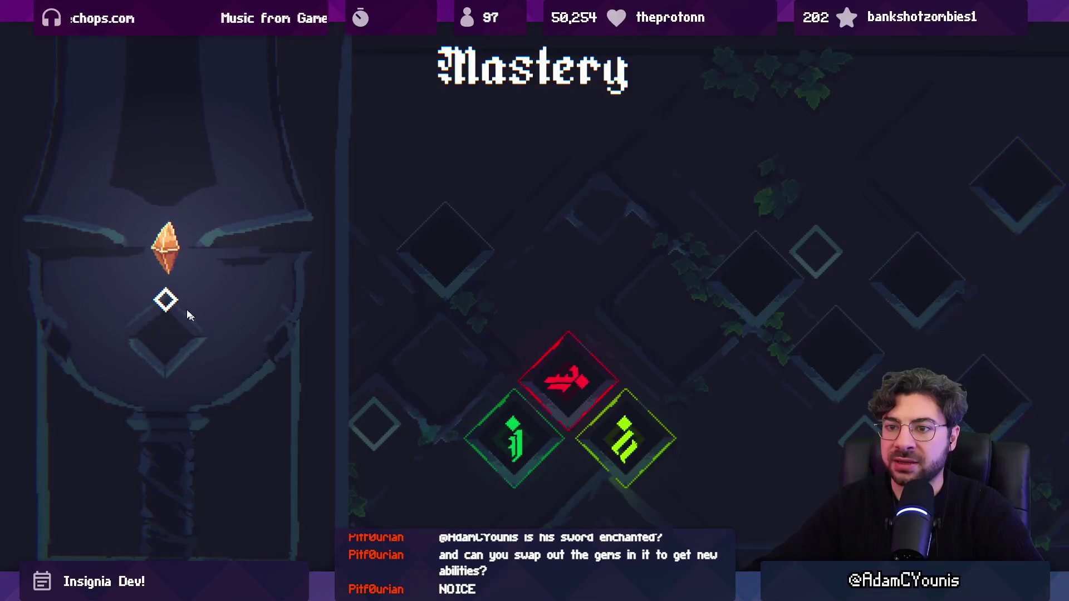
{"action": "mouse_move", "coordinate": [189, 281]}
{"action": "left_mouse_down"}
{"action": "mouse_move", "coordinate": [205, 312]}
{"action": "mouse_move", "coordinate": [187, 346]}
{"action": "mouse_move", "coordinate": [169, 350]}
{"action": "mouse_move", "coordinate": [167, 325]}
{"action": "left_mouse_up"}
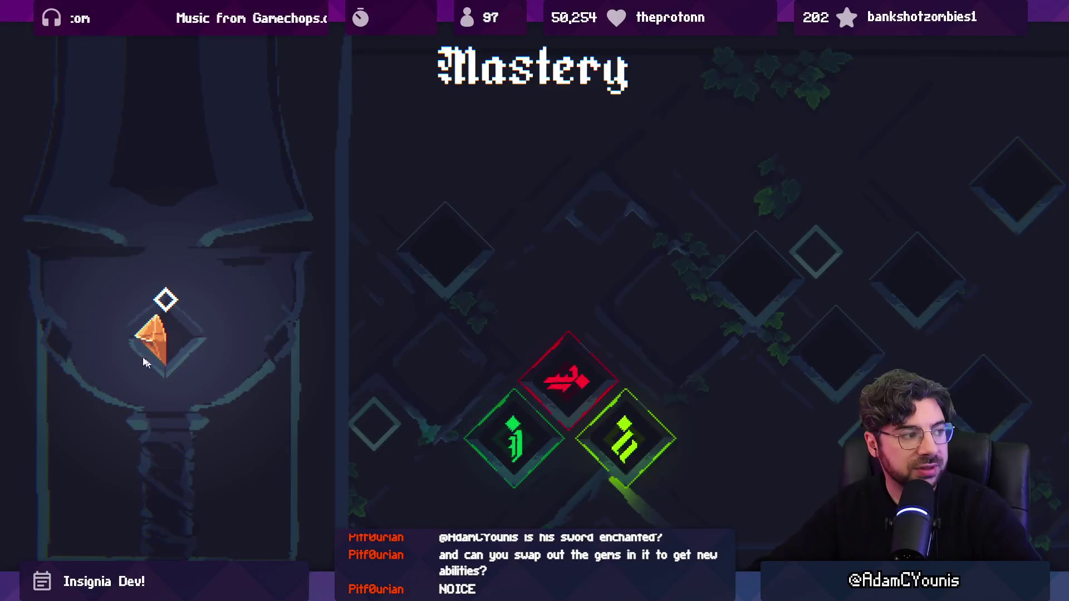
{"action": "key", "text": "Right"}
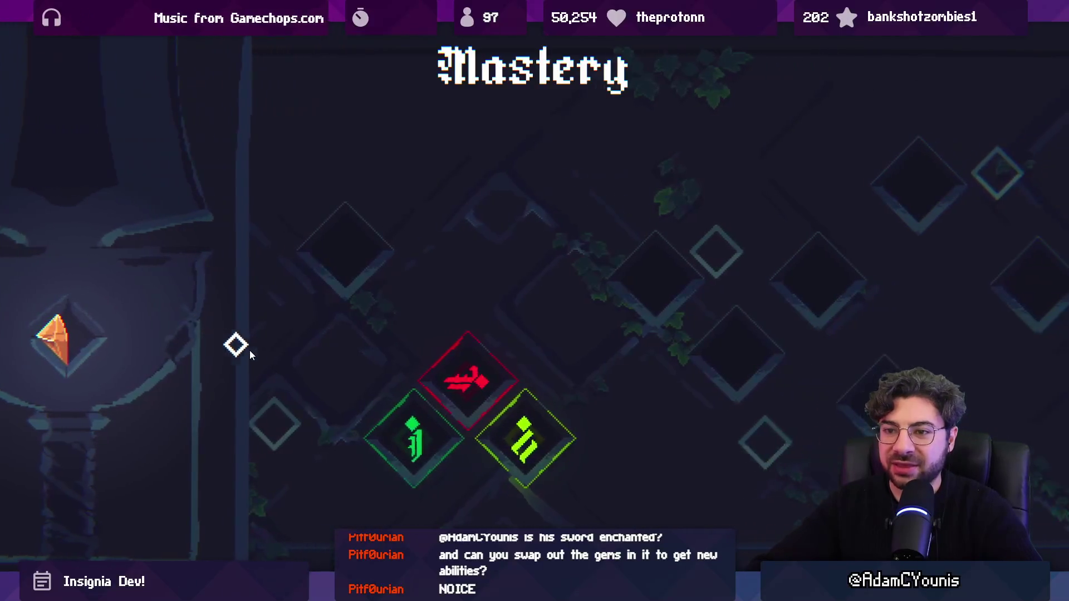
{"action": "key", "text": "Left"}
{"action": "key", "text": "Left"}
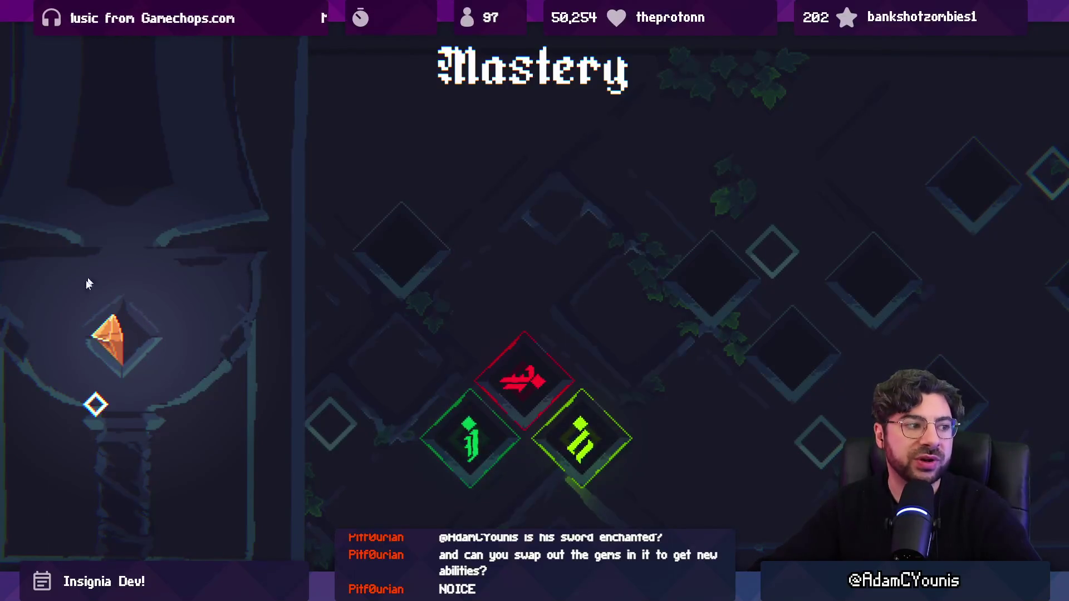
Step: View the Scale Ensign, Charge Ensign and red gem ability details in the Mastery grid
{"action": "left_click", "coordinate": [466, 403]}
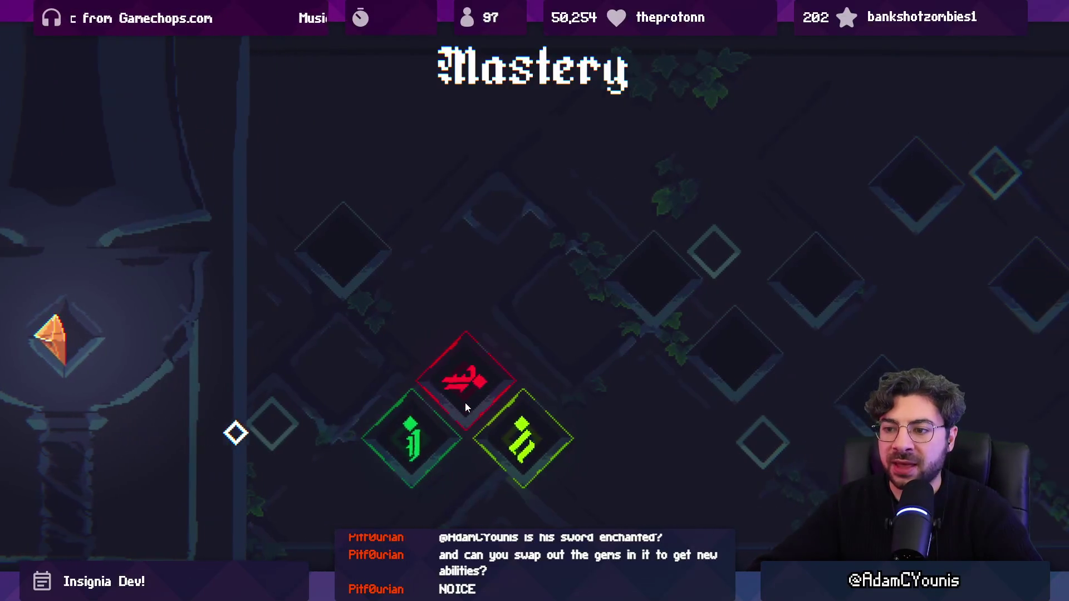
{"action": "key", "text": "Up"}
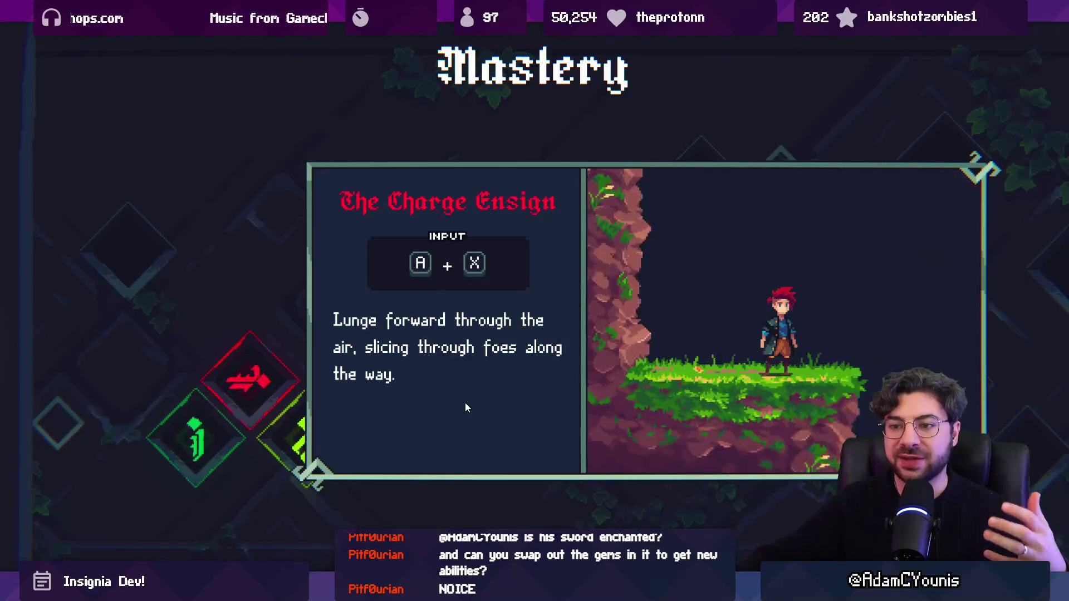
{"action": "key", "text": "Left"}
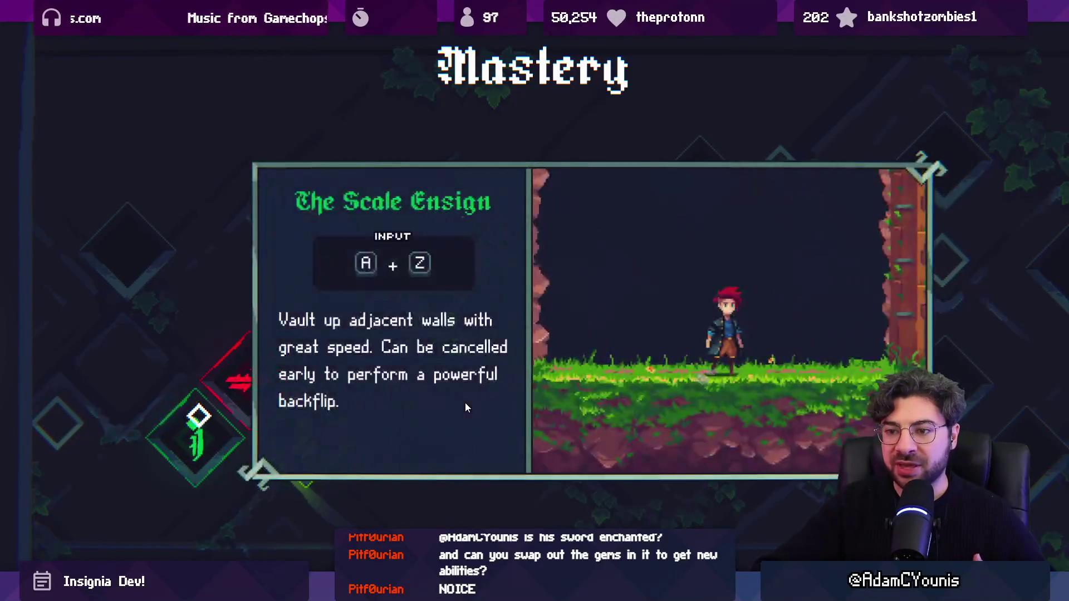
{"action": "key", "text": "Left"}
{"action": "key", "text": "Left"}
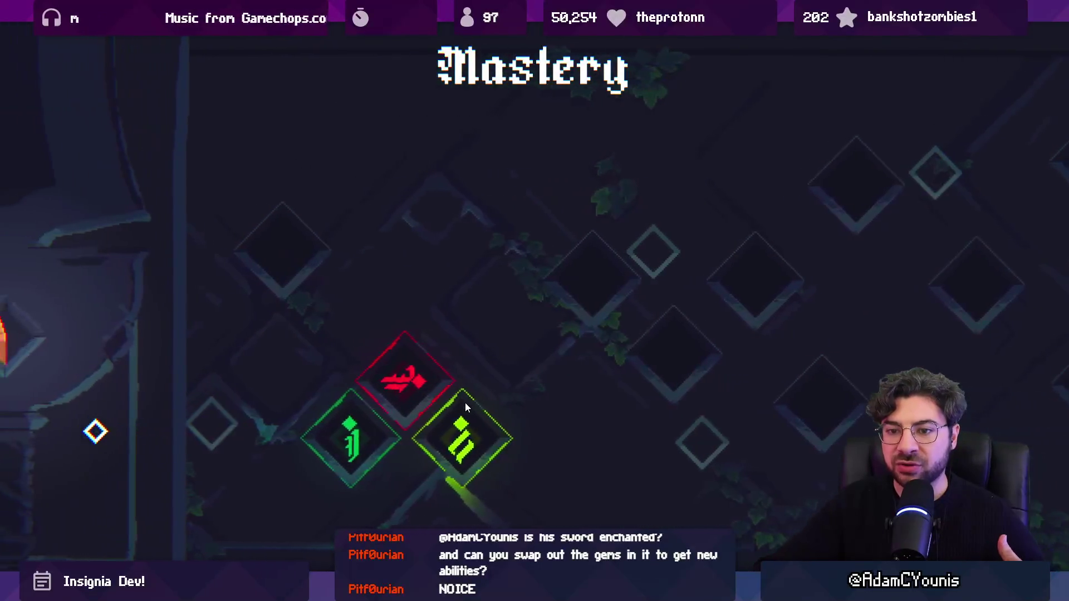
{"action": "key", "text": "Right"}
{"action": "key", "text": "Right"}
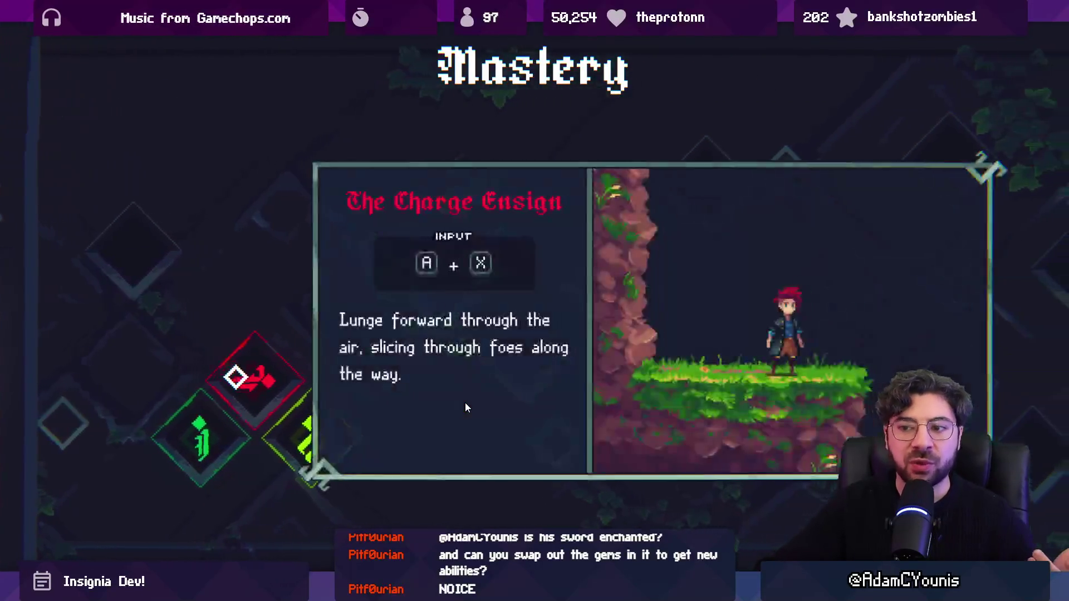
Step: Check the Arise Ensign details, browse the remaining ability nodes, and exit the maximized Game view
{"action": "key", "text": "Right"}
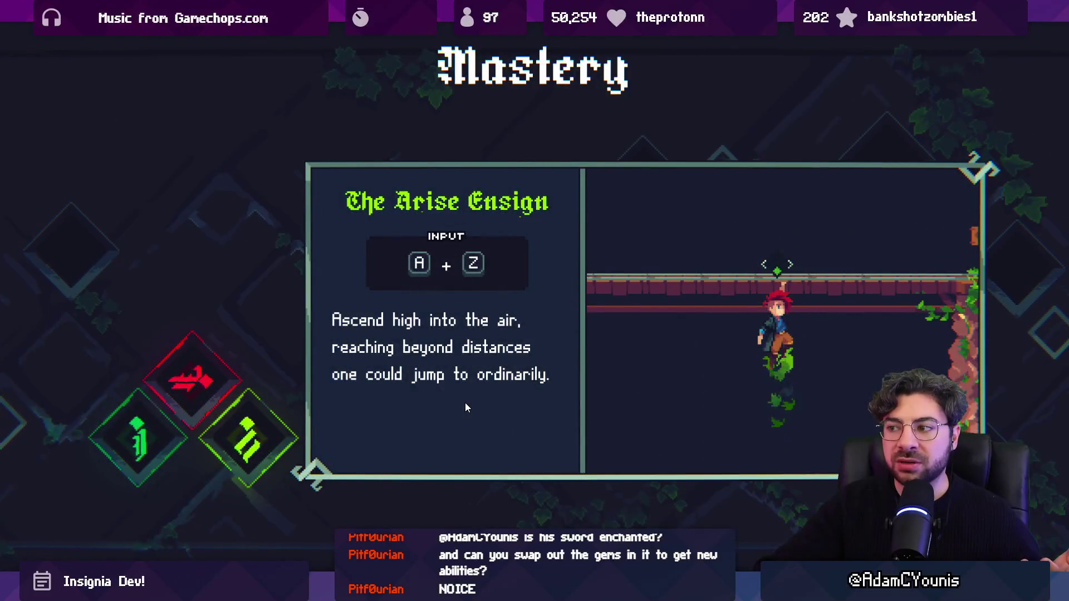
{"action": "key", "text": "Left"}
{"action": "key", "text": "Left"}
{"action": "key", "text": "Up"}
{"action": "key", "text": "Up"}
{"action": "key", "text": "Up"}
{"action": "key", "text": "Right"}
{"action": "key", "text": "Down"}
{"action": "key", "text": "Right"}
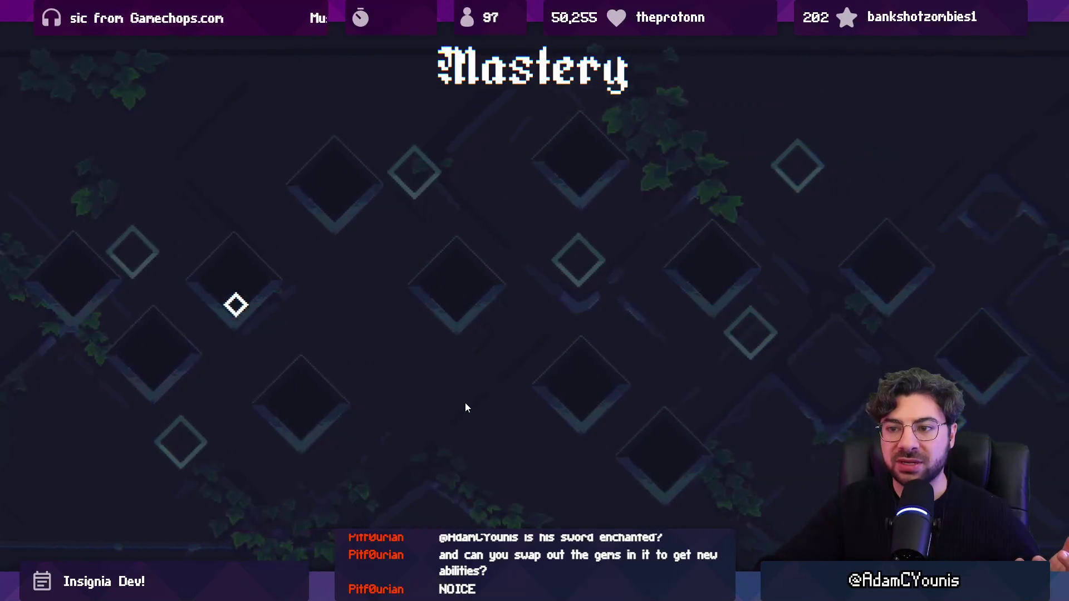
{"action": "key", "text": "Down"}
{"action": "key", "text": "Left"}
{"action": "key", "text": "Left"}
{"action": "key", "text": "Up"}
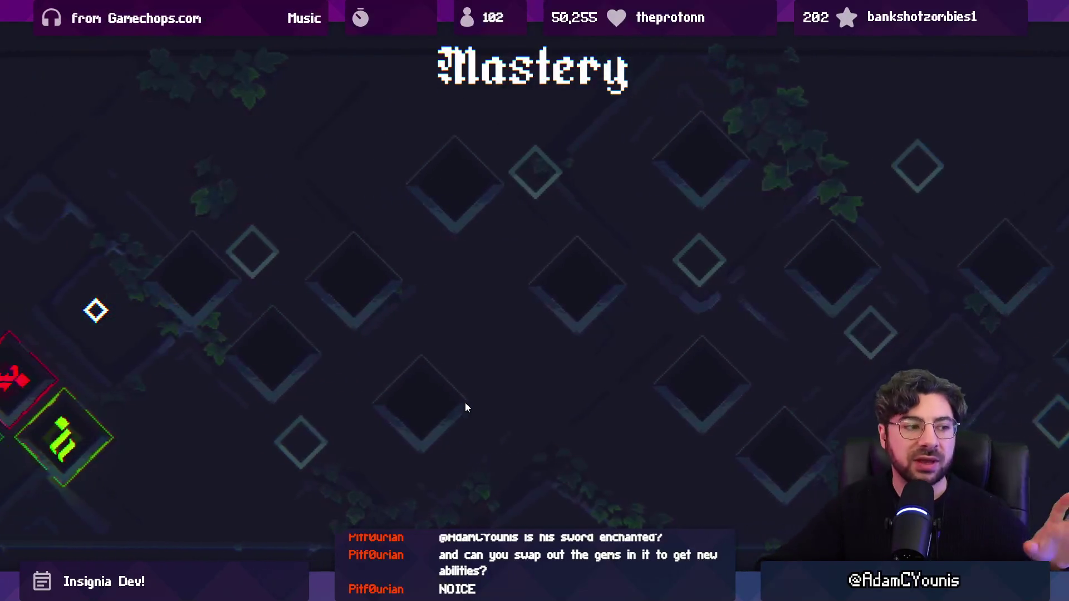
{"action": "key", "text": "Left"}
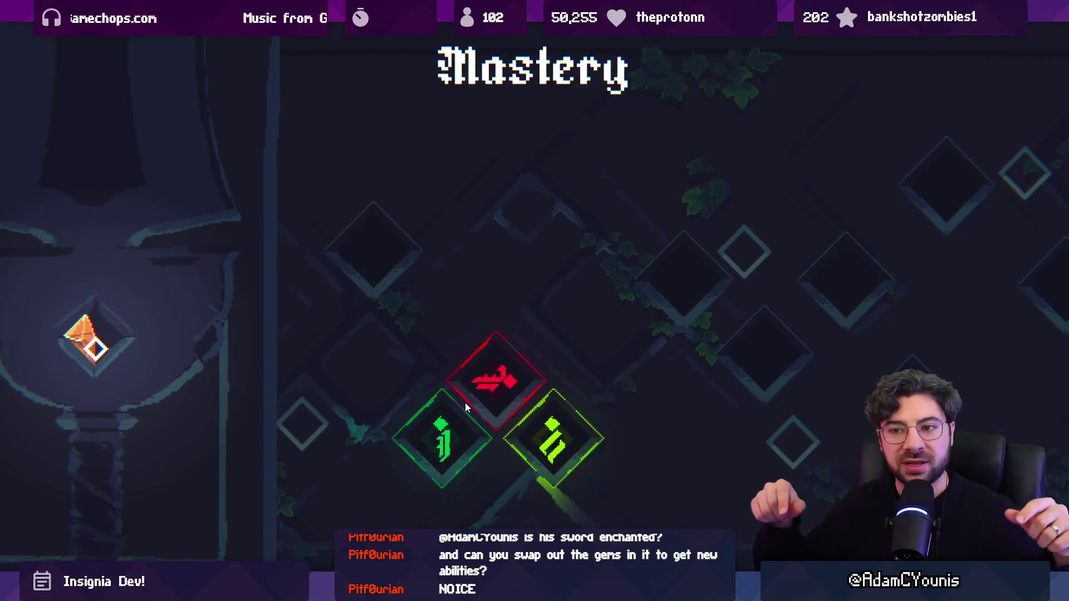
{"action": "key", "text": "shift+space"}
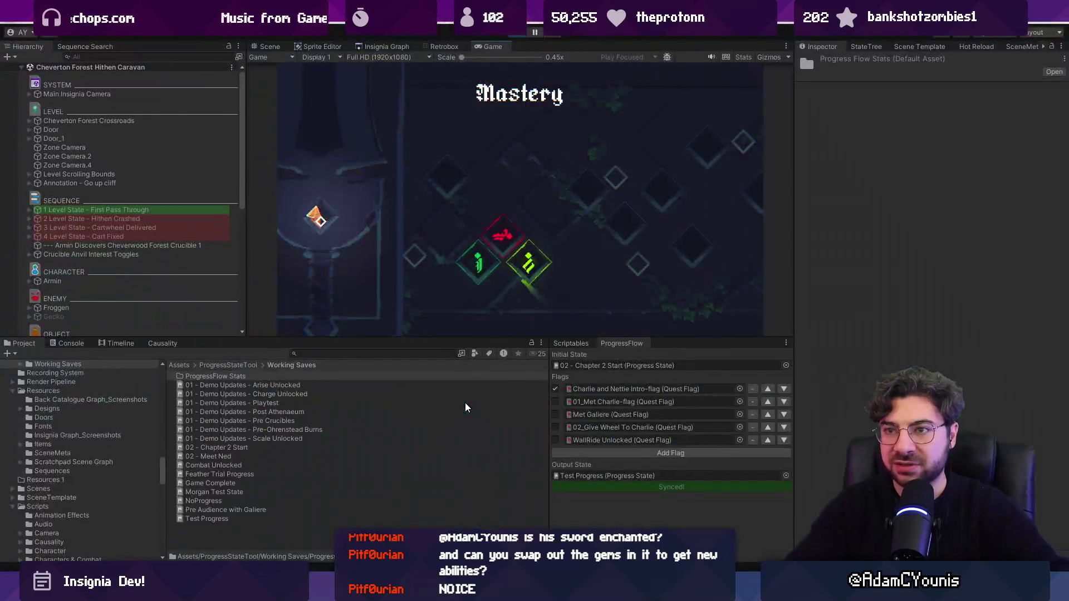
Step: Resume play and run right through the forest level swinging the sword, then enlarge the bottom panels
{"action": "key", "text": "Escape"}
{"action": "key", "text": "Escape"}
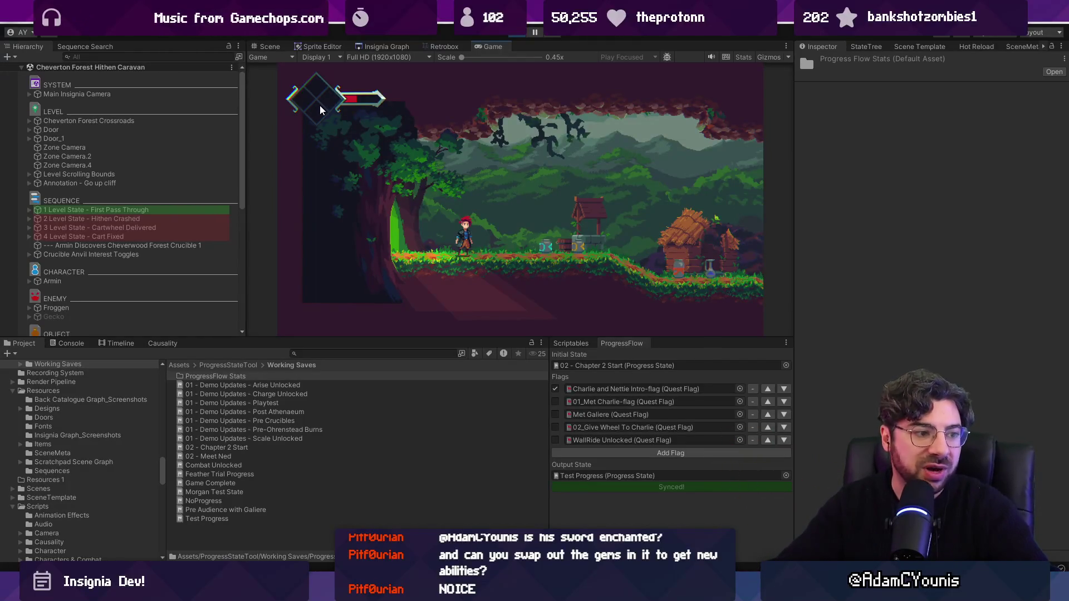
{"action": "key", "text": "Right"}
{"action": "key", "text": "x"}
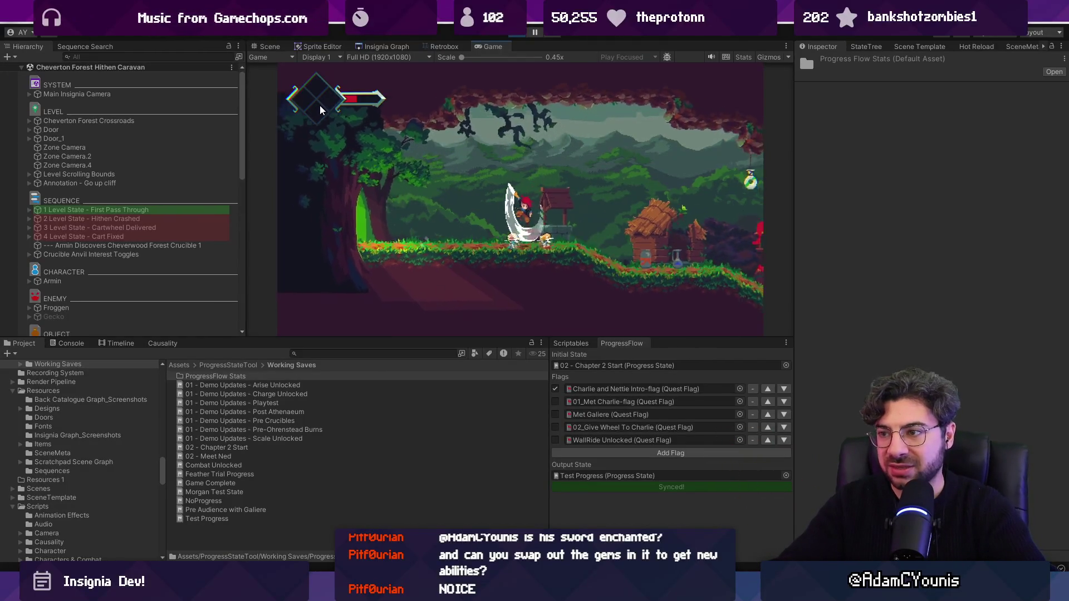
{"action": "key", "text": "Right"}
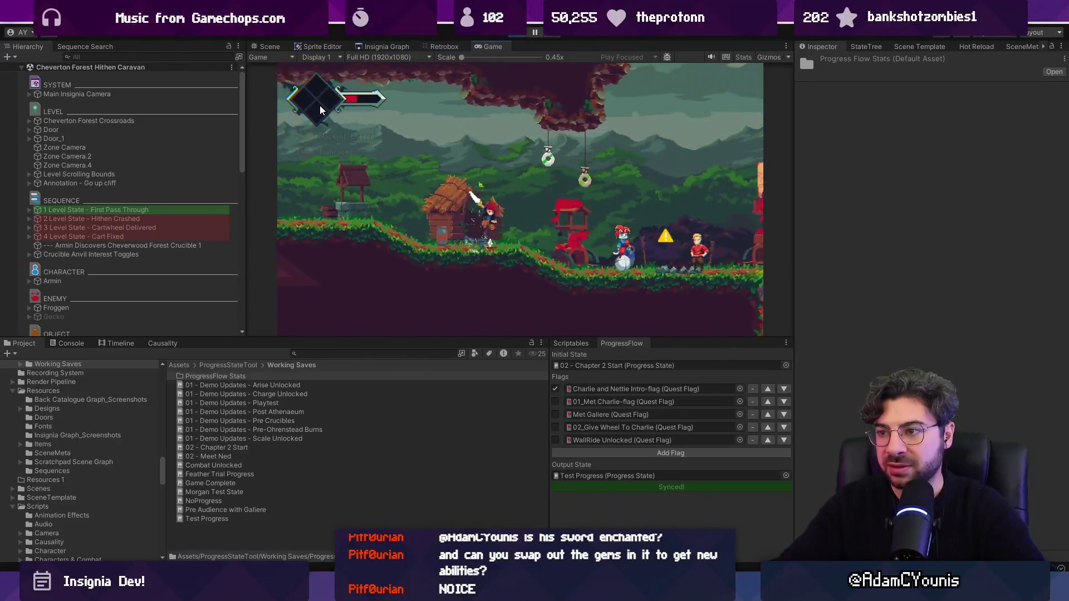
{"action": "key", "text": "Right"}
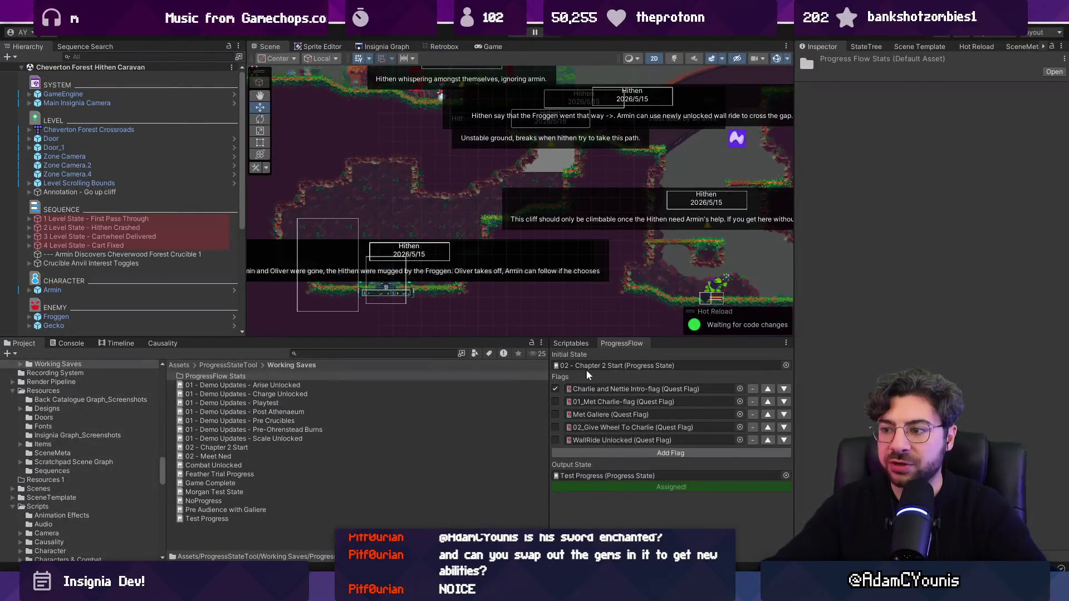
{"action": "left_click_drag", "start_coordinate": [398, 341], "coordinate": [399, 302]}
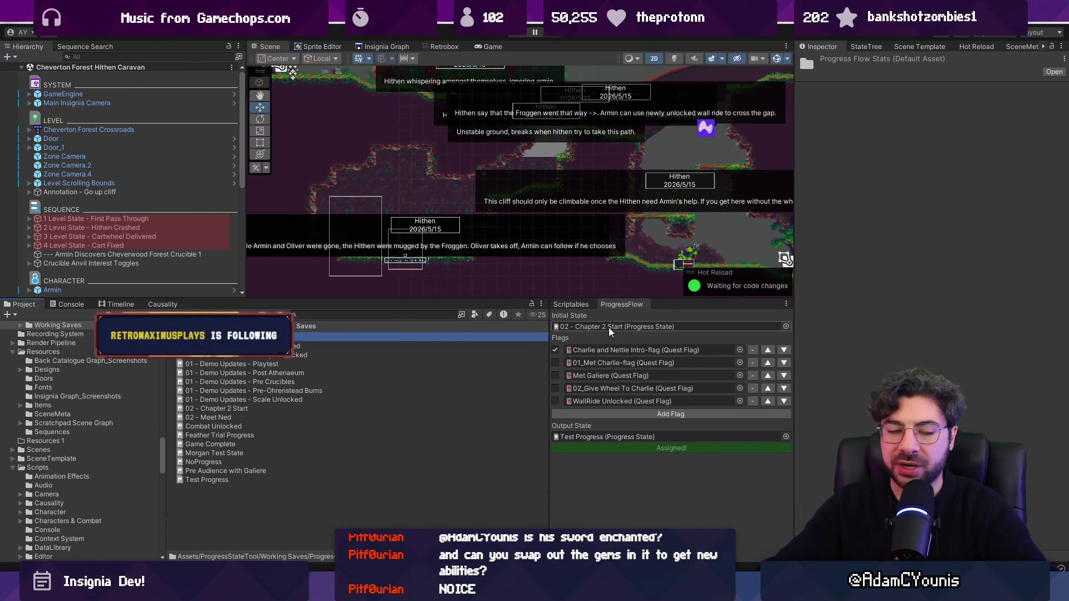
Step: Focus the ProgressFlow window, ping its Initial State asset, and bring up the tab's window options
{"action": "mouse_move", "coordinate": [388, 591]}
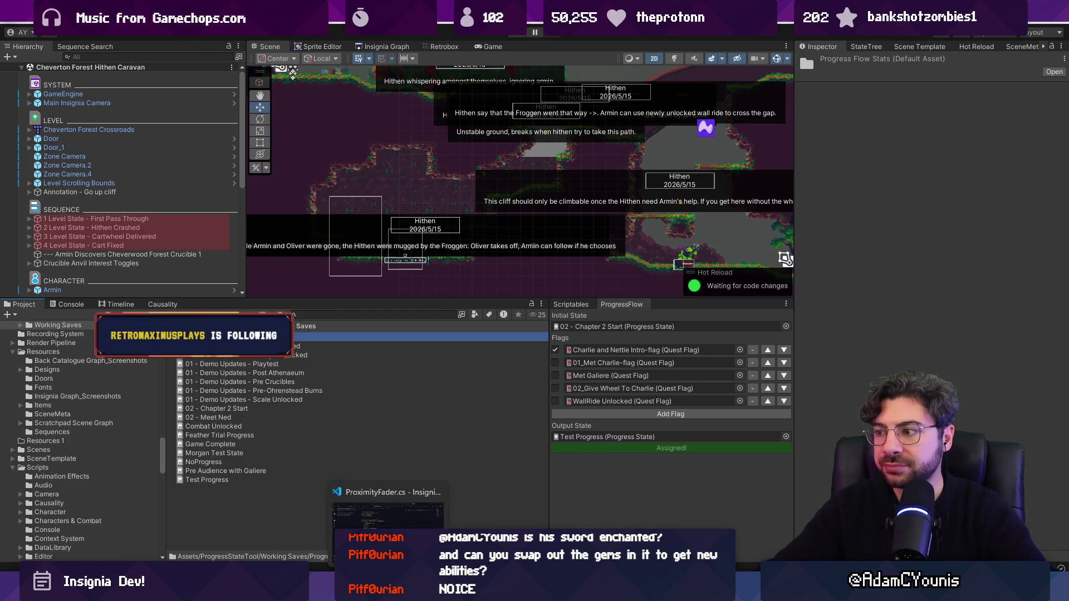
{"action": "left_click", "coordinate": [603, 501]}
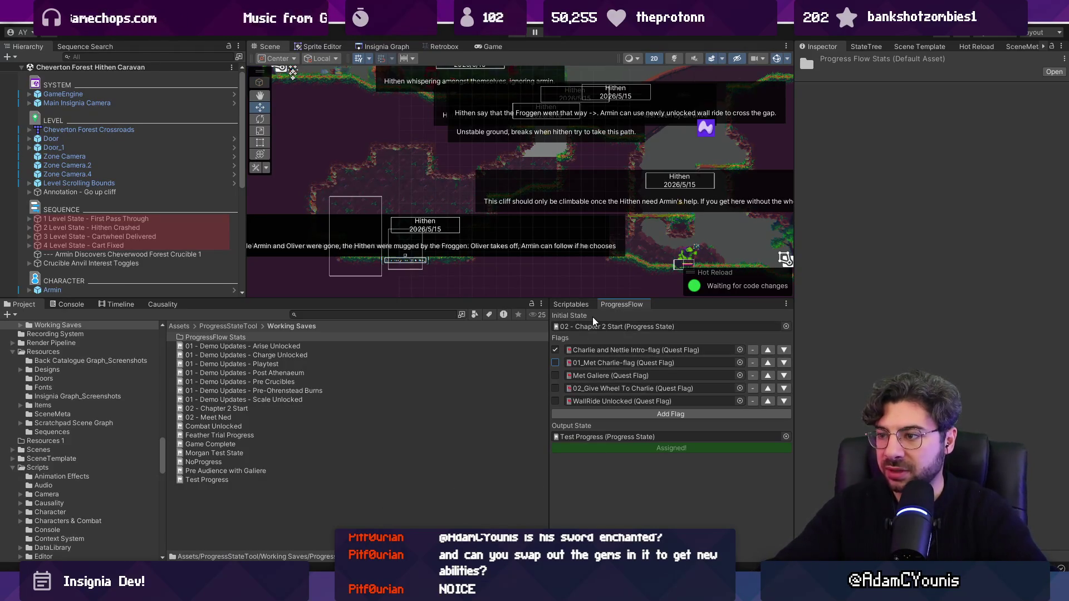
{"action": "left_click", "coordinate": [585, 326]}
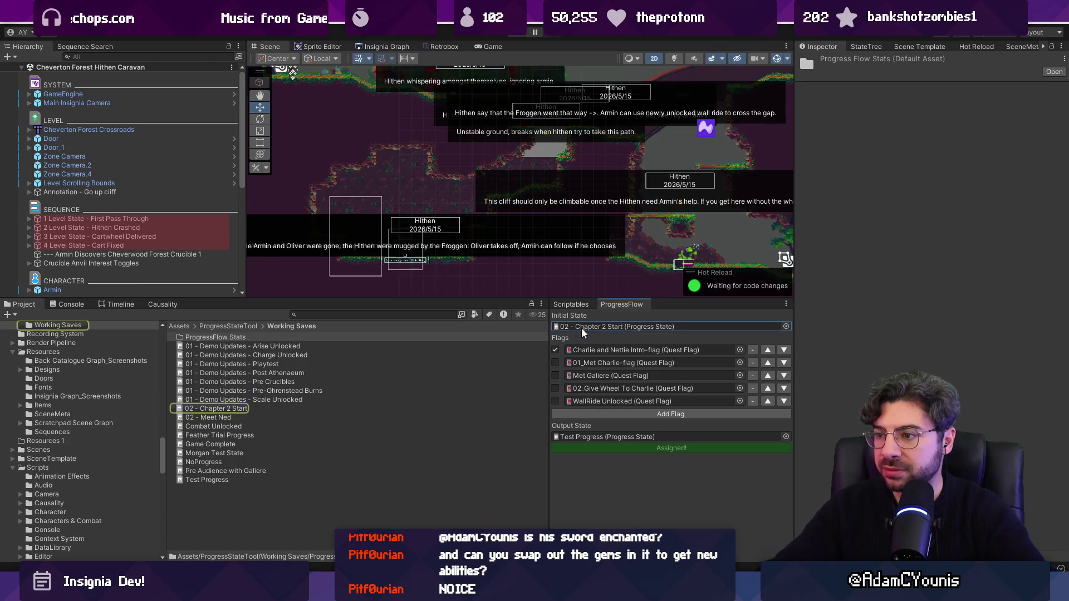
{"action": "right_click", "coordinate": [619, 307]}
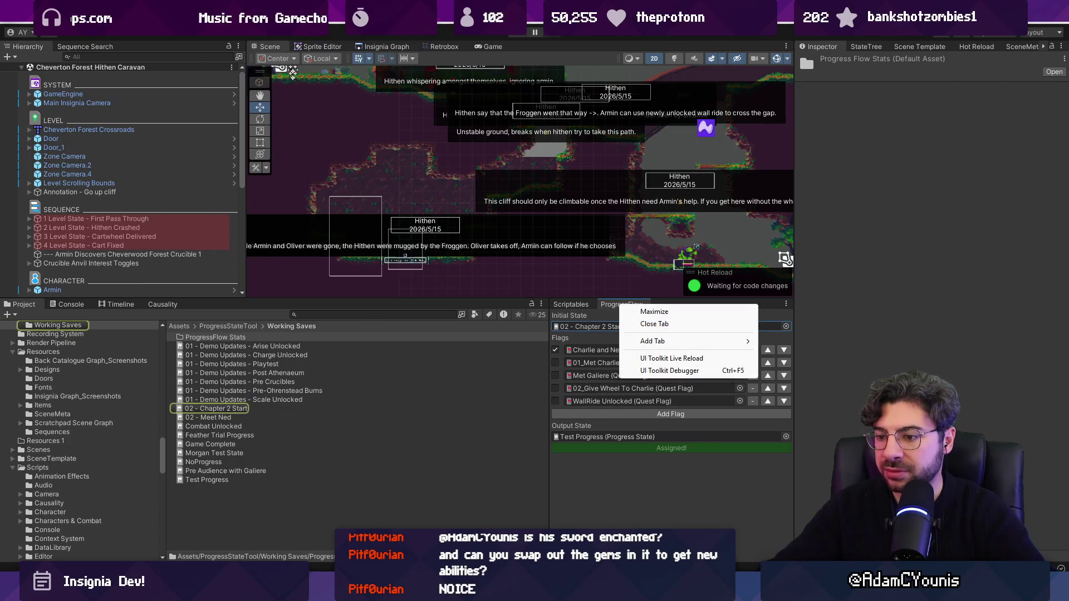
Step: In VS Code, search for the 'progressflow' file by name
{"action": "key", "text": "alt+Tab"}
{"action": "key", "text": "ctrl+p"}
{"action": "type", "text": "progressflow"}
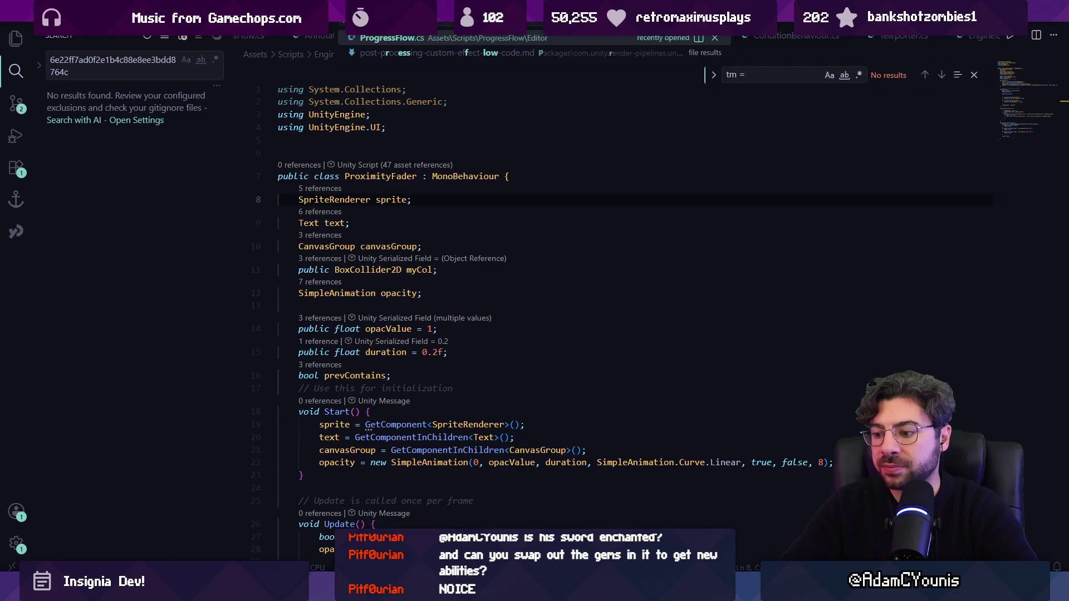
Step: Open ProgressFlow.cs and scroll through its fields, then bring up Unity's scriptable object types list
{"action": "key", "text": "Return"}
{"action": "key", "text": "ctrl+p"}
{"action": "type", "text": "progres"}
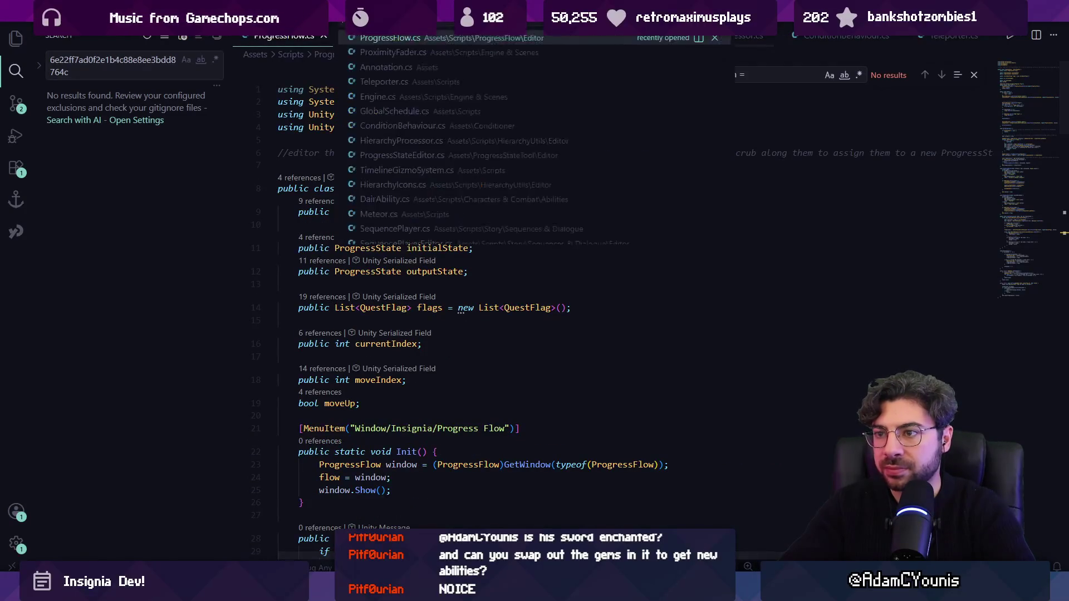
{"action": "key", "text": "Escape"}
{"action": "key", "text": "Escape"}
{"action": "left_click", "coordinate": [507, 318]}
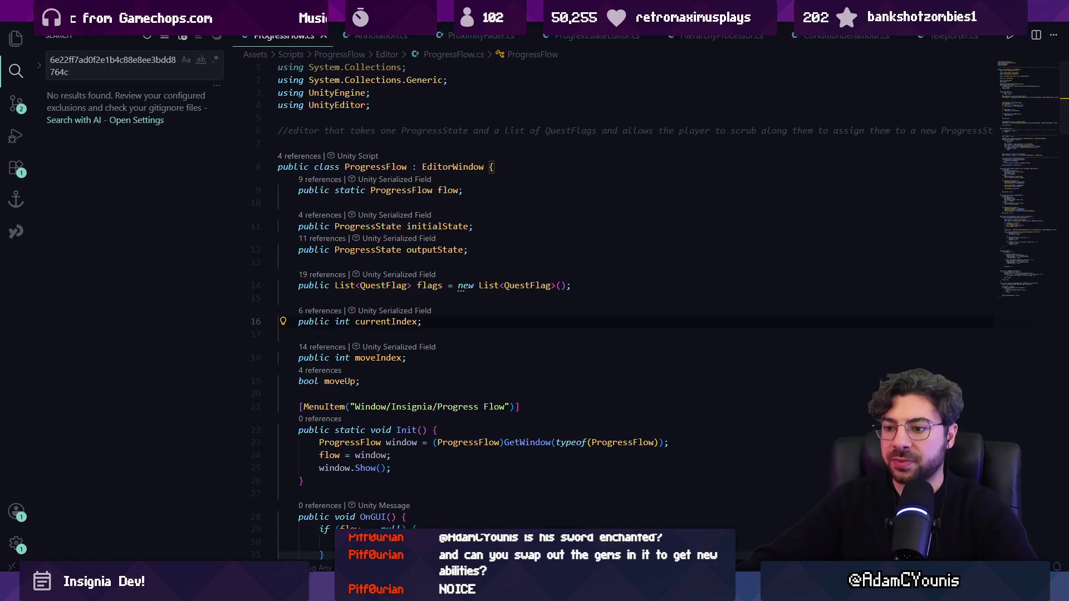
{"action": "scroll", "coordinate": [460, 388], "scroll_direction": "down", "scroll_amount": 3}
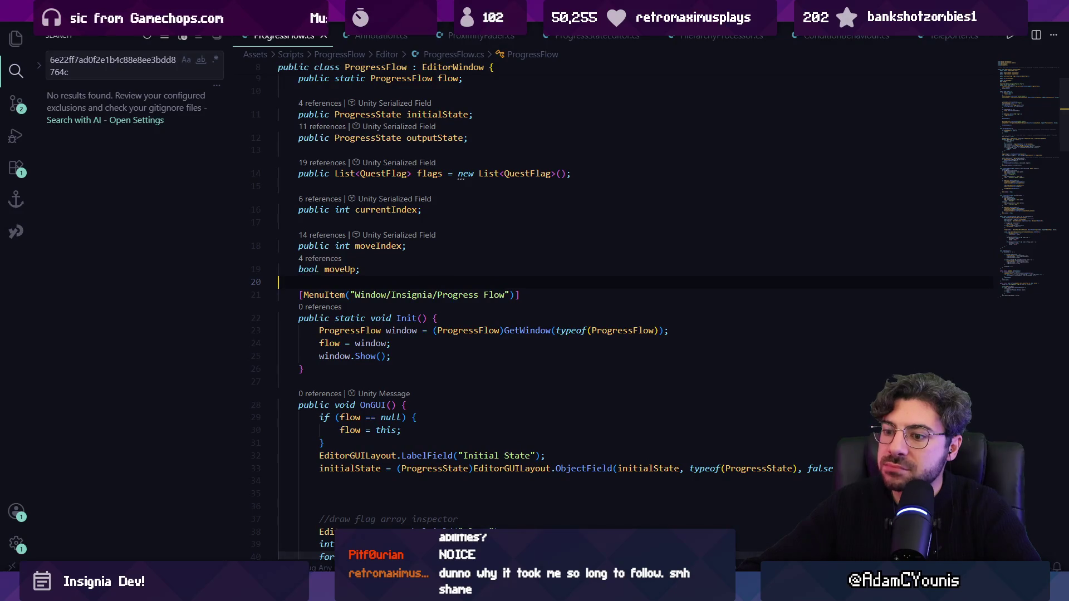
{"action": "key", "text": "alt+Tab"}
{"action": "left_click", "coordinate": [574, 310]}
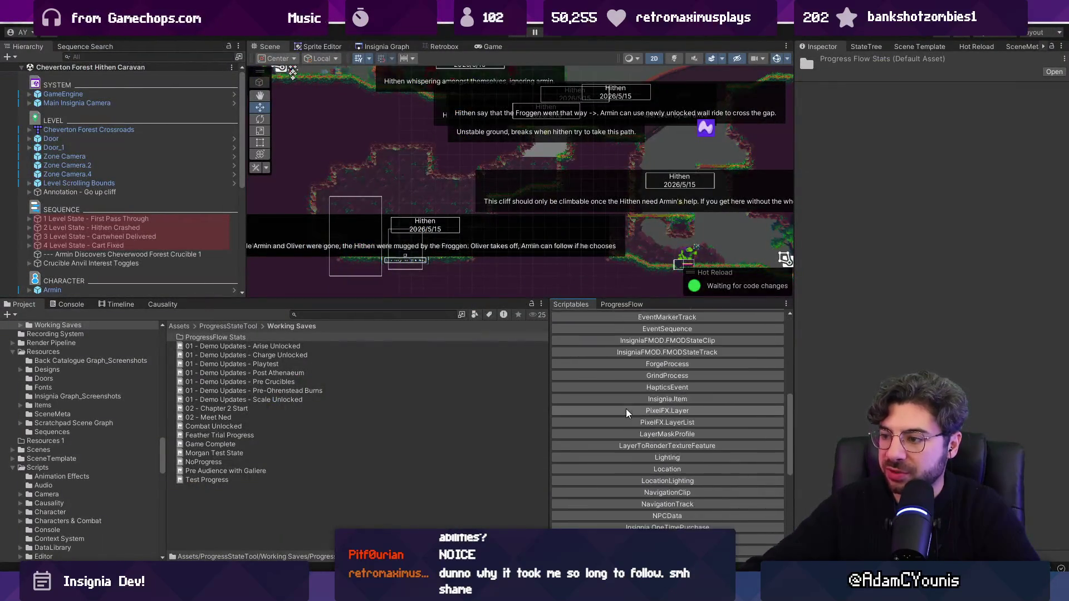
Step: Glance at the ProgressFlow code again, then search 'progressflow' in the Project window and select the script
{"action": "key", "text": "alt+Tab"}
{"action": "scroll", "coordinate": [424, 427], "scroll_direction": "down", "scroll_amount": 15}
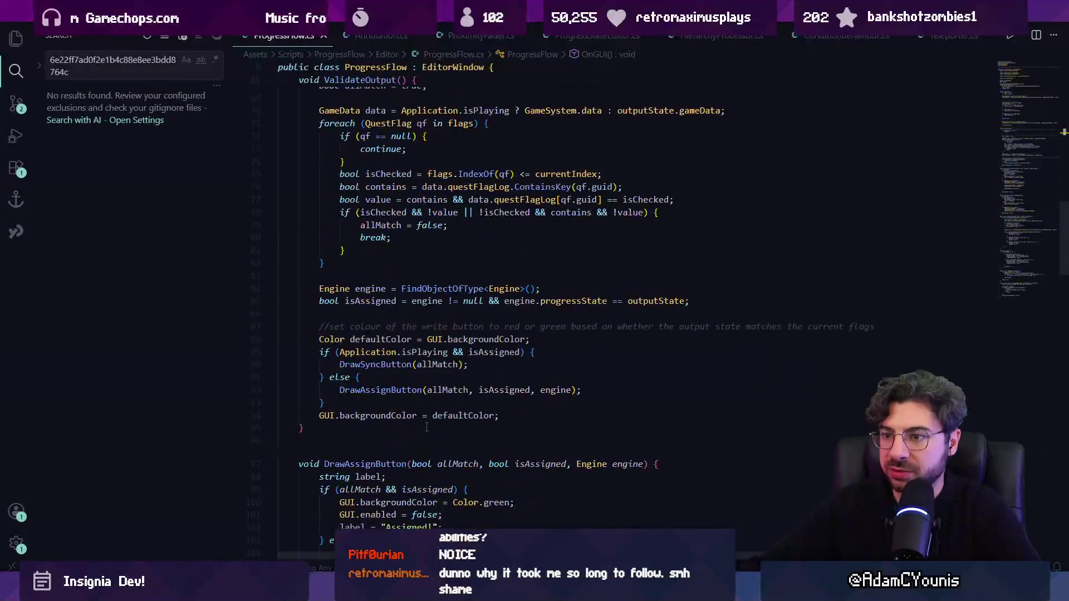
{"action": "key", "text": "alt+Tab"}
{"action": "left_click", "coordinate": [334, 313]}
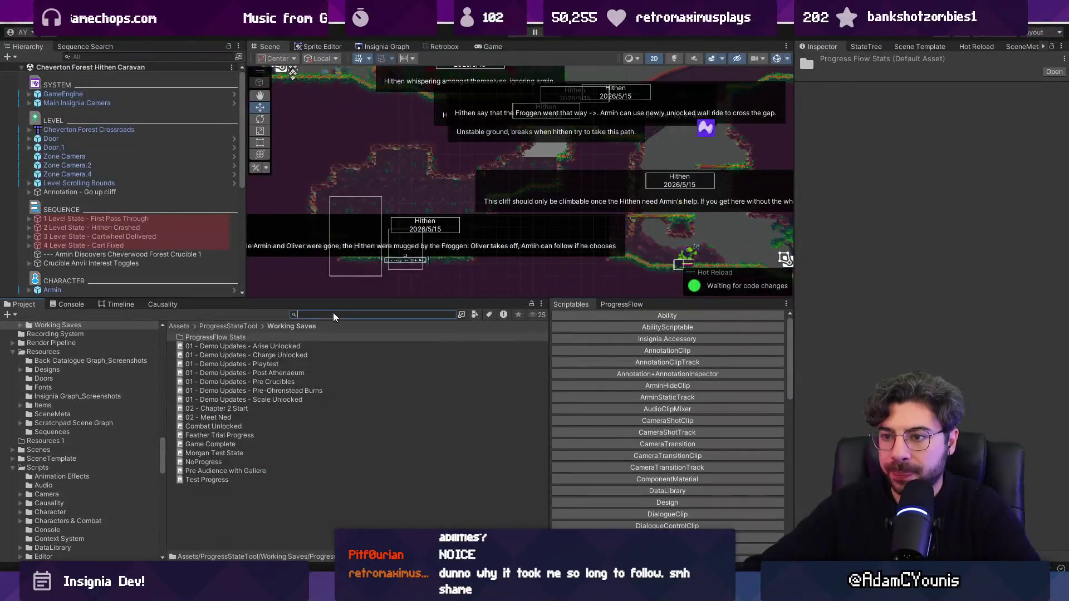
{"action": "type", "text": "progressflow"}
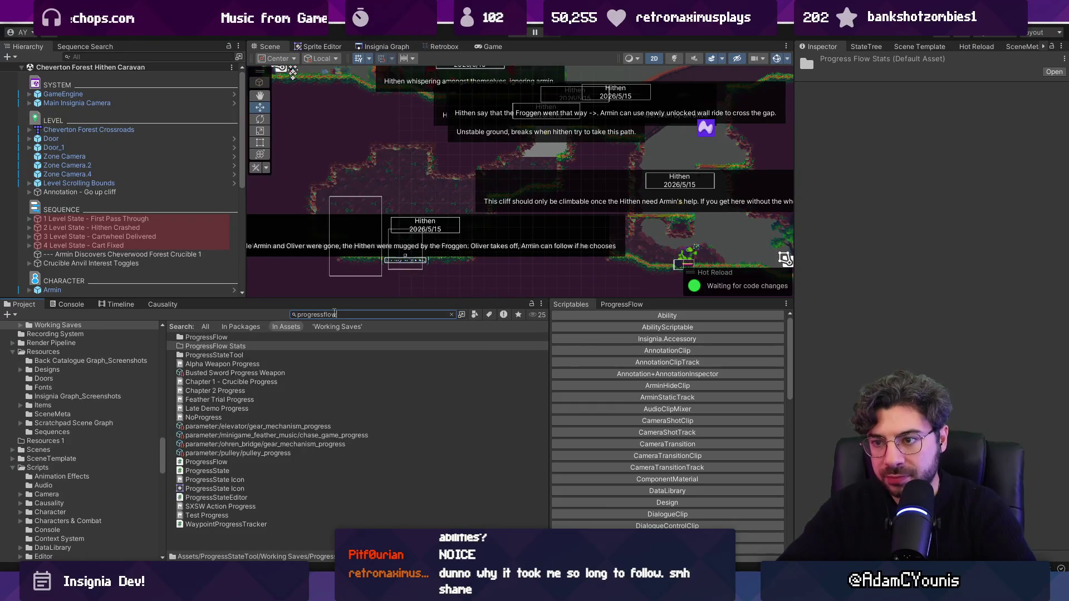
{"action": "left_click", "coordinate": [287, 355]}
Step: Go to the Scripts/ProgressFlow folder and create a new C# script there
{"action": "left_click", "coordinate": [451, 314]}
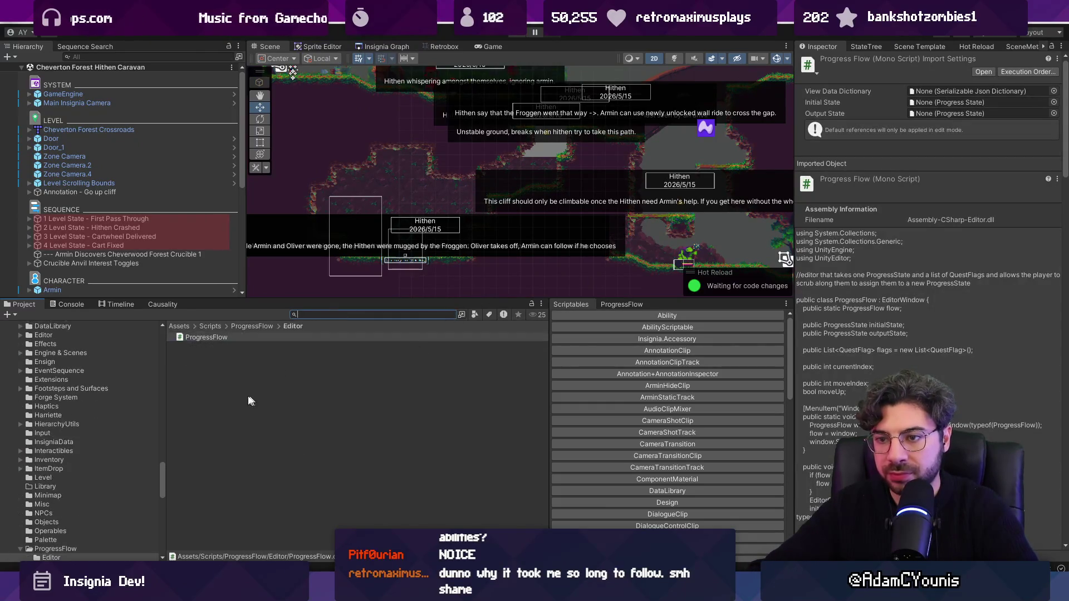
{"action": "left_click", "coordinate": [245, 352]}
{"action": "left_click", "coordinate": [256, 326]}
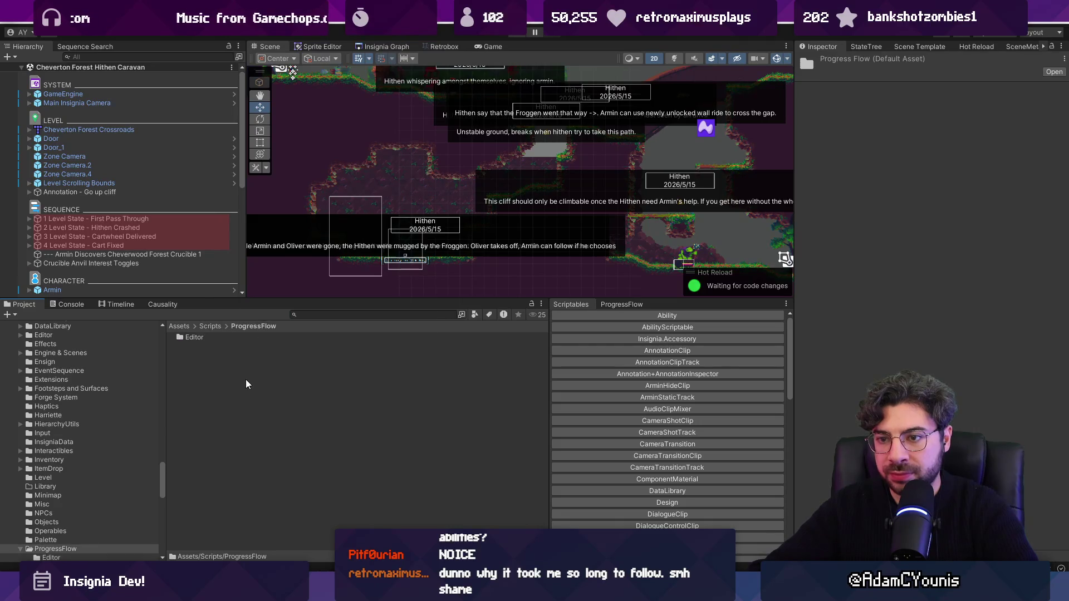
{"action": "right_click", "coordinate": [246, 351]}
{"action": "mouse_move", "coordinate": [335, 39]}
{"action": "left_click", "coordinate": [439, 103]}
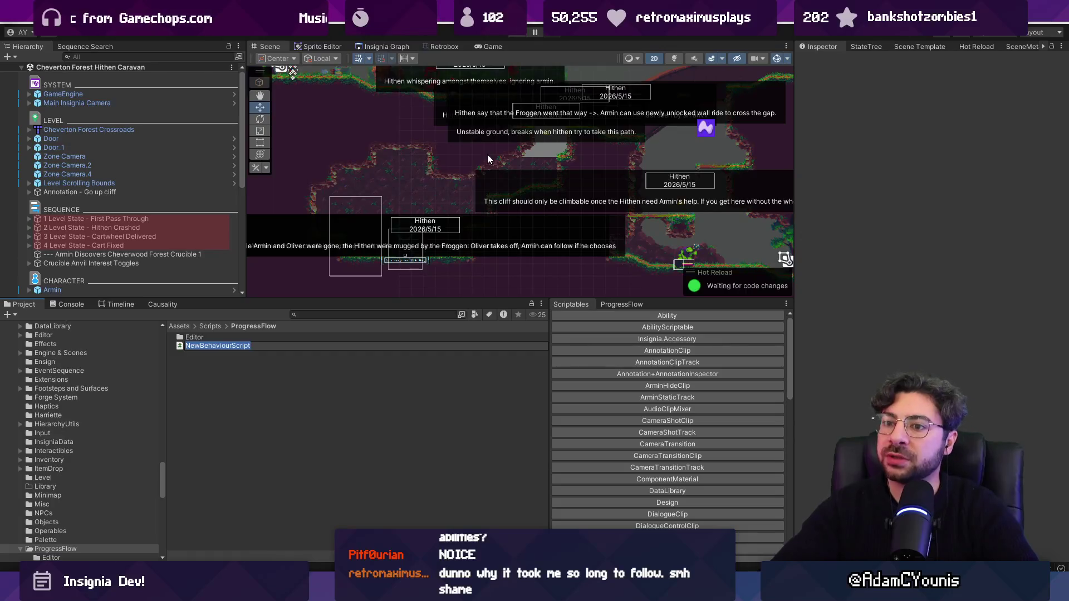
Step: Rename NewBehaviourScript to ProgressChecklist and open it in Visual Studio Code
{"action": "type", "text": "ProgressCheck"}
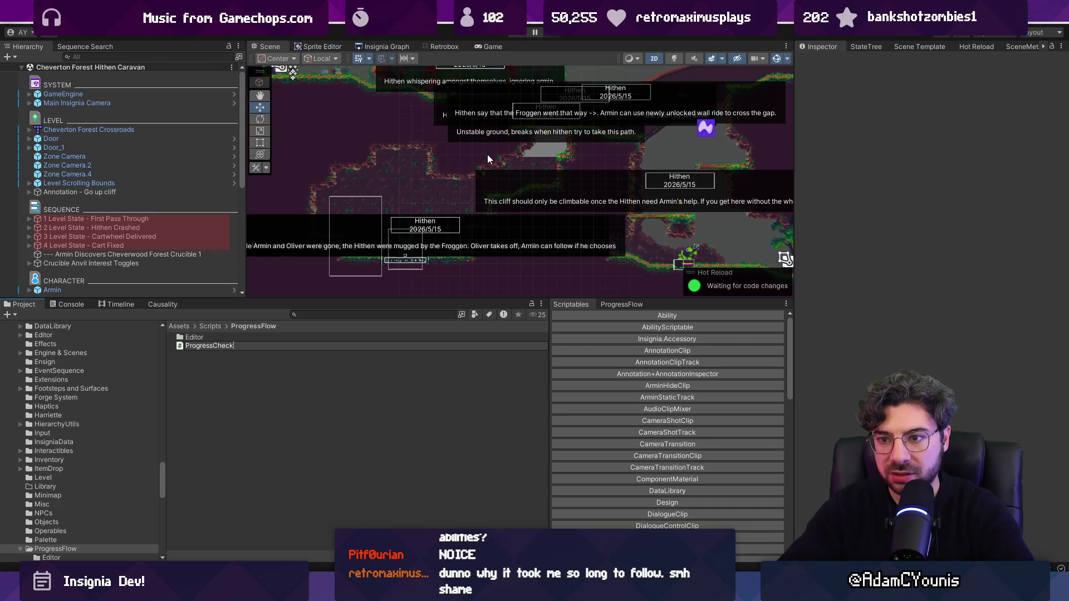
{"action": "key", "text": "BackSpace"}
{"action": "key", "text": "BackSpace"}
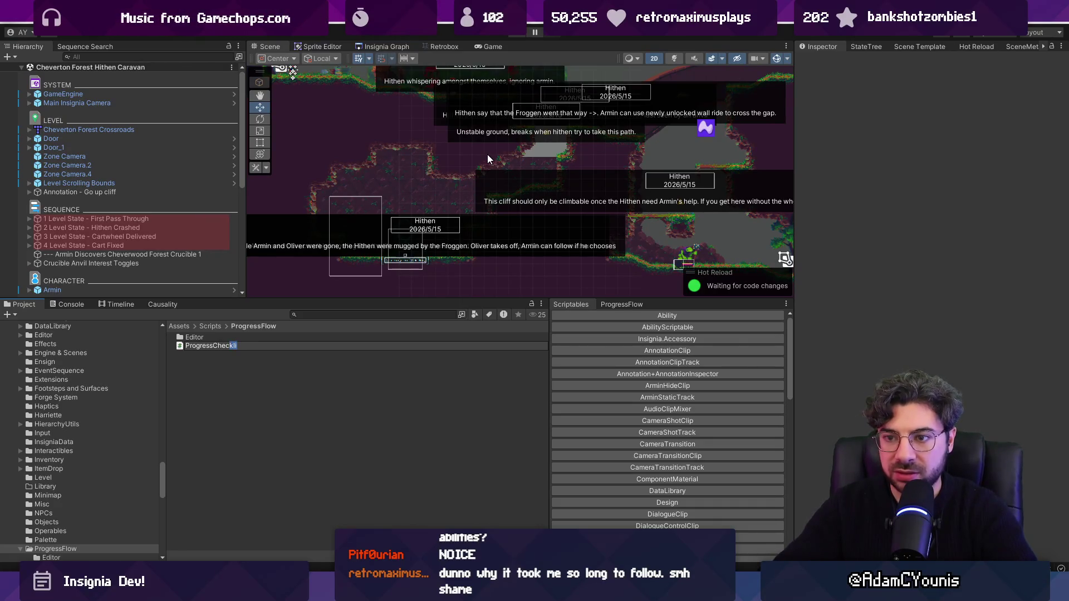
{"action": "type", "text": "List"}
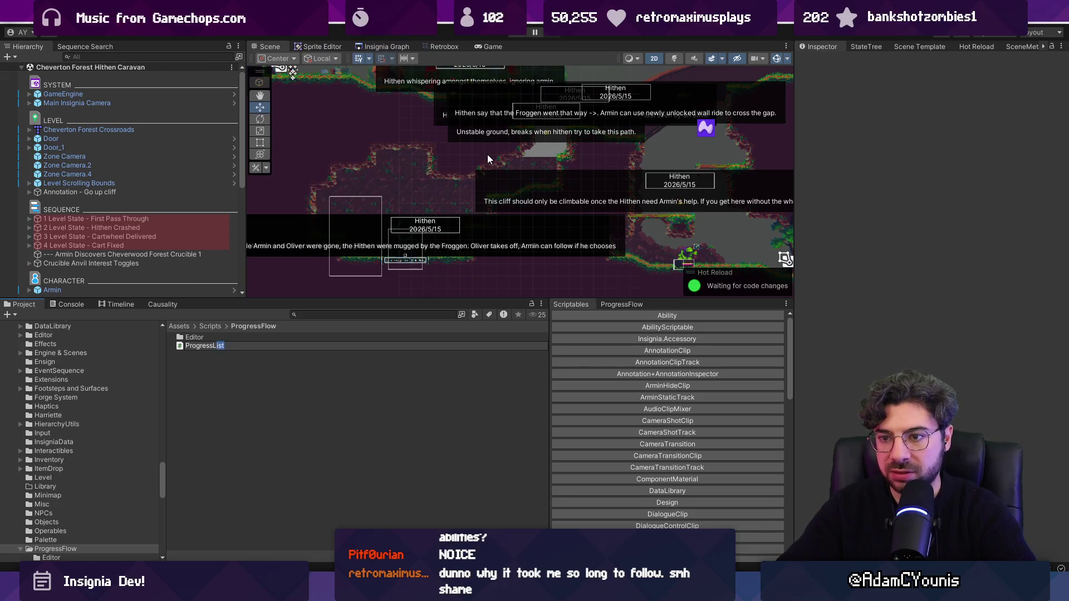
{"action": "type", "text": "Checkl"}
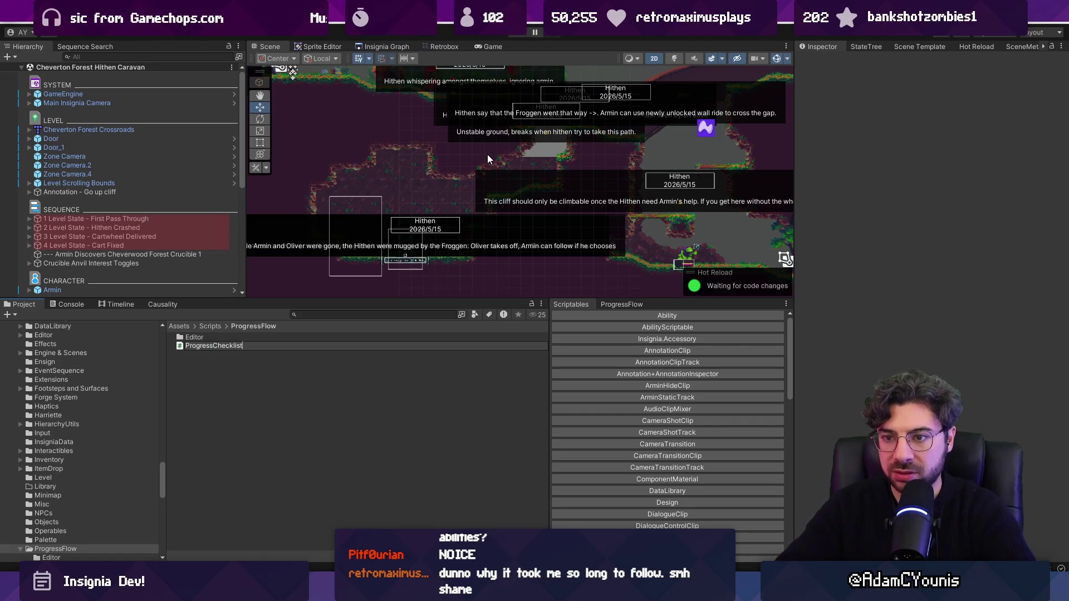
{"action": "key", "text": "Return"}
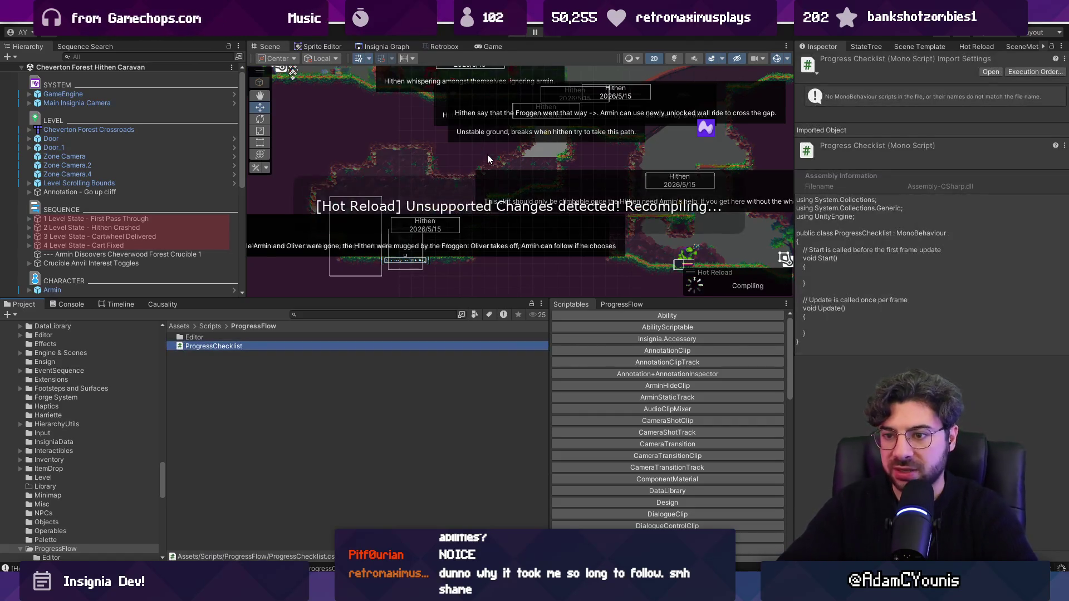
{"action": "key", "text": "Return"}
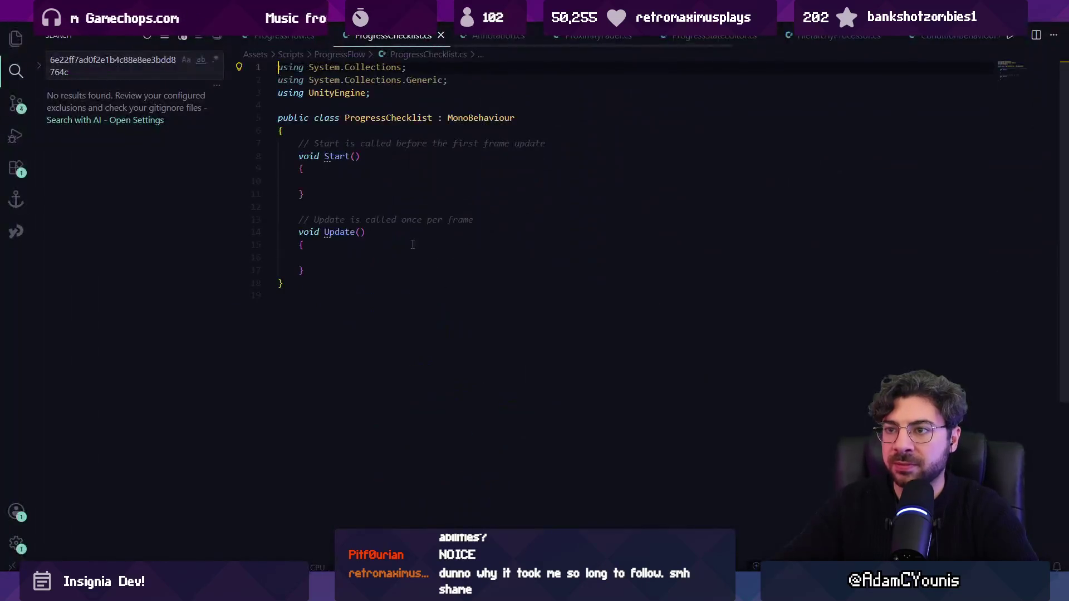
Step: Mark ProgressChecklist [System.Serializable] and change its base class to ScriptableObject
{"action": "left_click", "coordinate": [377, 102]}
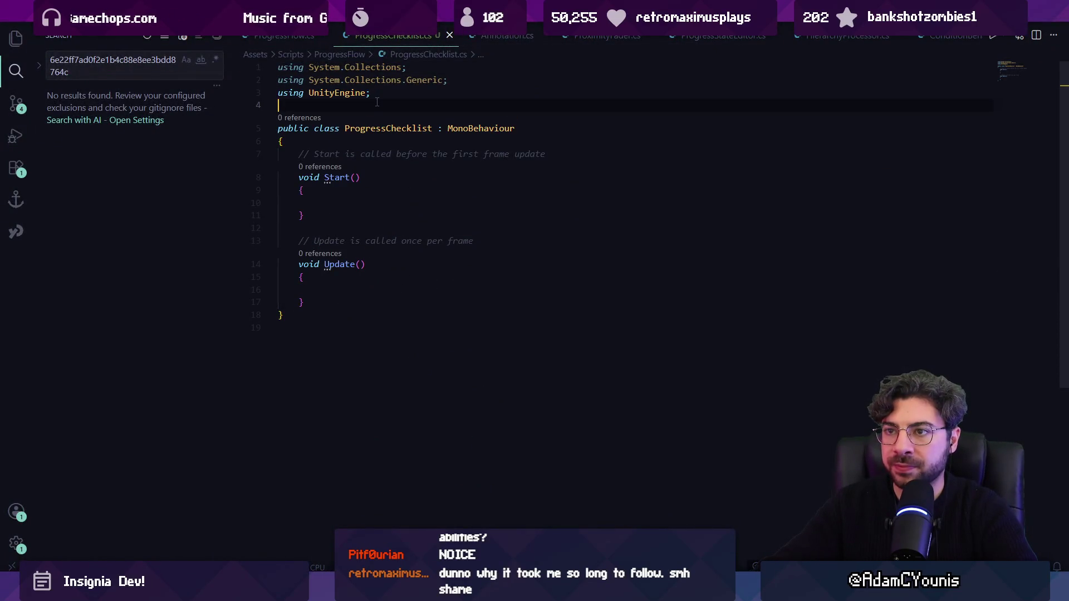
{"action": "type", "text": "["}
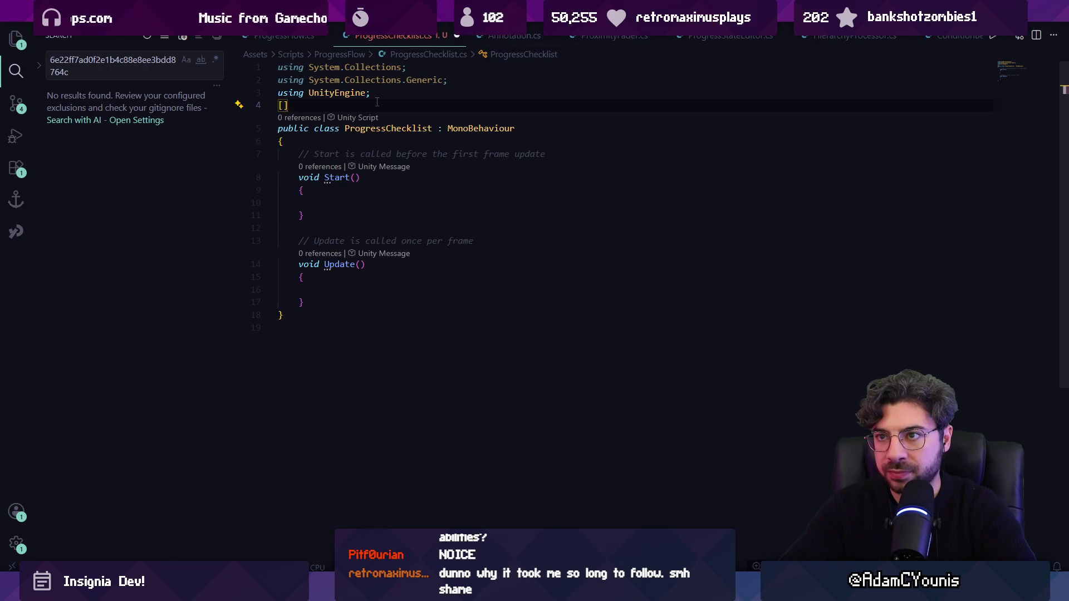
{"action": "type", "text": "System.Serializable"}
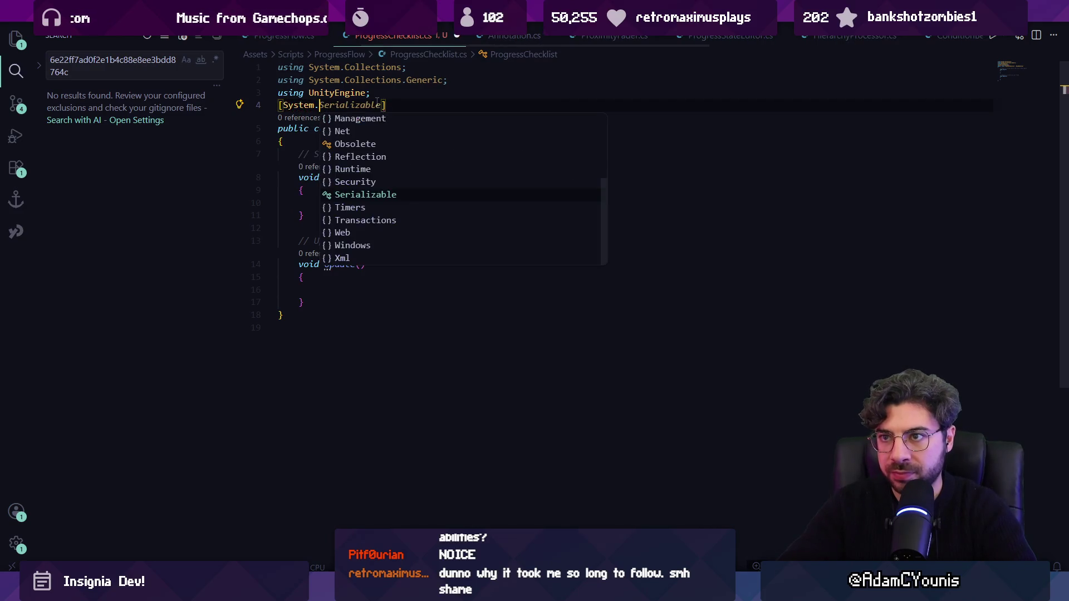
{"action": "key", "text": "End"}
{"action": "key", "text": "ctrl+shift+Left"}
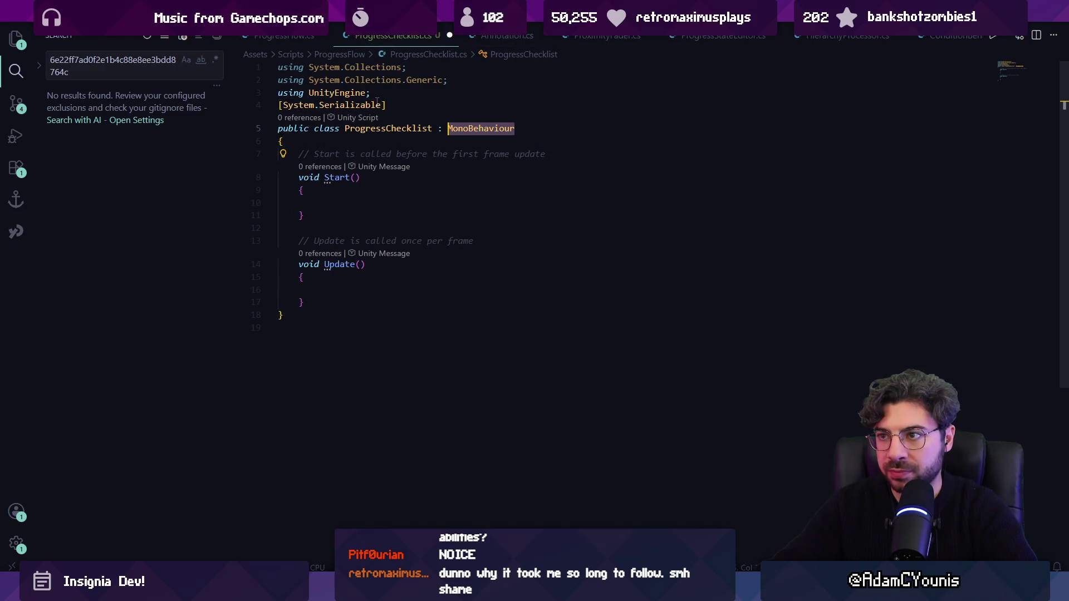
{"action": "type", "text": "Sequenc"}
{"action": "key", "text": "ctrl+shift+Left"}
{"action": "type", "text": "ScriptableO"}
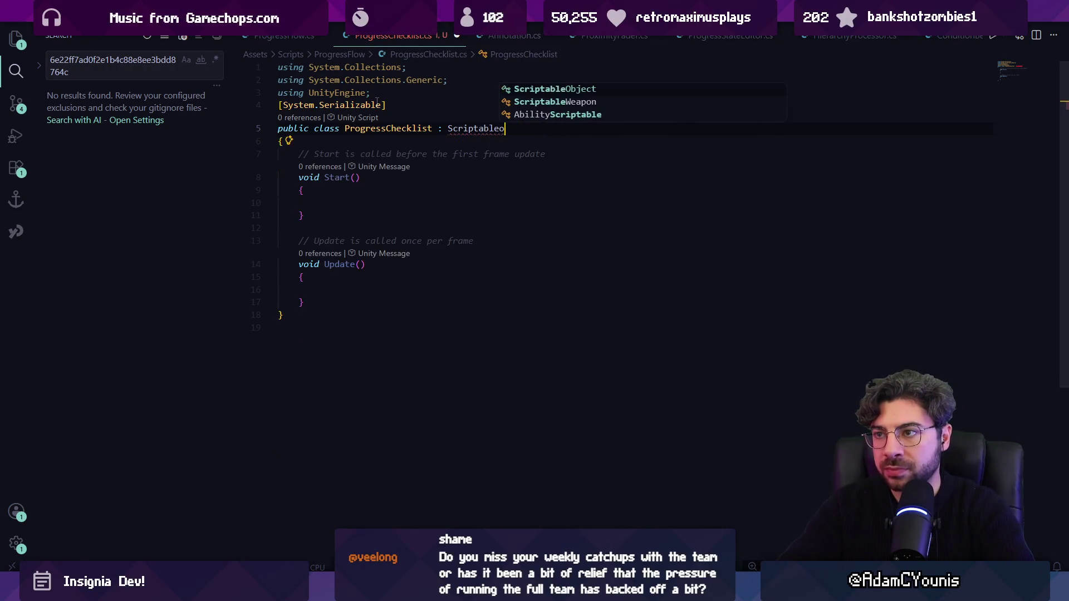
{"action": "key", "text": "BackSpace"}
{"action": "key", "text": "Tab"}
{"action": "key", "text": "ctrl+s"}
{"action": "key", "text": "Down"}
Step: Replace the Start and Update methods with a public List<QuestFlag> flags field
{"action": "key", "text": "Home"}
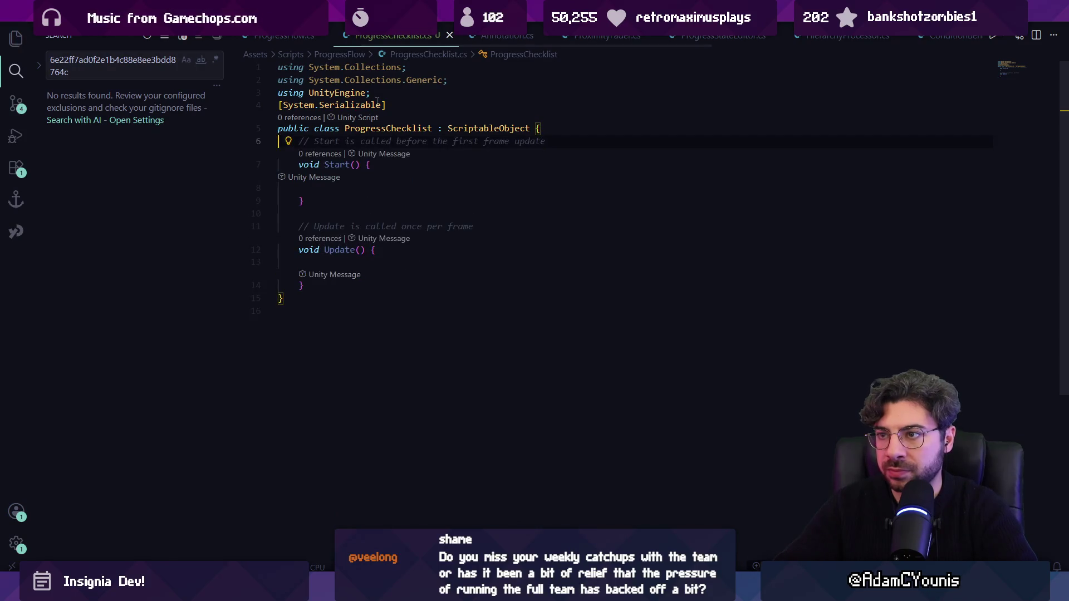
{"action": "key", "text": "shift+Down"}
{"action": "key", "text": "shift+Down"}
{"action": "key", "text": "shift+Down"}
{"action": "key", "text": "shift+End"}
{"action": "key", "text": "BackSpace"}
{"action": "key", "text": "Return"}
{"action": "type", "text": "public "}
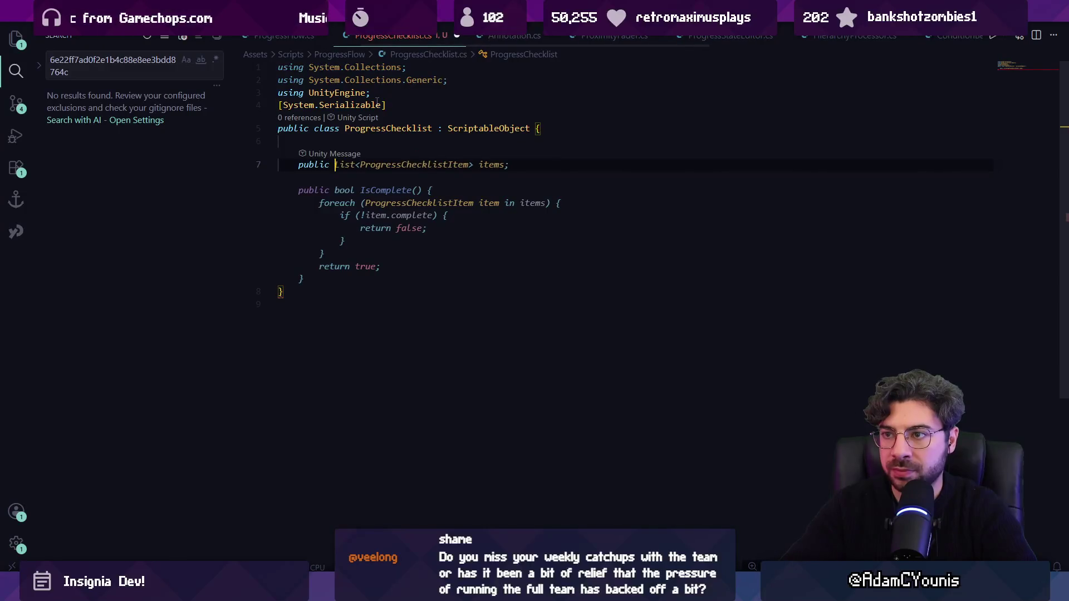
{"action": "type", "text": "Lis"}
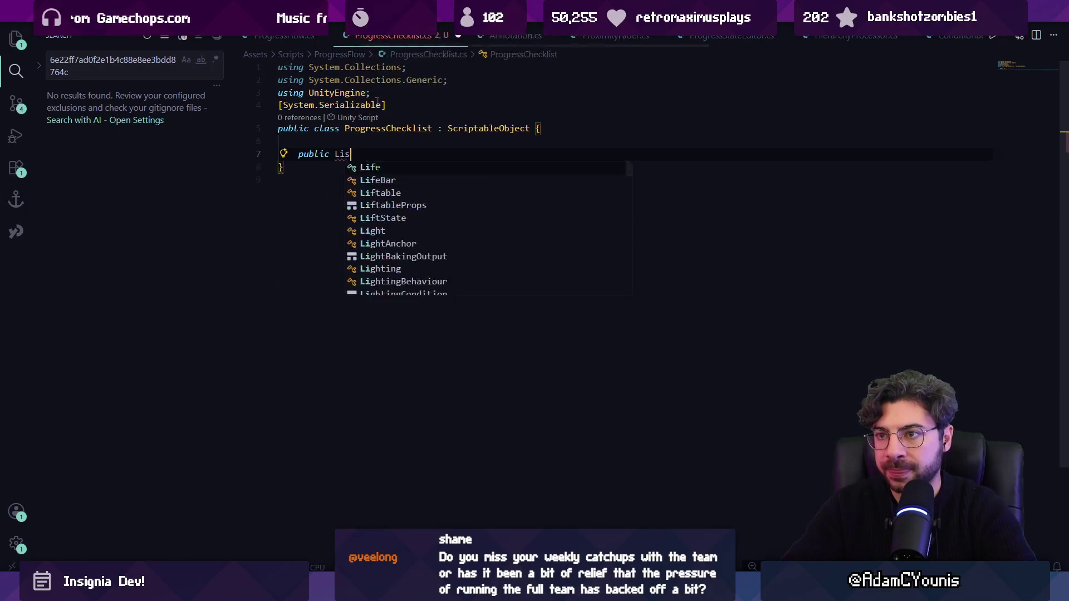
{"action": "type", "text": "t<Questfl"}
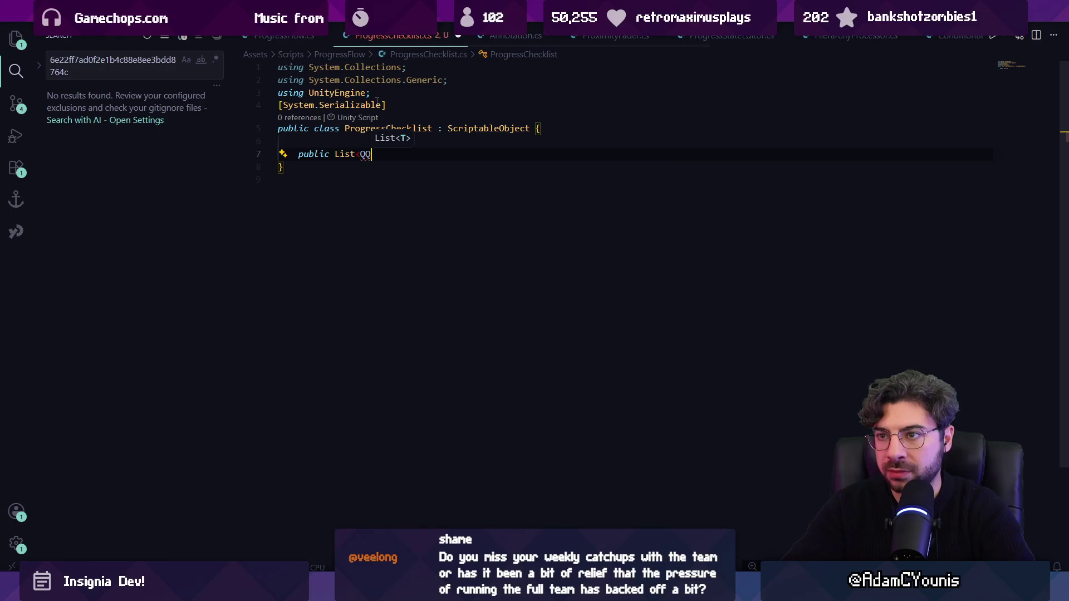
{"action": "key", "text": "Tab"}
{"action": "type", "text": "> fl"}
{"action": "key", "text": "Tab"}
Step: Add a public ProgressState initialState field above the flags list and save
{"action": "key", "text": "Up"}
{"action": "type", "text": "public"}
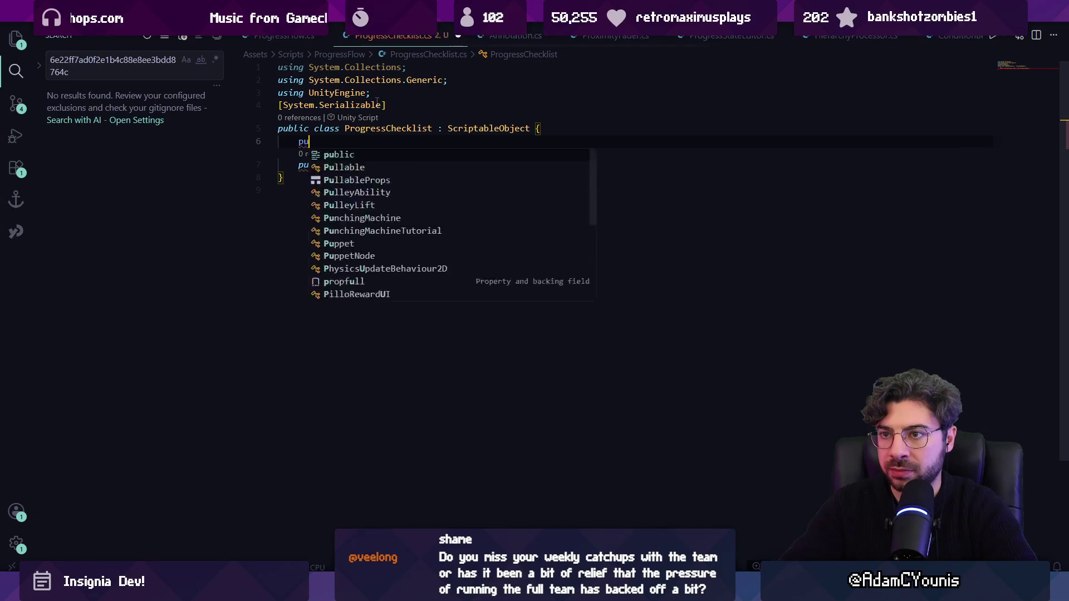
{"action": "key", "text": "alt+Tab"}
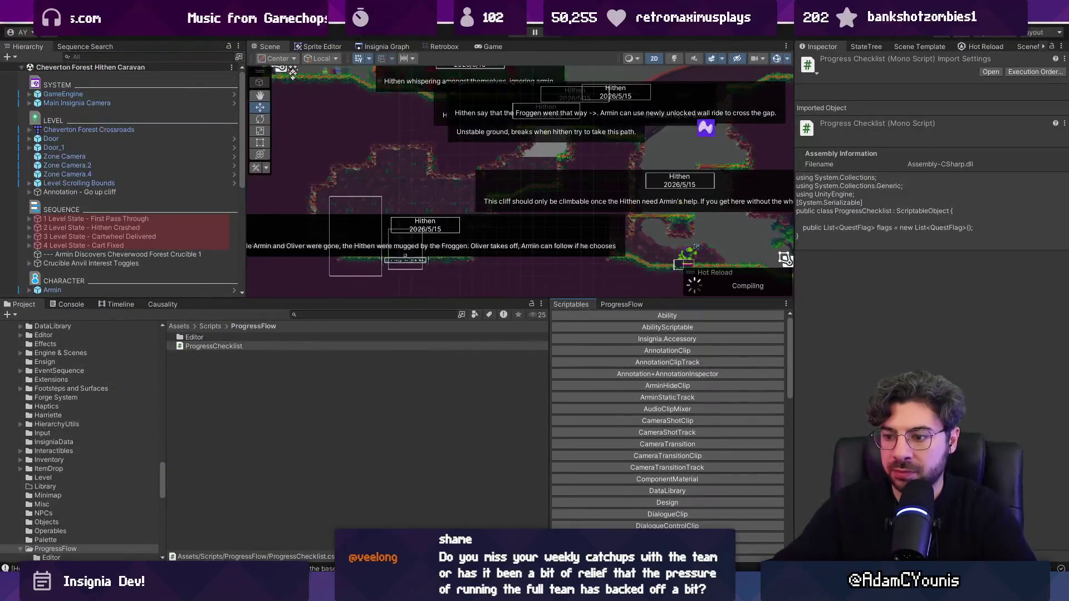
{"action": "key", "text": "alt+Tab"}
{"action": "type", "text": "ProgressSt"}
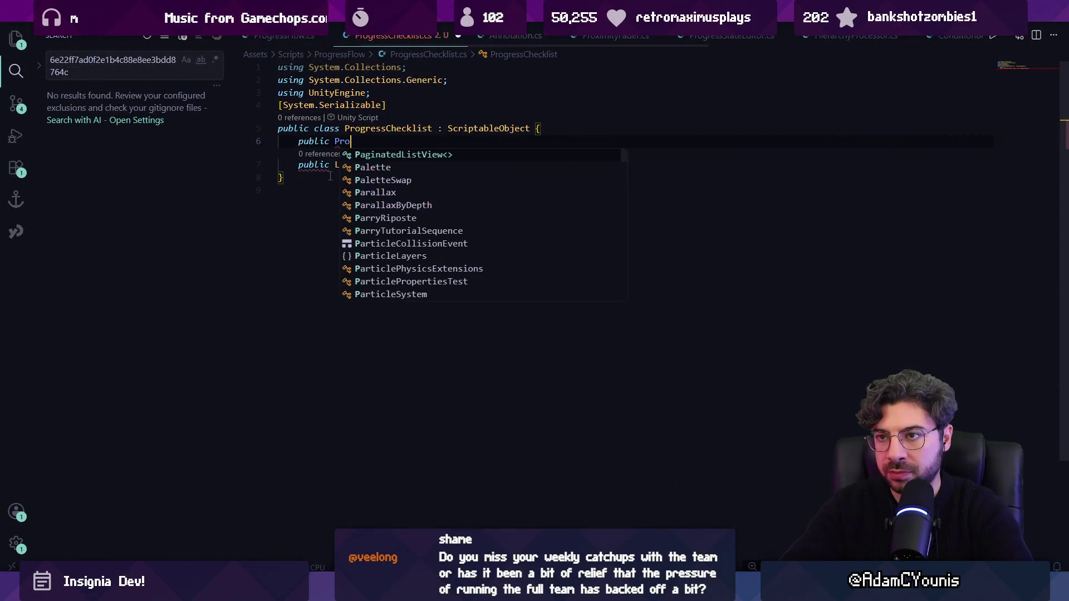
{"action": "key", "text": "Tab"}
{"action": "type", "text": "initialSt"}
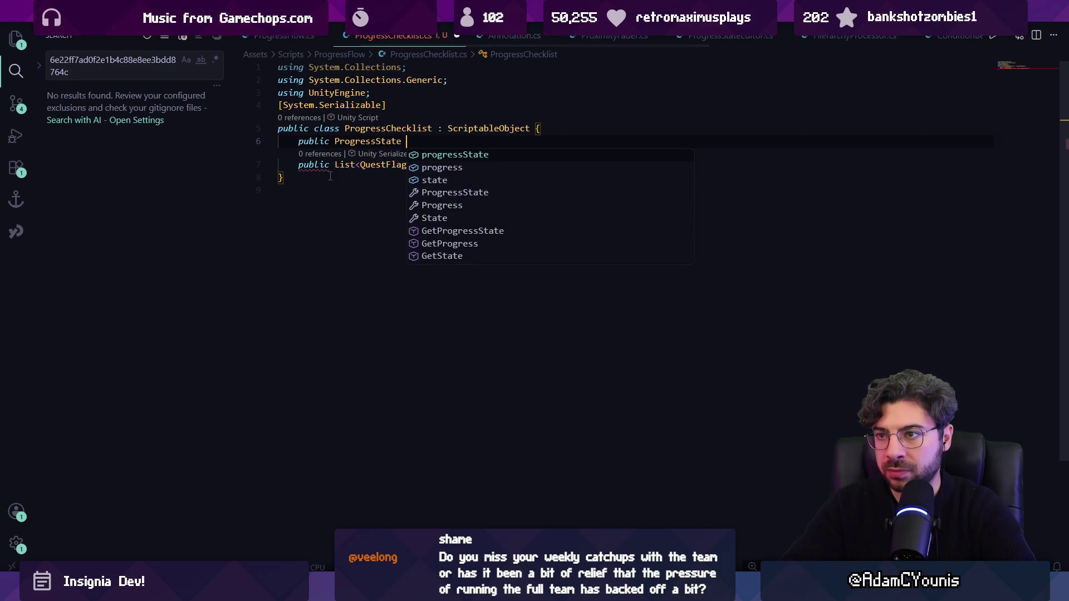
{"action": "type", "text": "ate;"}
{"action": "key", "text": "ctrl+s"}
{"action": "key", "text": "ctrl+End"}
{"action": "key", "text": "Up"}
{"action": "key", "text": "Up"}
{"action": "key", "text": "End"}
{"action": "key", "text": "Return"}
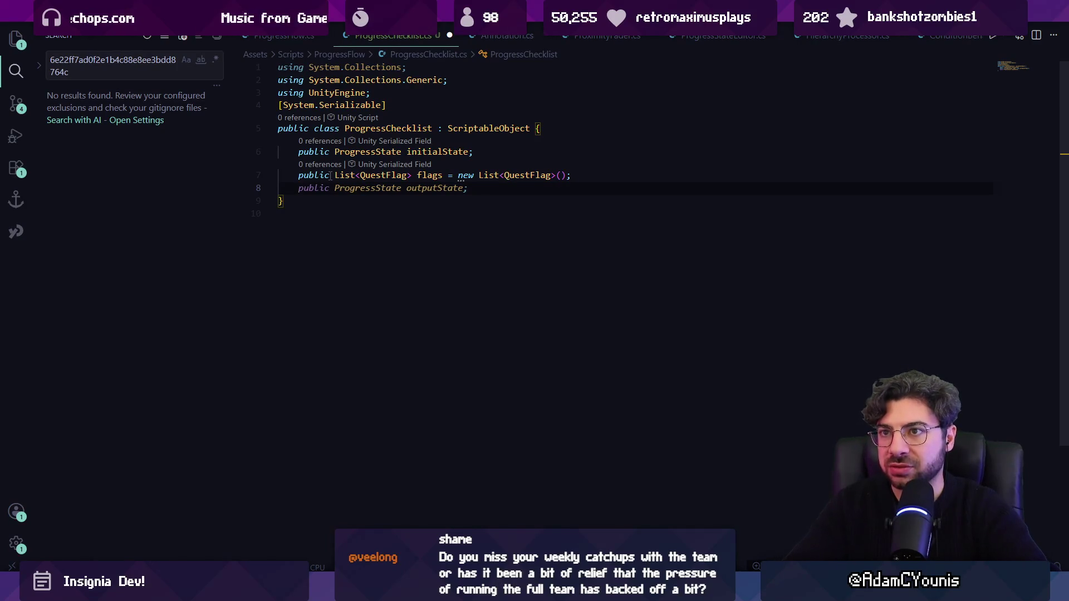
{"action": "key", "text": "ctrl+s"}
Step: Review the initialState, outputState and flags declarations in ProgressFlow.cs
{"action": "key", "text": "ctrl+Page_Up"}
{"action": "scroll", "coordinate": [410, 201], "scroll_direction": "up", "scroll_amount": 20}
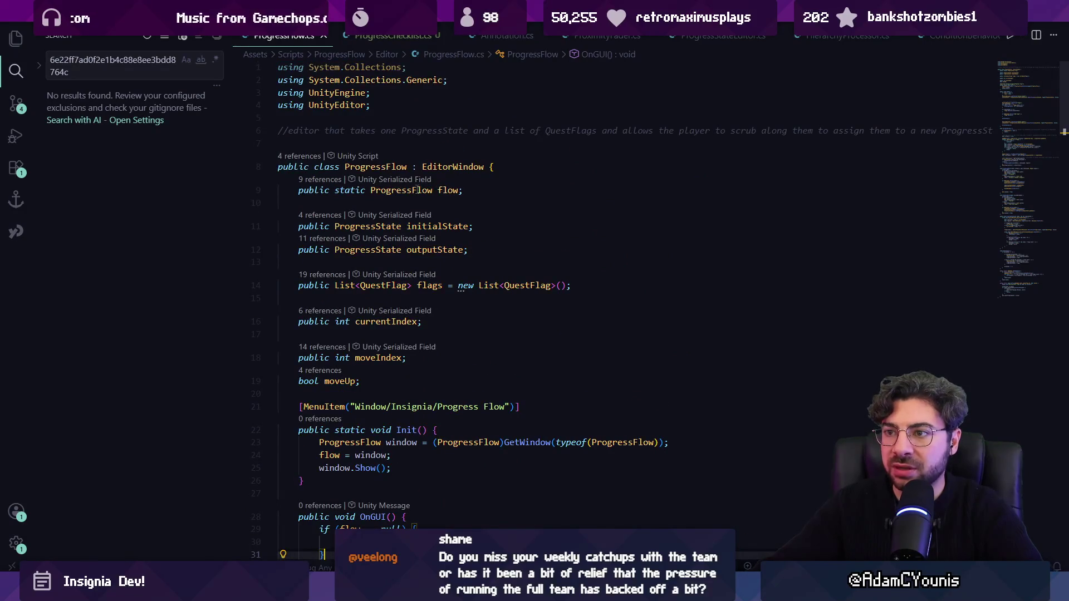
{"action": "left_click", "coordinate": [417, 226]}
{"action": "left_click", "coordinate": [417, 249]}
{"action": "left_click", "coordinate": [418, 286]}
{"action": "key", "text": "alt+Left"}
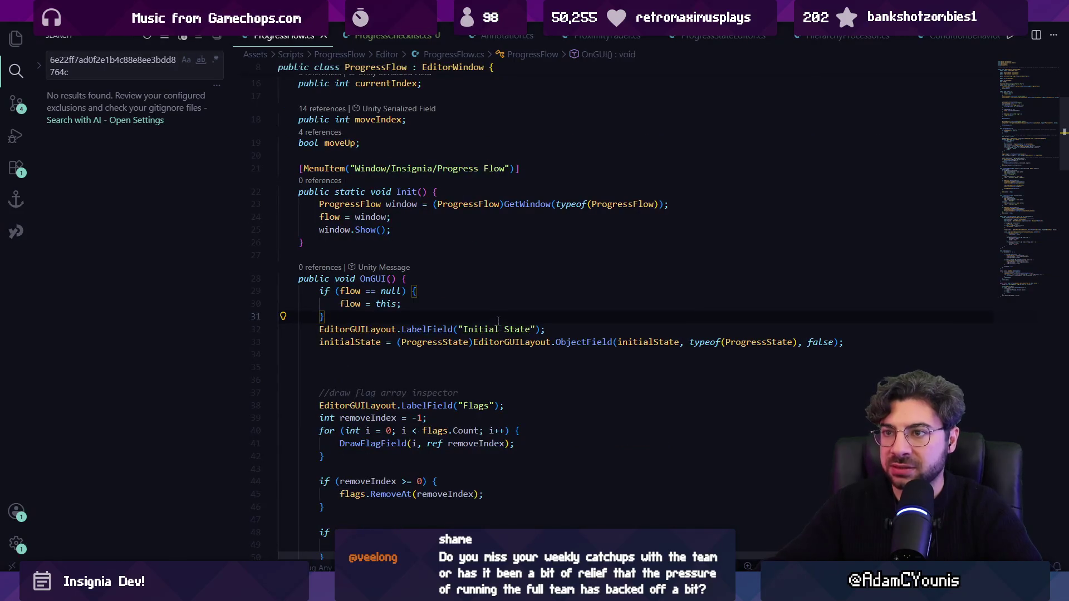
{"action": "key", "text": "alt+Left"}
{"action": "key", "text": "alt+Left"}
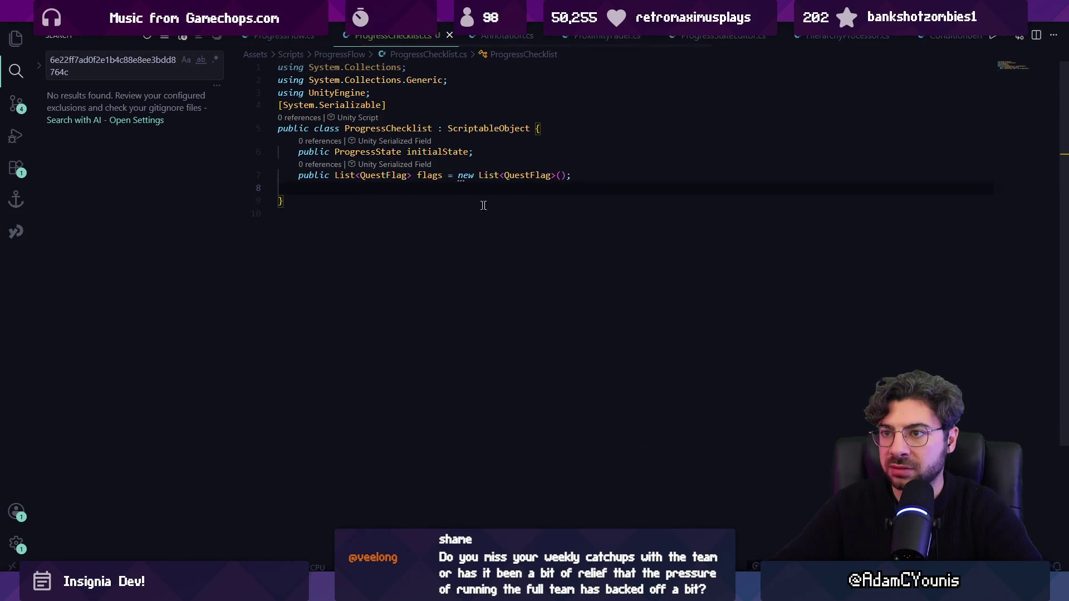
Step: Add a public int index field to ProgressChecklist and save
{"action": "key", "text": "Return"}
{"action": "type", "text": "public int "}
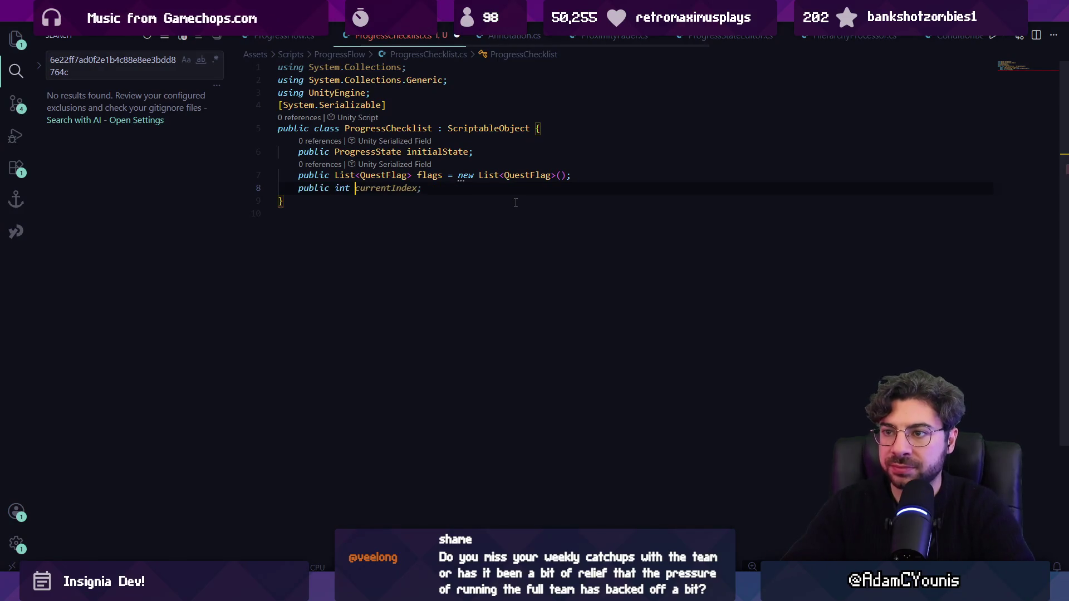
{"action": "type", "text": "str"}
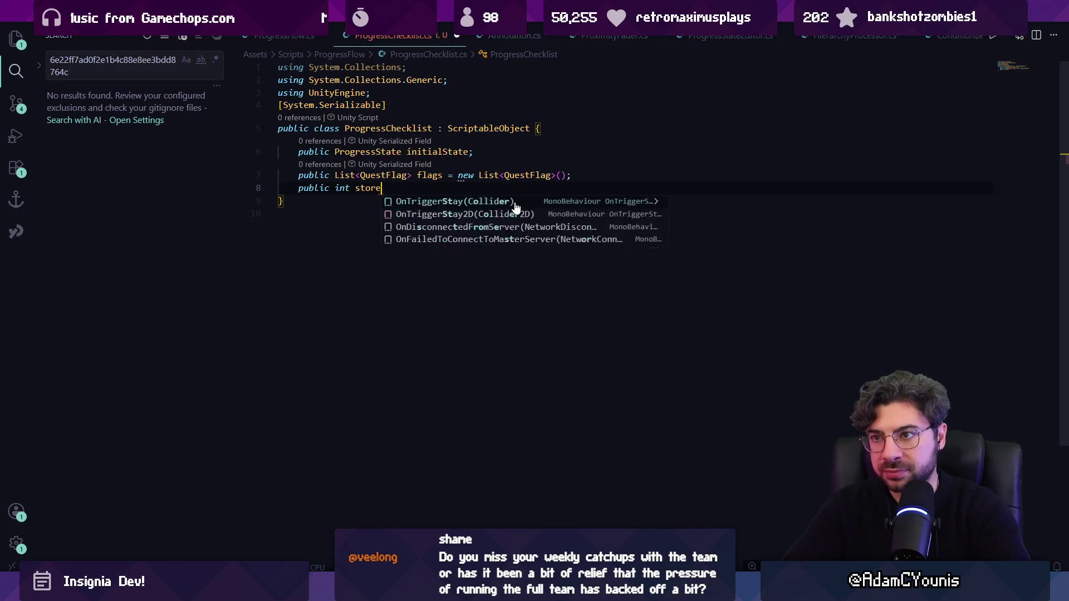
{"action": "key", "text": "BackSpace"}
{"action": "key", "text": "BackSpace"}
{"action": "key", "text": "BackSpace"}
{"action": "type", "text": "playbackIndf"}
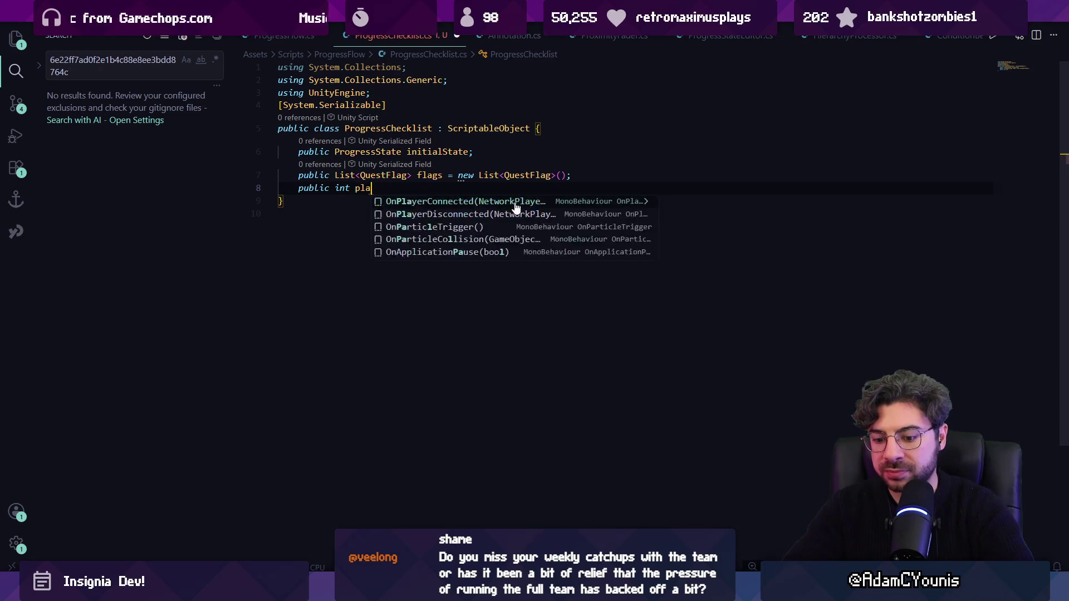
{"action": "key", "text": "ctrl+BackSpace"}
{"action": "type", "text": "pro"}
{"action": "key", "text": "ctrl+BackSpace"}
{"action": "type", "text": "iond"}
{"action": "key", "text": "ctrl+BackSpace"}
{"action": "type", "text": "index;"}
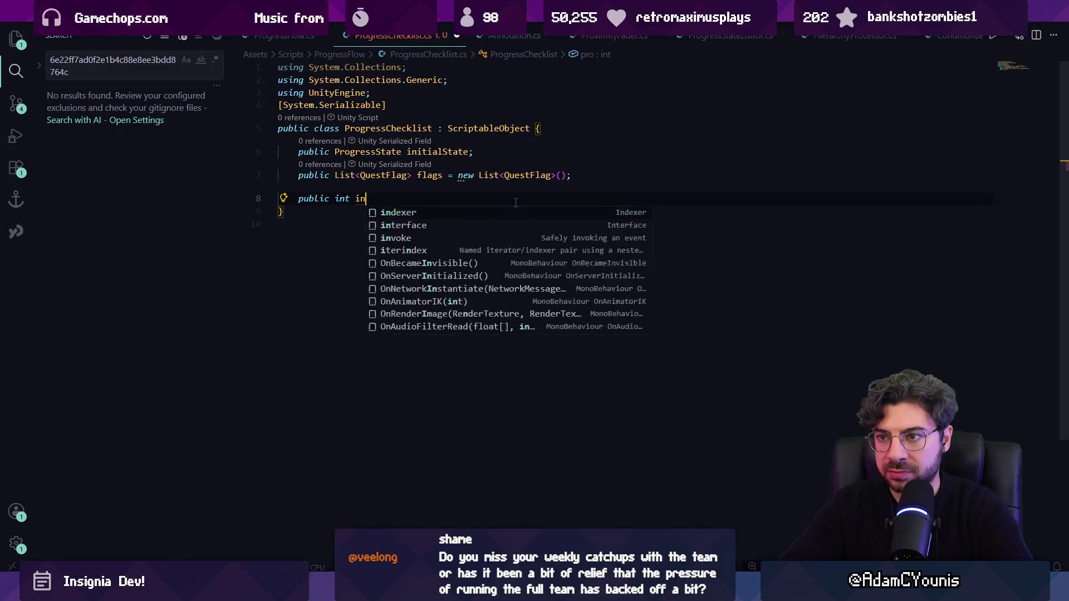
{"action": "key", "text": "Return"}
{"action": "key", "text": "ctrl+s"}
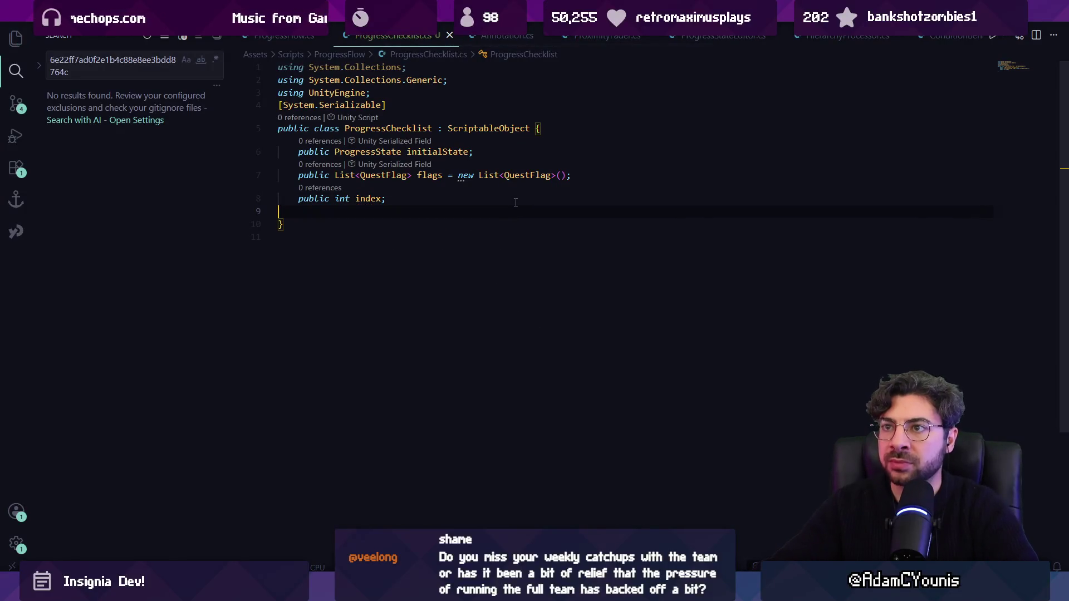
{"action": "key", "text": "ctrl+Tab"}
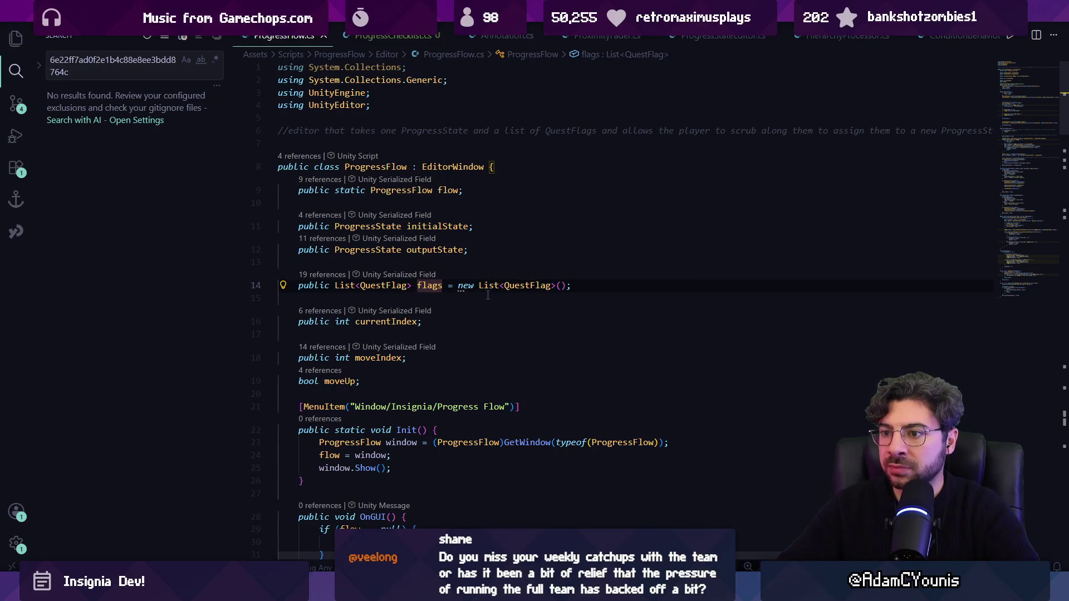
Step: Add a 'public ProgressChecklist checklist;' field below the flow field in ProgressFlow.cs
{"action": "left_click_drag", "start_coordinate": [1035, 189], "coordinate": [1030, 268]}
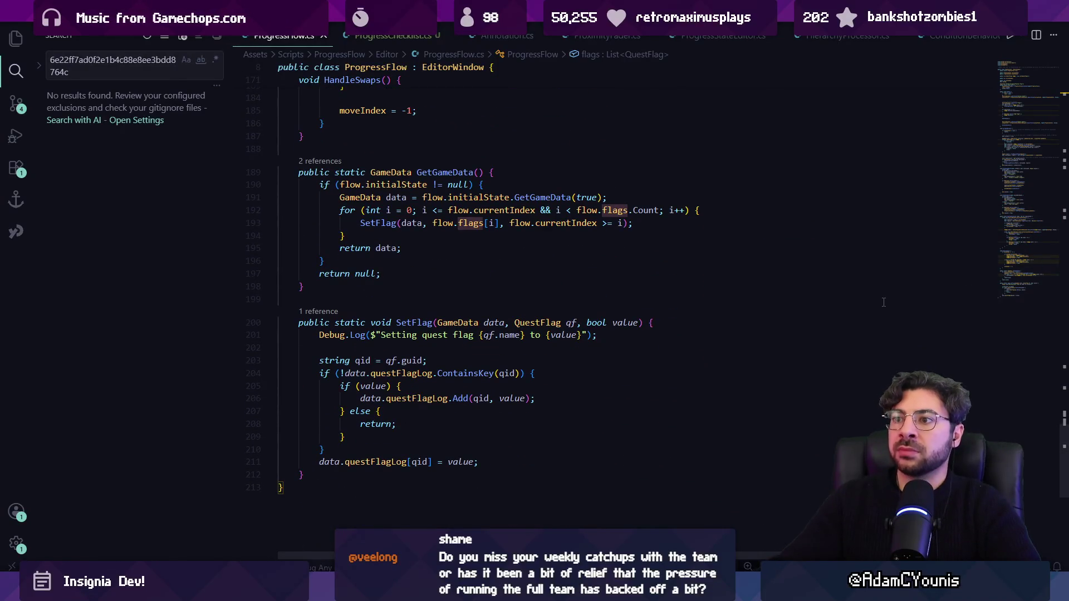
{"action": "scroll", "coordinate": [1027, 234], "scroll_direction": "up", "scroll_amount": 5}
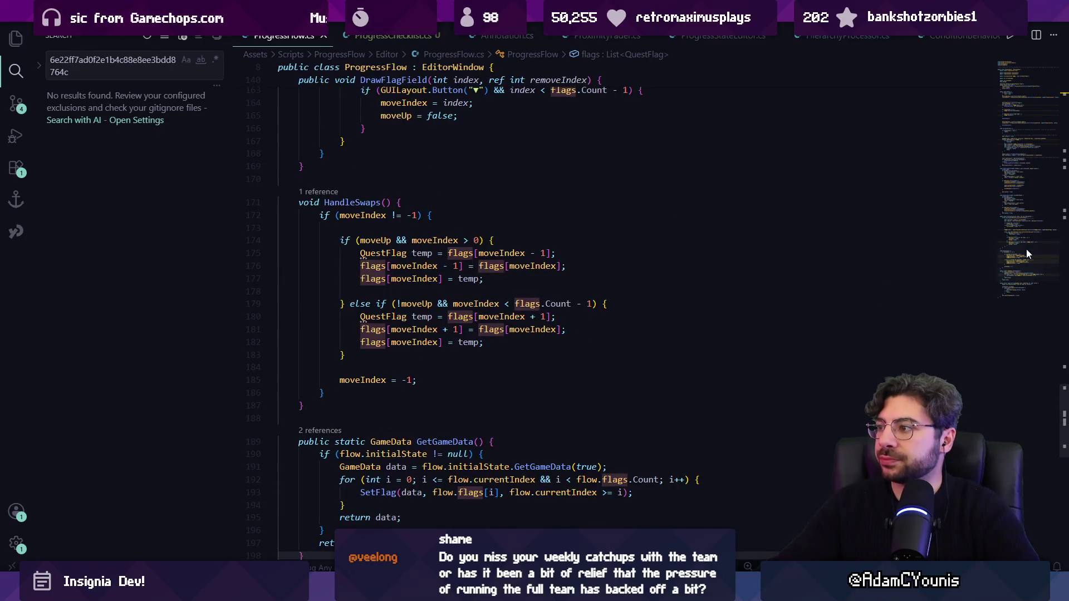
{"action": "left_click", "coordinate": [1010, 70]}
{"action": "left_click", "coordinate": [528, 204]}
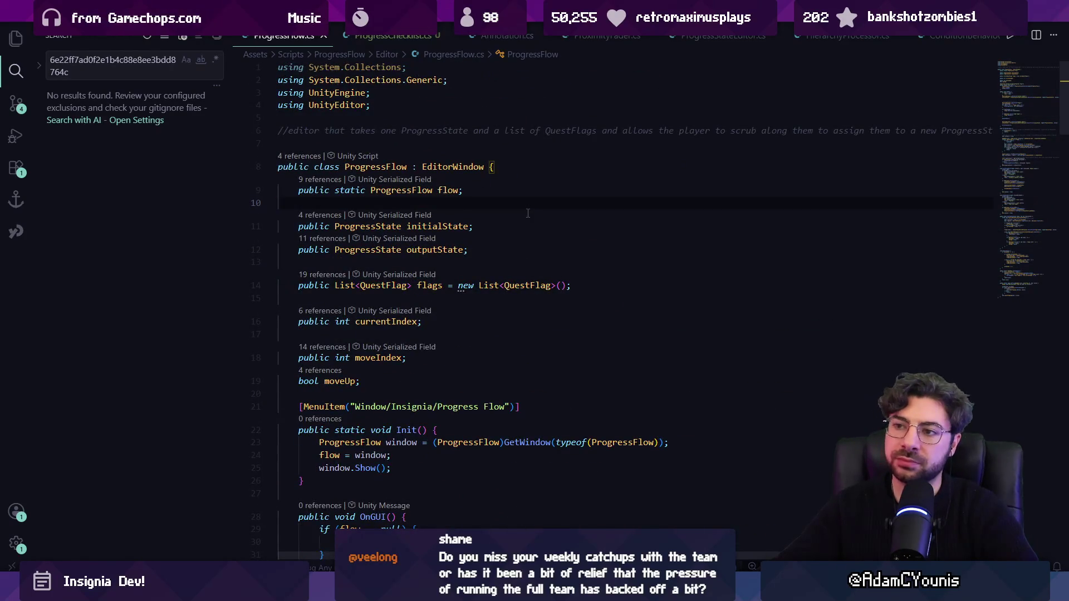
{"action": "key", "text": "Tab"}
{"action": "type", "text": "publiv"}
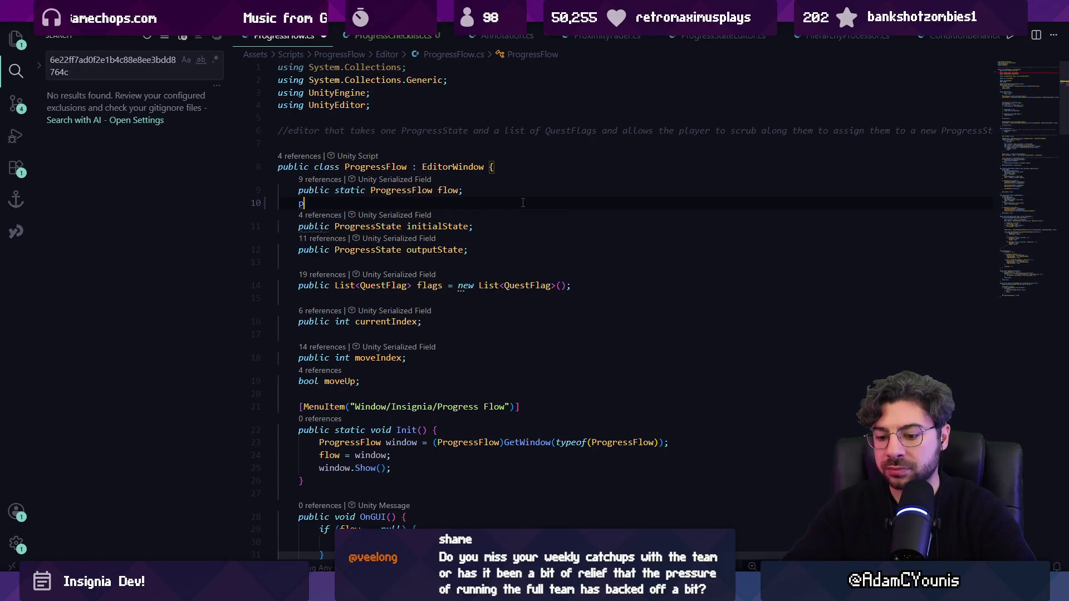
{"action": "key", "text": "BackSpace"}
{"action": "type", "text": "c"}
{"action": "key", "text": "Tab"}
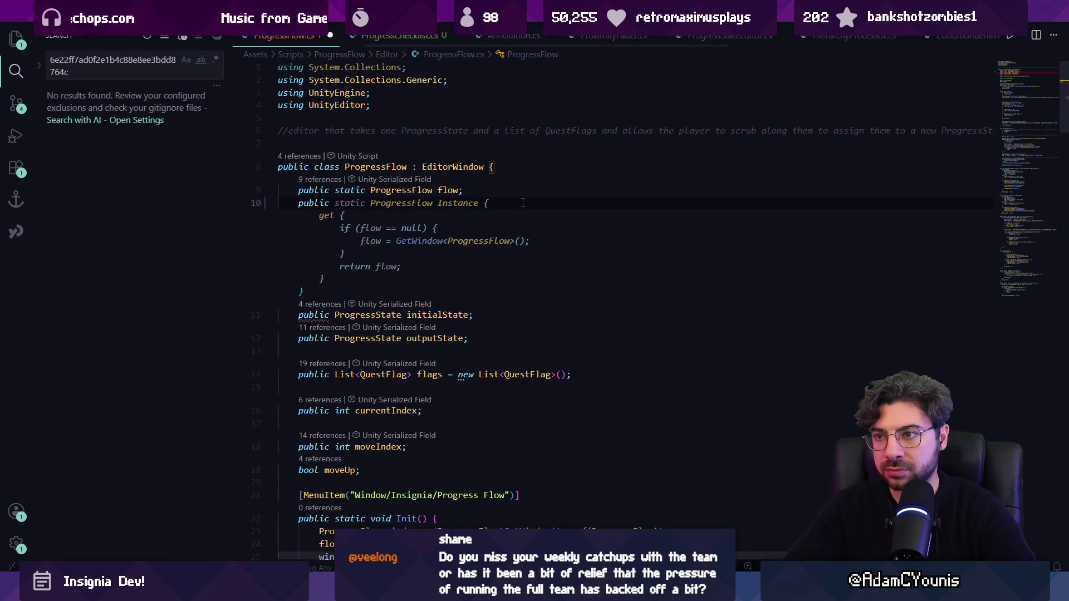
{"action": "key", "text": "ctrl+z"}
{"action": "type", "text": "ProgressCh"}
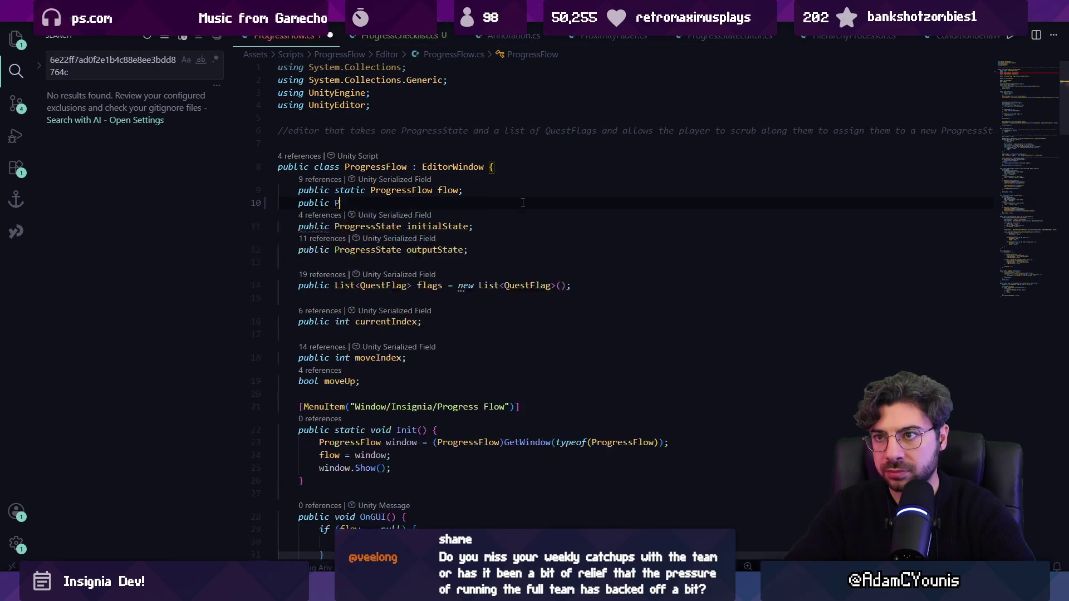
{"action": "key", "text": "Tab"}
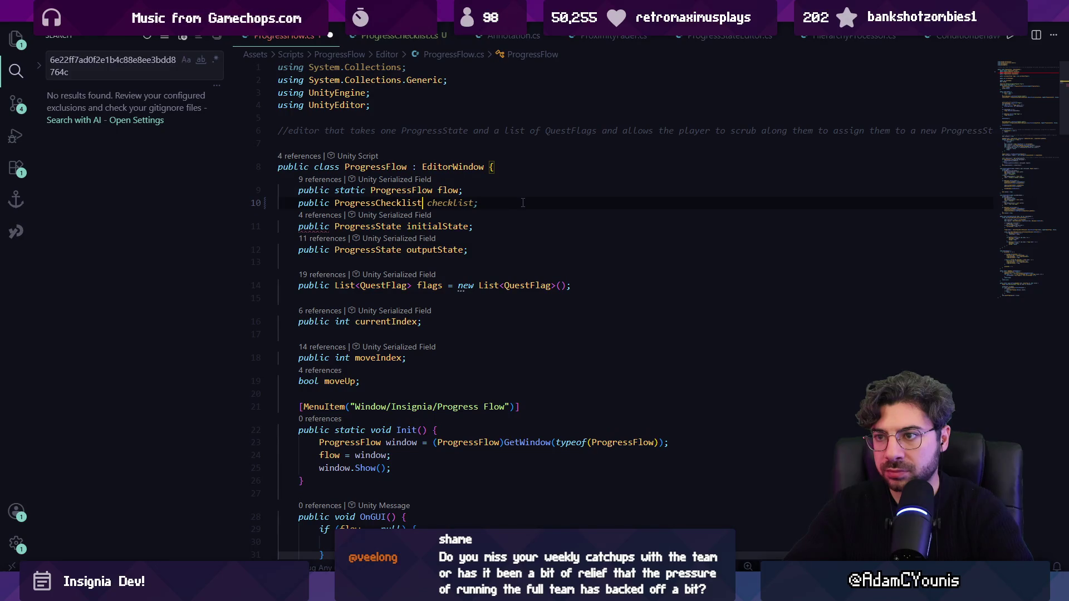
{"action": "key", "text": "Tab"}
Step: Delete the initialState, outputState and currentIndex field declarations
{"action": "key", "text": "Down"}
{"action": "key", "text": "Home"}
{"action": "key", "text": "shift+Down"}
{"action": "key", "text": "shift+Down"}
{"action": "key", "text": "ctrl+s"}
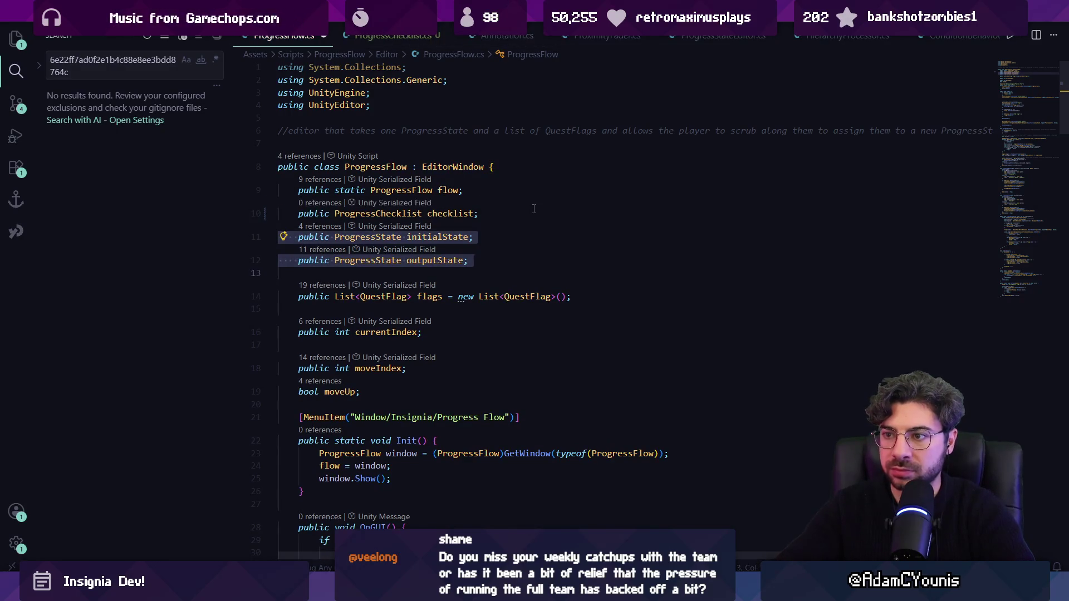
{"action": "key", "text": "Delete"}
{"action": "key", "text": "Escape"}
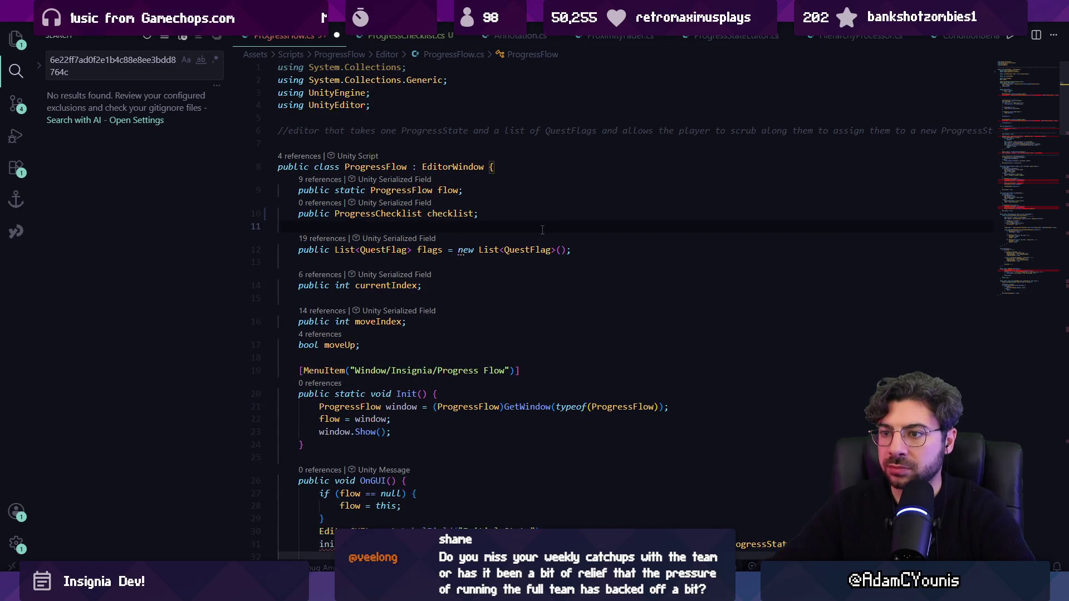
{"action": "scroll", "coordinate": [542, 230], "scroll_direction": "down", "scroll_amount": 1}
{"action": "left_click_drag", "start_coordinate": [419, 262], "coordinate": [279, 259]}
{"action": "key", "text": "Delete"}
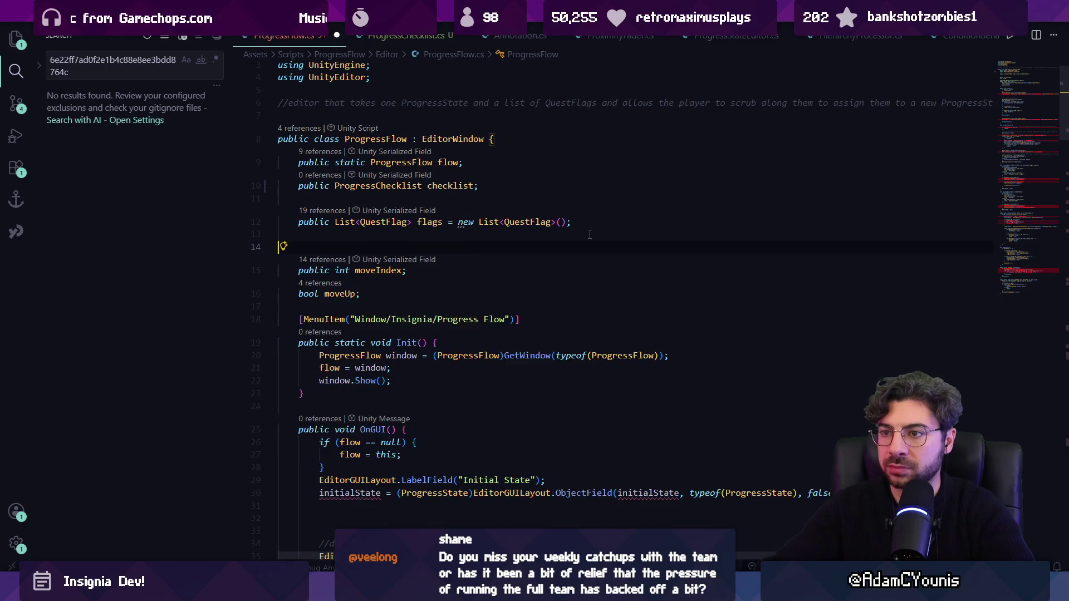
Step: Remove the currentIndex line, rename checklist to set, and prefix initialState references with set
{"action": "key", "text": "Up"}
{"action": "key", "text": "Up"}
{"action": "key", "text": "Up"}
{"action": "type", "text": "set"}
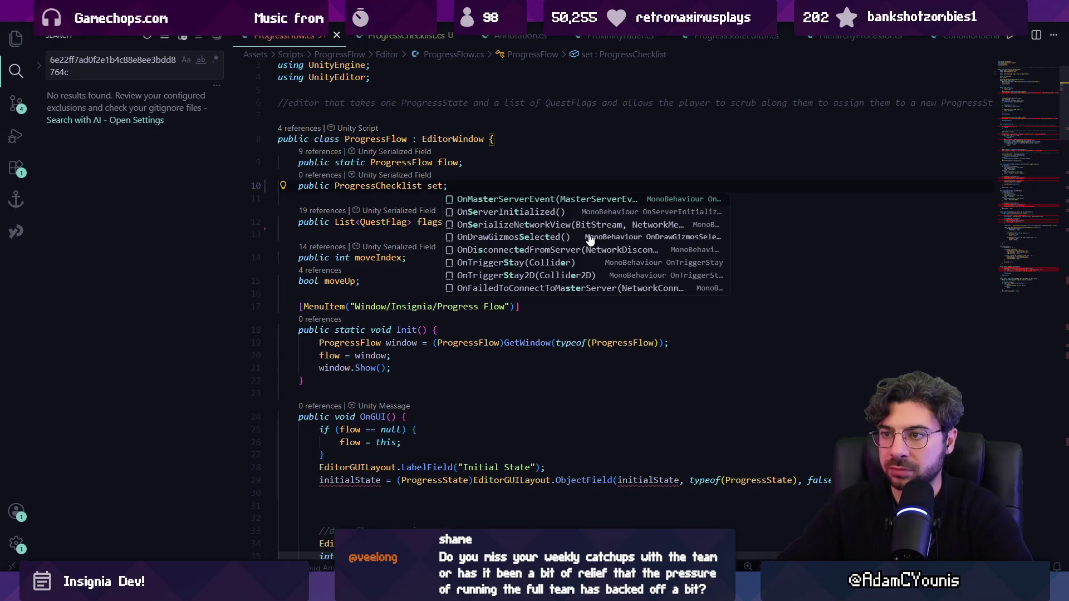
{"action": "key", "text": "Tab"}
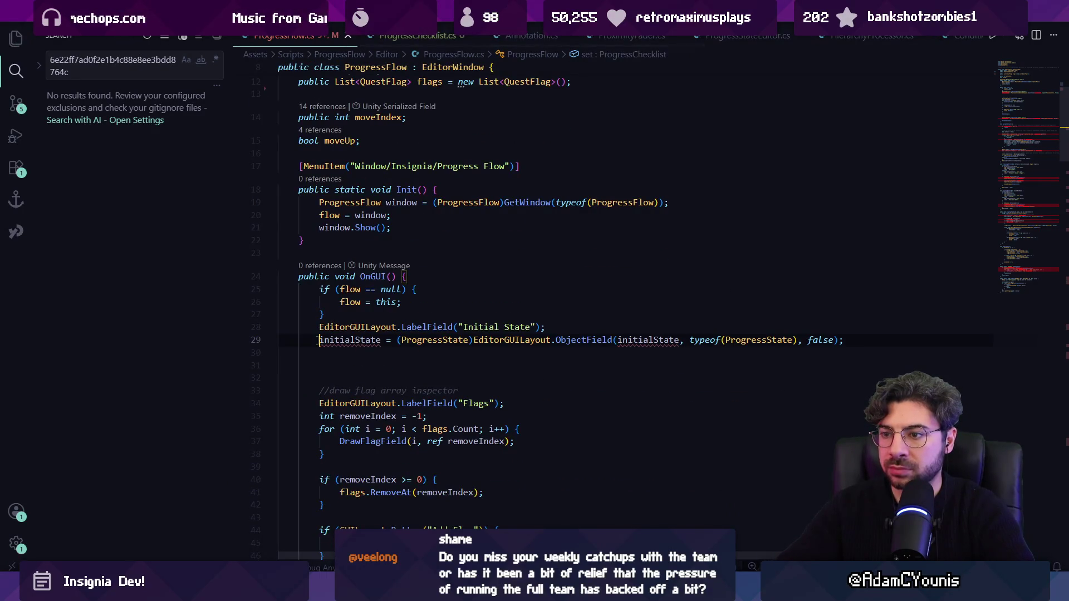
{"action": "key", "text": "Tab"}
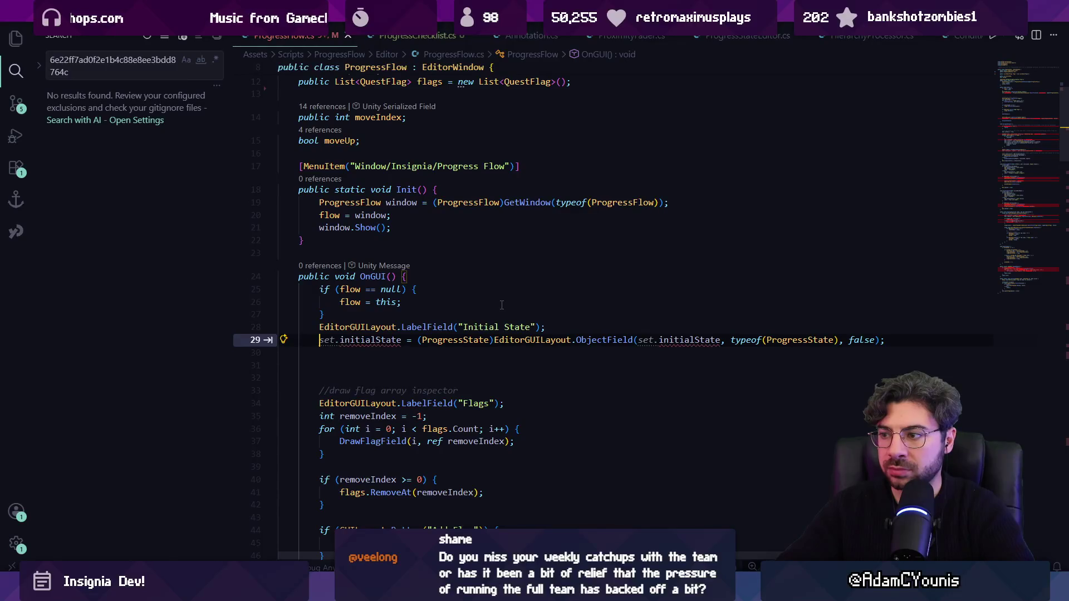
Step: Rewrite line 29 with a ProgressChecklist cast assigning directly to set
{"action": "left_click", "coordinate": [560, 327]}
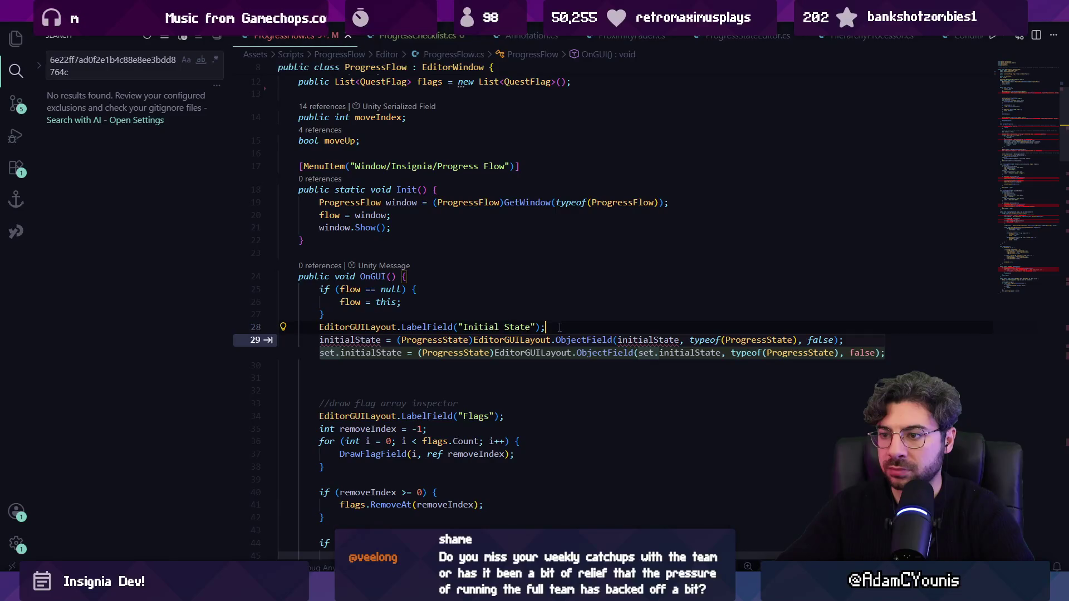
{"action": "key", "text": "Tab"}
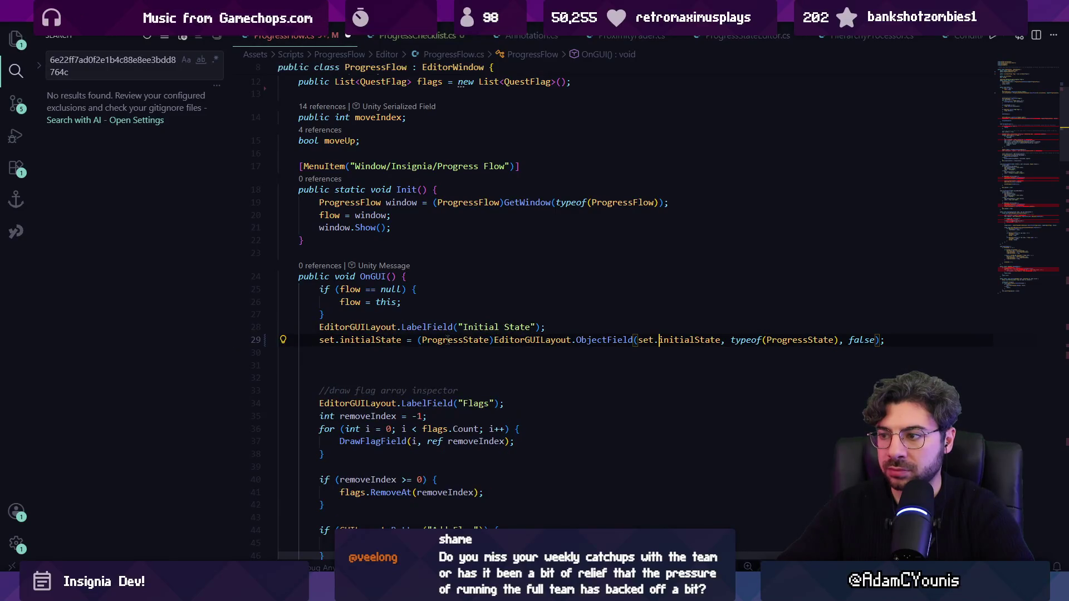
{"action": "left_click_drag", "start_coordinate": [422, 340], "coordinate": [493, 339]}
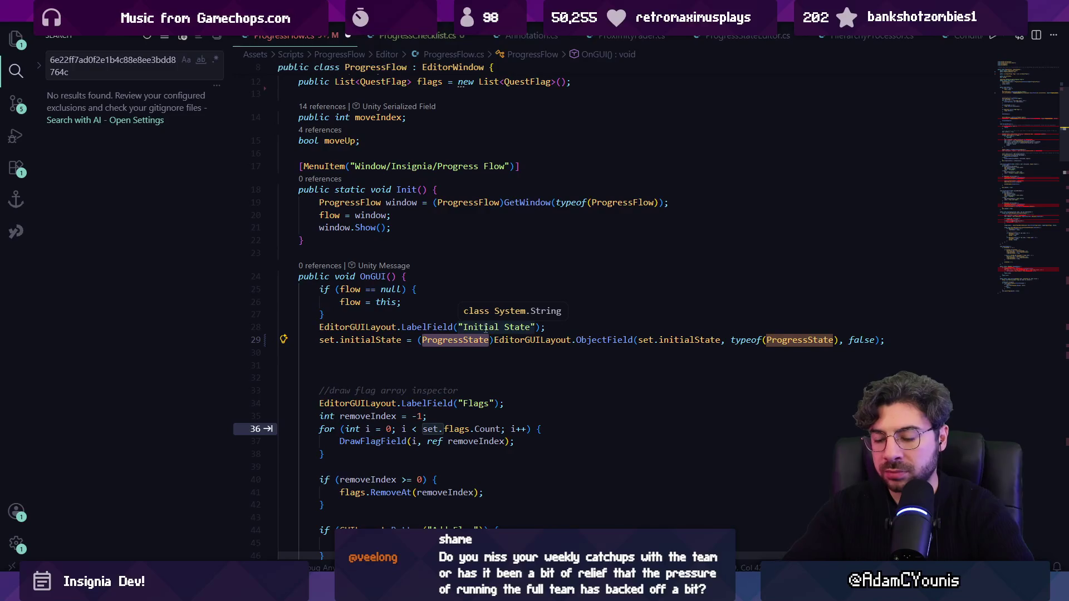
{"action": "type", "text": "ProgressC"}
{"action": "key", "text": "Tab"}
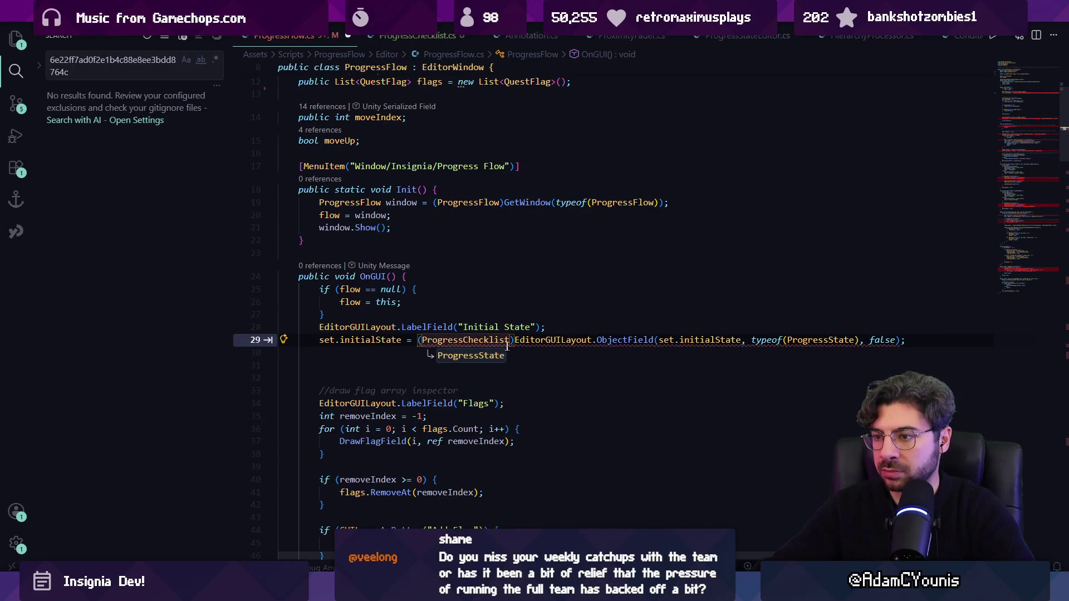
{"action": "double_click", "coordinate": [492, 340]}
{"action": "double_click", "coordinate": [377, 340]}
{"action": "key", "text": "BackSpace"}
{"action": "key", "text": "BackSpace"}
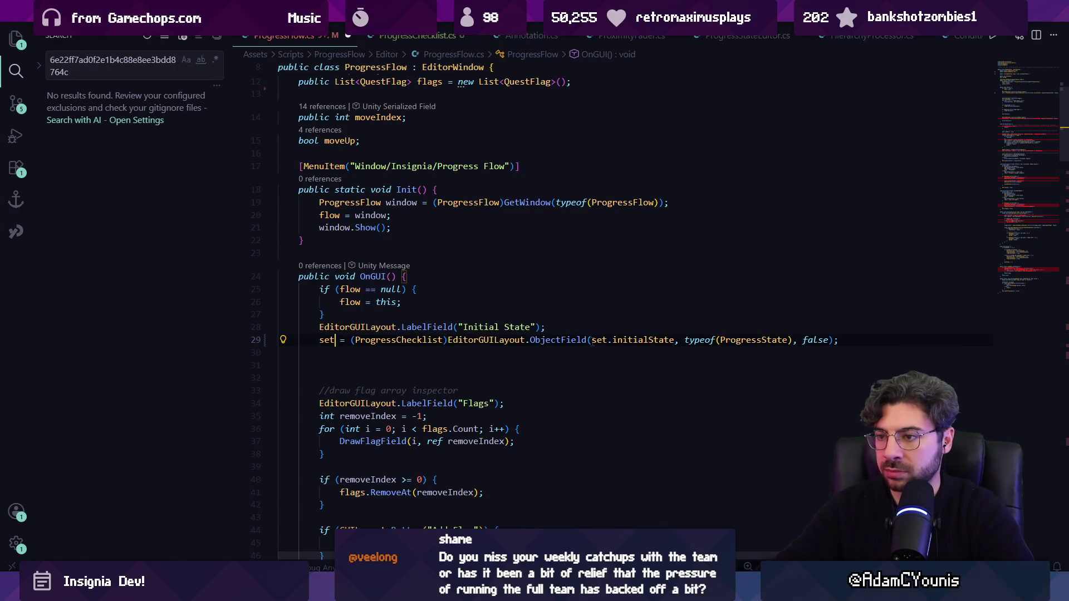
Step: Delete the old line 29 initialState ObjectField statement, leaving an empty indented line
{"action": "left_click", "coordinate": [612, 340]}
{"action": "key", "text": "Left"}
{"action": "triple_click", "coordinate": [672, 339]}
{"action": "key", "text": "BackSpace"}
{"action": "key", "text": "Tab"}
{"action": "key", "text": "Tab"}
Step: Add a '//set field' comment followed by an ObjectField line for set
{"action": "type", "text": "//set "}
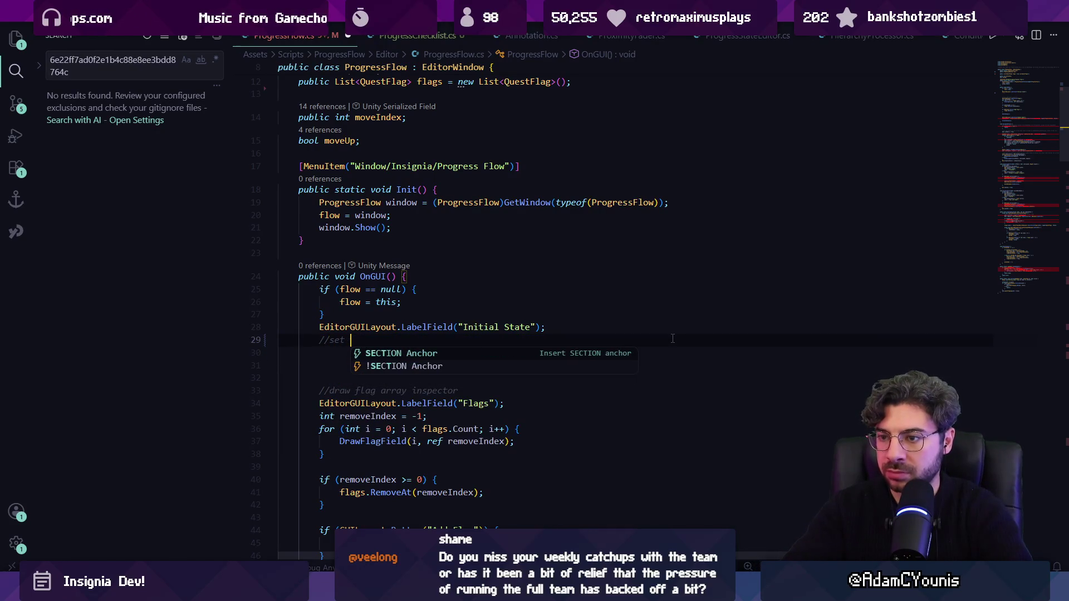
{"action": "type", "text": "fgid"}
{"action": "key", "text": "Return"}
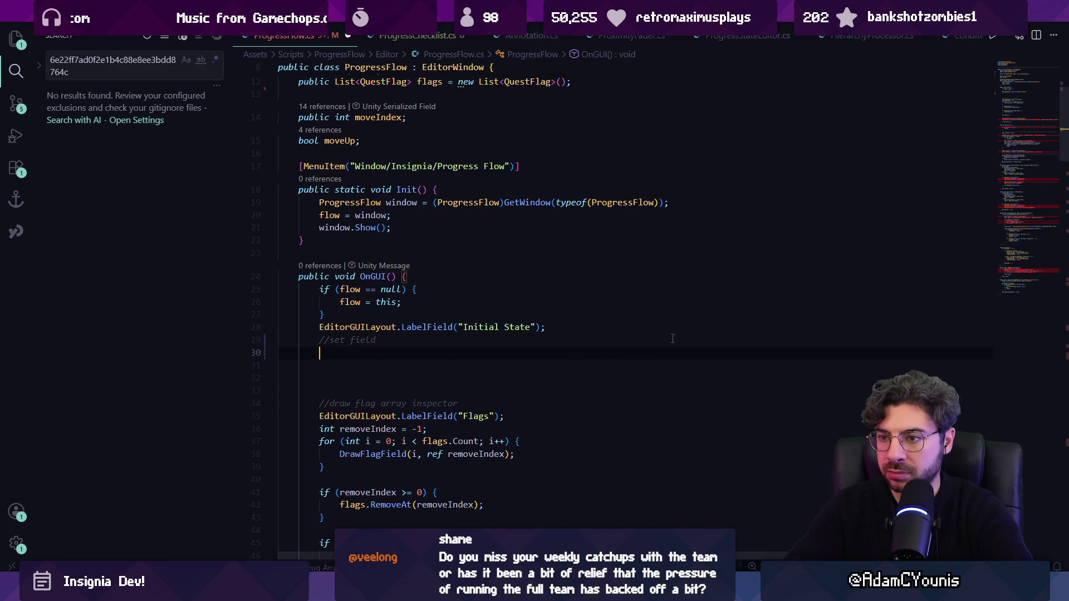
{"action": "key", "text": "Tab"}
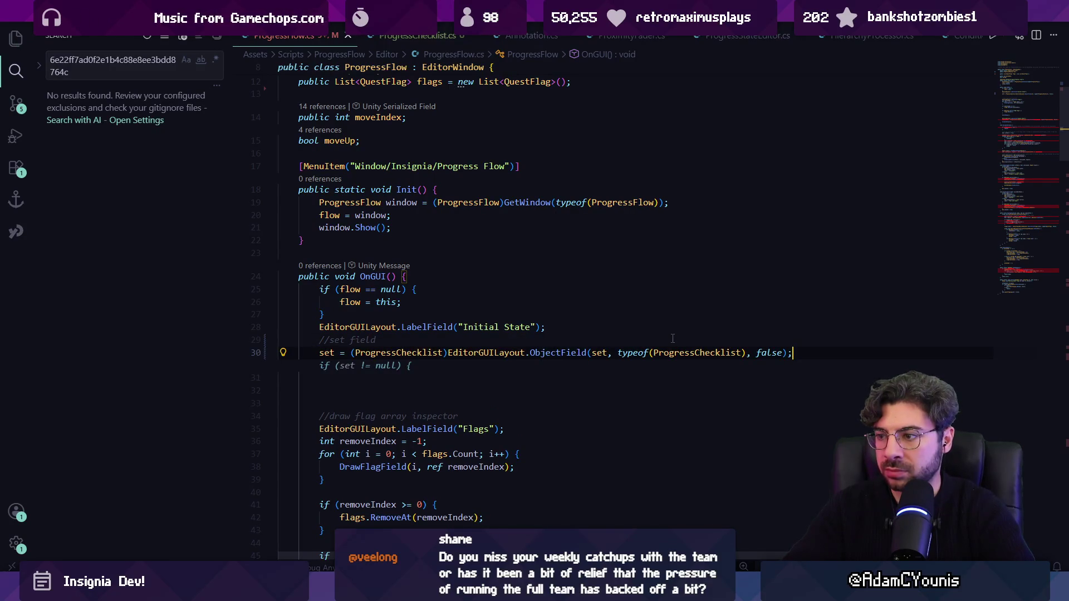
{"action": "key", "text": "Escape"}
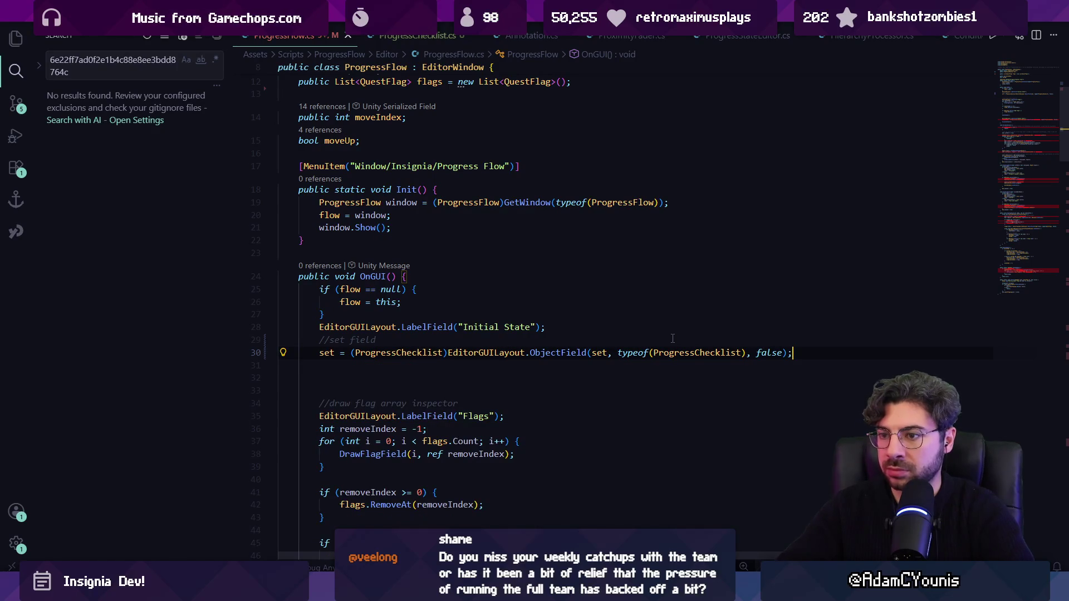
Step: Add an if (set != null) check whose body is return;, removing extra blank lines
{"action": "key", "text": "Return"}
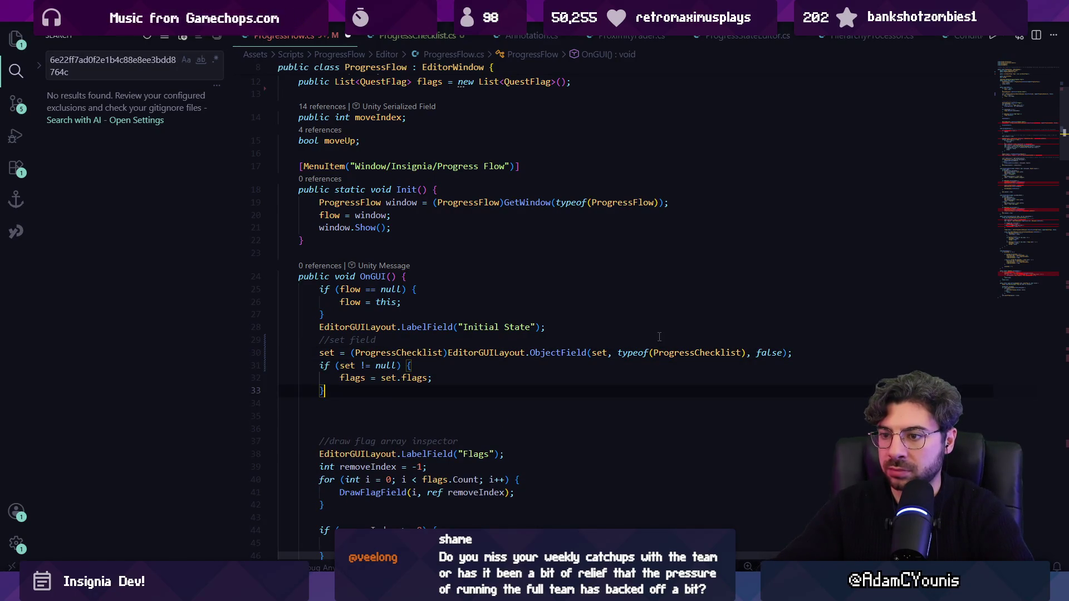
{"action": "key", "text": "Tab"}
{"action": "key", "text": "shift+Up"}
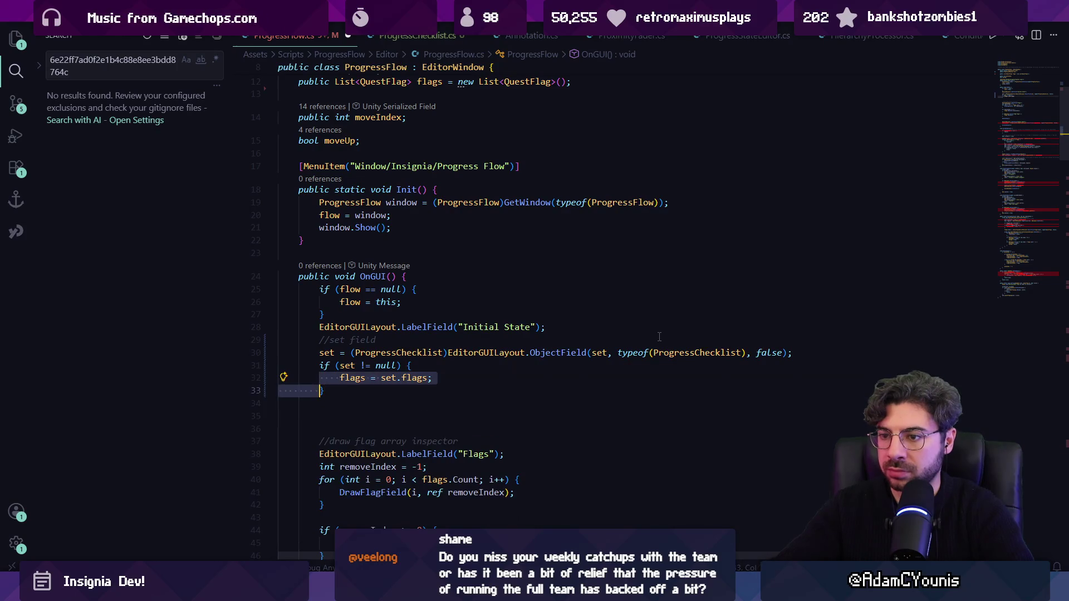
{"action": "type", "text": "ret"}
{"action": "key", "text": "Tab"}
{"action": "type", "text": ";"}
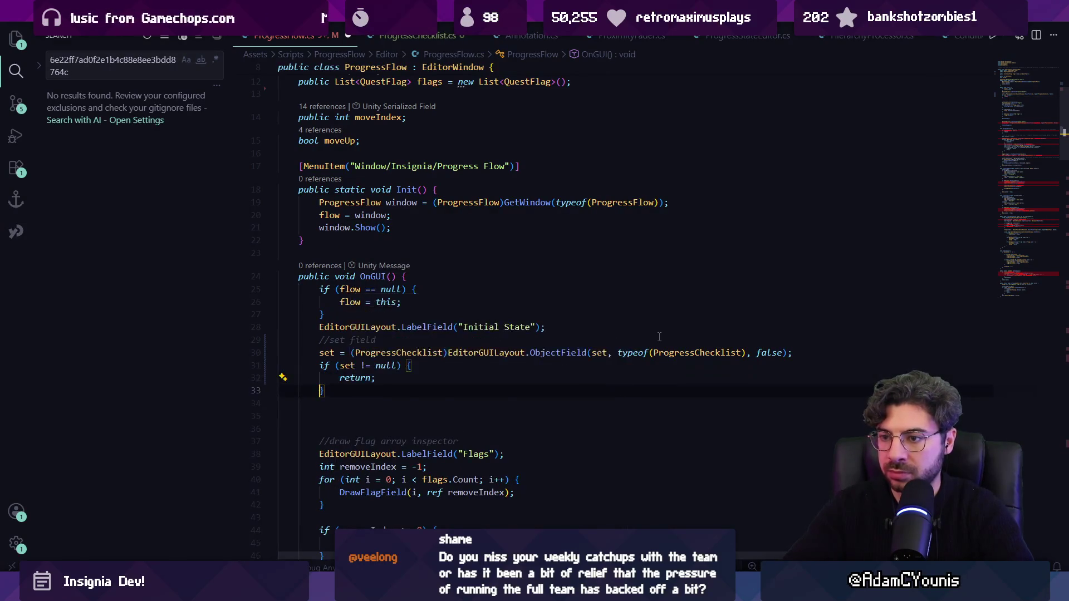
{"action": "scroll", "coordinate": [557, 329], "scroll_direction": "down", "scroll_amount": 3}
{"action": "key", "text": "Down"}
{"action": "key", "text": "Delete"}
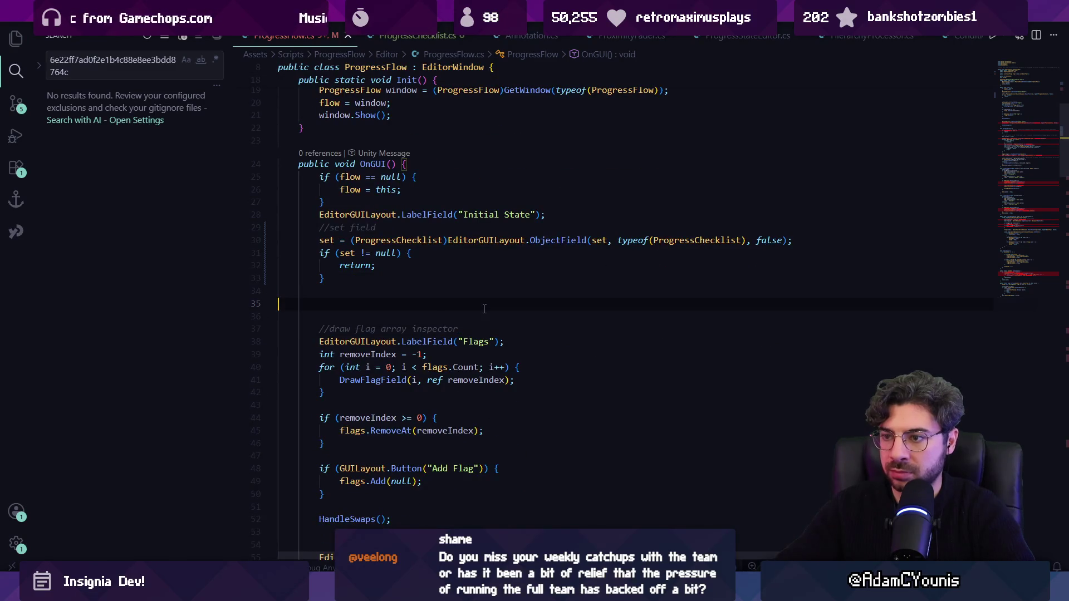
{"action": "key", "text": "Delete"}
{"action": "scroll", "coordinate": [434, 323], "scroll_direction": "down", "scroll_amount": 5}
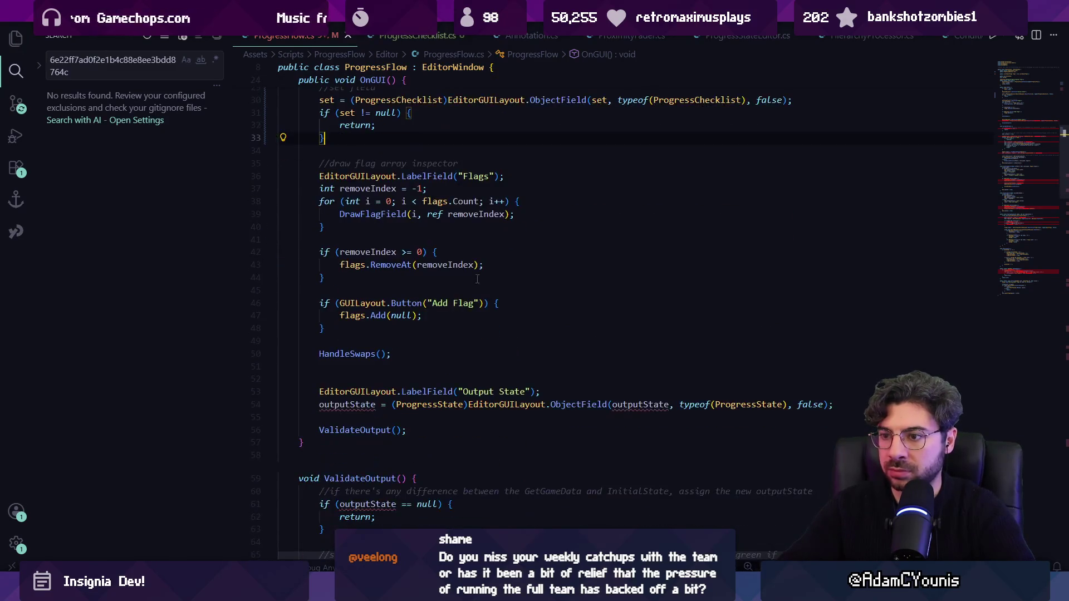
Step: Declare a public ProgressState outputState field on line 11 and save the script
{"action": "left_click", "coordinate": [333, 349]}
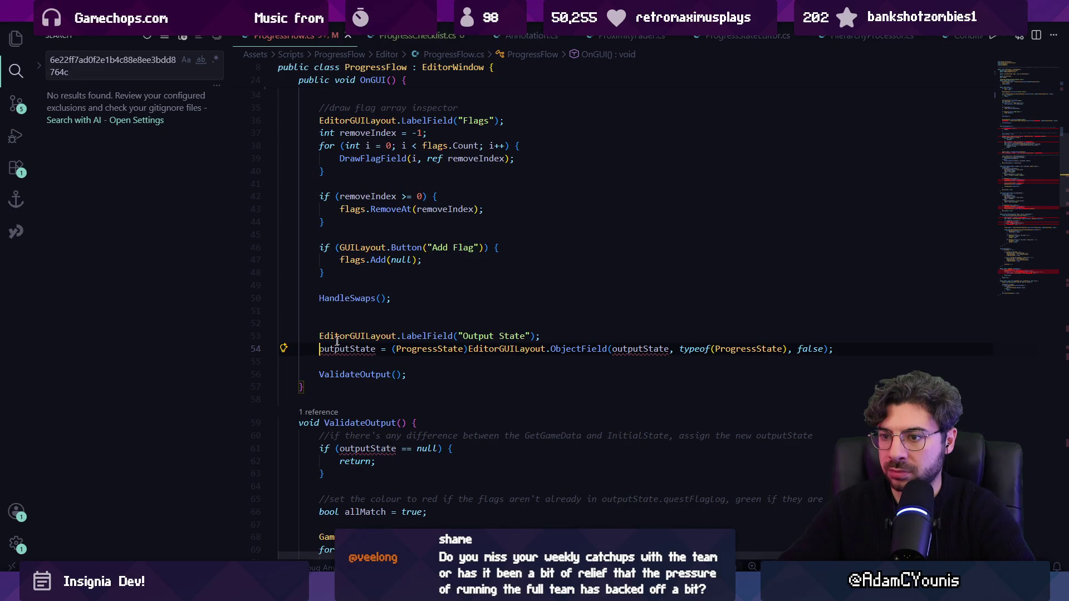
{"action": "scroll", "coordinate": [332, 345], "scroll_direction": "up", "scroll_amount": 10}
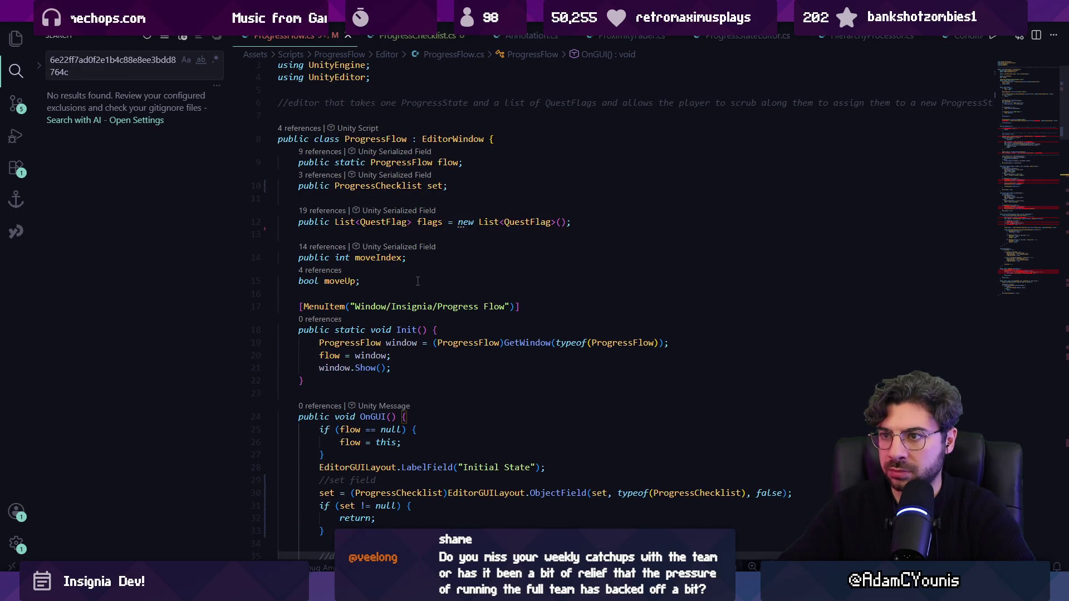
{"action": "left_click", "coordinate": [412, 198]}
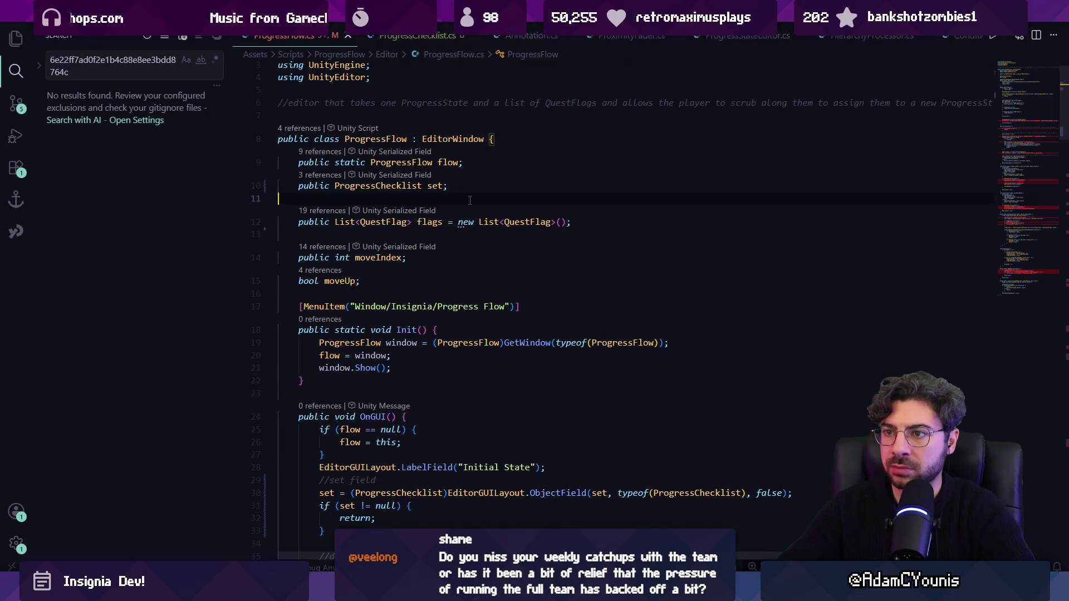
{"action": "type", "text": "public"}
{"action": "key", "text": "Tab"}
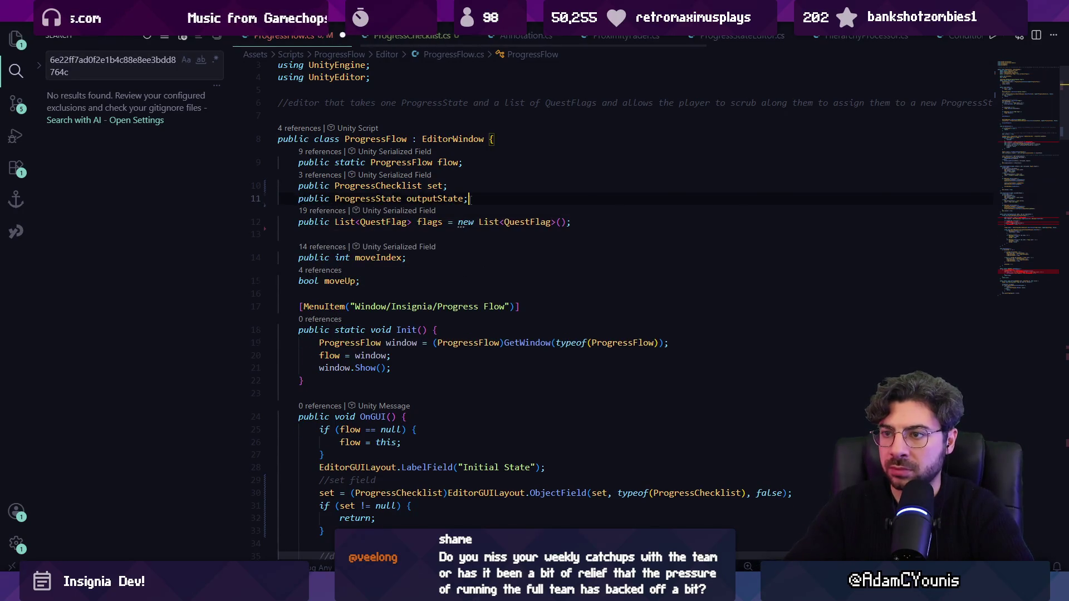
{"action": "key", "text": "ctrl+s"}
{"action": "scroll", "coordinate": [522, 208], "scroll_direction": "down", "scroll_amount": 8}
{"action": "scroll", "coordinate": [511, 249], "scroll_direction": "down", "scroll_amount": 4}
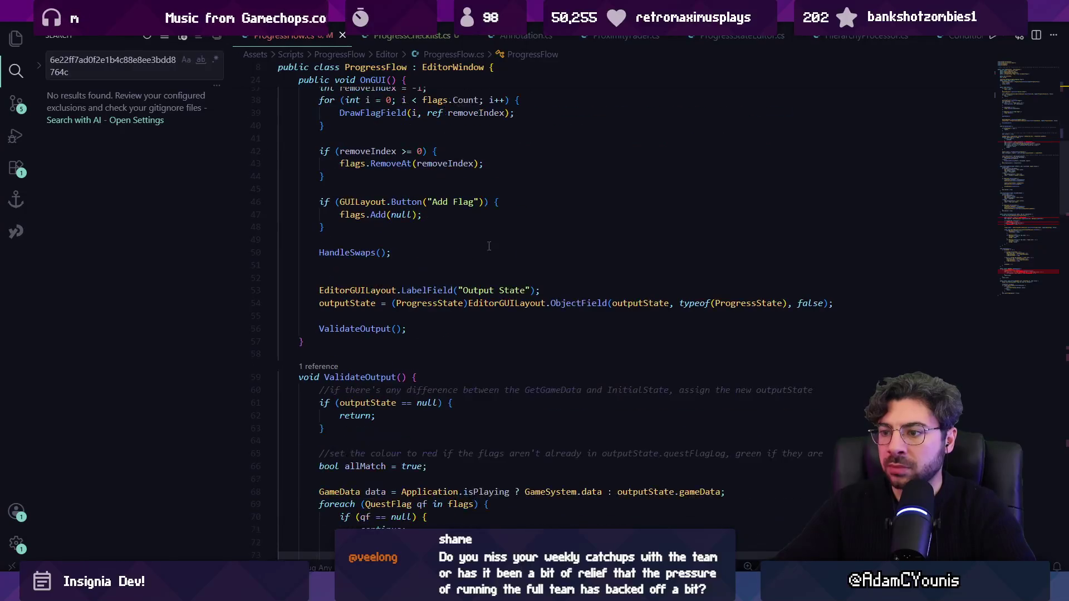
Step: Replace currentIndex with set.index on line 73
{"action": "scroll", "coordinate": [489, 246], "scroll_direction": "up", "scroll_amount": 4}
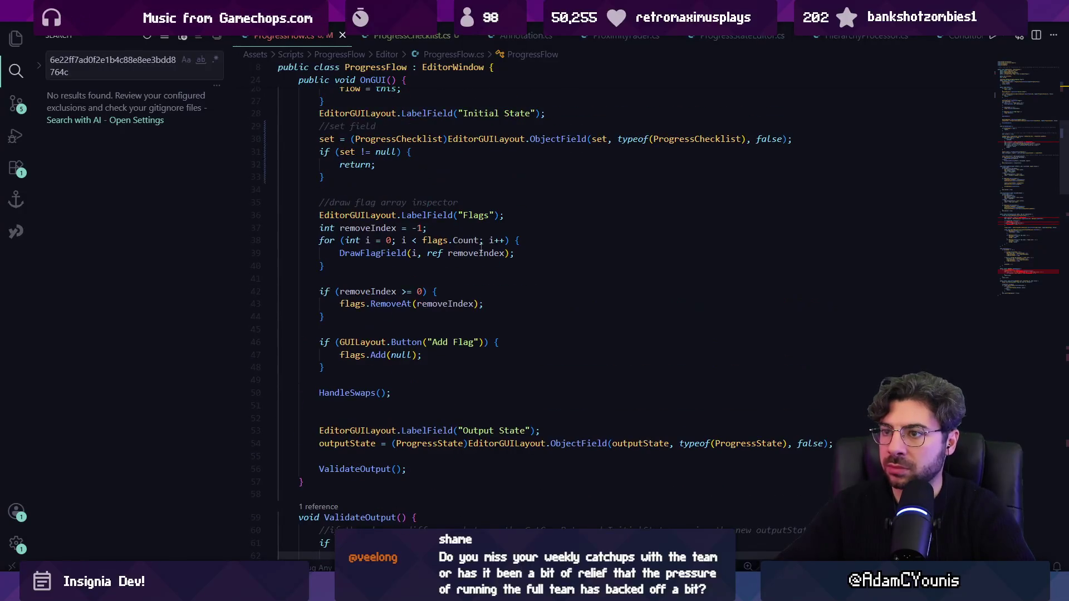
{"action": "scroll", "coordinate": [481, 251], "scroll_direction": "down", "scroll_amount": 9}
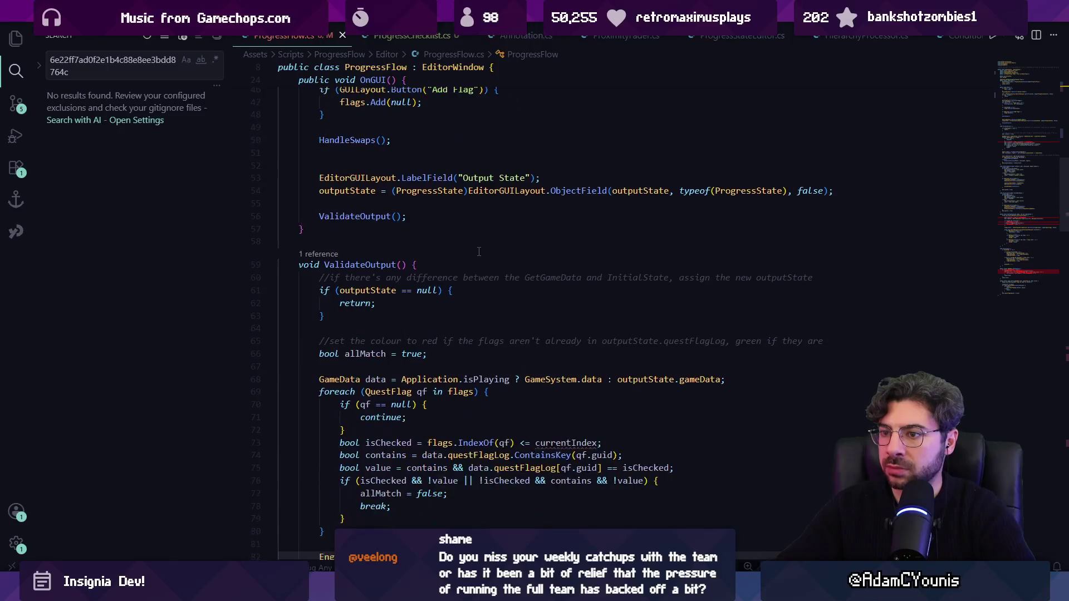
{"action": "scroll", "coordinate": [479, 252], "scroll_direction": "down", "scroll_amount": 2}
{"action": "left_click", "coordinate": [535, 274]}
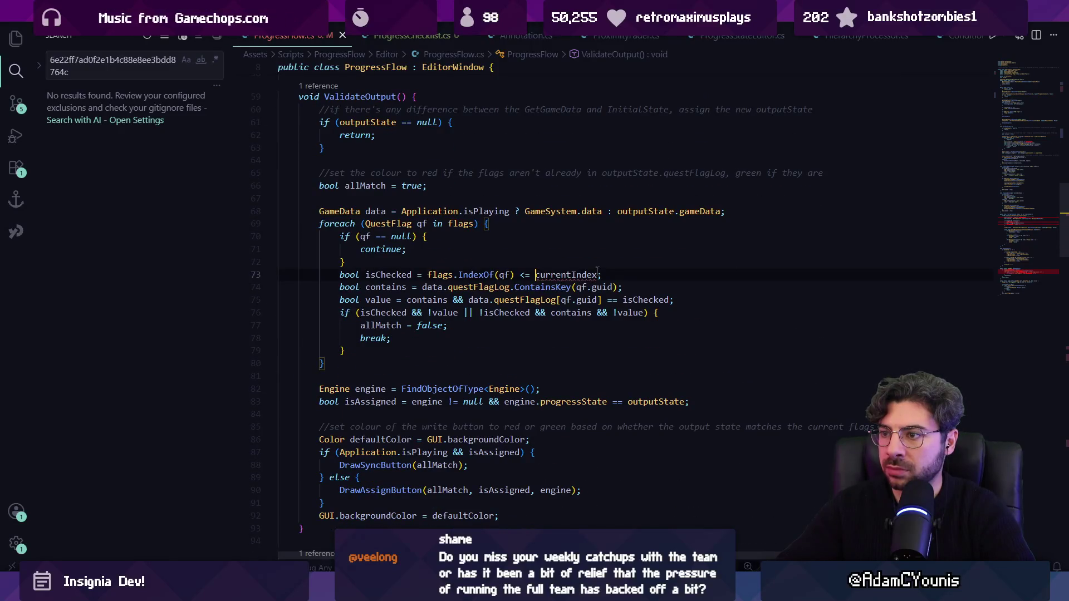
{"action": "type", "text": "set."}
{"action": "key", "text": "Right"}
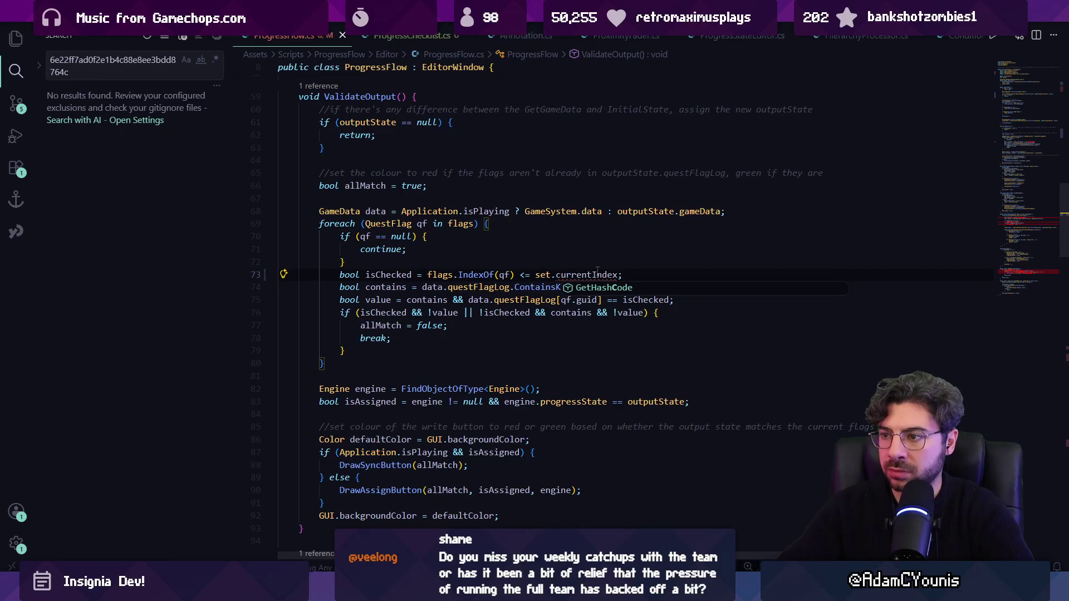
{"action": "key", "text": "ctrl+z"}
{"action": "key", "text": "Tab"}
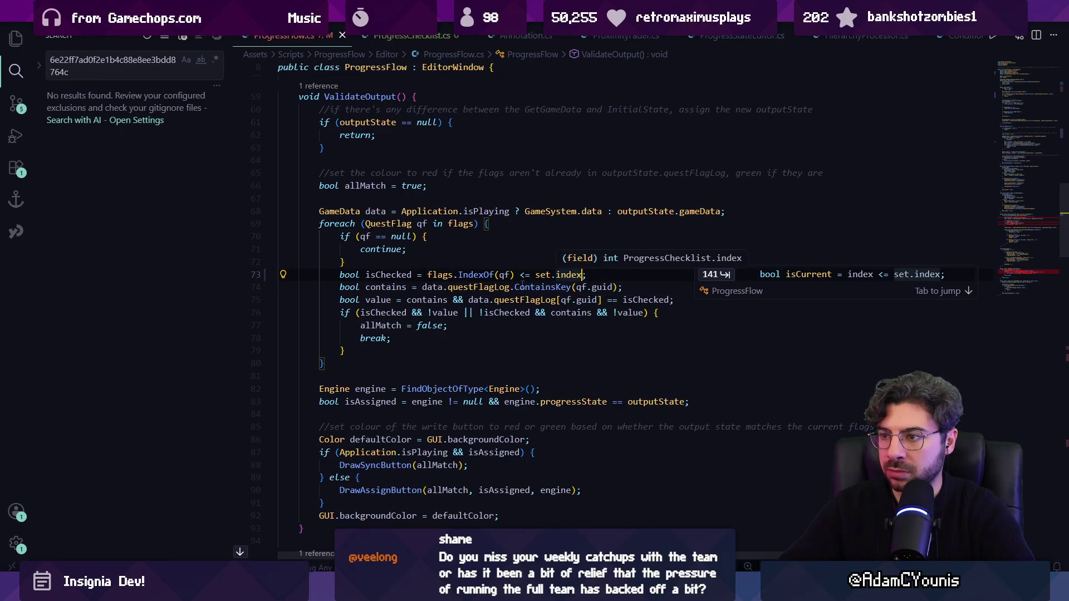
{"action": "key", "text": "Escape"}
Step: Replace every remaining currentIndex in DrawFlagField with set.index
{"action": "scroll", "coordinate": [434, 287], "scroll_direction": "down", "scroll_amount": 10}
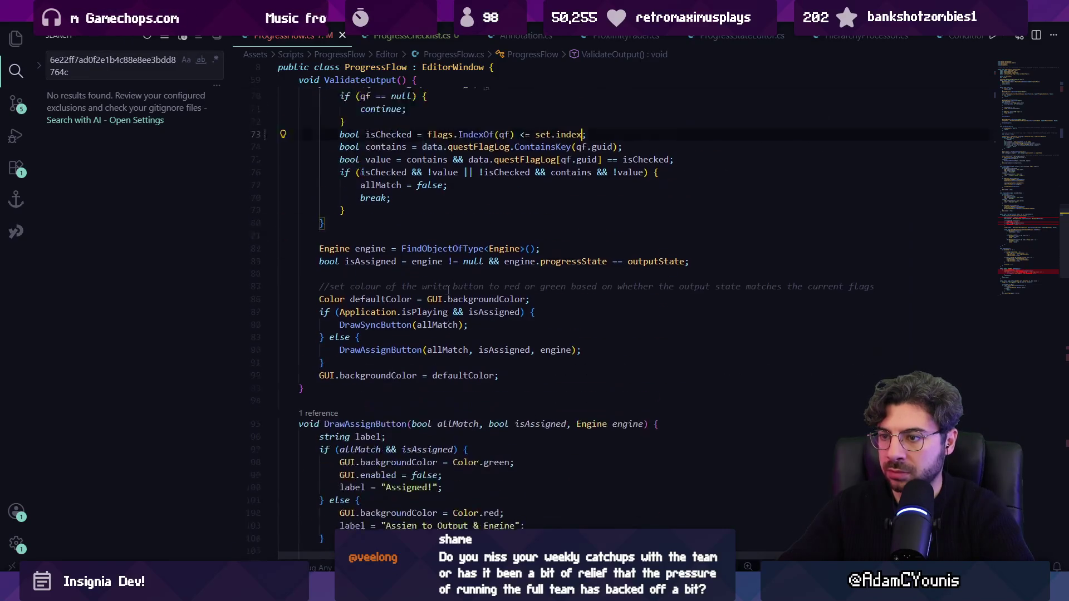
{"action": "scroll", "coordinate": [449, 286], "scroll_direction": "down", "scroll_amount": 10}
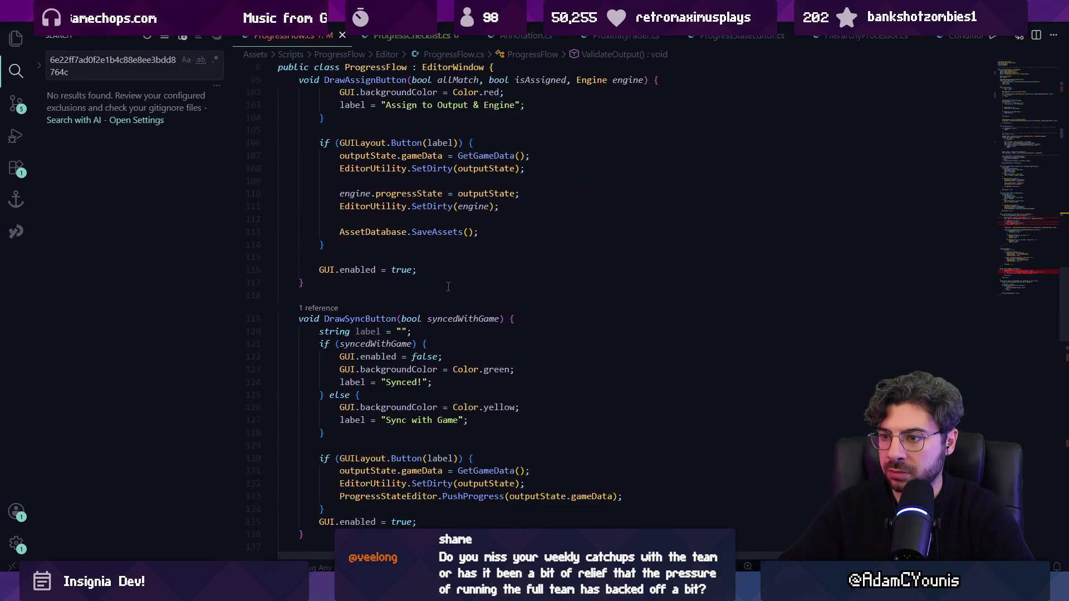
{"action": "left_click", "coordinate": [489, 300]}
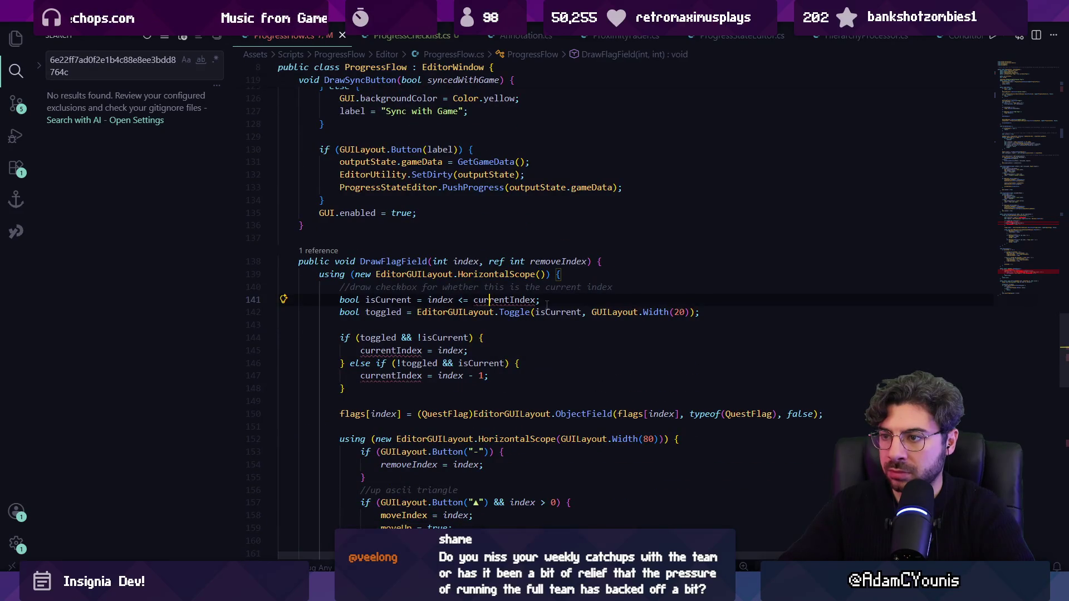
{"action": "mouse_move", "coordinate": [516, 304]}
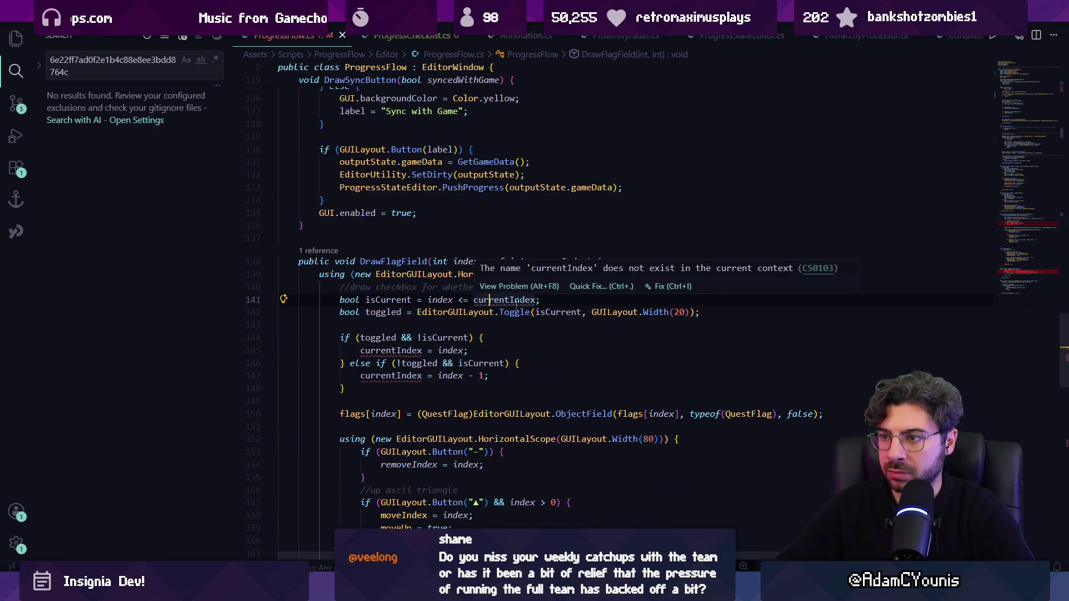
{"action": "key", "text": "ctrl+Left"}
{"action": "key", "text": "ctrl+d"}
{"action": "key", "text": "ctrl+d"}
{"action": "key", "text": "ctrl+d"}
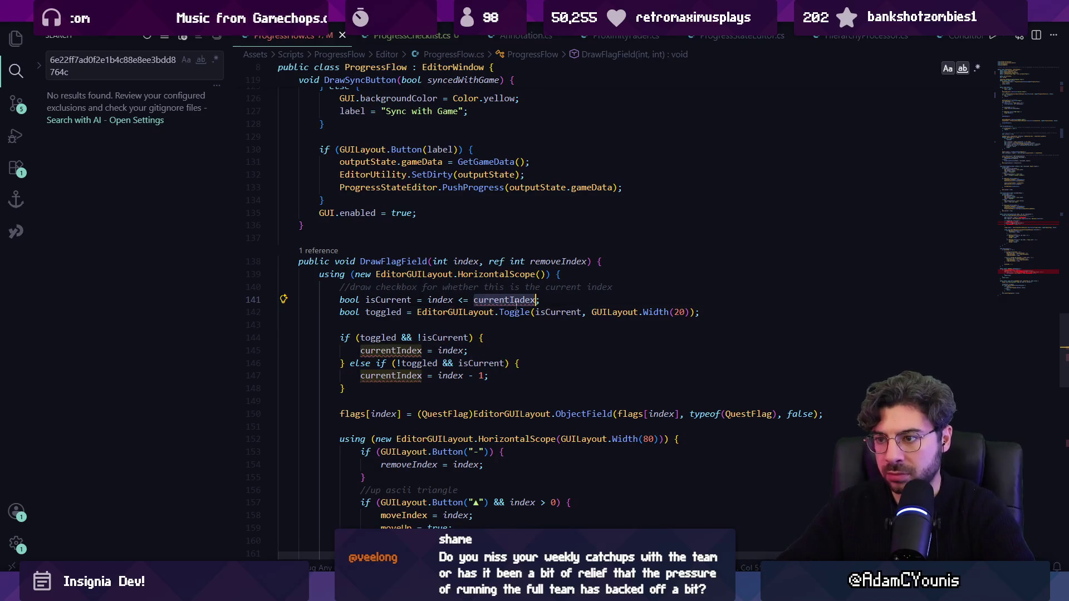
{"action": "type", "text": "set.index"}
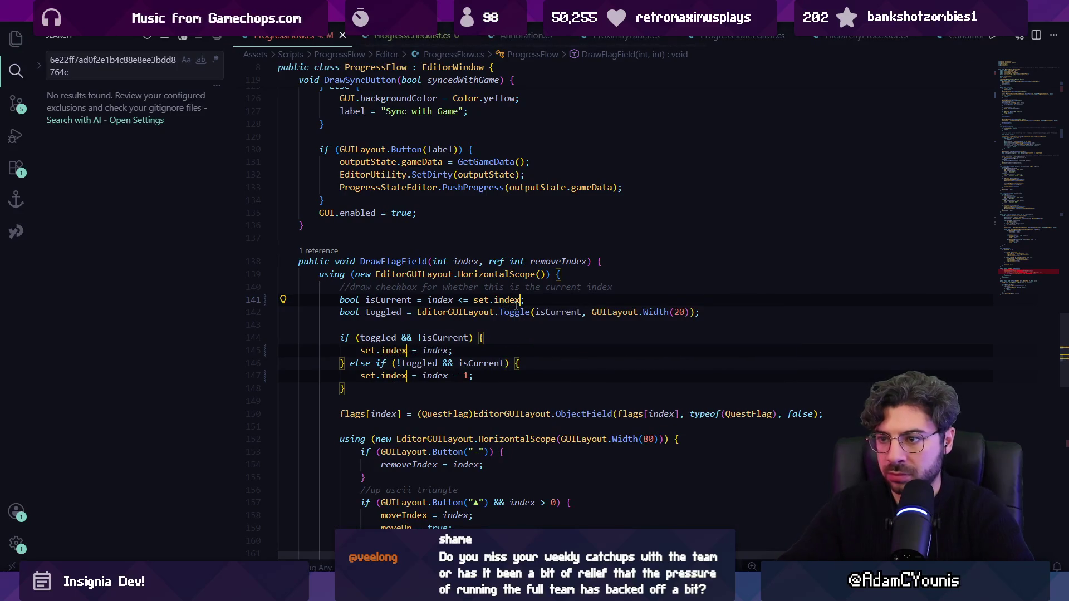
{"action": "key", "text": "Escape"}
Step: Go to the declaration of the flags field
{"action": "scroll", "coordinate": [483, 324], "scroll_direction": "down", "scroll_amount": 2}
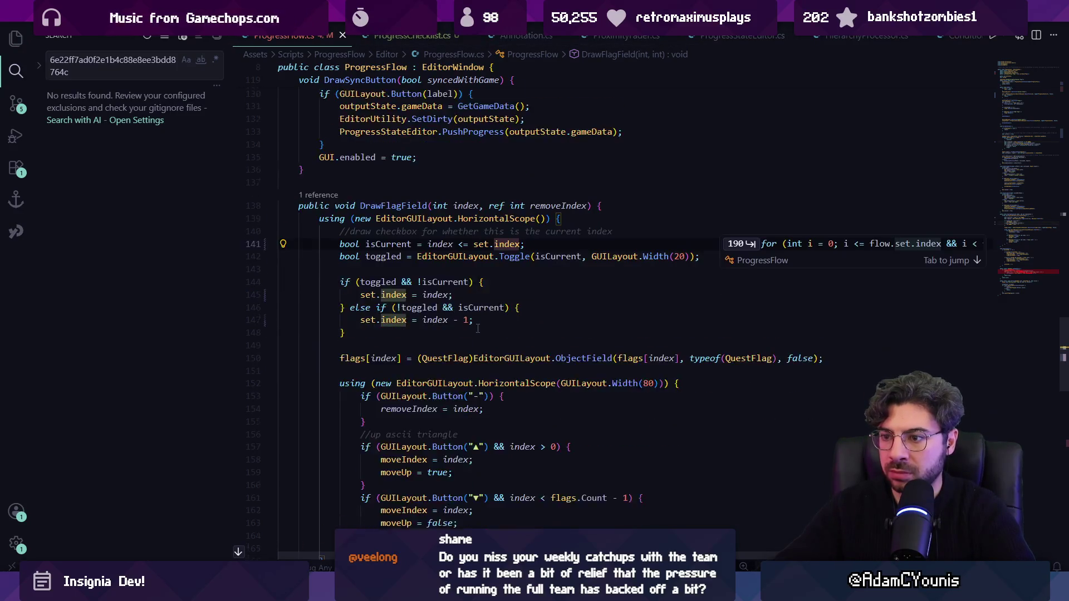
{"action": "left_click", "coordinate": [454, 285]}
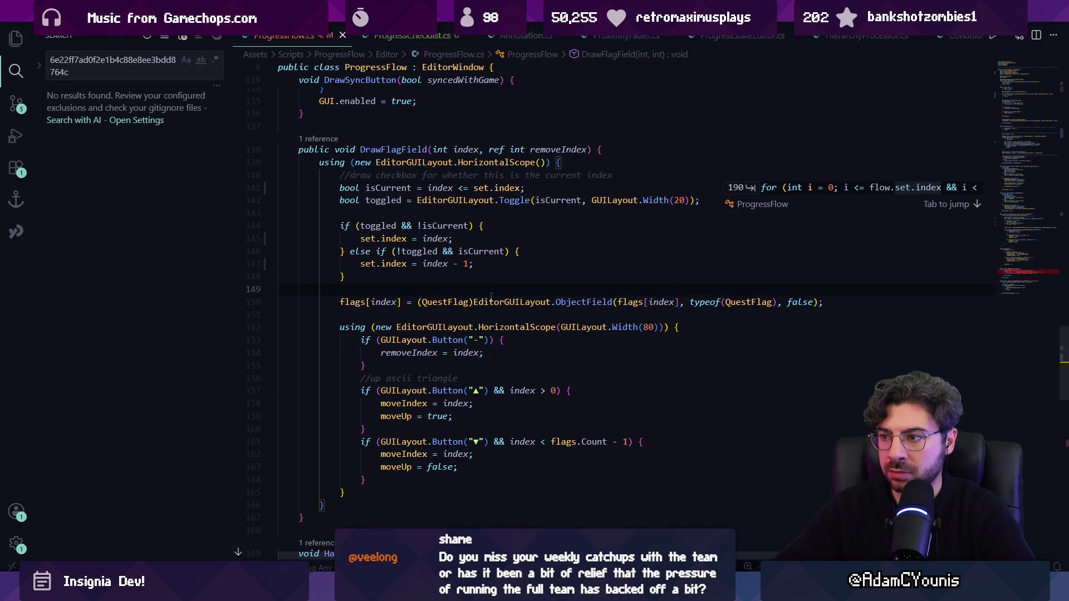
{"action": "left_click", "coordinate": [635, 302], "text": "ctrl"}
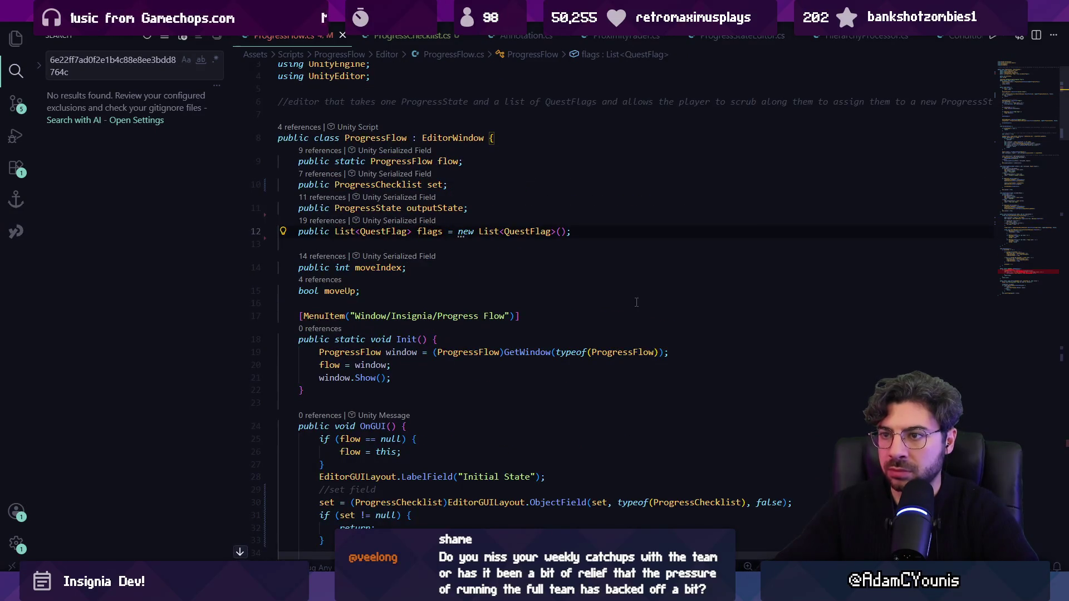
Step: Delete the window's own flags list declaration
{"action": "key", "text": "Down"}
{"action": "key", "text": "shift+Up"}
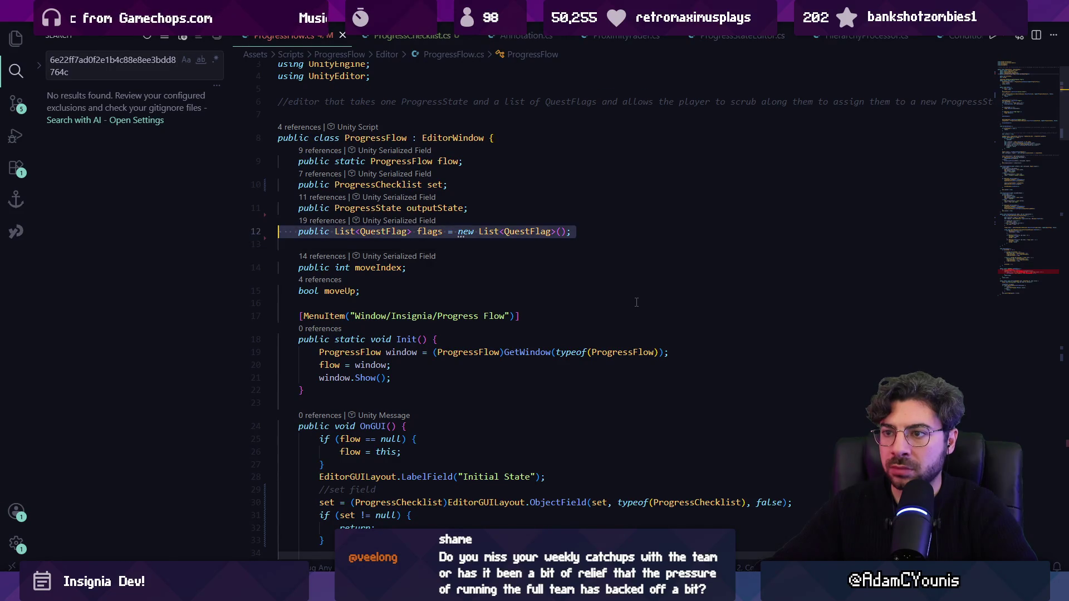
{"action": "key", "text": "BackSpace"}
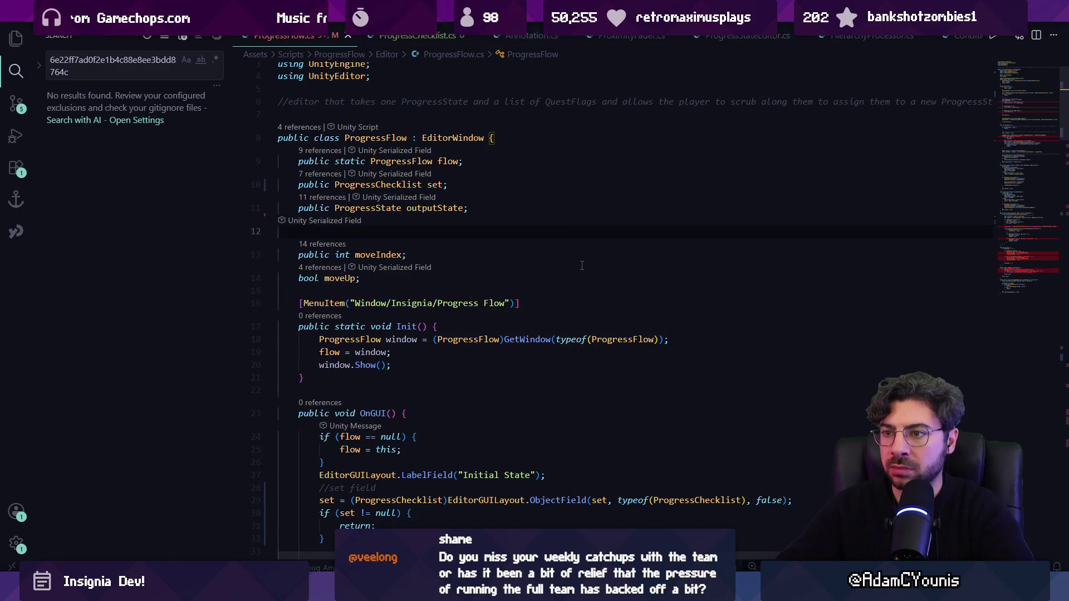
Step: Change flags to set.flags in OnGUI's lines 42 and 46 and ValidateOutput's foreach loop
{"action": "scroll", "coordinate": [663, 240], "scroll_direction": "down", "scroll_amount": 5}
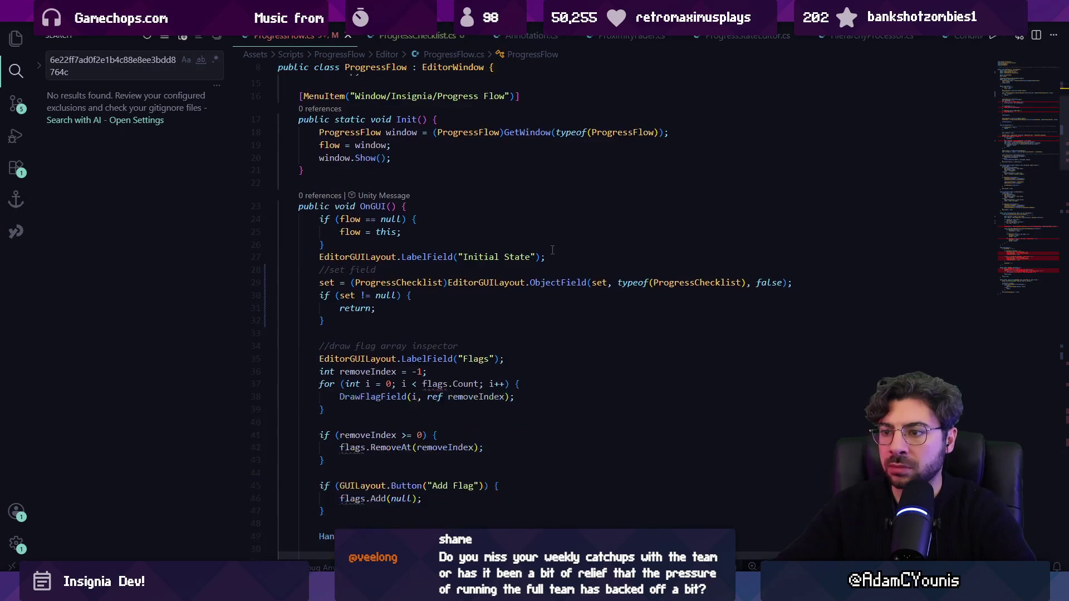
{"action": "left_click", "coordinate": [422, 299]}
{"action": "type", "text": "set."}
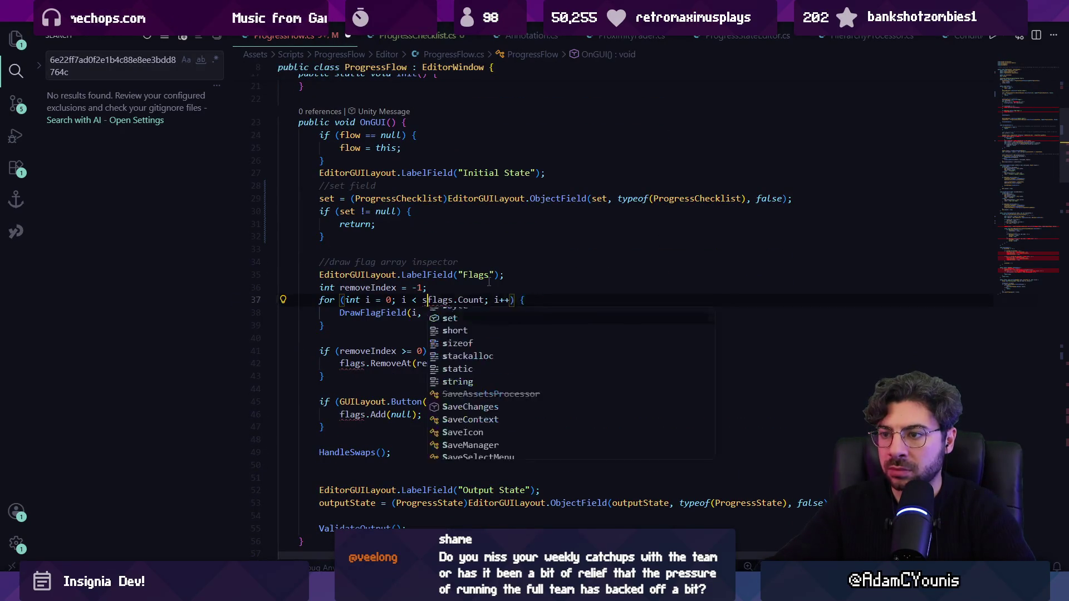
{"action": "key", "text": "Tab"}
{"action": "key", "text": "Tab"}
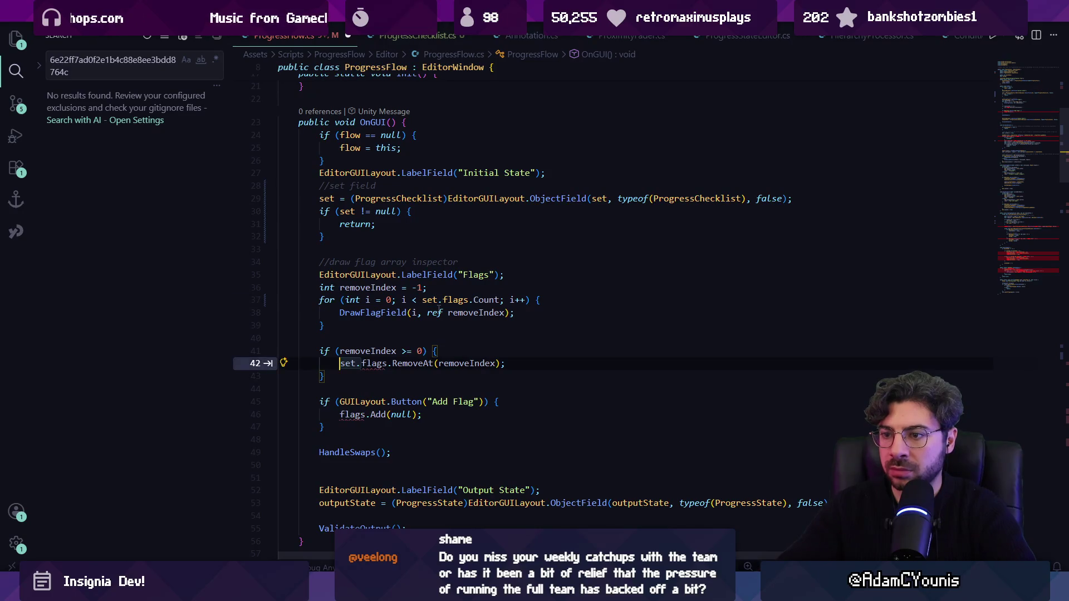
{"action": "key", "text": "Tab"}
{"action": "key", "text": "Tab"}
{"action": "scroll", "coordinate": [424, 334], "scroll_direction": "down", "scroll_amount": 5}
{"action": "key", "text": "Tab"}
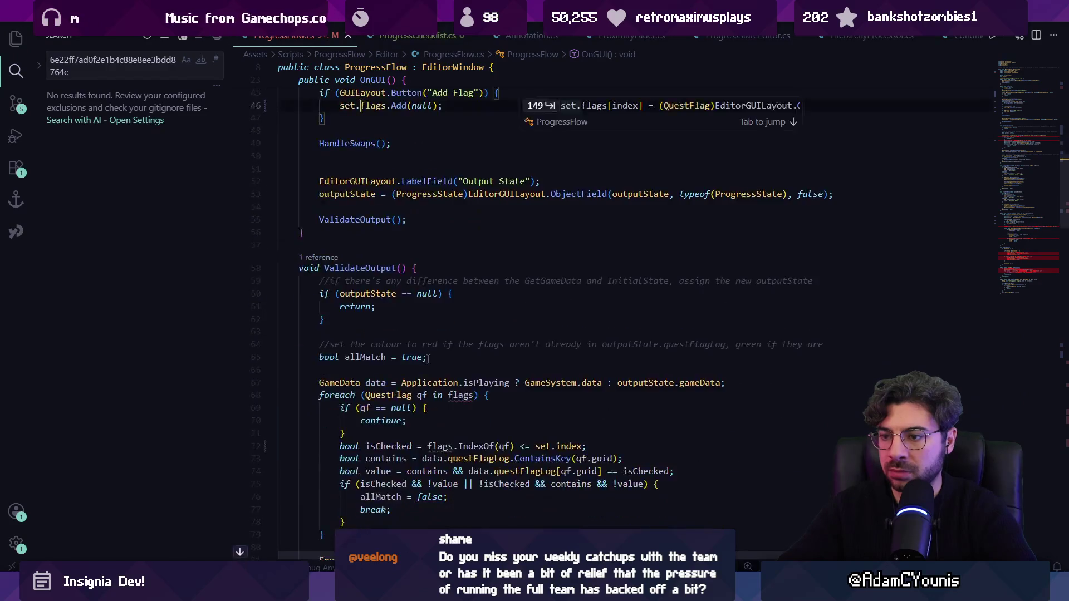
{"action": "key", "text": "Tab"}
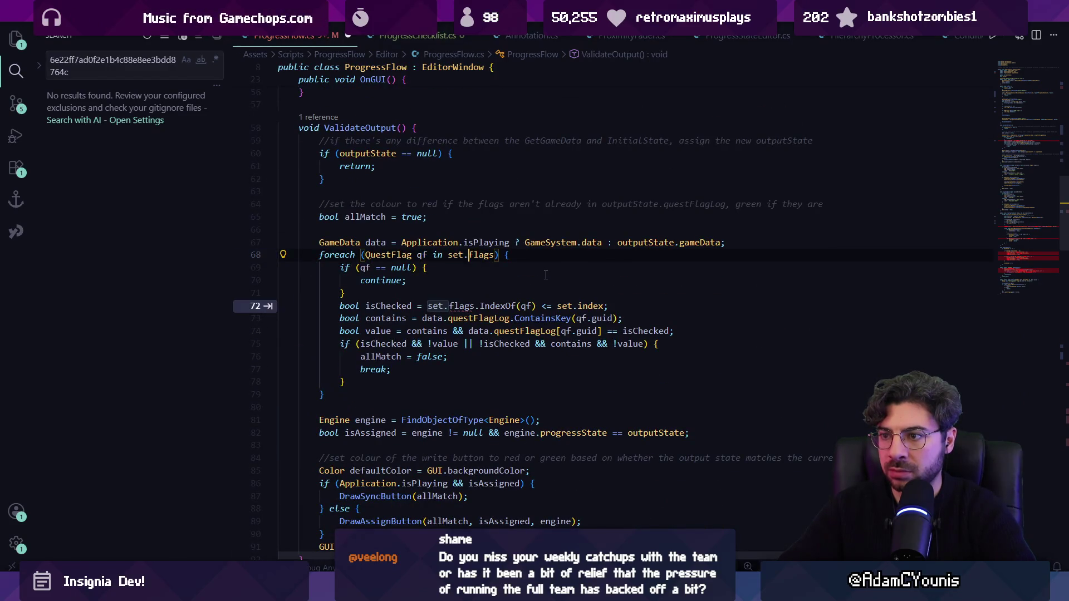
{"action": "key", "text": "Tab"}
Step: Change flags to set.flags on line 72 and in HandleSwaps' swap lines
{"action": "key", "text": "Tab"}
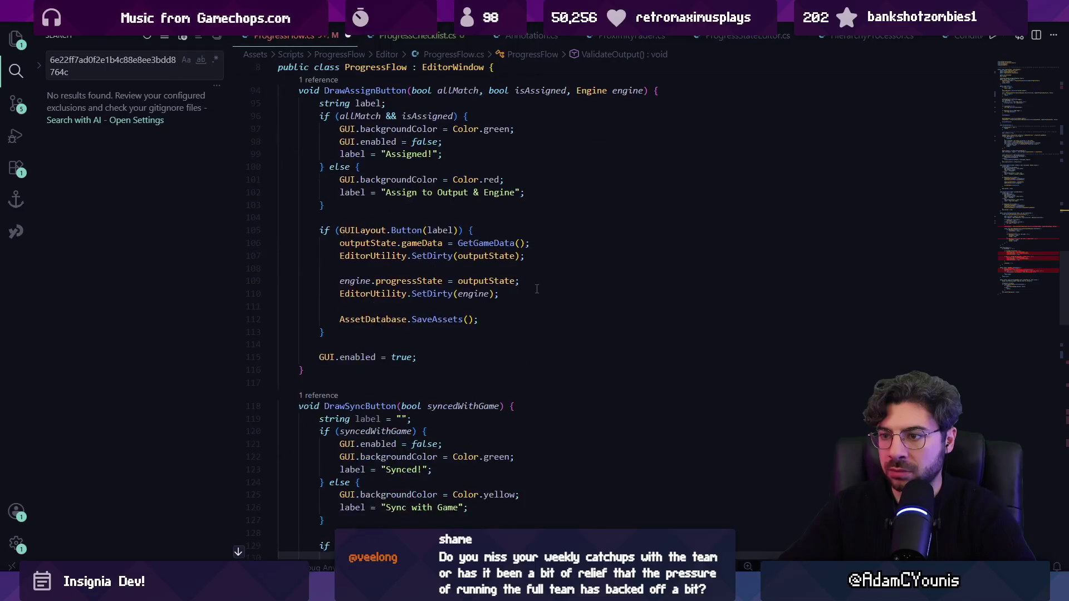
{"action": "scroll", "coordinate": [540, 292], "scroll_direction": "down", "scroll_amount": 3}
{"action": "key", "text": "Tab"}
{"action": "key", "text": "Tab"}
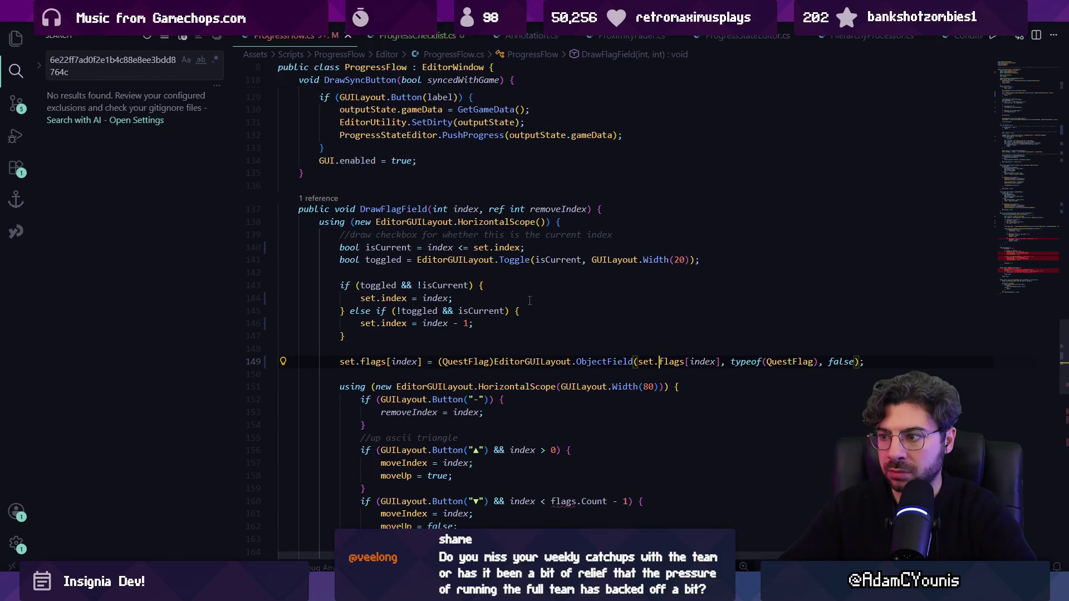
{"action": "scroll", "coordinate": [530, 299], "scroll_direction": "down", "scroll_amount": 6}
{"action": "scroll", "coordinate": [521, 333], "scroll_direction": "down", "scroll_amount": 5}
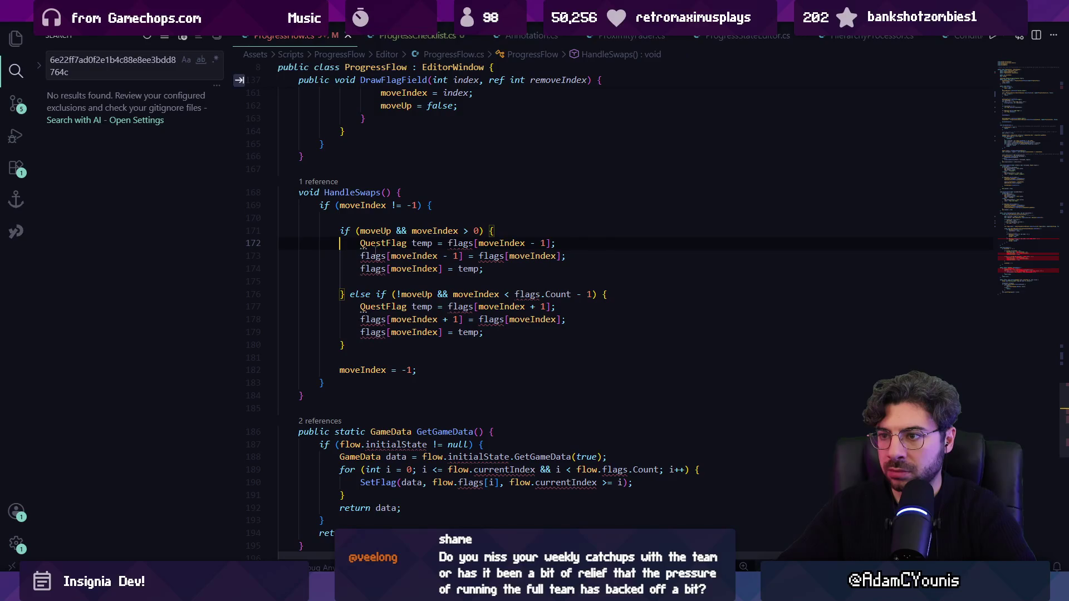
{"action": "key", "text": "Tab"}
{"action": "key", "text": "Tab"}
{"action": "key", "text": "Tab"}
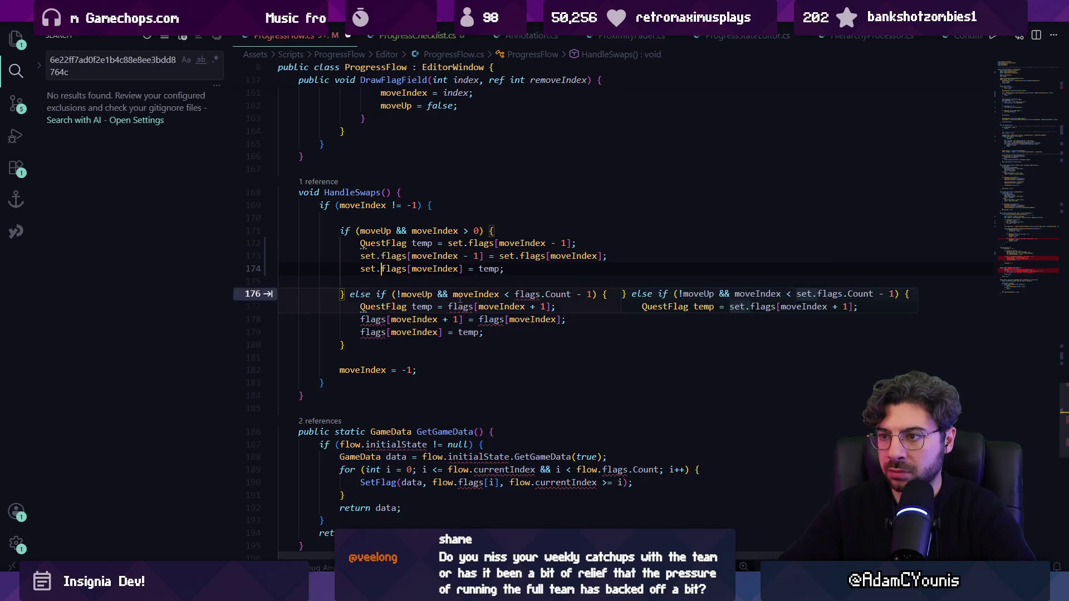
{"action": "key", "text": "Tab"}
{"action": "key", "text": "Tab"}
{"action": "scroll", "coordinate": [461, 301], "scroll_direction": "down", "scroll_amount": 4}
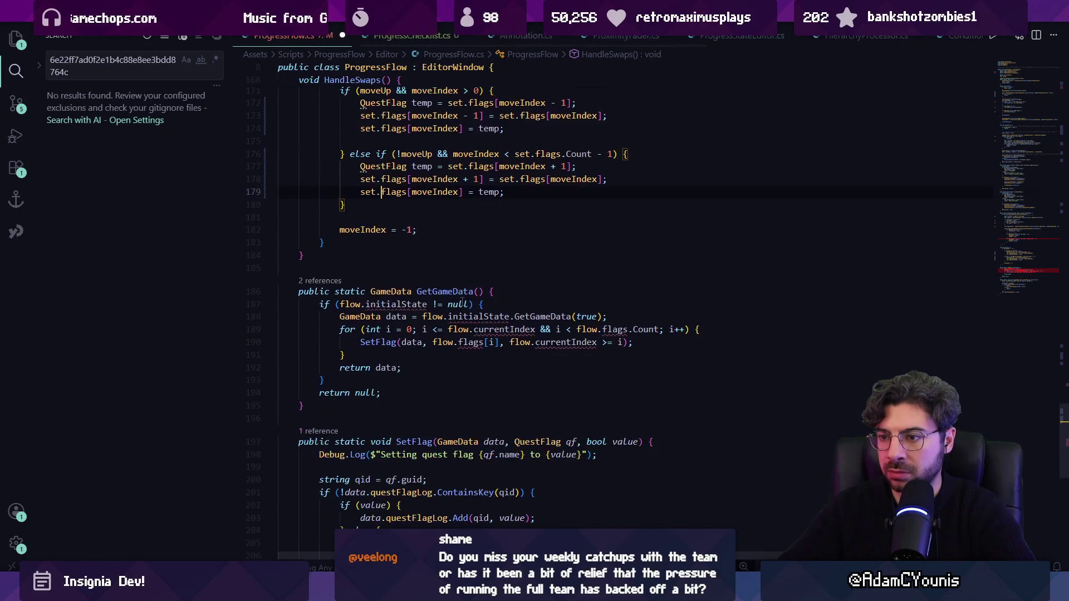
Step: Make GetGameData read flow.set.initialState and flow.set.flags on lines 187–190
{"action": "left_click", "coordinate": [411, 291]}
{"action": "left_click", "coordinate": [340, 304]}
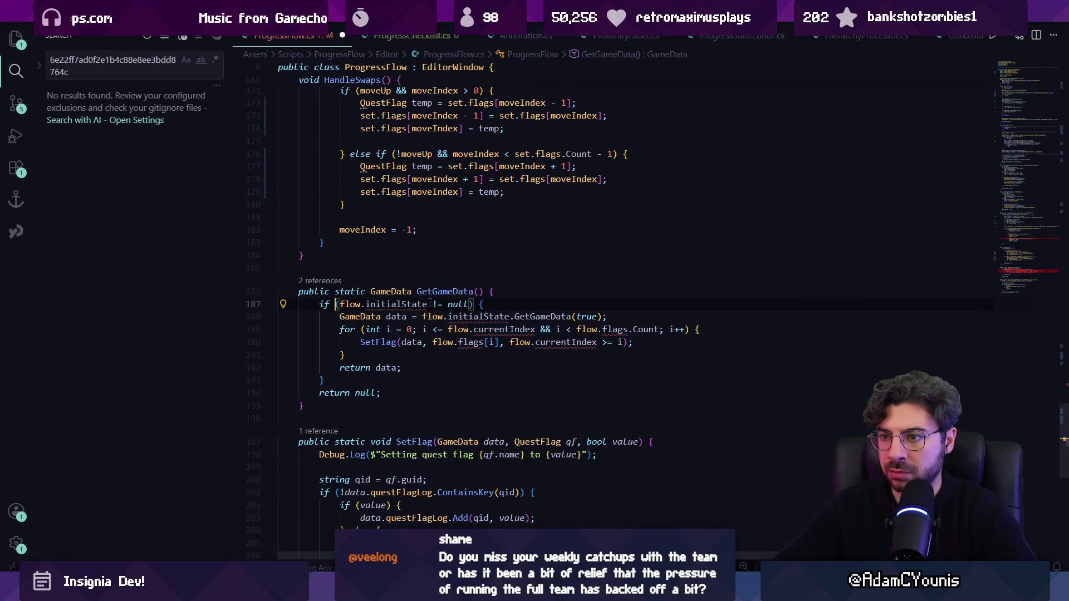
{"action": "left_click", "coordinate": [367, 304]}
{"action": "type", "text": "set."}
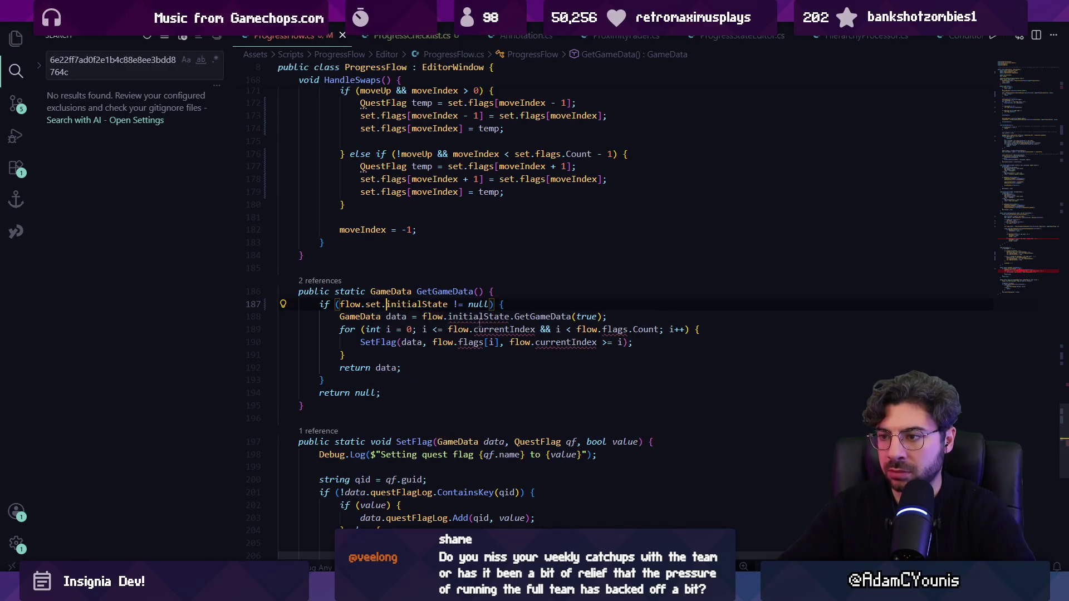
{"action": "key", "text": "Tab"}
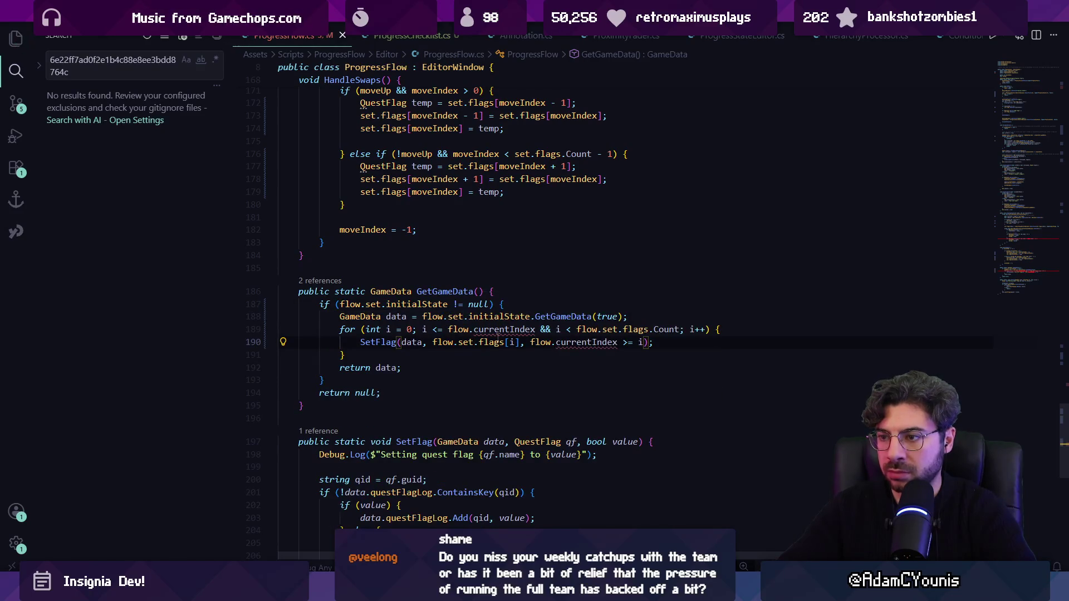
Step: Replace currentIndex with set.index on lines 189 and 190
{"action": "left_click", "coordinate": [474, 329]}
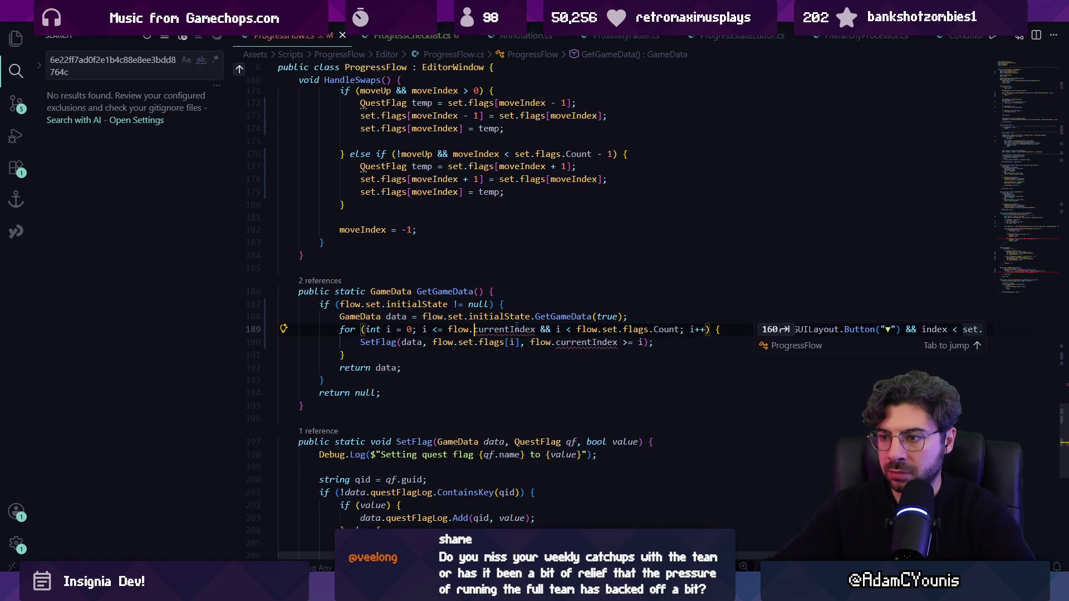
{"action": "type", "text": ".set"}
{"action": "key", "text": "BackSpace"}
{"action": "key", "text": "BackSpace"}
{"action": "key", "text": "BackSpace"}
{"action": "type", "text": "set"}
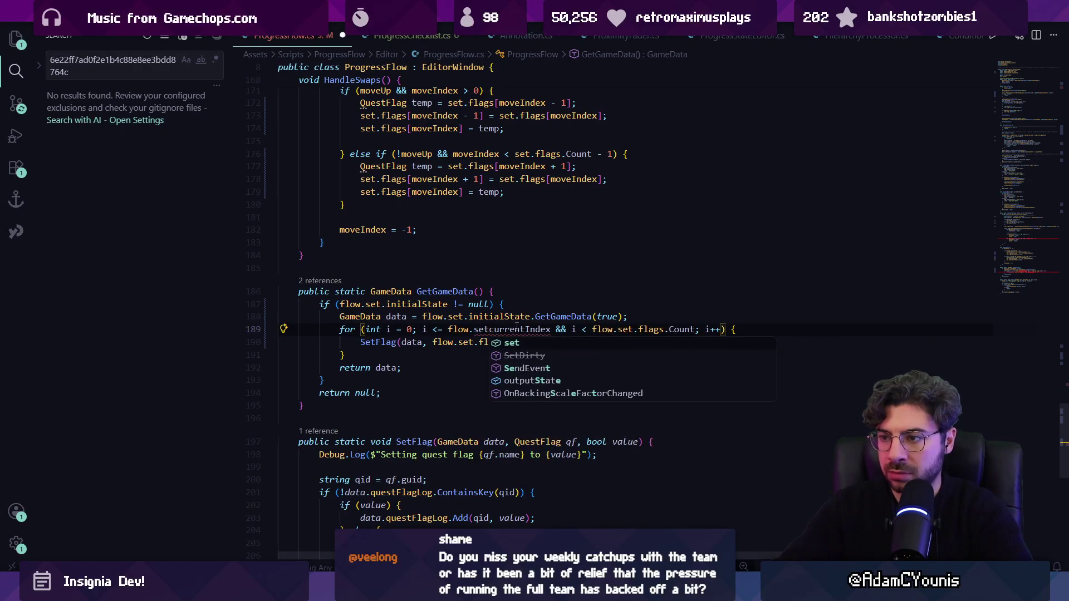
{"action": "type", "text": ".index"}
{"action": "key", "text": "ctrl+Delete"}
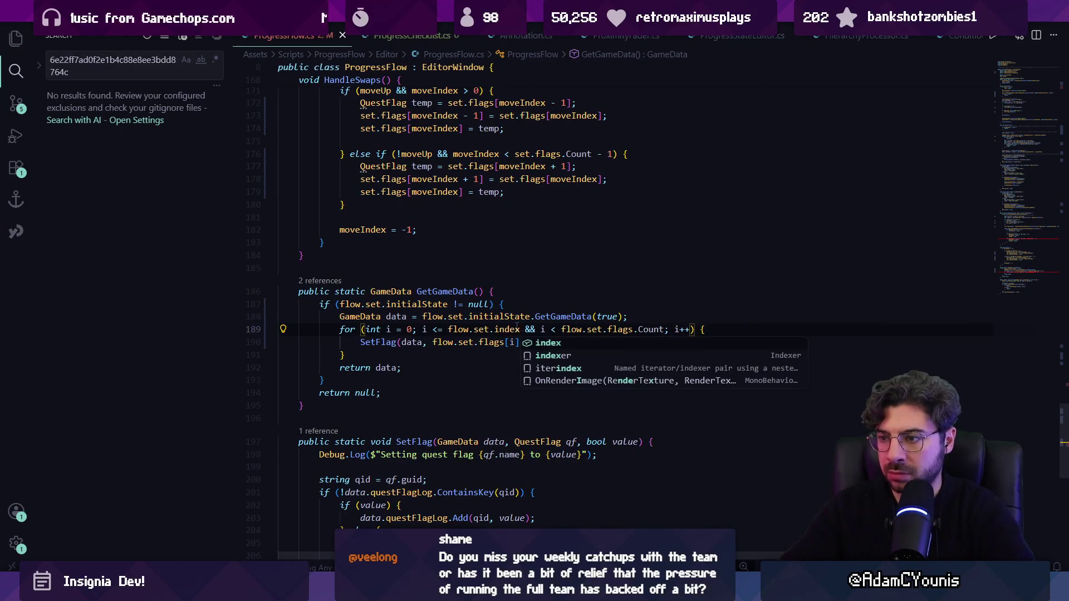
{"action": "left_click", "coordinate": [552, 342]}
{"action": "type", "text": "set."}
{"action": "key", "text": "ctrl+Delete"}
{"action": "type", "text": "index"}
Step: Change flags.Count to set.flags.Count on line 160 and save ProgressFlow.cs
{"action": "scroll", "coordinate": [540, 324], "scroll_direction": "down", "scroll_amount": 5}
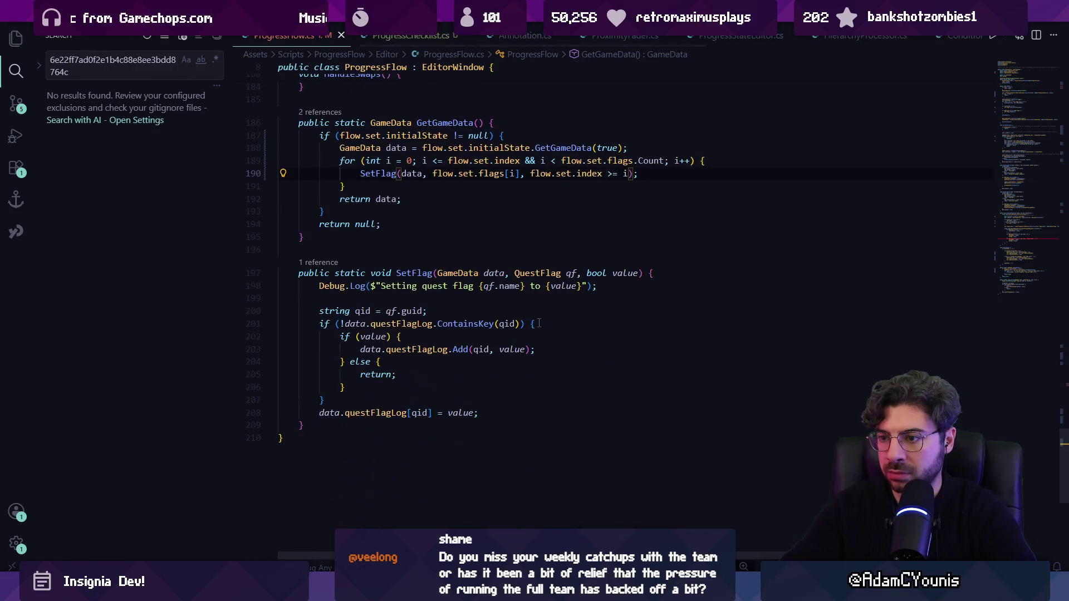
{"action": "scroll", "coordinate": [835, 268], "scroll_direction": "up", "scroll_amount": 4}
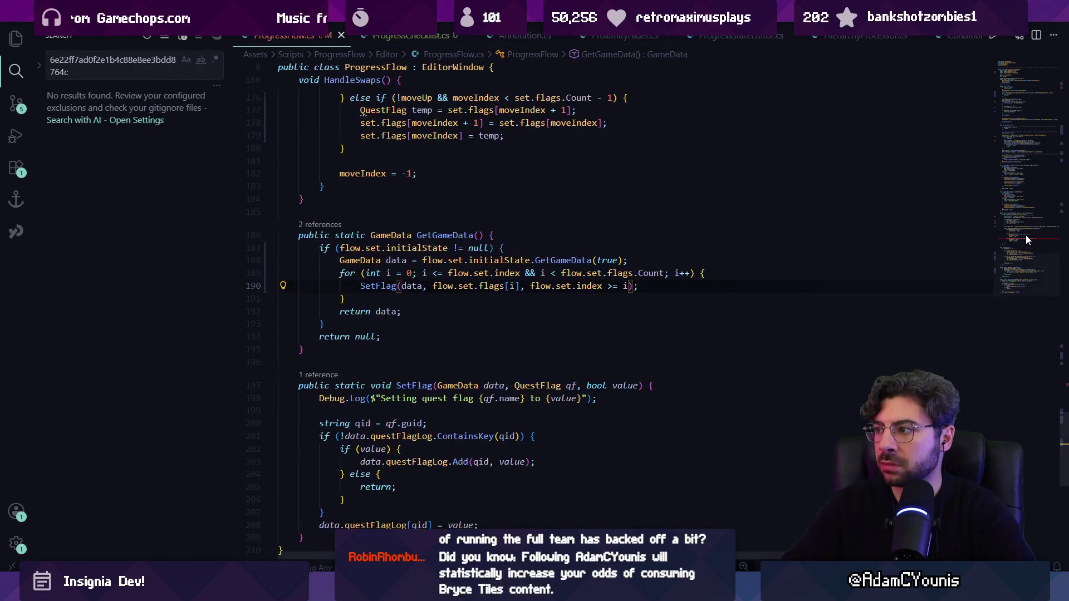
{"action": "scroll", "coordinate": [1019, 239], "scroll_direction": "up", "scroll_amount": 10}
{"action": "left_click", "coordinate": [551, 367]}
{"action": "type", "text": "set."}
{"action": "key", "text": "BackSpace"}
{"action": "key", "text": "ctrl+s"}
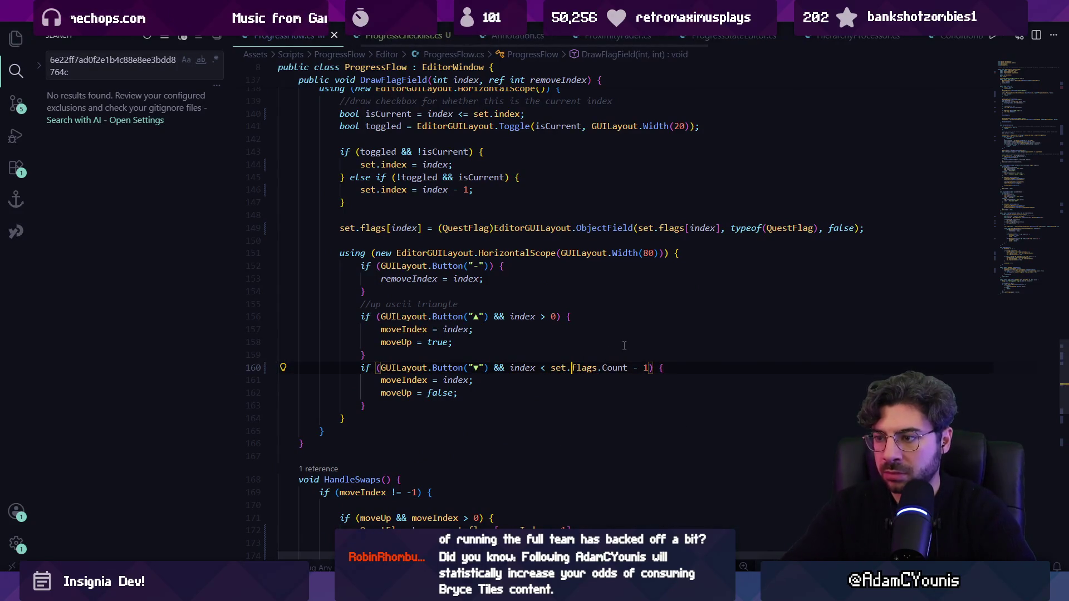
Step: Switch to the Unity Editor window from the taskbar
{"action": "scroll", "coordinate": [1022, 286], "scroll_direction": "up", "scroll_amount": 20}
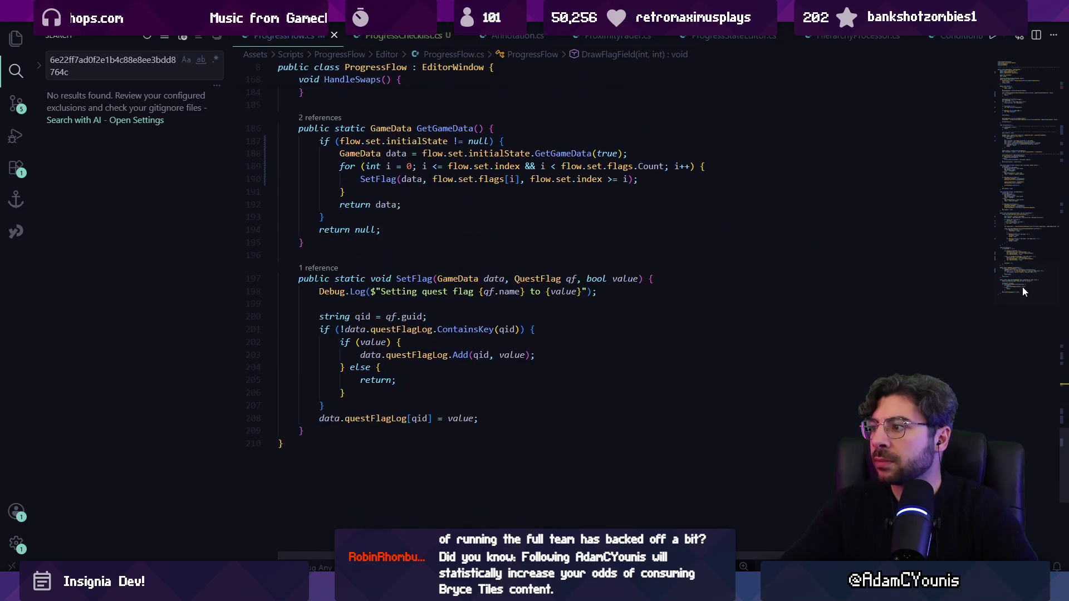
{"action": "mouse_move", "coordinate": [362, 590]}
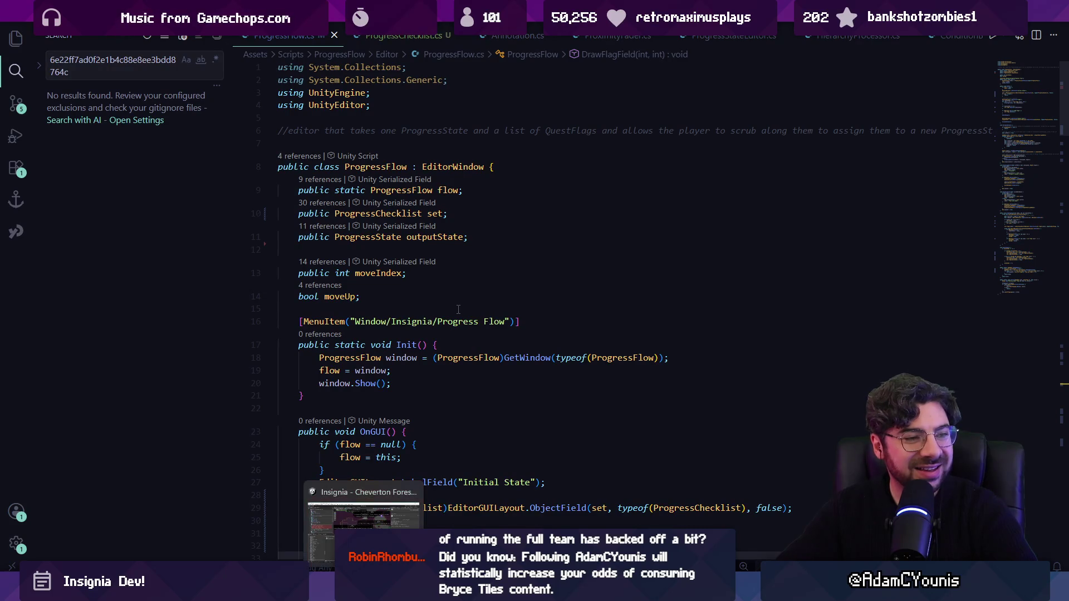
{"action": "left_click", "coordinate": [362, 520]}
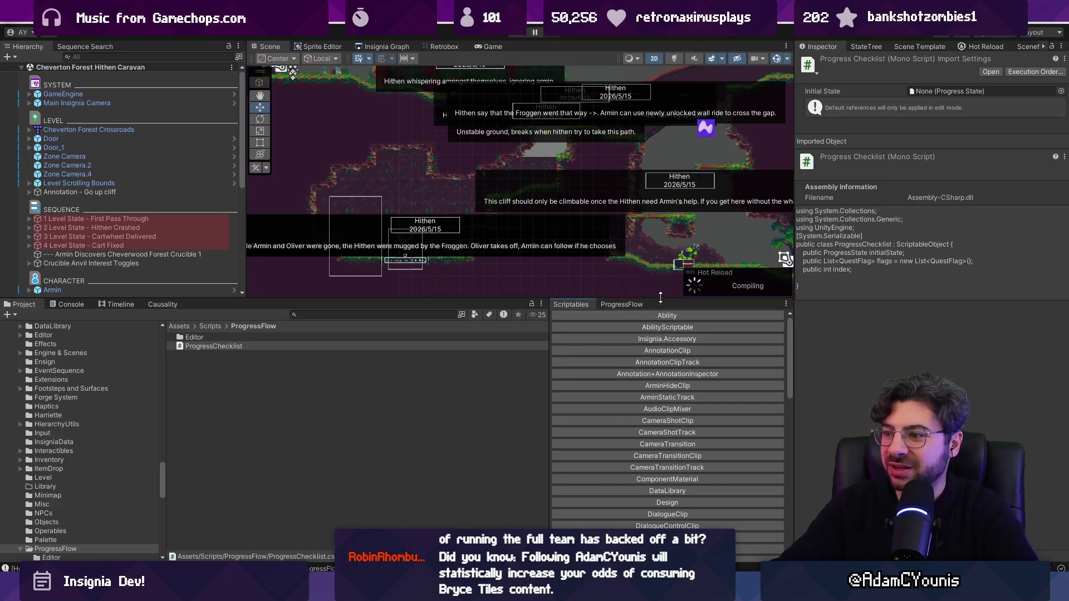
Step: Search the Project window for 'progress', then 'saves', and select ProgressFlow Stats inside Working Saves
{"action": "left_click", "coordinate": [317, 286]}
{"action": "type", "text": "progress"}
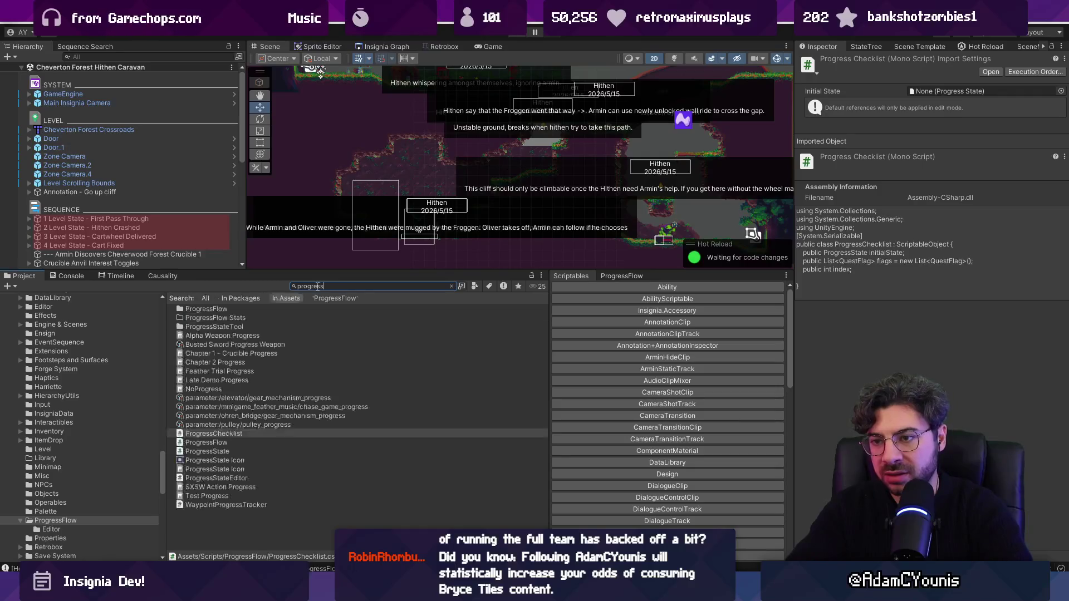
{"action": "key", "text": "ctrl+a"}
{"action": "type", "text": "saves"}
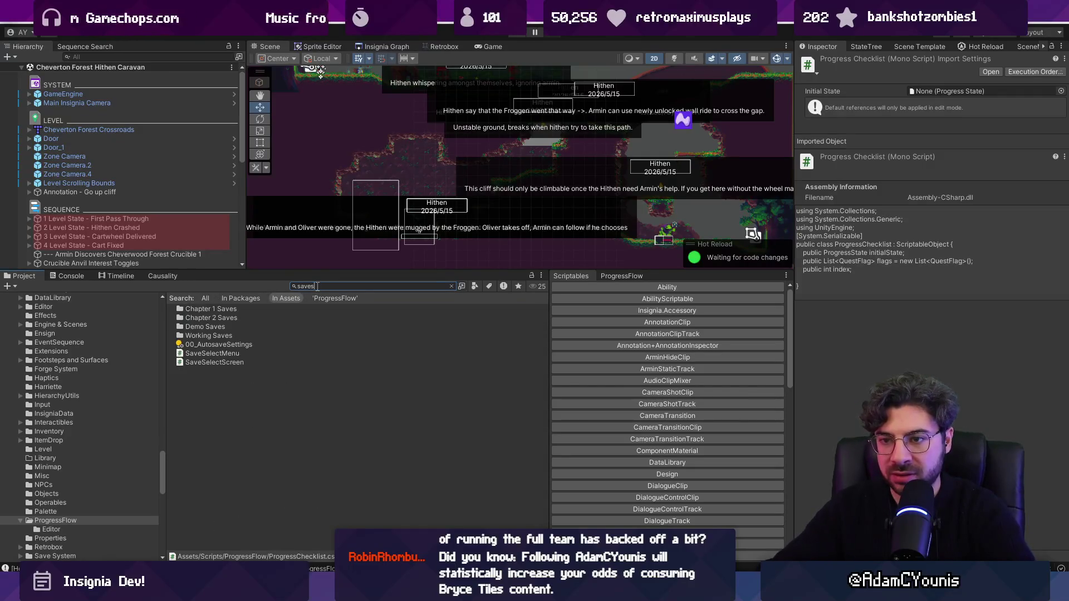
{"action": "double_click", "coordinate": [209, 336]}
{"action": "left_click", "coordinate": [232, 310]}
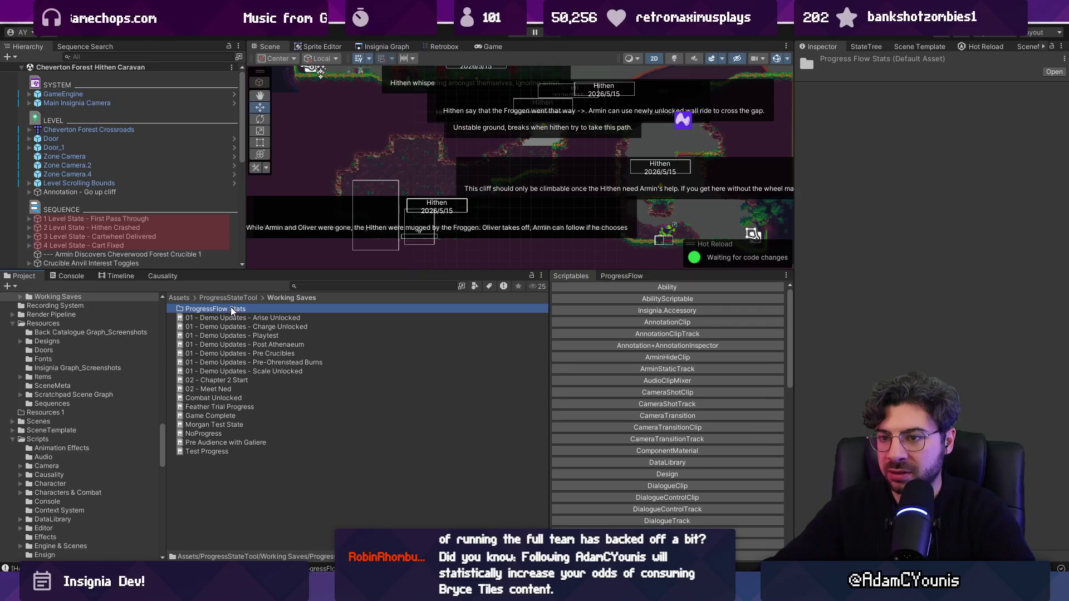
{"action": "left_click", "coordinate": [228, 298]}
{"action": "double_click", "coordinate": [219, 310]}
{"action": "left_click", "coordinate": [228, 298]}
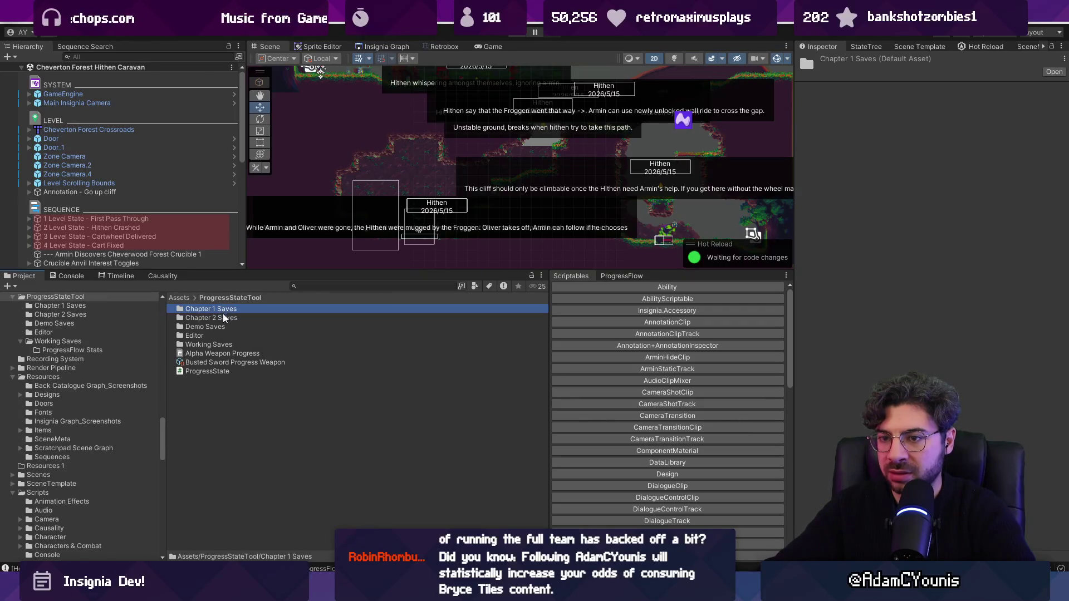
{"action": "double_click", "coordinate": [224, 344]}
{"action": "left_click", "coordinate": [222, 311]}
Step: Rename the ProgressFlow Stats folder to Progress Checklists
{"action": "left_click", "coordinate": [237, 309]}
{"action": "double_click", "coordinate": [247, 308]}
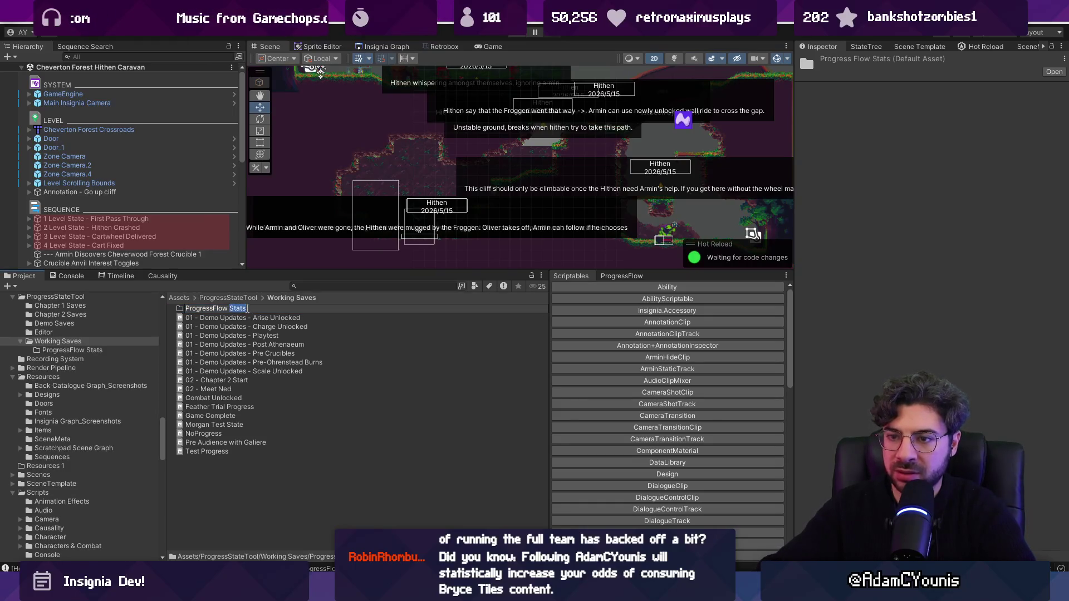
{"action": "key", "text": "BackSpace"}
{"action": "type", "text": "list"}
{"action": "type", "text": "ts"}
{"action": "key", "text": "Return"}
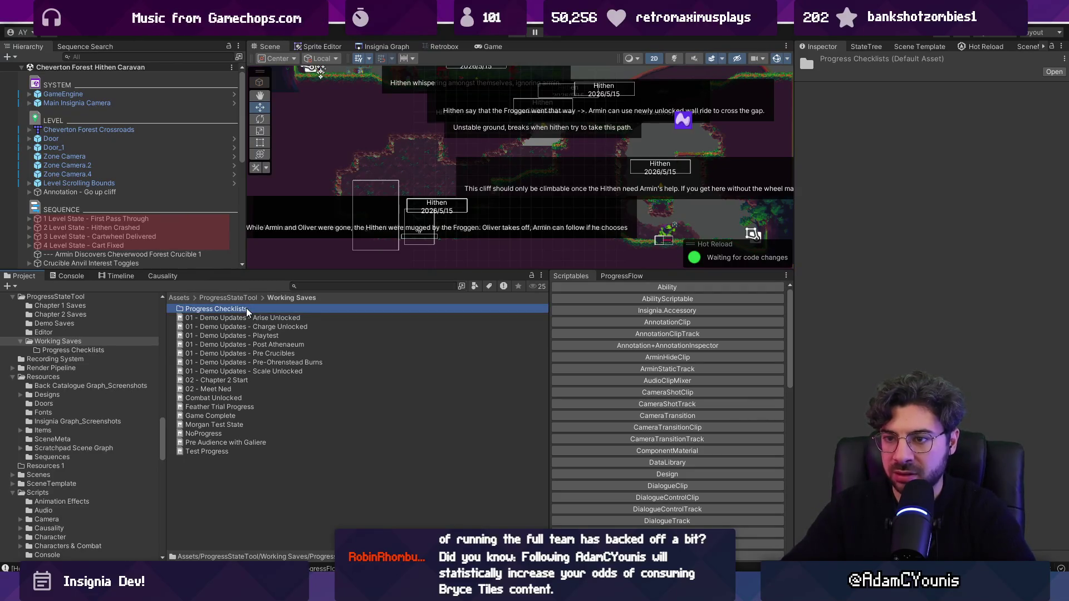
Step: Create a ProgressChecklist asset in that folder and assign it as ProgressFlow's Initial State
{"action": "double_click", "coordinate": [247, 308]}
{"action": "scroll", "coordinate": [606, 417], "scroll_direction": "down", "scroll_amount": 10}
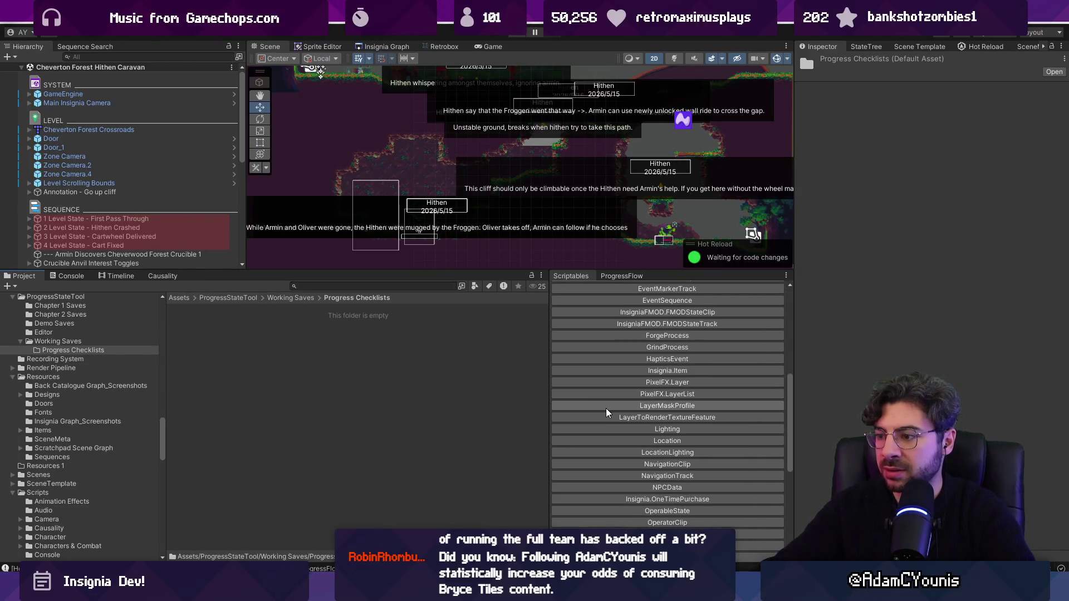
{"action": "scroll", "coordinate": [611, 417], "scroll_direction": "down", "scroll_amount": 2}
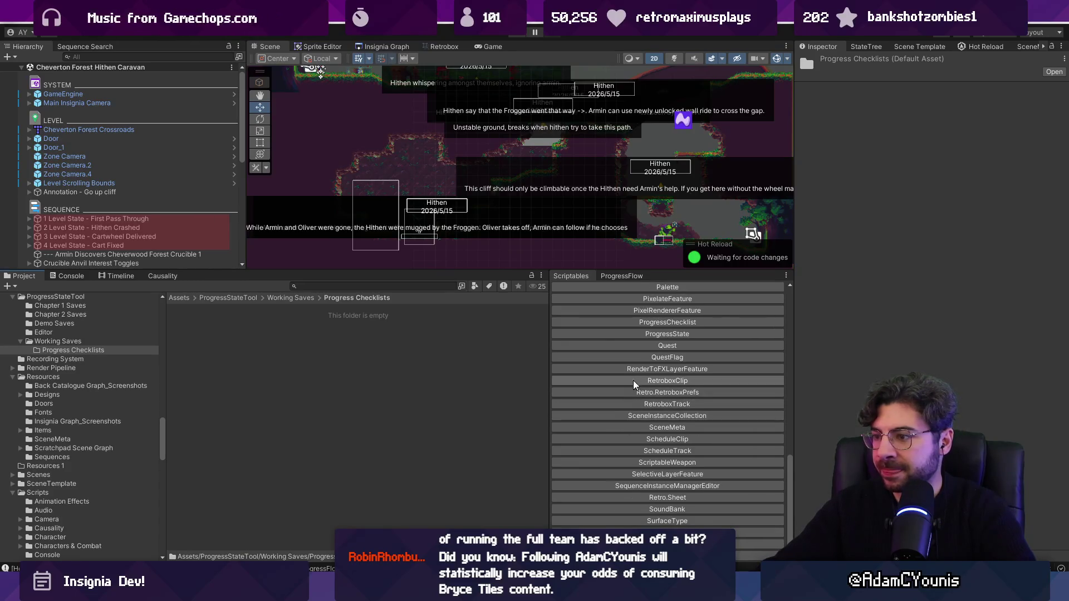
{"action": "left_click", "coordinate": [647, 326]}
{"action": "key", "text": "Return"}
{"action": "left_click", "coordinate": [265, 308]}
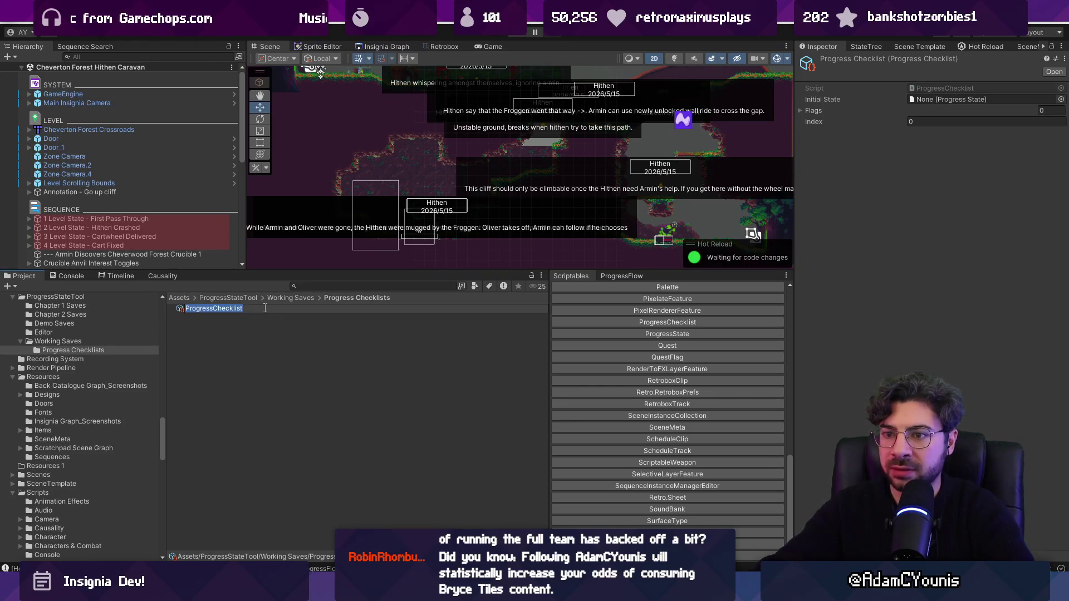
{"action": "key", "text": "Return"}
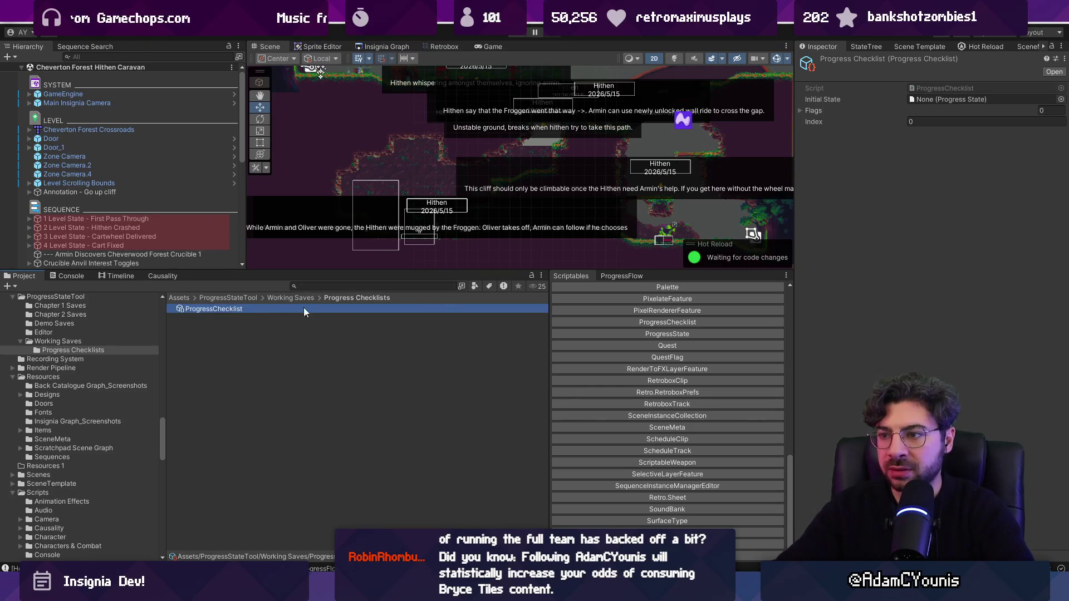
{"action": "left_click", "coordinate": [607, 276]}
{"action": "mouse_move", "coordinate": [359, 309]}
{"action": "left_mouse_down"}
{"action": "mouse_move", "coordinate": [599, 295]}
{"action": "mouse_move", "coordinate": [570, 301]}
{"action": "left_mouse_up"}
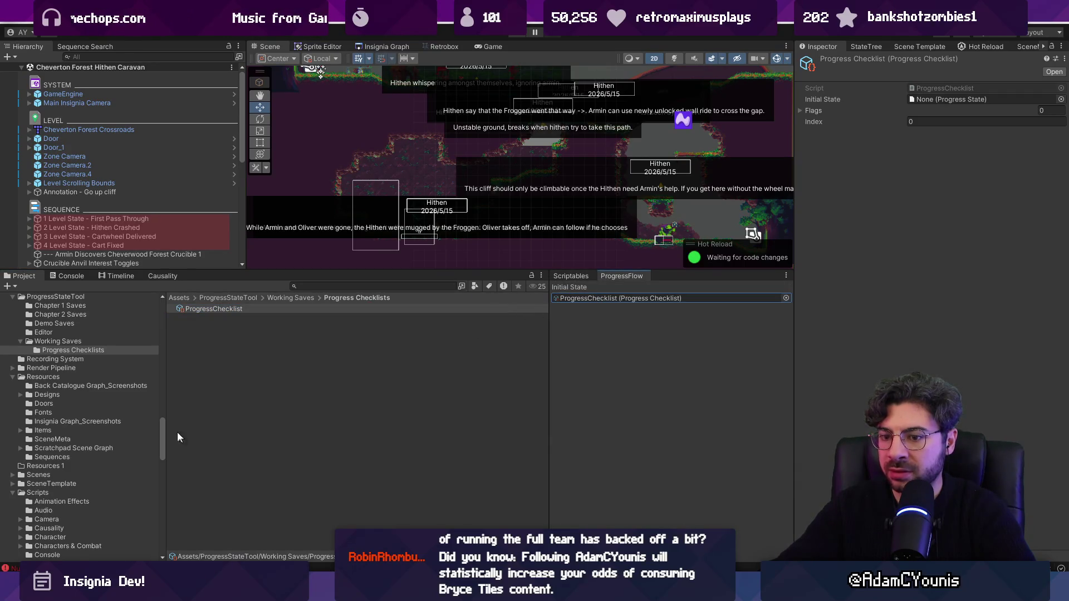
Step: Review the error entries in the Console, including the earliest one
{"action": "left_click", "coordinate": [72, 276]}
{"action": "left_click", "coordinate": [232, 340]}
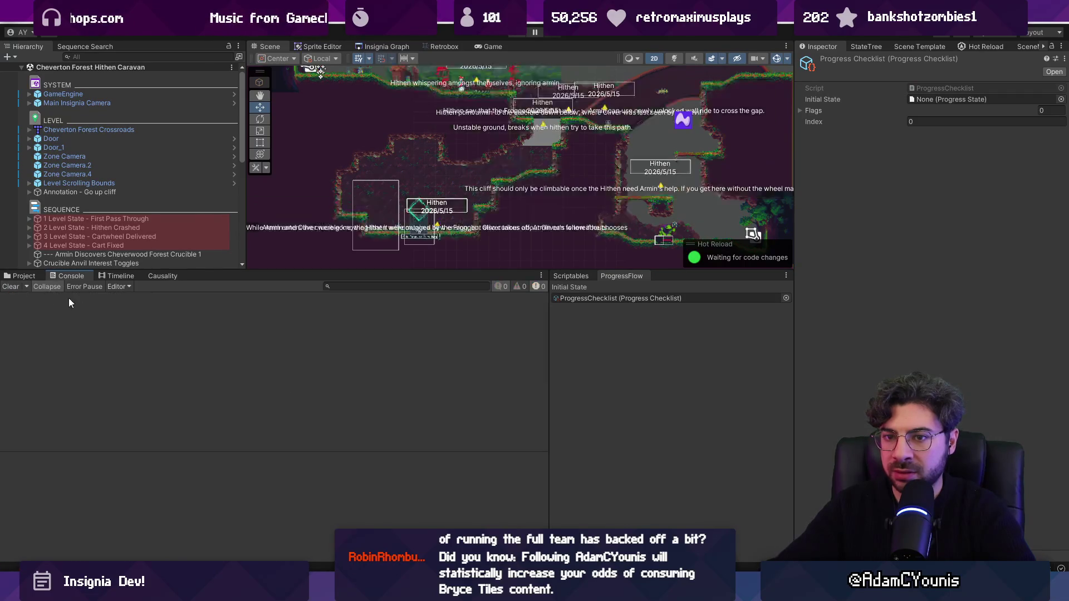
{"action": "scroll", "coordinate": [245, 356], "scroll_direction": "up", "scroll_amount": 10}
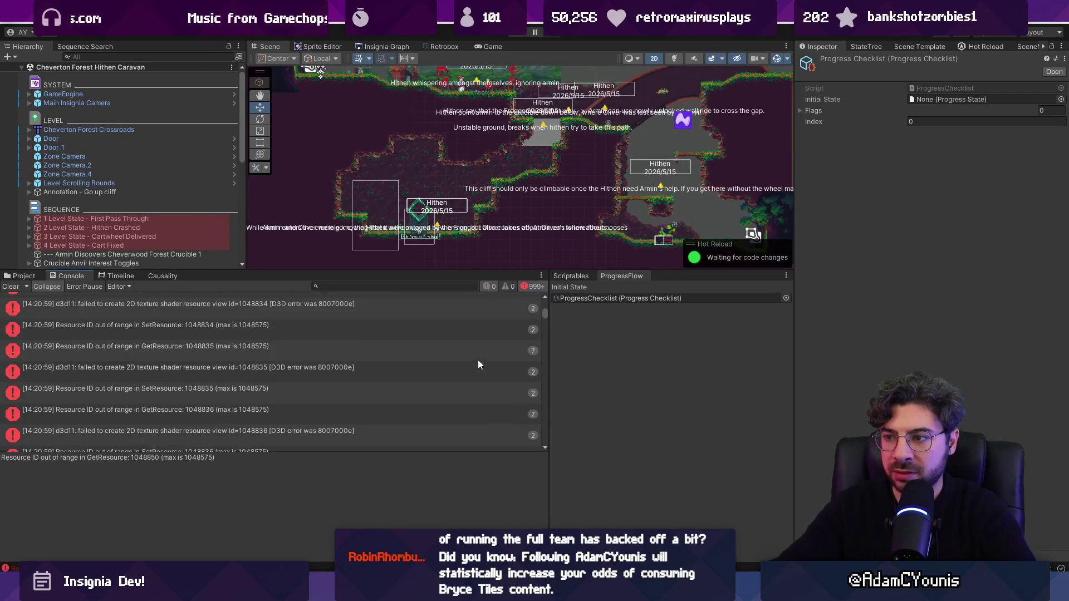
{"action": "scroll", "coordinate": [473, 374], "scroll_direction": "up", "scroll_amount": 2}
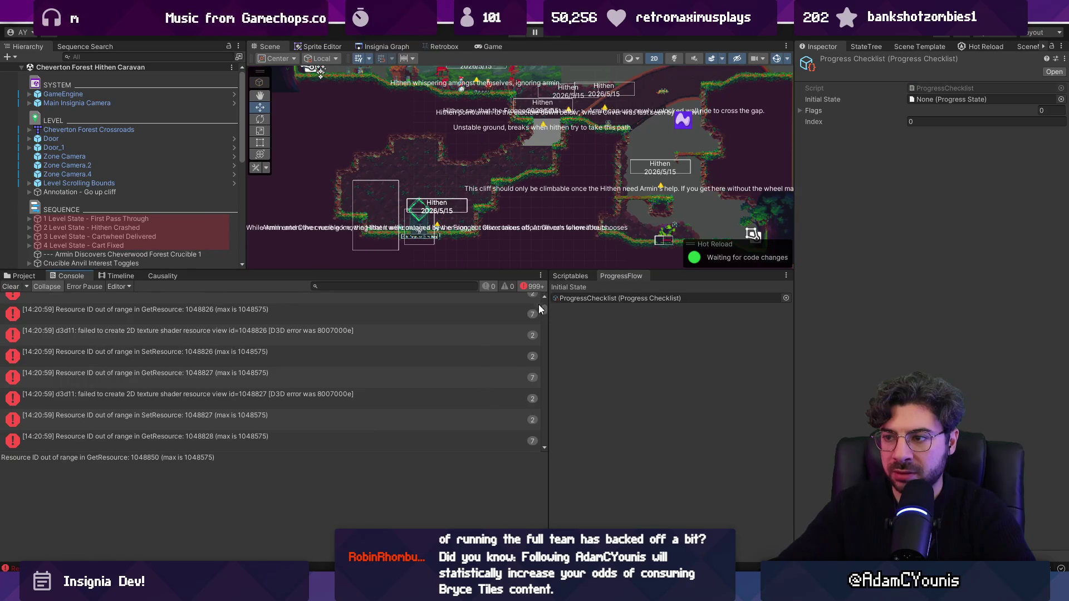
{"action": "left_click_drag", "start_coordinate": [546, 310], "coordinate": [545, 298]}
{"action": "left_click", "coordinate": [237, 304]}
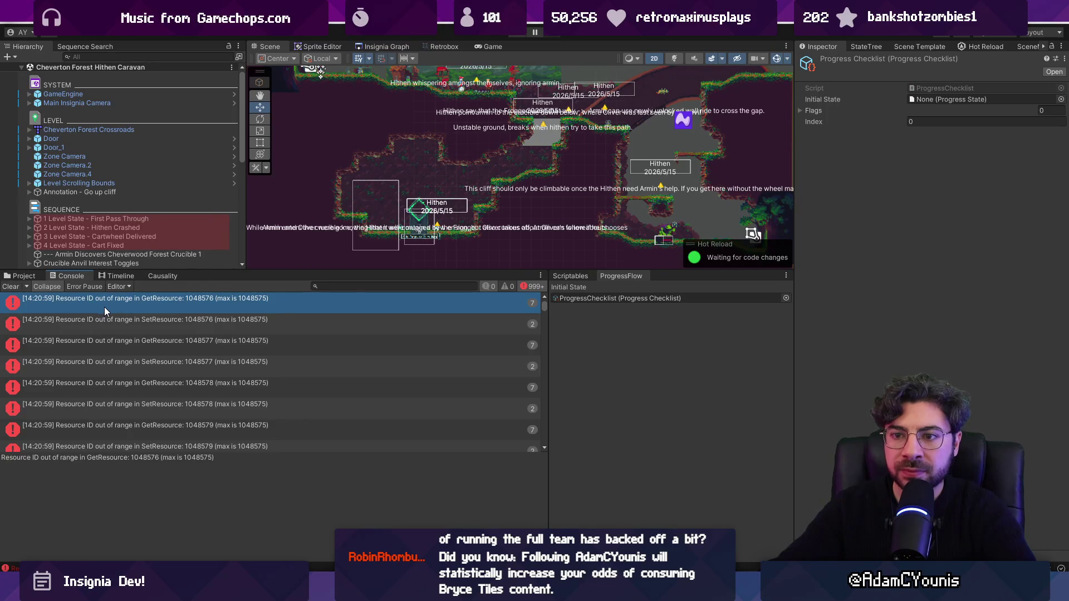
Step: Clear the Console, open the Progress Checklist picker, and acknowledge the fatal GPU error
{"action": "left_click", "coordinate": [12, 287]}
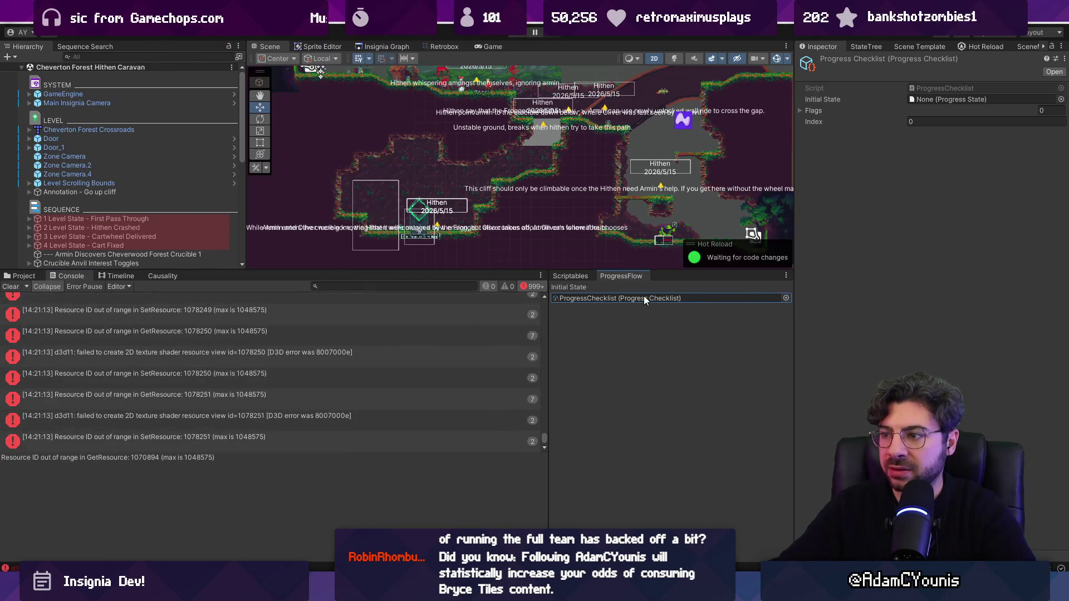
{"action": "left_click", "coordinate": [786, 299]}
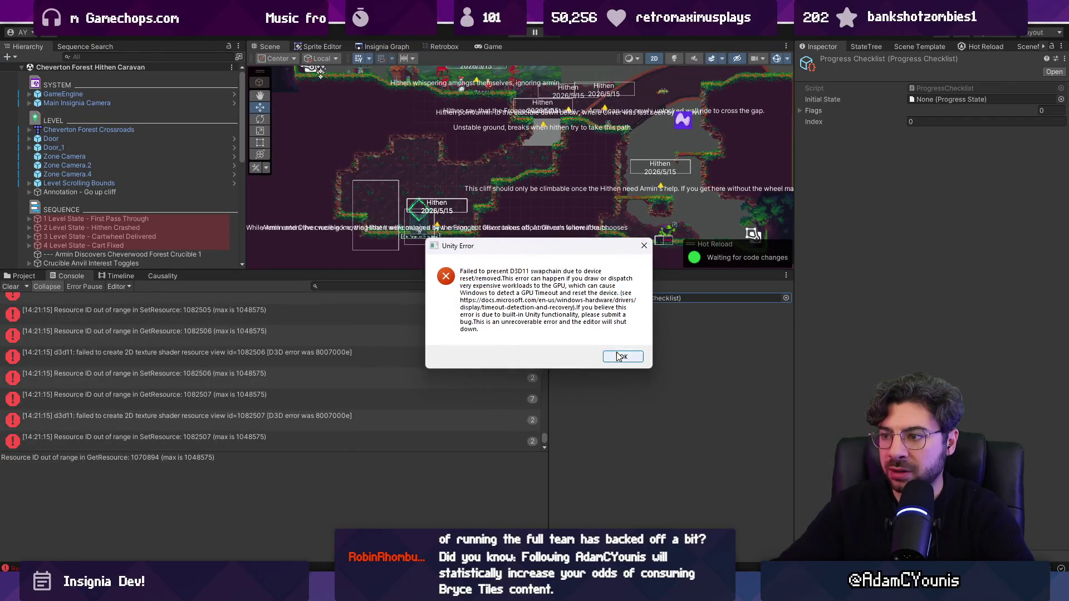
{"action": "left_click", "coordinate": [621, 356]}
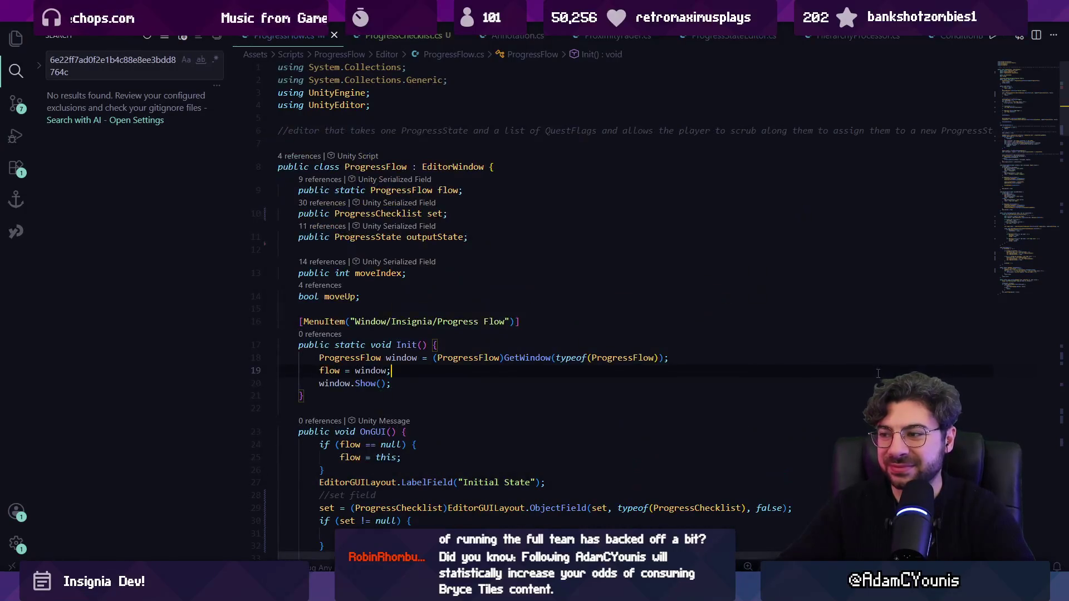
Step: Return to ProgressFlow.cs in VS Code after checking Unity, with the AI Chat side panel open
{"action": "left_click", "coordinate": [877, 372]}
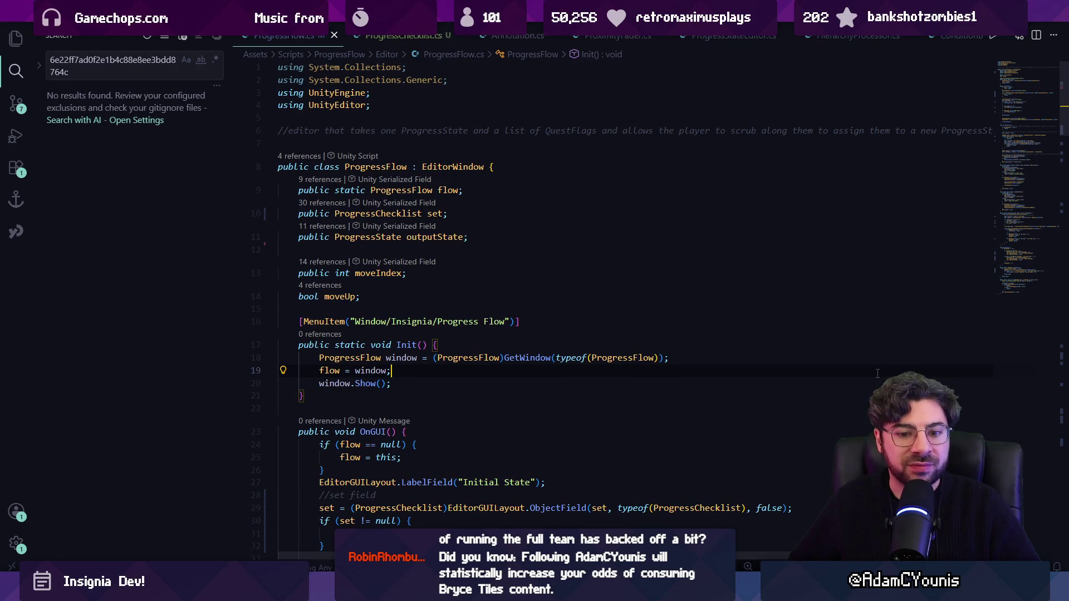
{"action": "key", "text": "alt+Tab"}
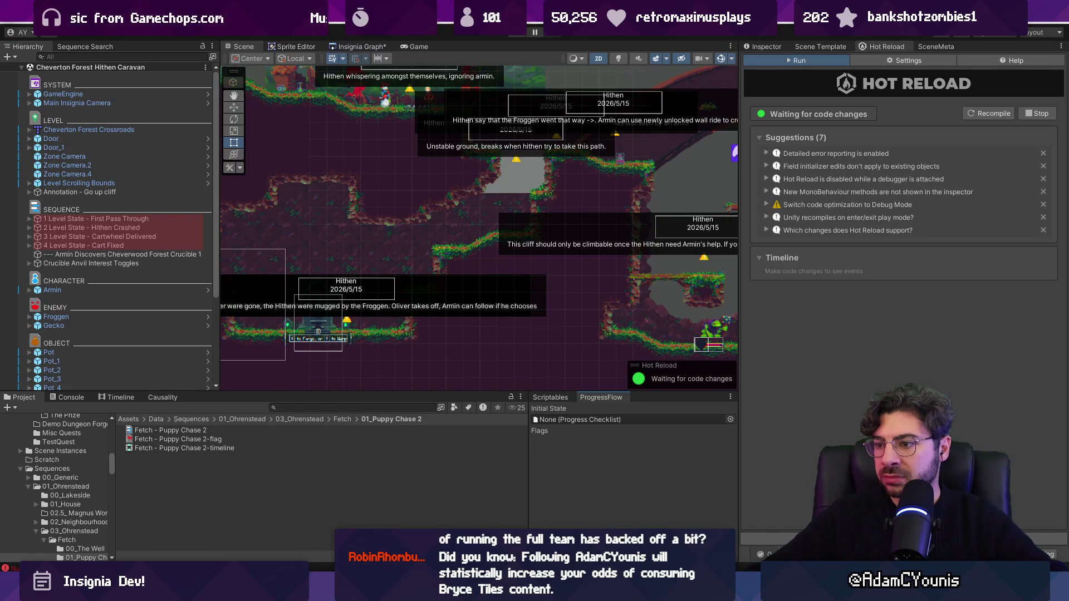
{"action": "key", "text": "alt+Tab"}
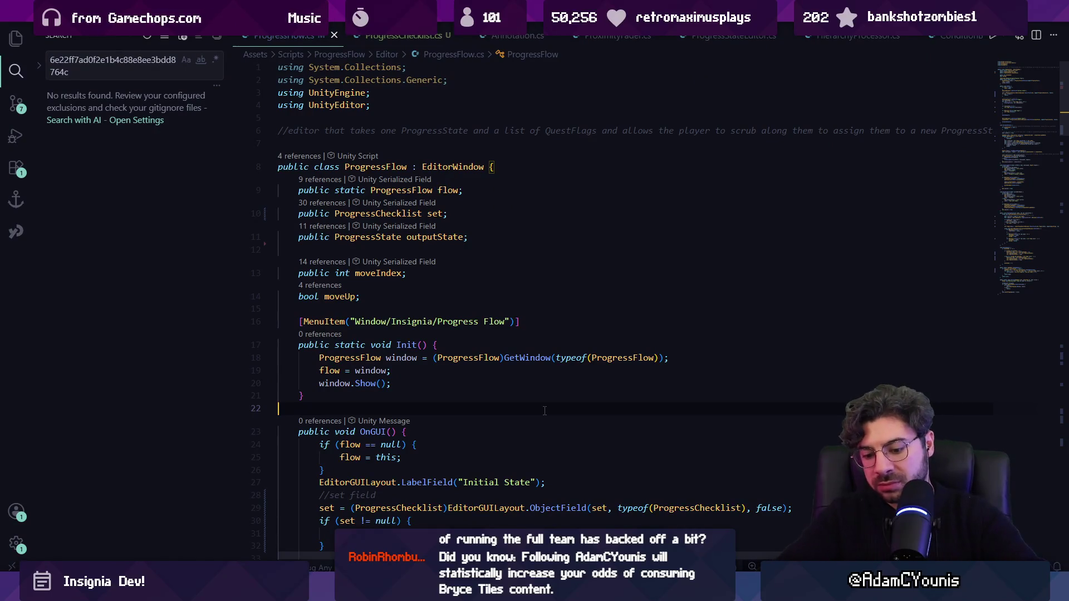
{"action": "key", "text": "ctrl+alt+i"}
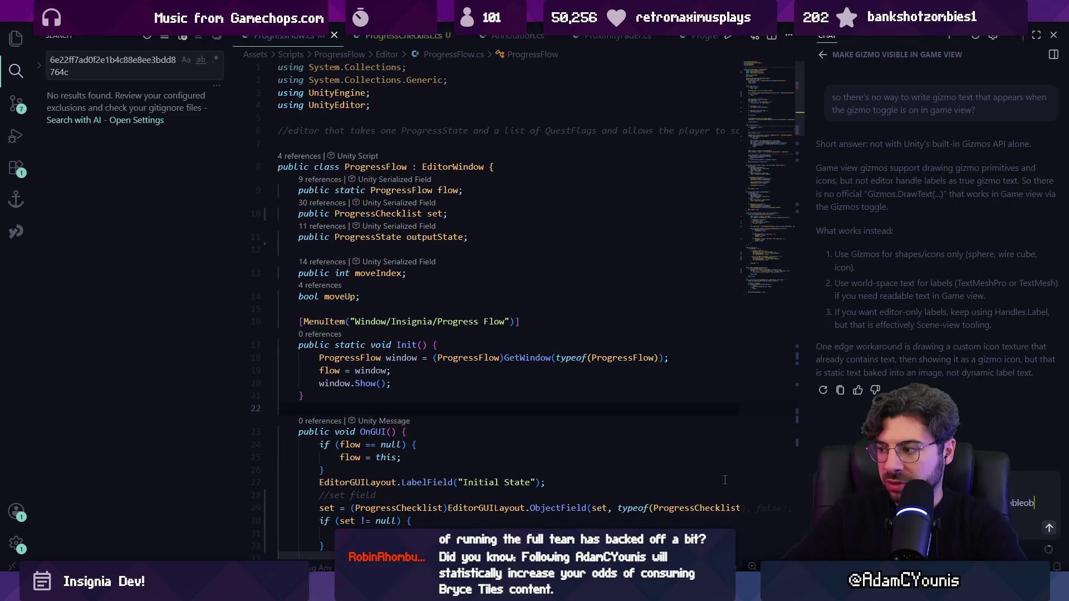
Step: Ask the AI chat to refactor ProgressFlow to use ProgressChecklist's flags, index and initialState
{"action": "type", "text": "t"}
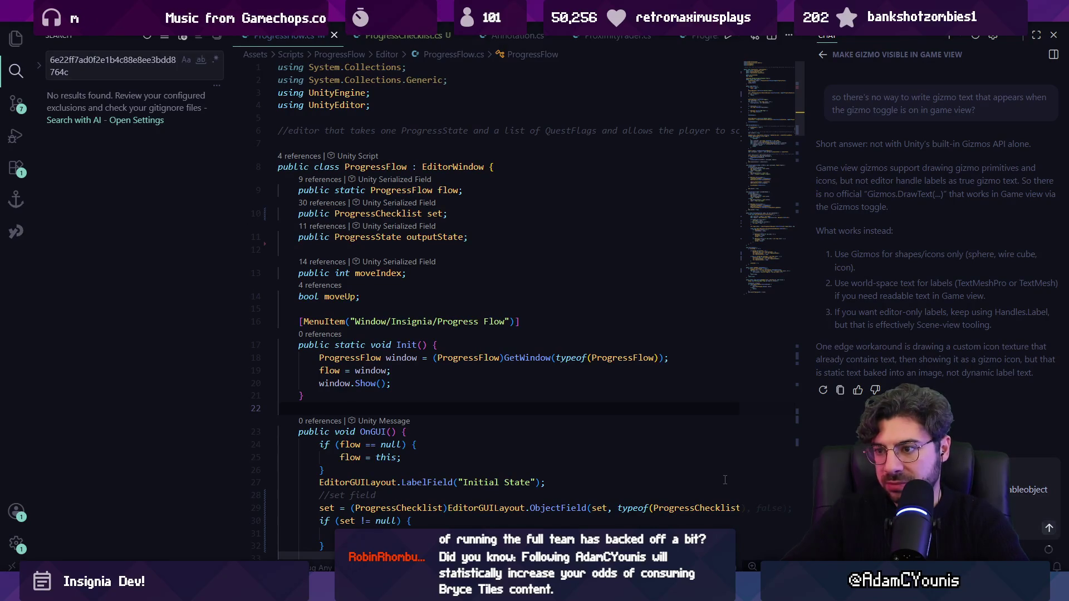
{"action": "left_click", "coordinate": [725, 482]}
{"action": "key", "text": "ctrl+f"}
{"action": "type", "text": "initialstate"}
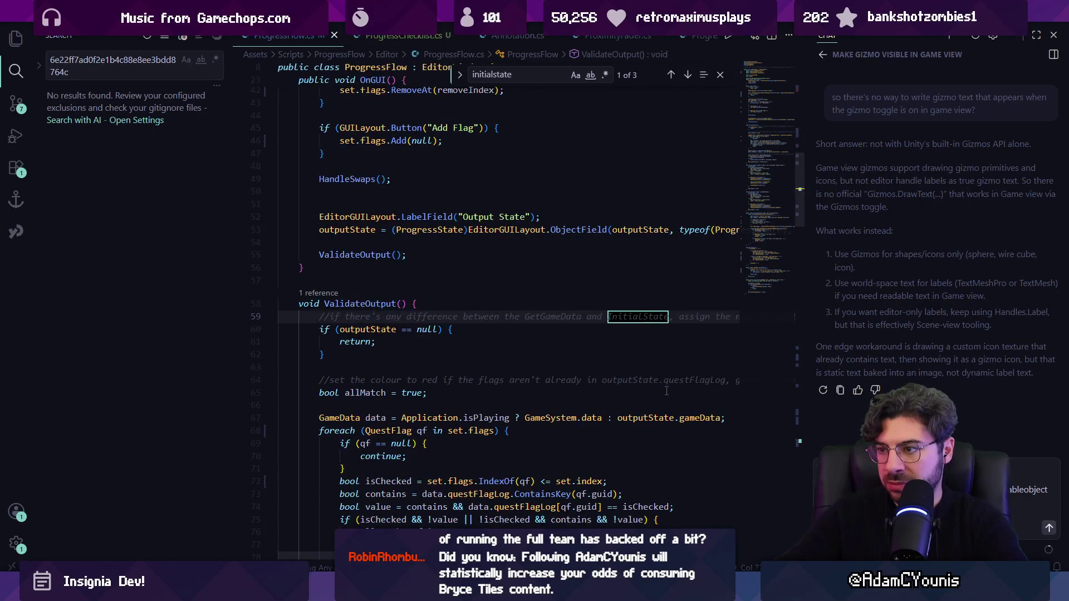
{"action": "key", "text": "Return"}
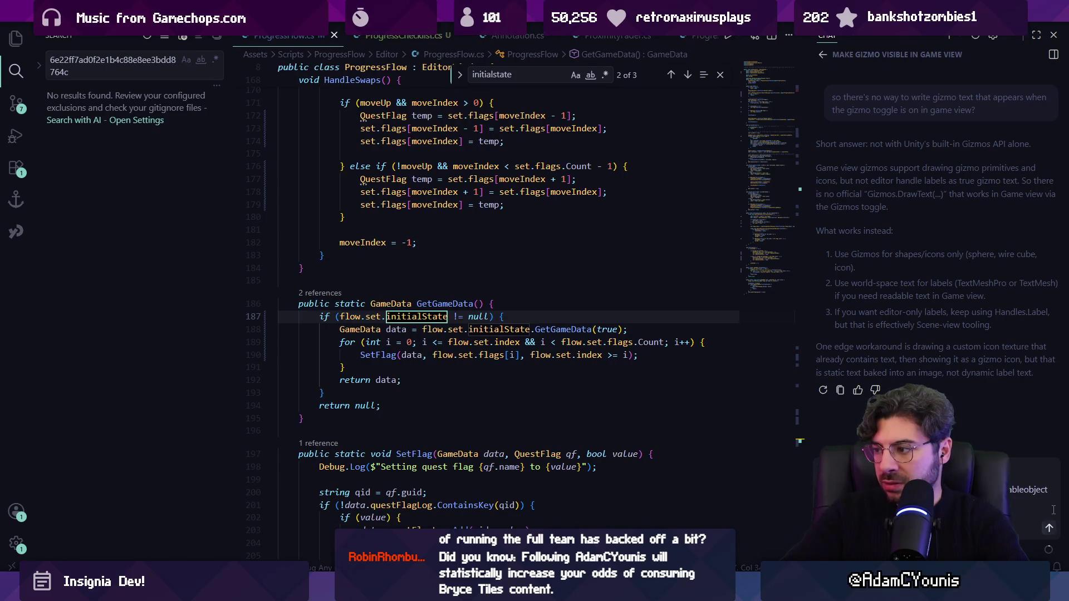
{"action": "type", "text": "ance v"}
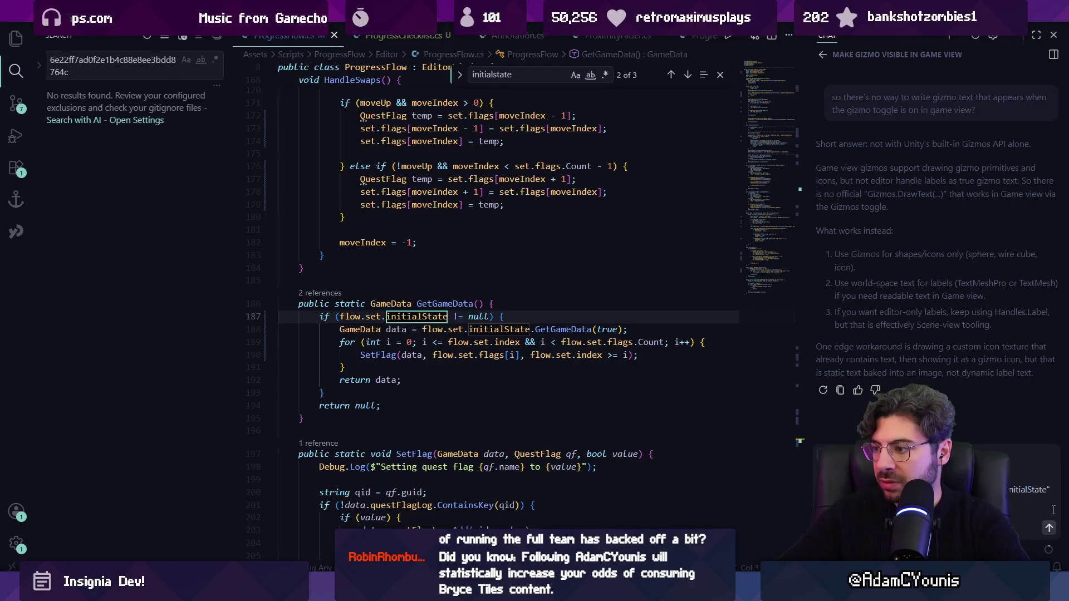
{"action": "key", "text": "Return"}
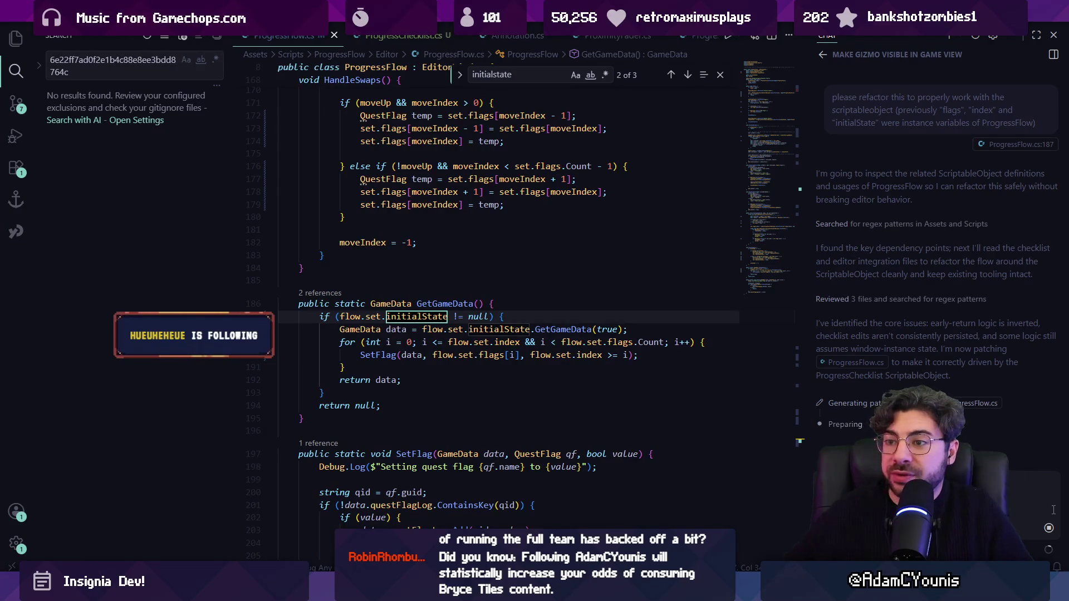
Step: Review the start of the AI's ProgressFlow.cs diff, including the inverted checklist null check
{"action": "scroll", "coordinate": [771, 94], "scroll_direction": "up", "scroll_amount": 20}
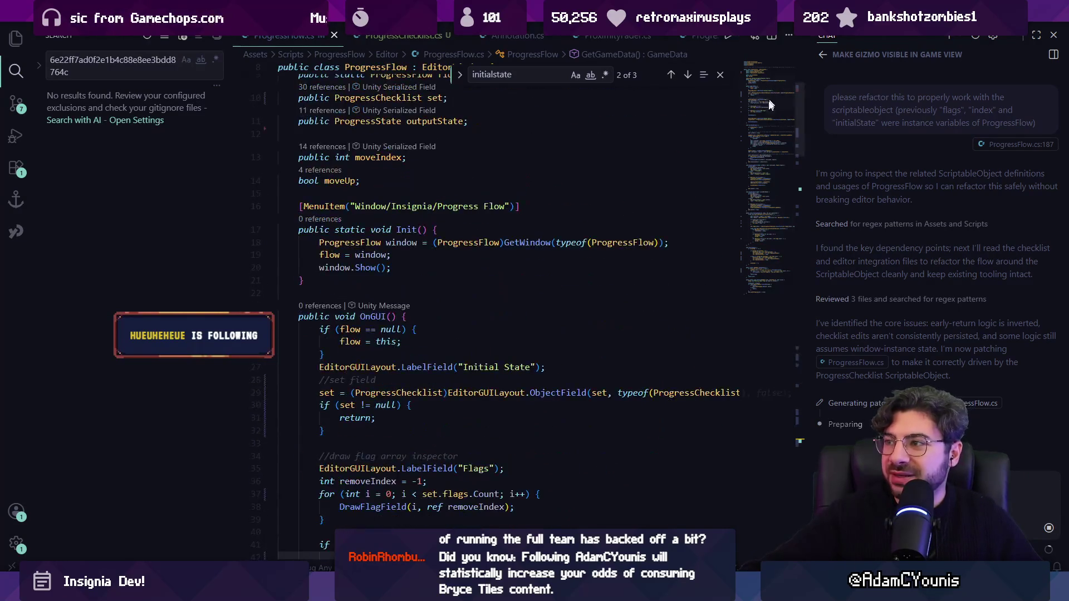
{"action": "scroll", "coordinate": [379, 291], "scroll_direction": "down", "scroll_amount": 2}
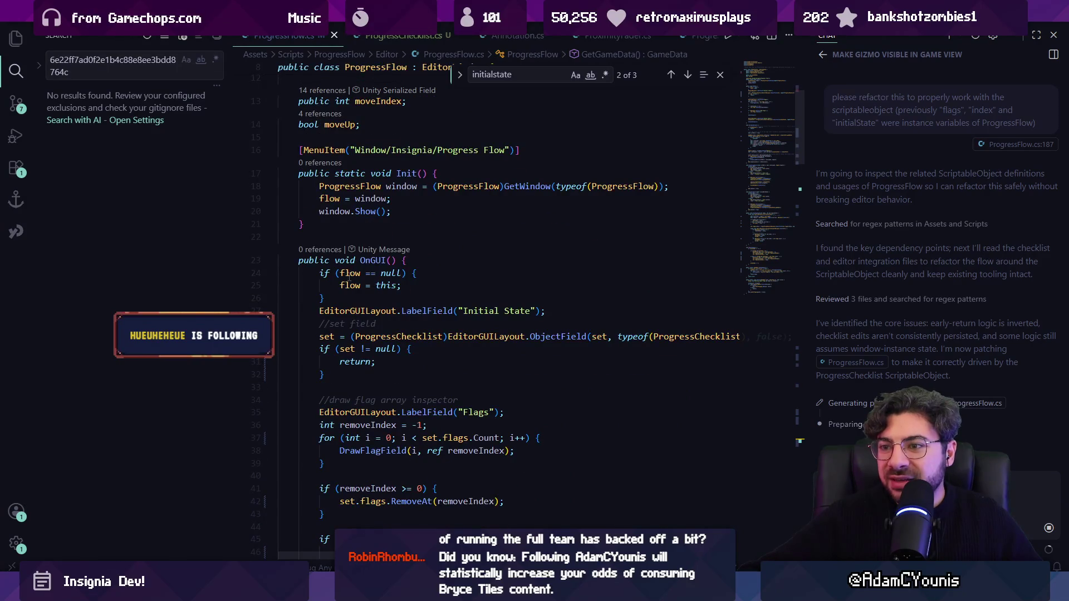
{"action": "scroll", "coordinate": [382, 313], "scroll_direction": "down", "scroll_amount": 1}
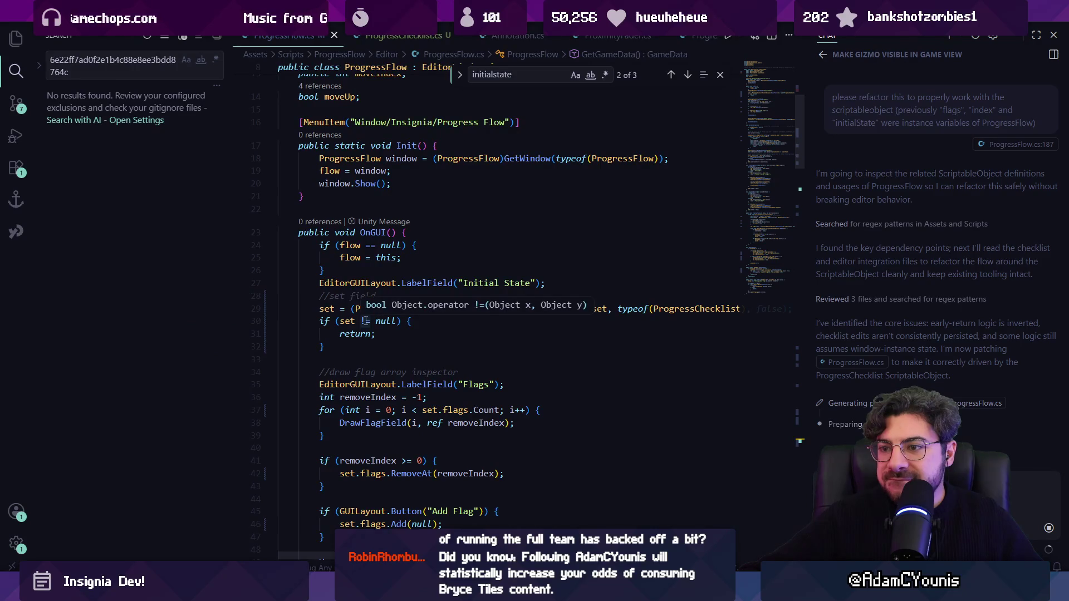
{"action": "left_click", "coordinate": [366, 322]}
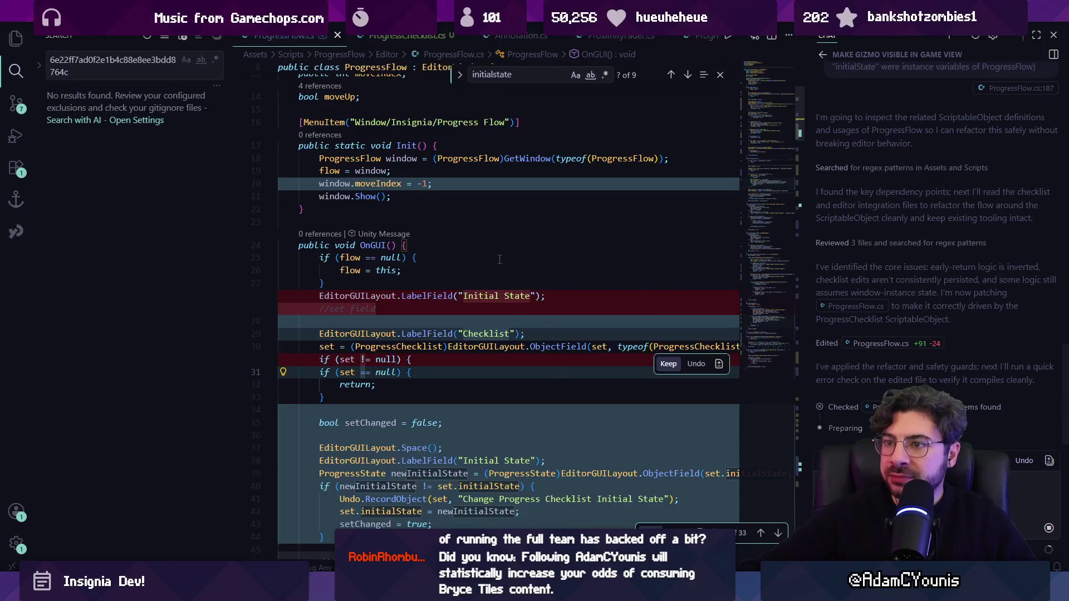
Step: Read through the rest of the patch and keep the rewritten GetGameData method
{"action": "scroll", "coordinate": [500, 260], "scroll_direction": "down", "scroll_amount": 3}
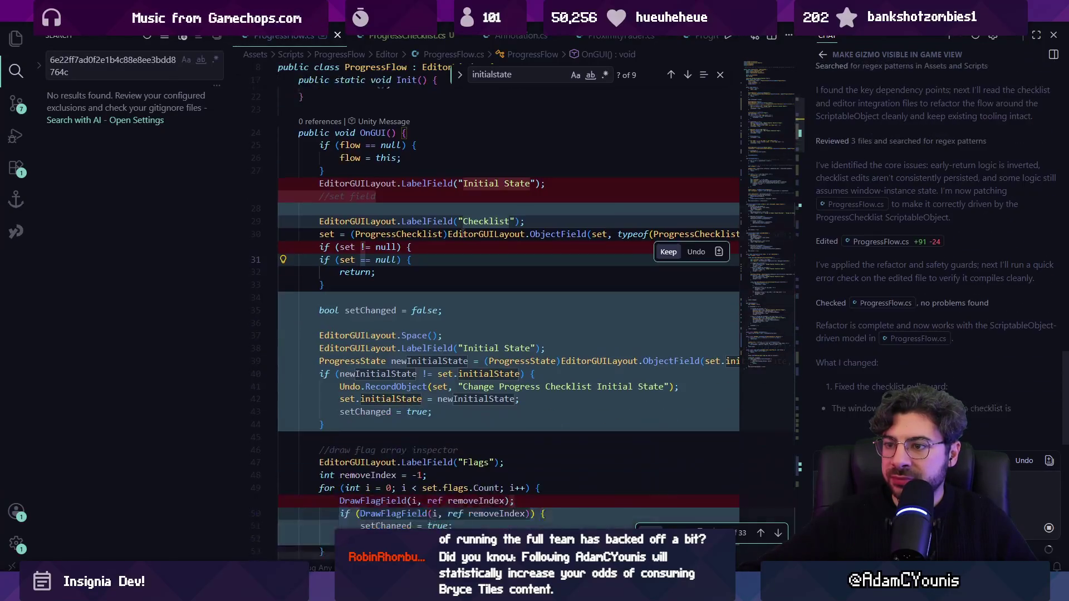
{"action": "scroll", "coordinate": [462, 233], "scroll_direction": "down", "scroll_amount": 4}
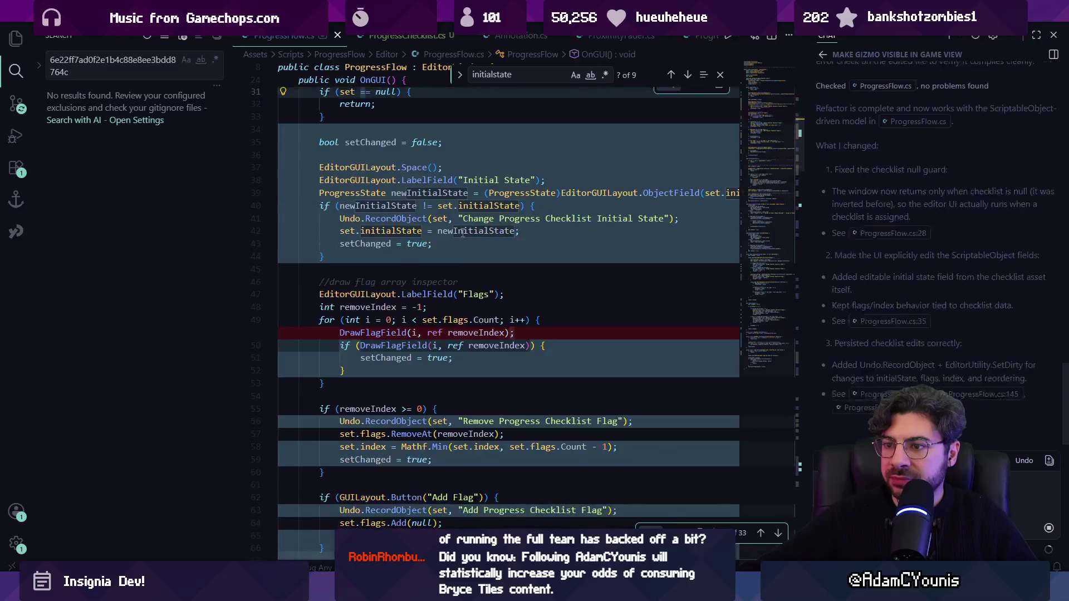
{"action": "scroll", "coordinate": [463, 233], "scroll_direction": "down", "scroll_amount": 20}
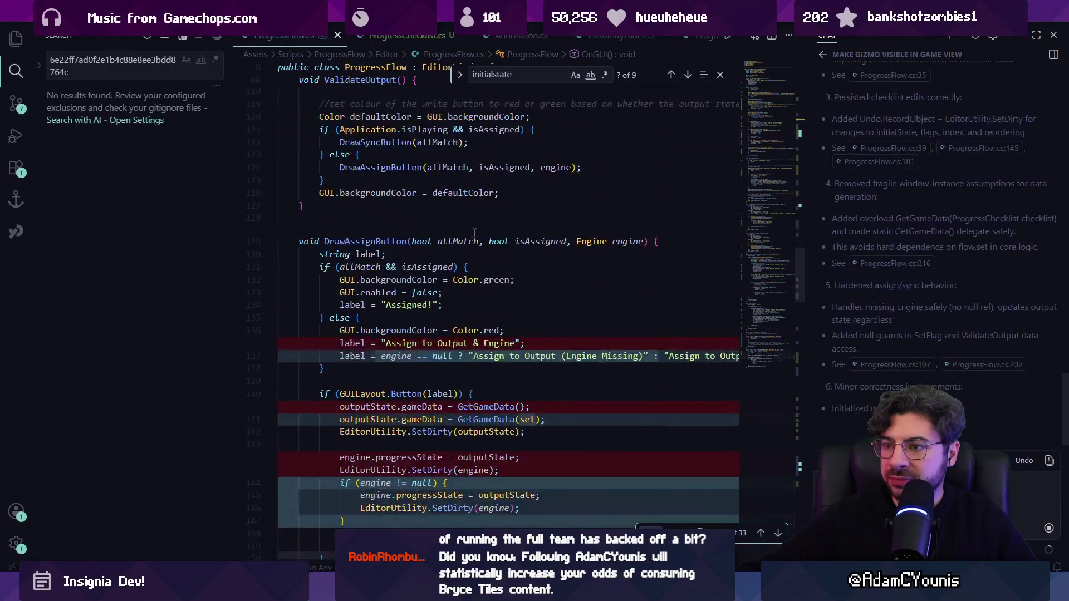
{"action": "scroll", "coordinate": [474, 233], "scroll_direction": "down", "scroll_amount": 4}
{"action": "scroll", "coordinate": [474, 233], "scroll_direction": "down", "scroll_amount": 4}
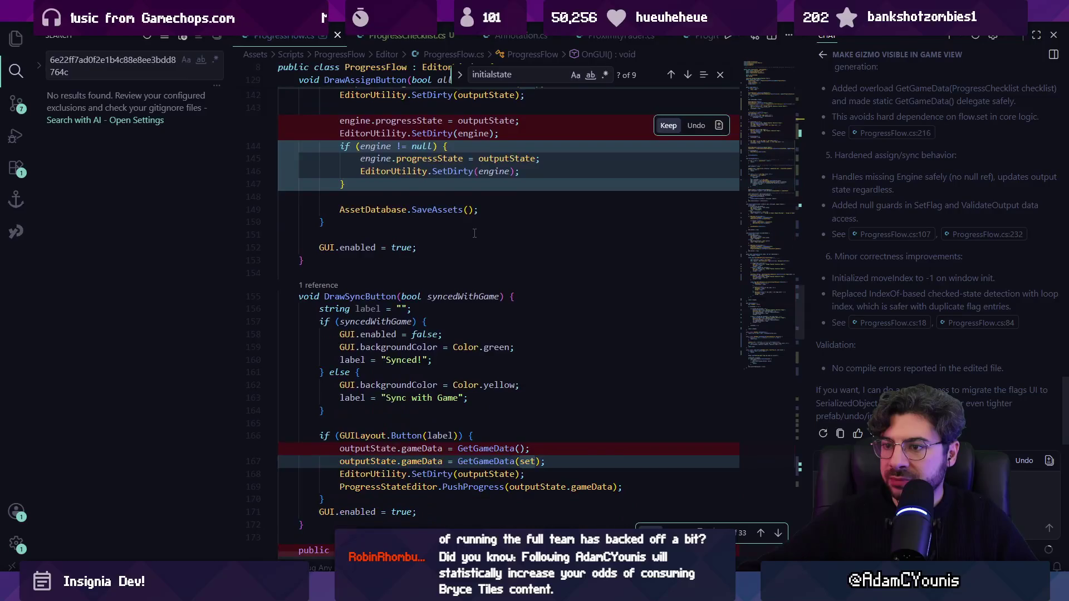
{"action": "scroll", "coordinate": [474, 233], "scroll_direction": "down", "scroll_amount": 3}
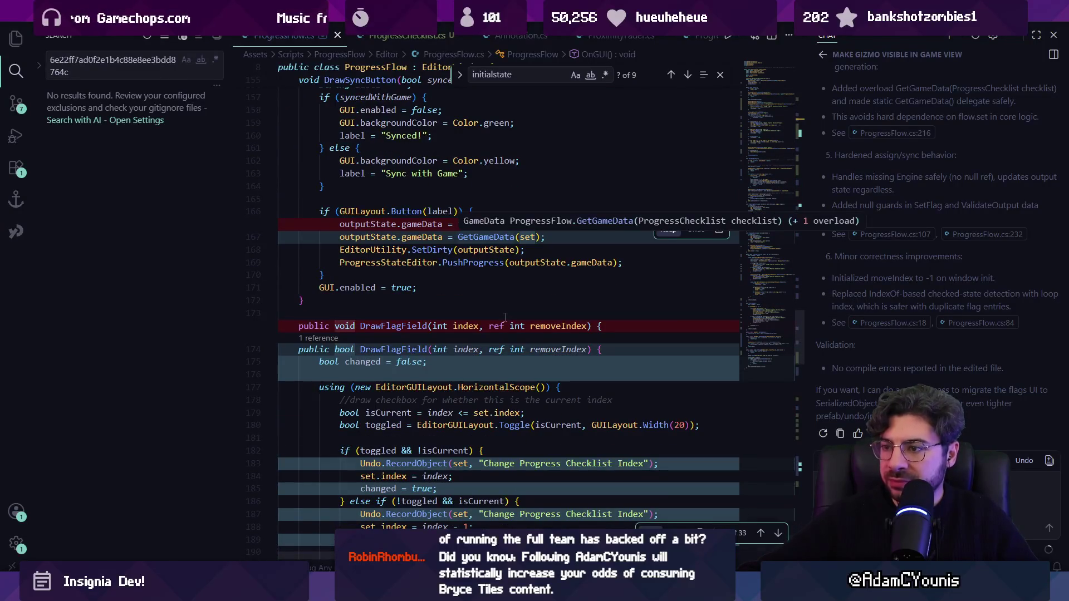
{"action": "scroll", "coordinate": [505, 317], "scroll_direction": "down", "scroll_amount": 3}
{"action": "scroll", "coordinate": [505, 317], "scroll_direction": "down", "scroll_amount": 3}
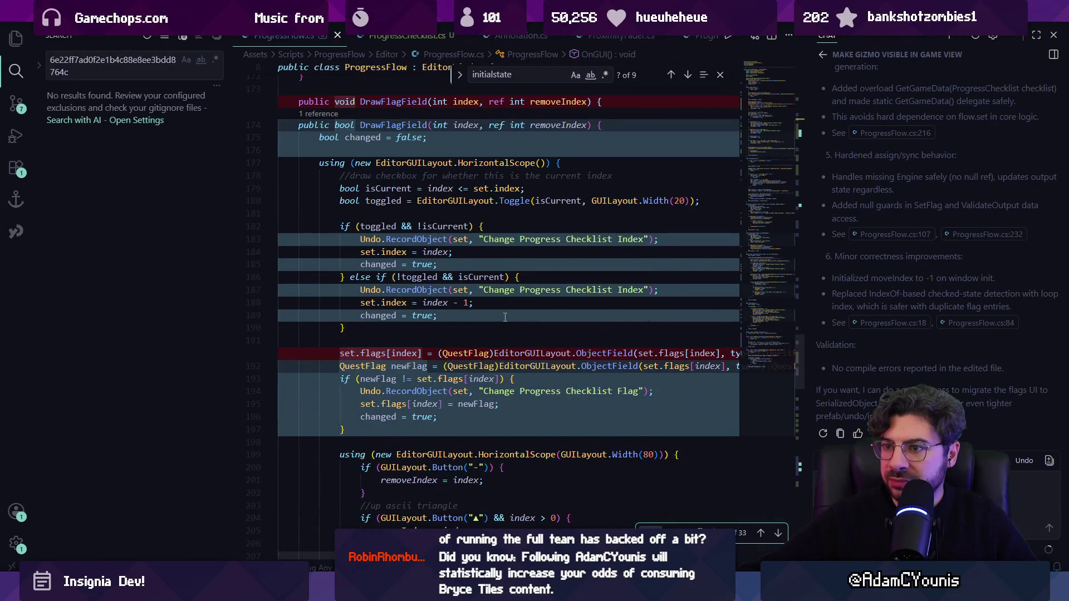
{"action": "scroll", "coordinate": [505, 317], "scroll_direction": "down", "scroll_amount": 8}
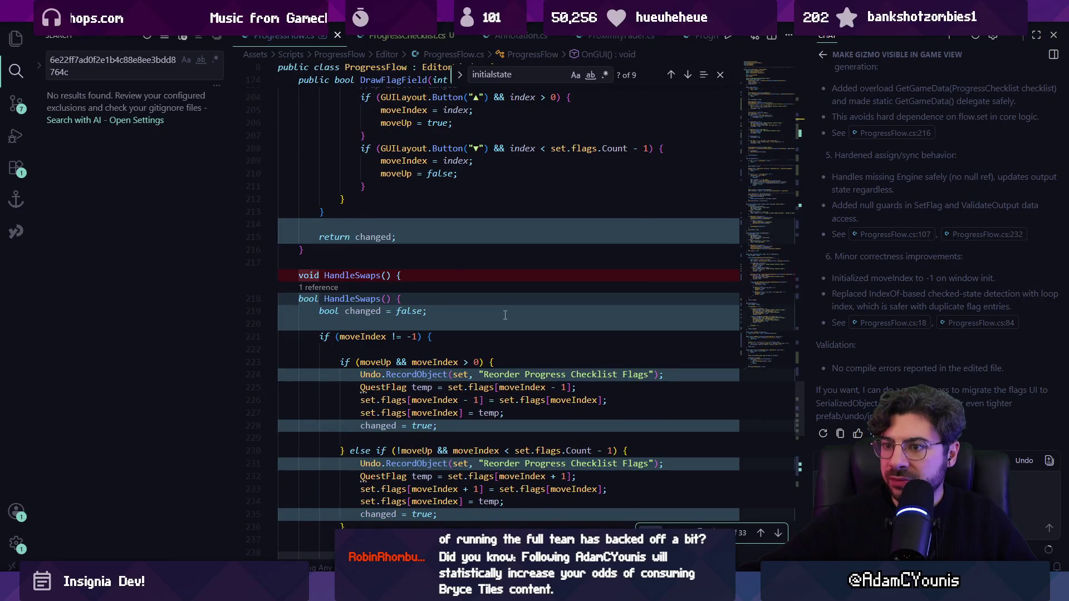
{"action": "scroll", "coordinate": [505, 315], "scroll_direction": "down", "scroll_amount": 2}
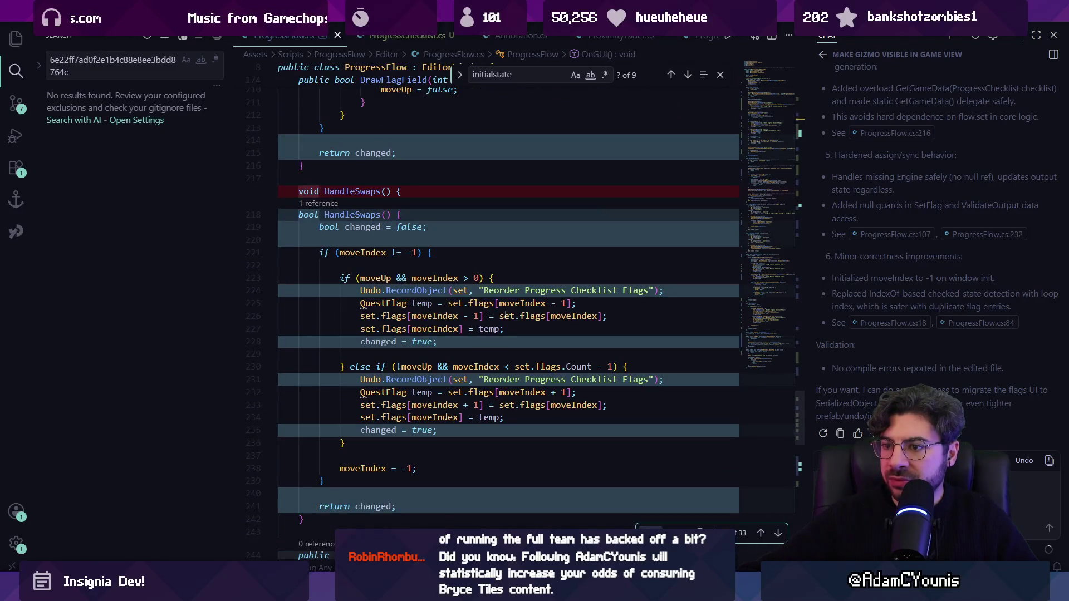
{"action": "scroll", "coordinate": [505, 315], "scroll_direction": "down", "scroll_amount": 9}
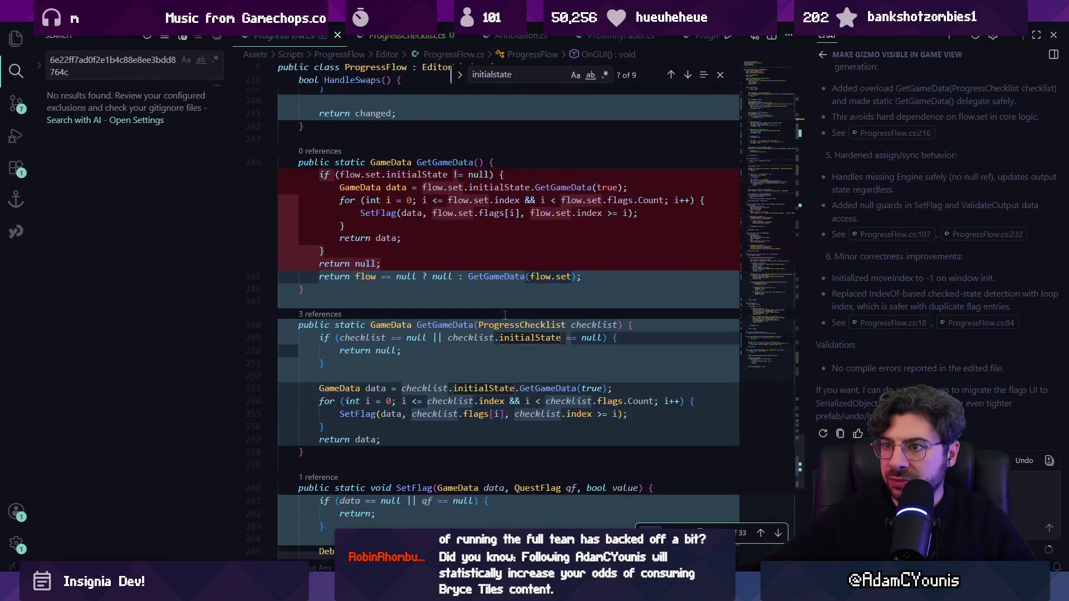
{"action": "scroll", "coordinate": [505, 316], "scroll_direction": "down", "scroll_amount": 8}
{"action": "scroll", "coordinate": [516, 327], "scroll_direction": "up", "scroll_amount": 10}
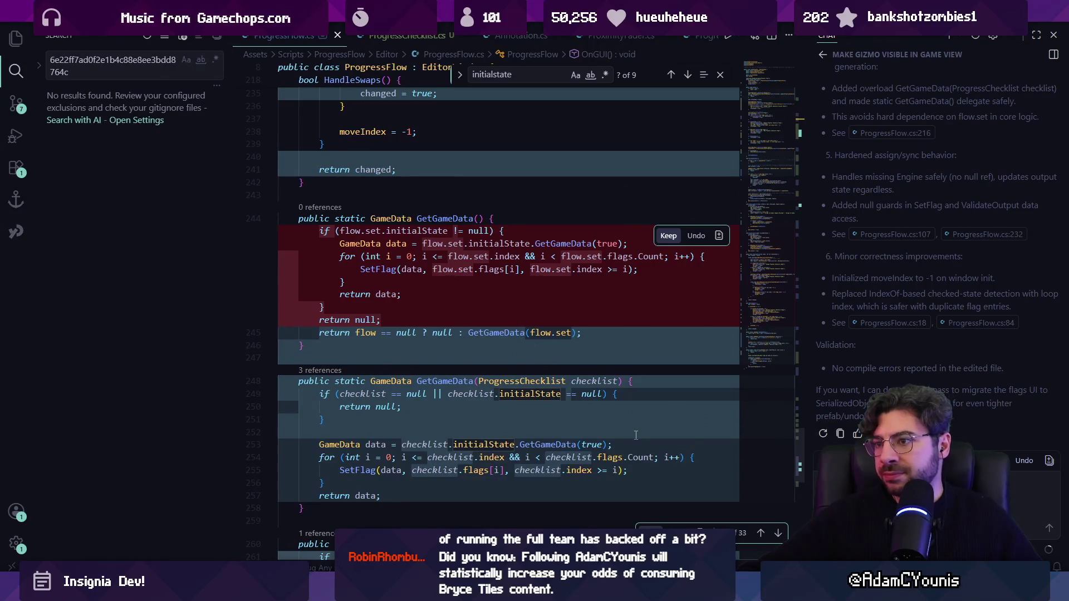
{"action": "left_click", "coordinate": [669, 235]}
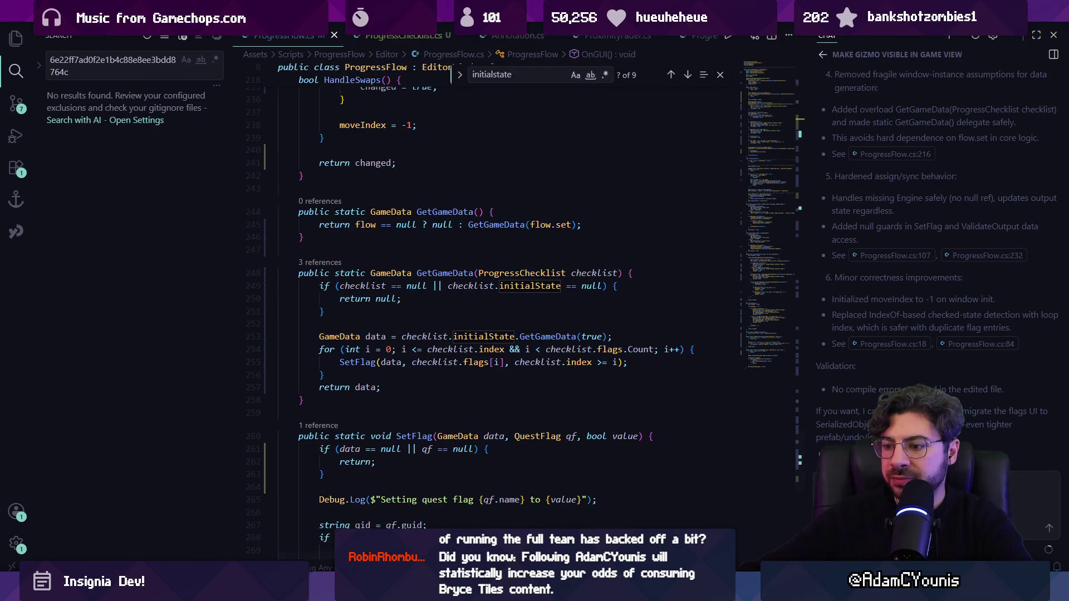
Step: Assign the ProgressChecklist asset to ProgressFlow's Checklist field
{"action": "key", "text": "alt+Tab"}
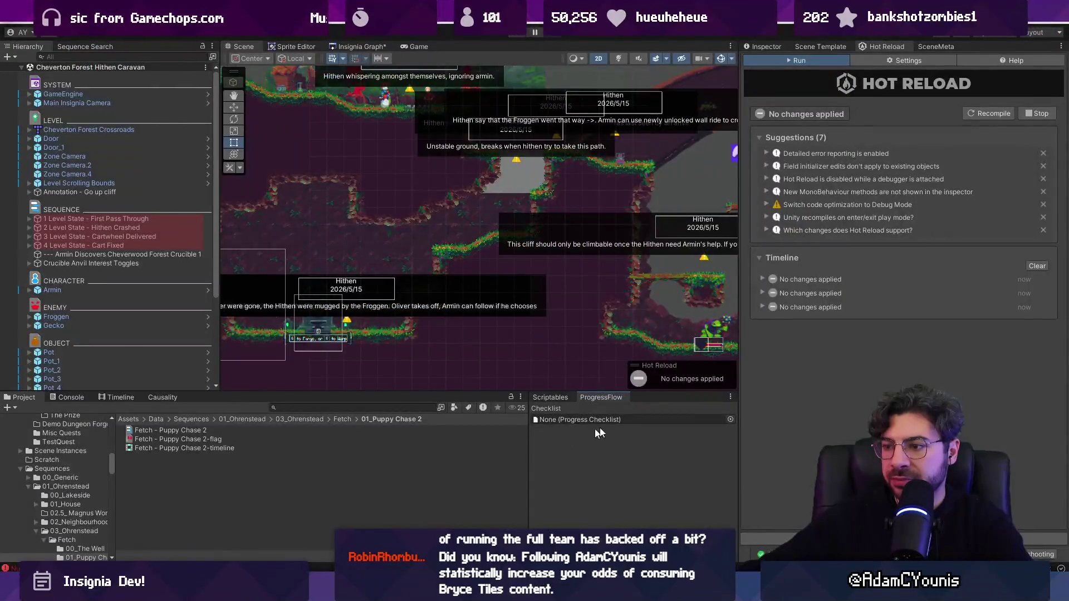
{"action": "left_click", "coordinate": [729, 419]}
{"action": "left_click", "coordinate": [774, 313]}
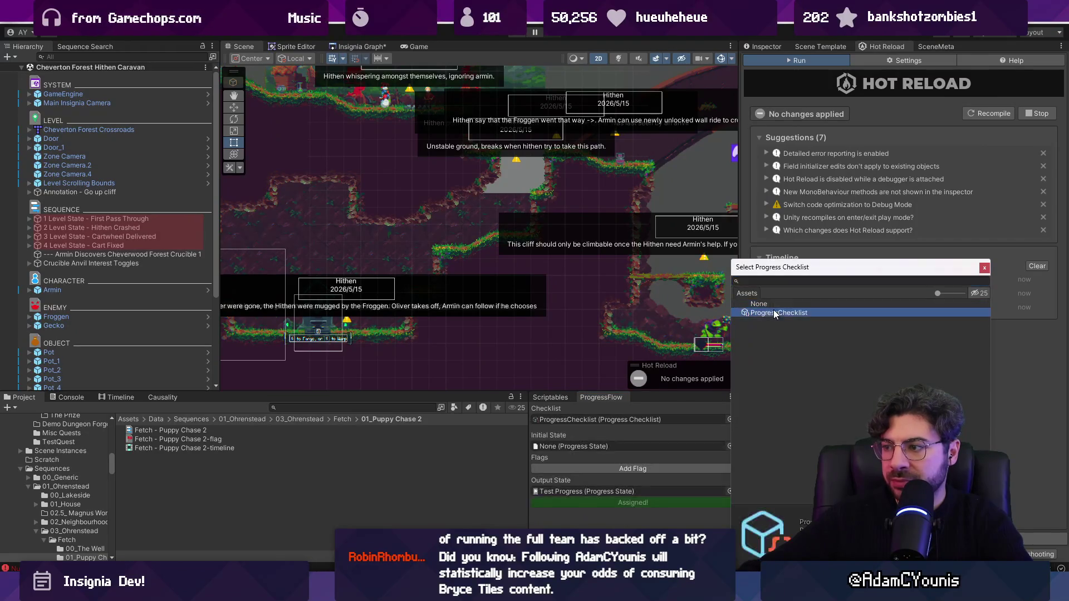
{"action": "left_click", "coordinate": [770, 313]}
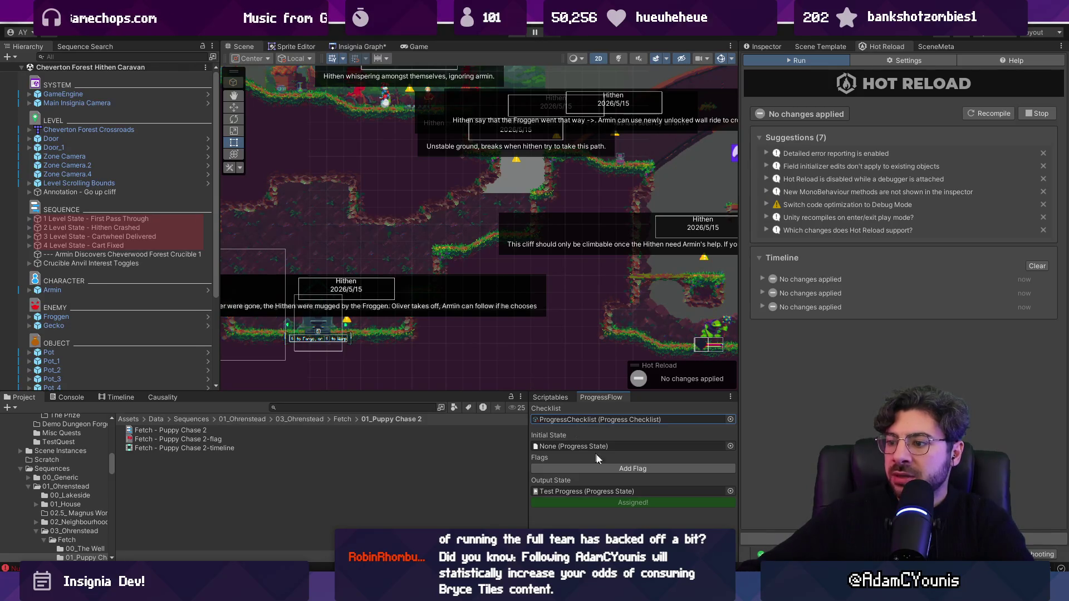
Step: Set the Initial State to 02 - Chapter 2 Start
{"action": "left_click", "coordinate": [730, 447]}
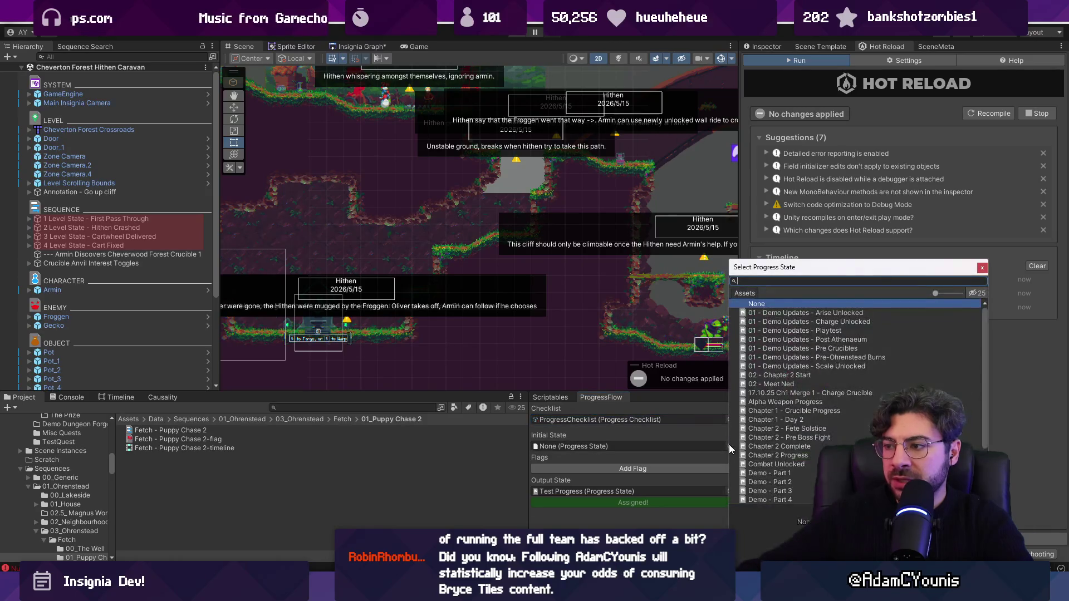
{"action": "type", "text": "chapter 2"}
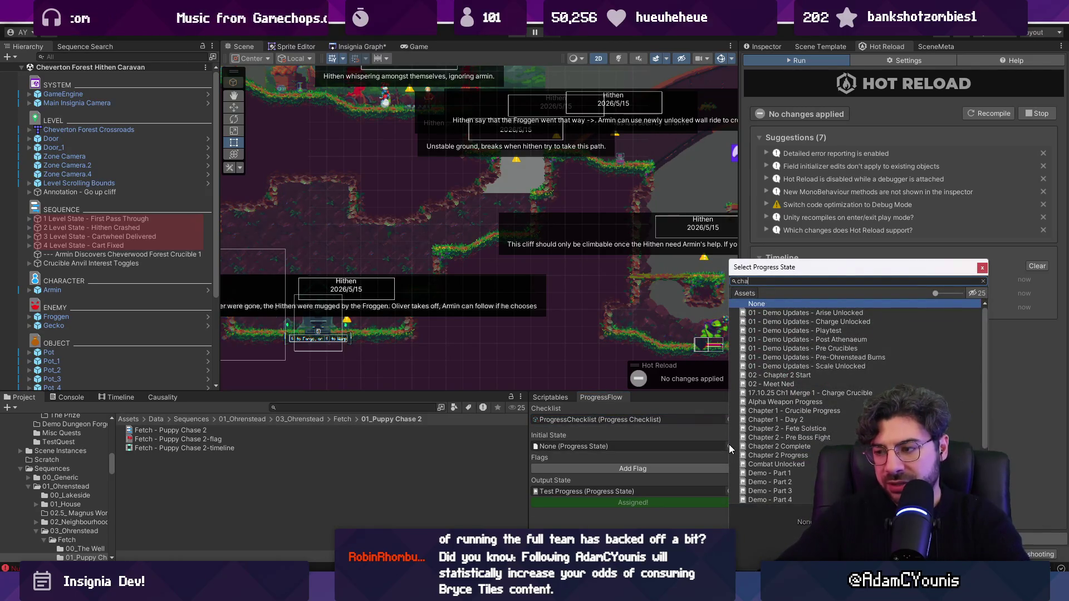
{"action": "key", "text": "Down"}
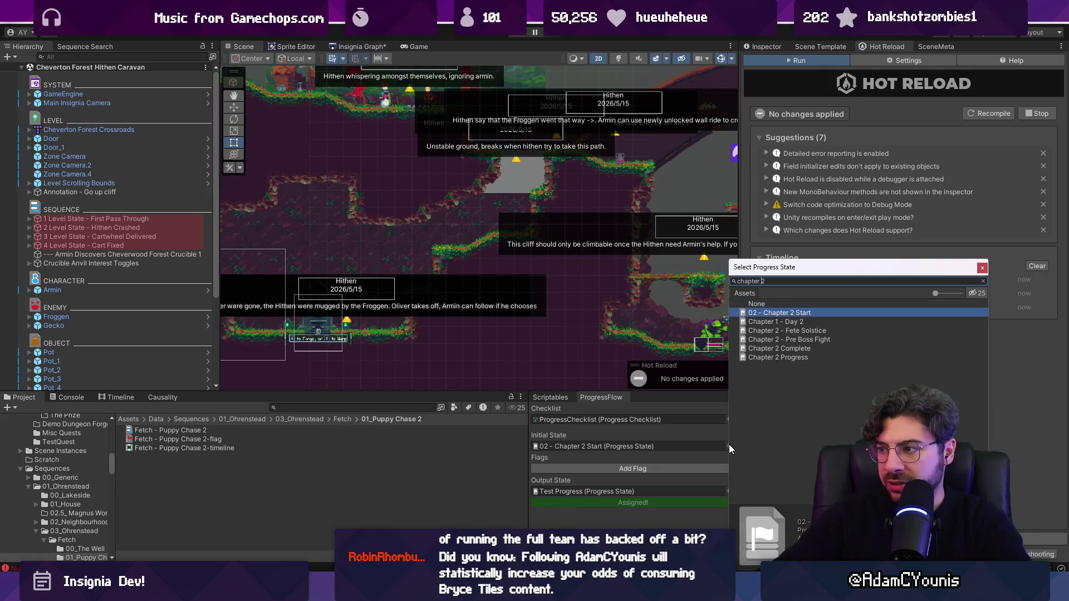
{"action": "key", "text": "Return"}
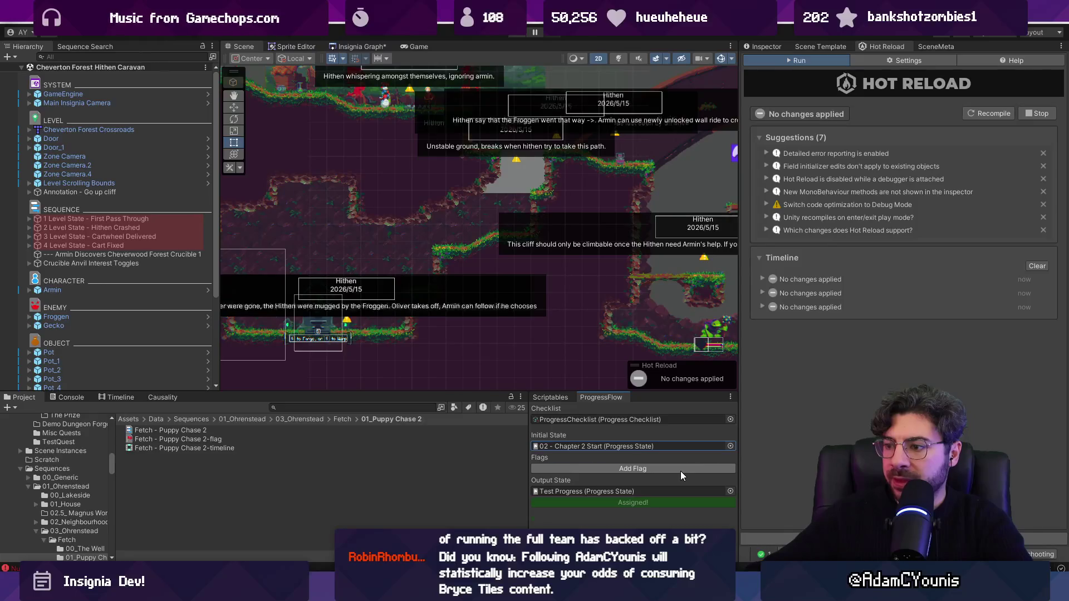
Step: Add five empty quest flag slots to the checklist
{"action": "left_click", "coordinate": [680, 471]}
{"action": "left_click", "coordinate": [680, 483]}
{"action": "left_click", "coordinate": [679, 493]}
{"action": "left_click", "coordinate": [679, 507]}
{"action": "left_click", "coordinate": [680, 519]}
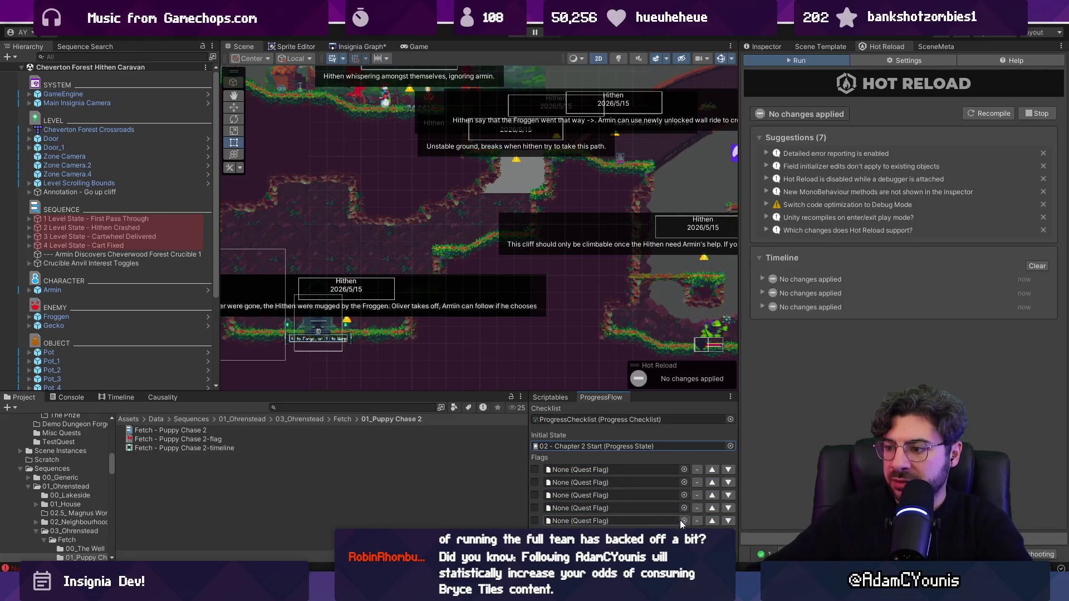
Step: Assign Charlie and Nettie Intro-flag and 01_Met Charlie-flag to the first two slots
{"action": "left_click", "coordinate": [683, 470]}
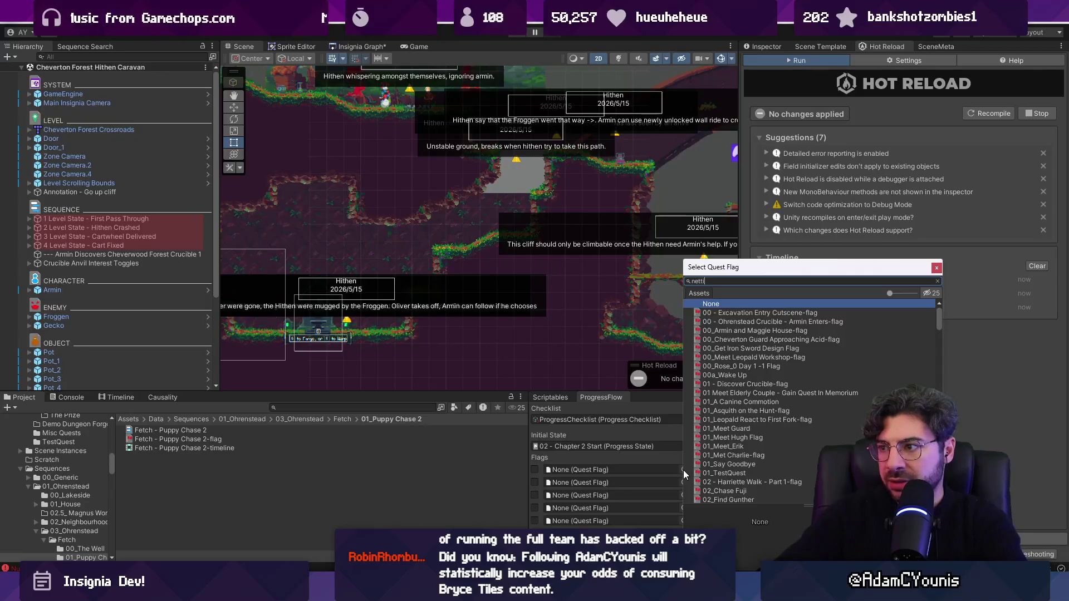
{"action": "key", "text": "Return"}
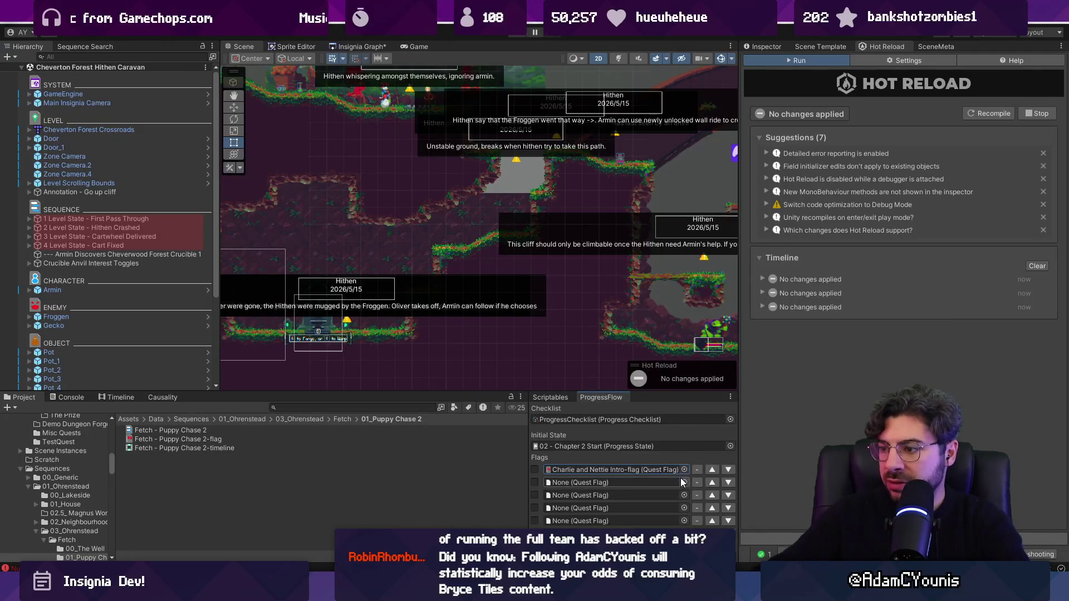
{"action": "left_click", "coordinate": [683, 482]}
{"action": "type", "text": "meet cha"}
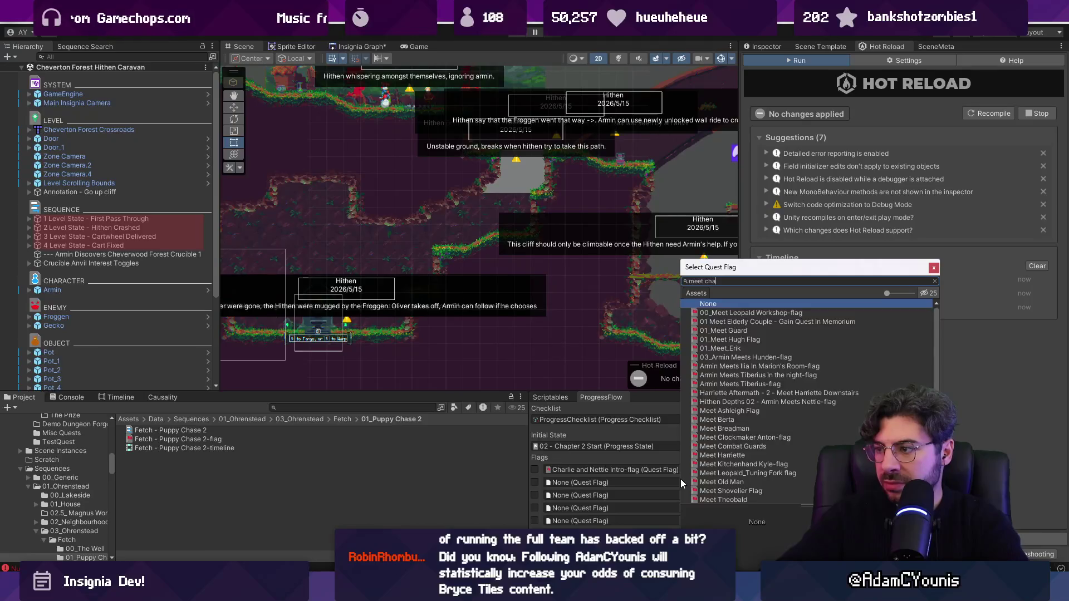
{"action": "type", "text": "r"}
{"action": "key", "text": "ctrl+a"}
{"action": "type", "text": "met char"}
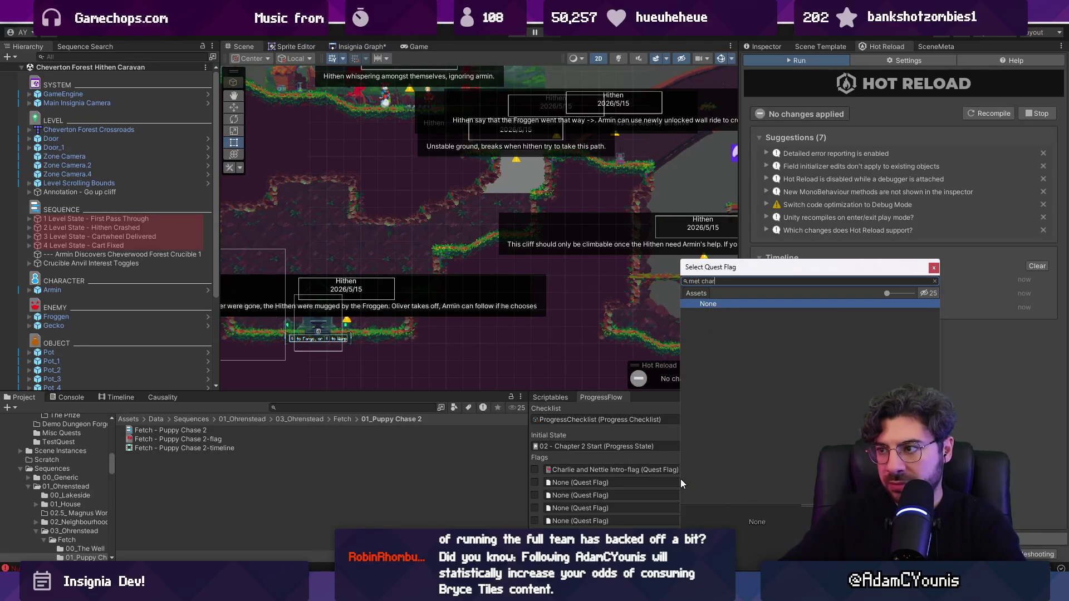
{"action": "key", "text": "Return"}
Step: Set the third flag slot to 02_Give Wheel To Charlie
{"action": "left_click", "coordinate": [683, 495]}
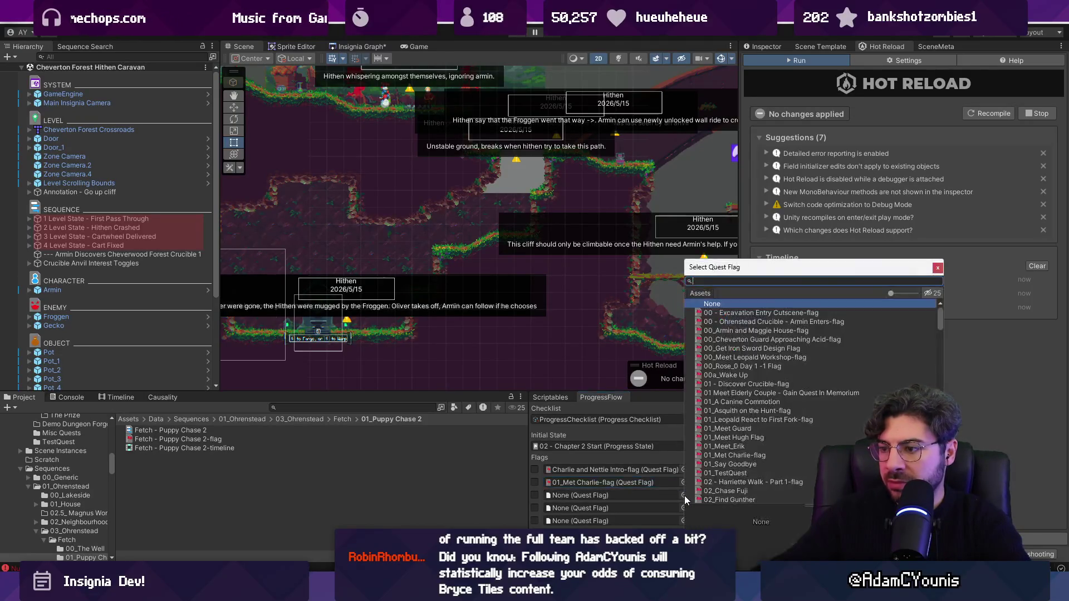
{"action": "type", "text": "on"}
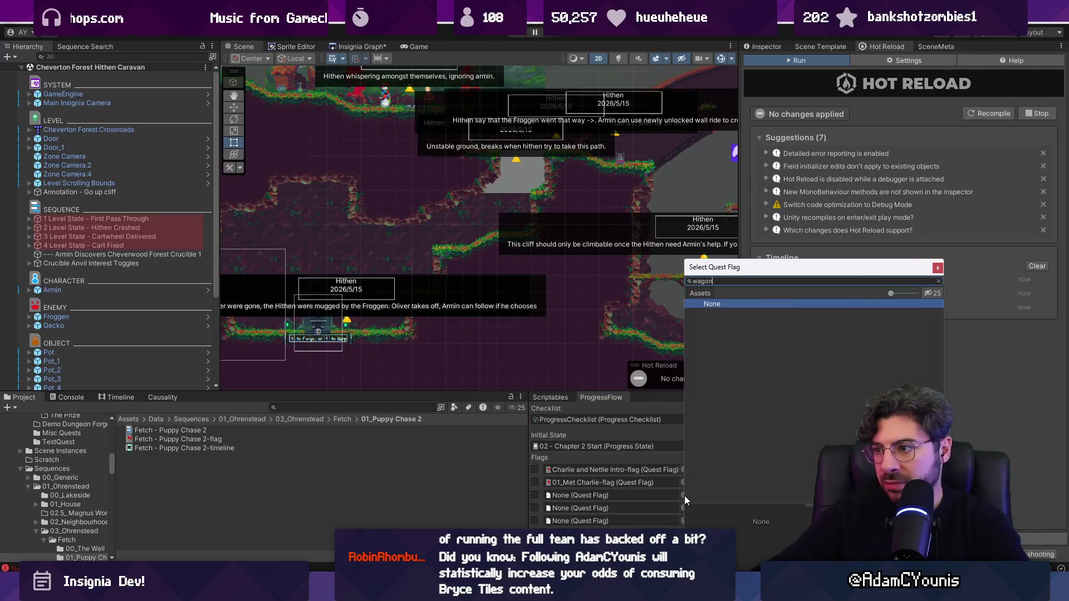
{"action": "key", "text": "ctrl+a"}
{"action": "type", "text": "cartwhe"}
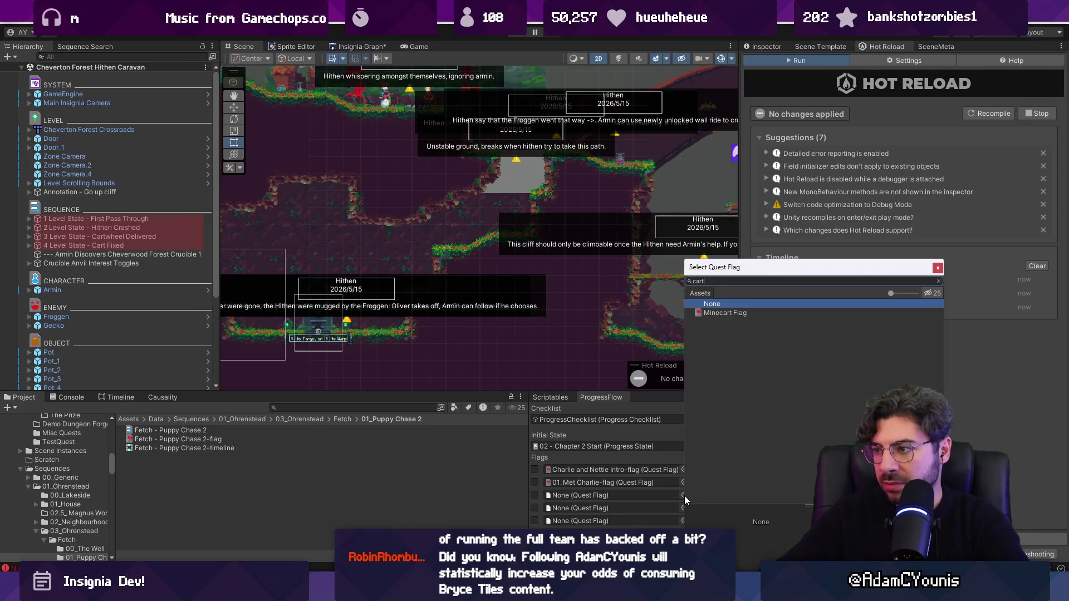
{"action": "key", "text": "BackSpace"}
{"action": "key", "text": "BackSpace"}
{"action": "key", "text": "BackSpace"}
{"action": "type", "text": "wheel to"}
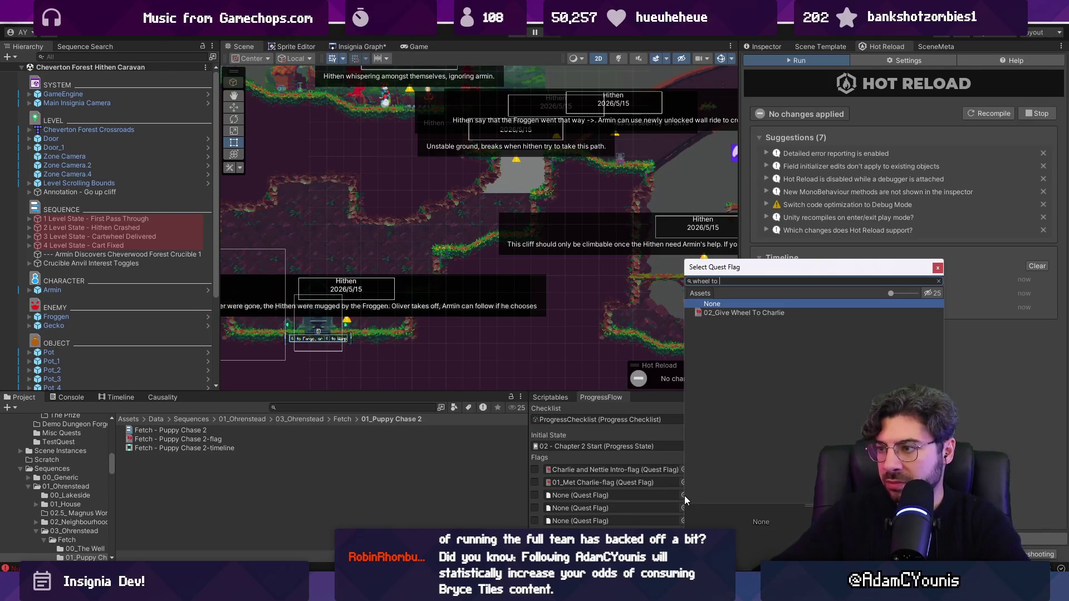
{"action": "key", "text": "Down"}
{"action": "key", "text": "Return"}
Step: Fill the fourth and fifth slots with Met Galiere and WallRide Unlocked
{"action": "left_click", "coordinate": [684, 508]}
{"action": "type", "text": "galiere"}
{"action": "key", "text": "Down"}
{"action": "key", "text": "Return"}
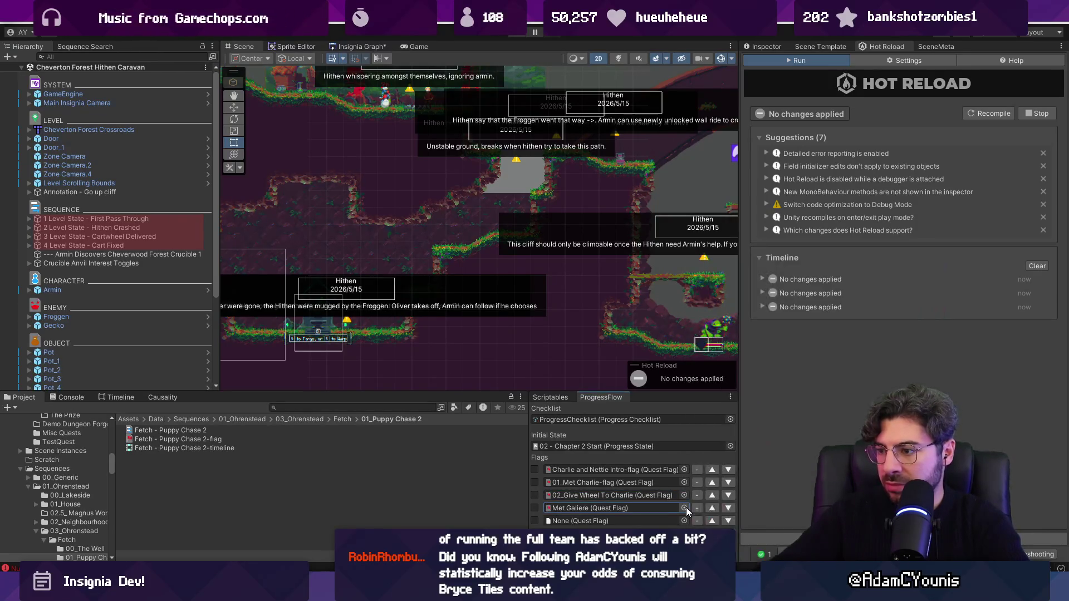
{"action": "left_click", "coordinate": [685, 521]}
{"action": "type", "text": "le"}
{"action": "key", "text": "BackSpace"}
{"action": "key", "text": "BackSpace"}
{"action": "type", "text": "u"}
{"action": "type", "text": "ed"}
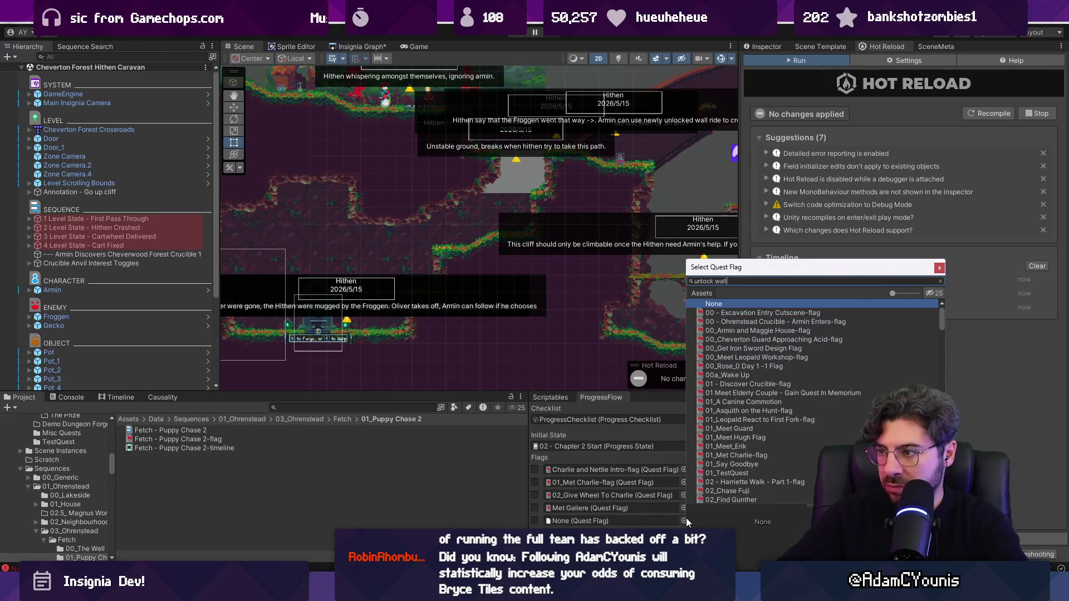
{"action": "key", "text": "Down"}
{"action": "key", "text": "Return"}
Step: Move Met Galiere up to second place and tick all five flags as initially set
{"action": "left_click", "coordinate": [712, 508]}
{"action": "left_click", "coordinate": [713, 495]}
{"action": "left_click", "coordinate": [535, 469]}
{"action": "left_click", "coordinate": [534, 482]}
{"action": "left_click", "coordinate": [535, 495]}
{"action": "left_click", "coordinate": [534, 508]}
{"action": "left_click", "coordinate": [535, 520]}
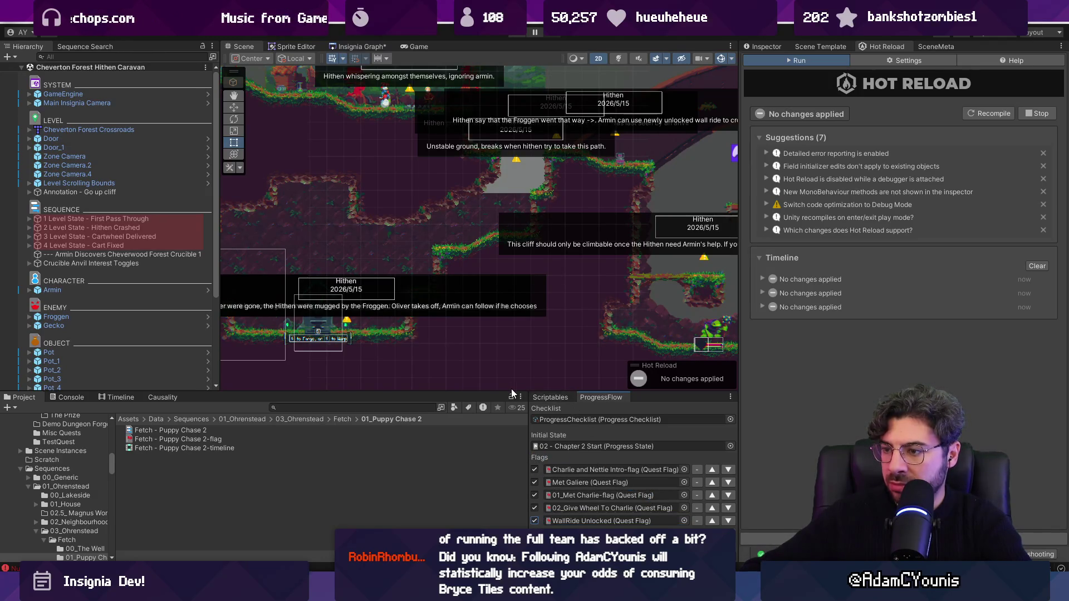
{"action": "mouse_move", "coordinate": [497, 393]}
{"action": "left_mouse_down"}
{"action": "mouse_move", "coordinate": [496, 348]}
{"action": "mouse_move", "coordinate": [497, 357]}
{"action": "left_mouse_up"}
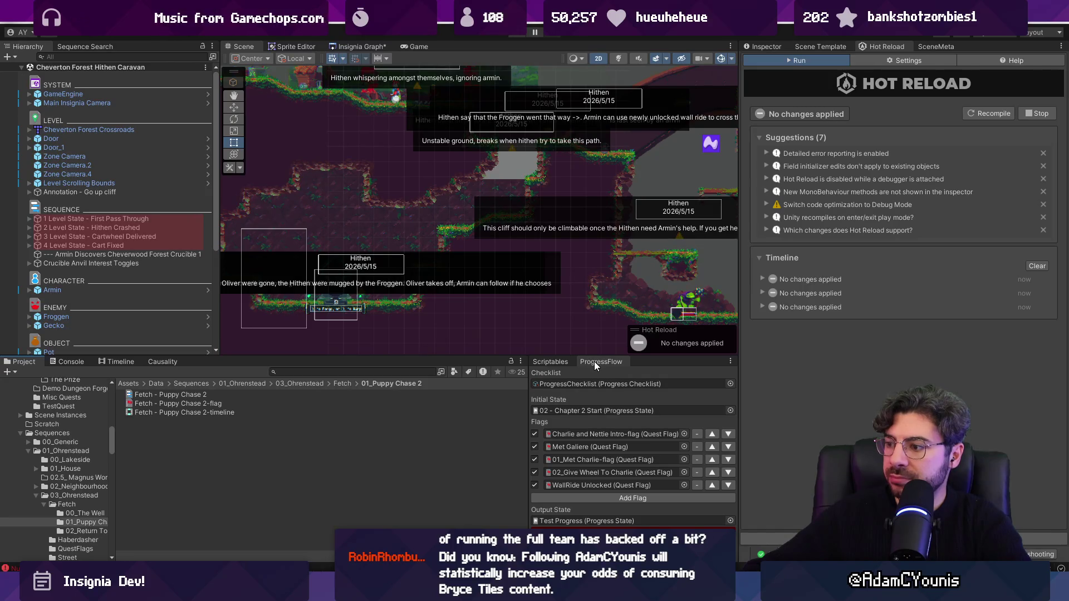
Step: Make the scene view slightly taller and start play mode in the forest level
{"action": "left_click_drag", "start_coordinate": [492, 357], "coordinate": [493, 362]}
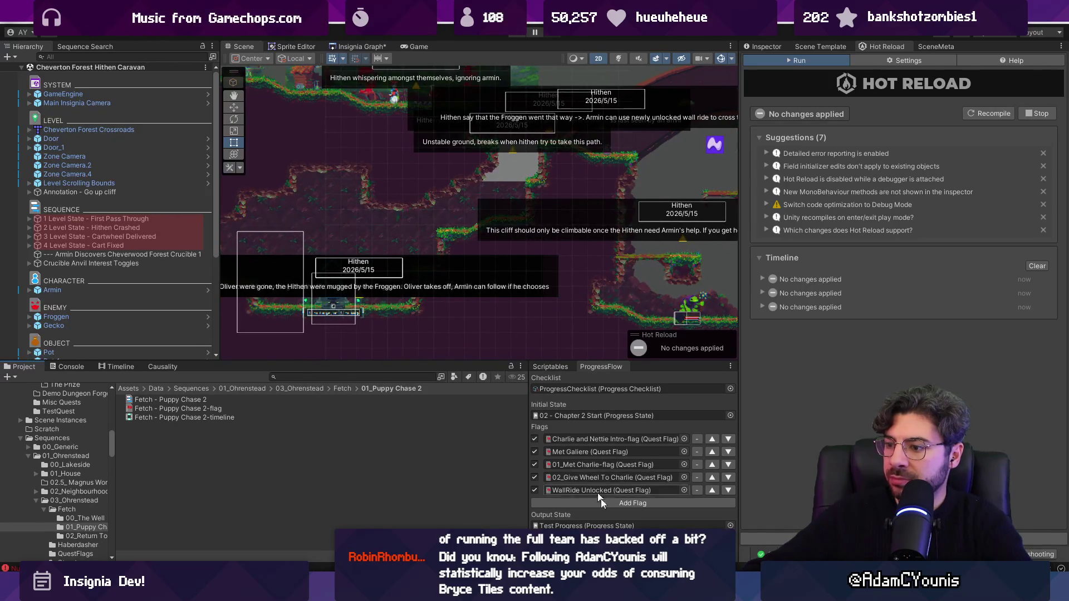
{"action": "left_click", "coordinate": [535, 490]}
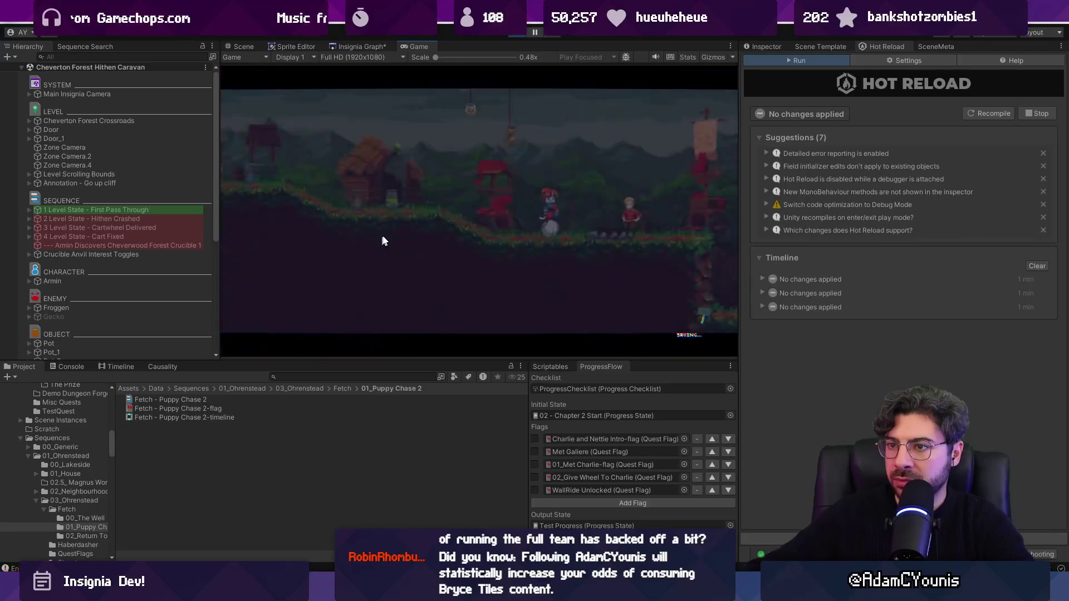
Step: Skip the opening cutscene and advance the game so the five flags set in order
{"action": "key", "text": "Escape"}
{"action": "key", "text": "Return"}
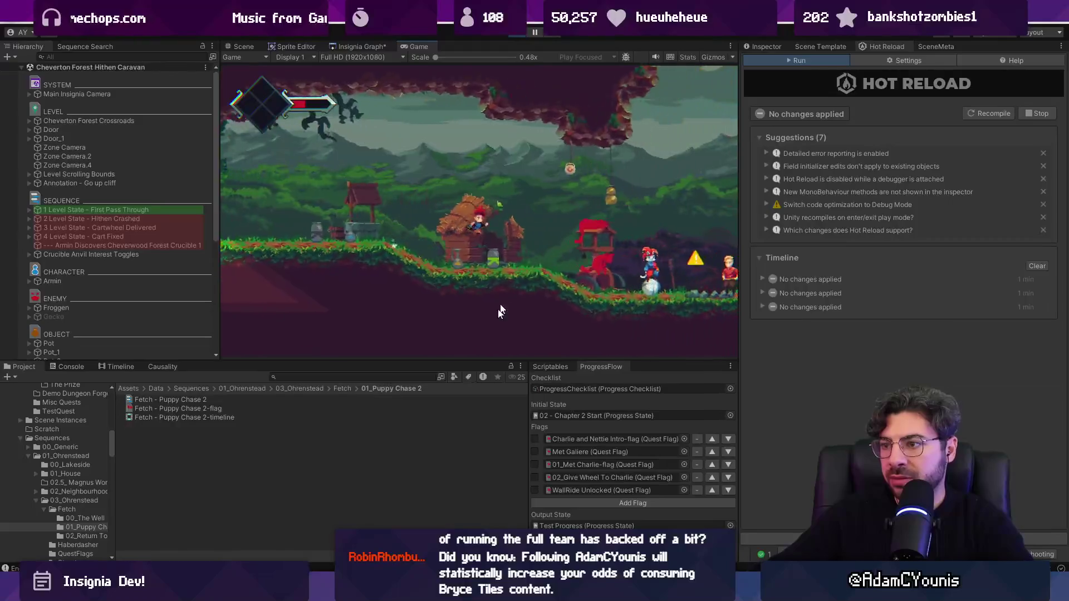
{"action": "left_click", "coordinate": [536, 438]}
{"action": "left_click", "coordinate": [535, 452]}
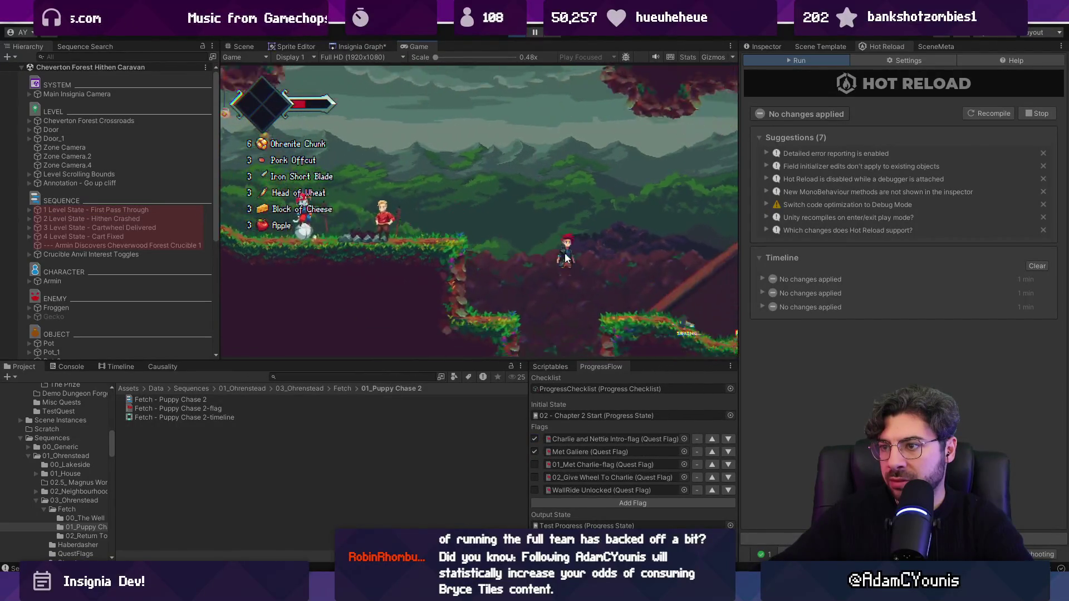
{"action": "left_click", "coordinate": [535, 464]}
{"action": "left_click", "coordinate": [534, 477]}
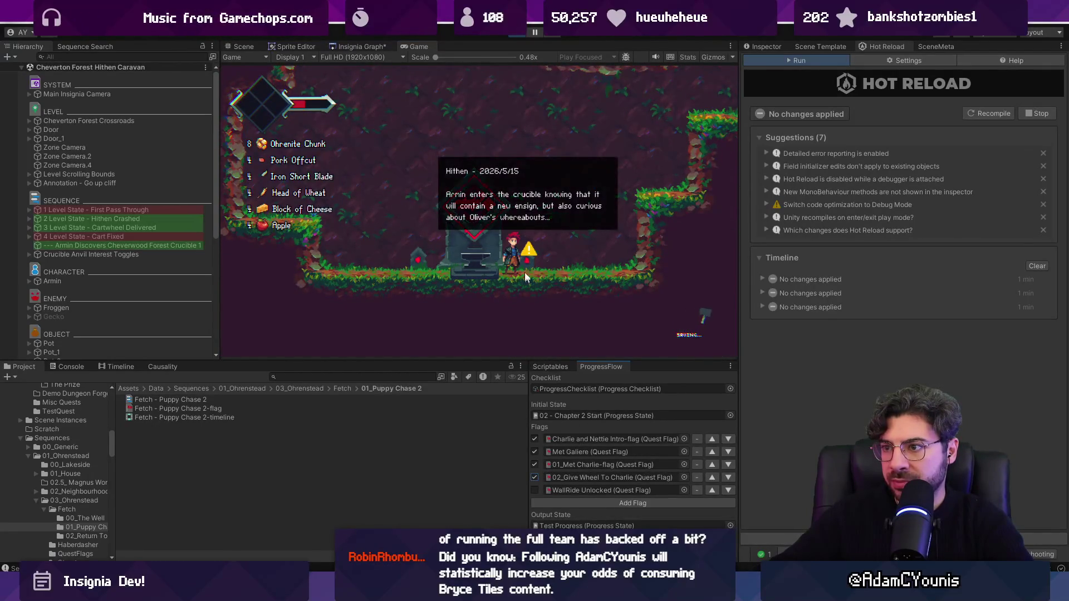
{"action": "left_click", "coordinate": [535, 490]}
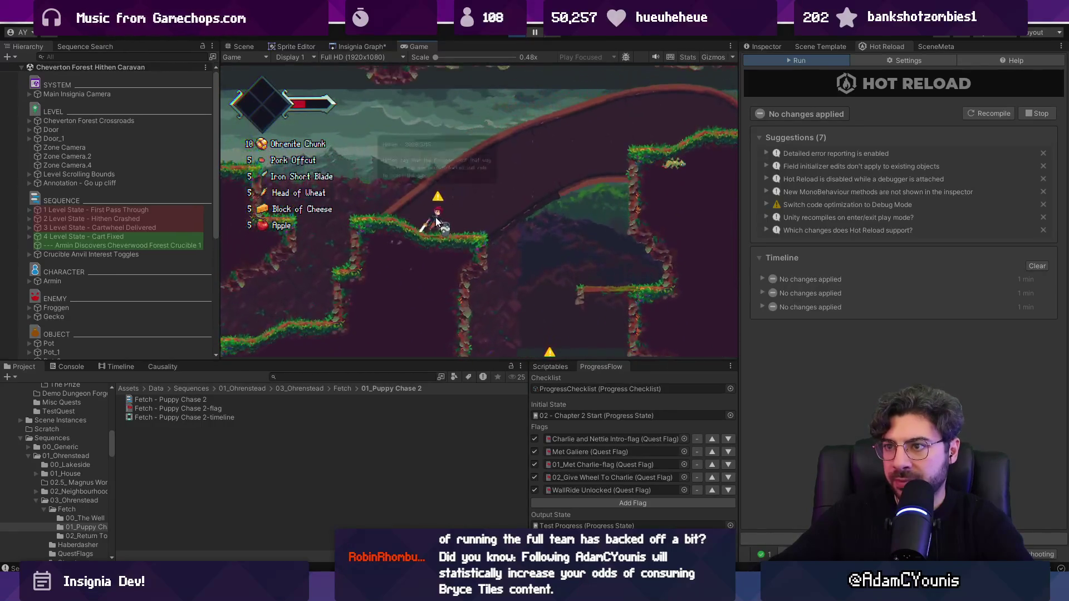
Step: Stop the test run and leave play mode
{"action": "left_click", "coordinate": [526, 31]}
{"action": "left_click", "coordinate": [525, 31]}
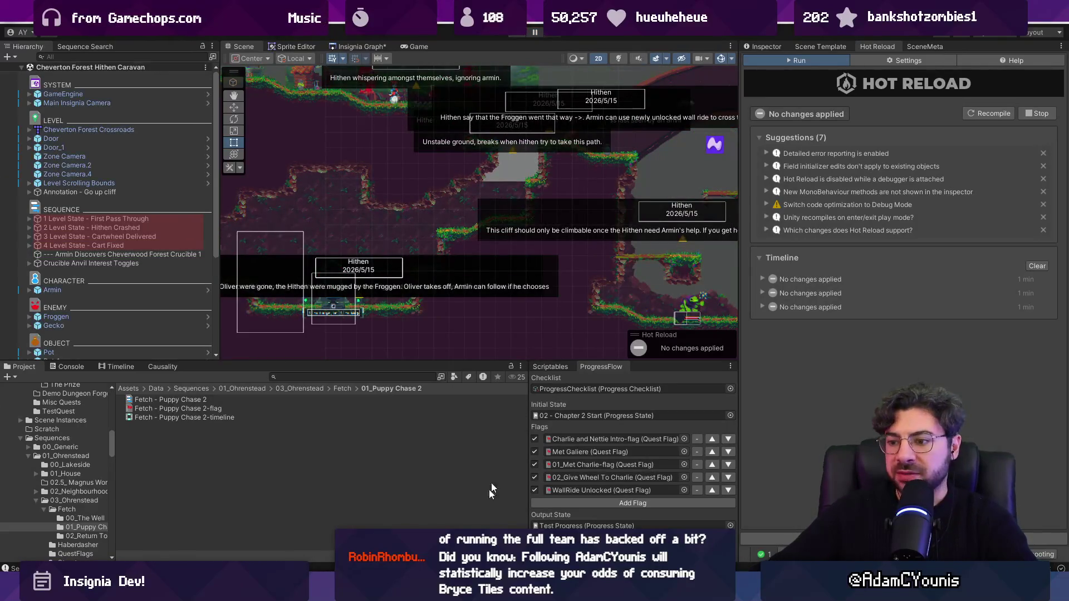
{"action": "key", "text": "alt+Tab"}
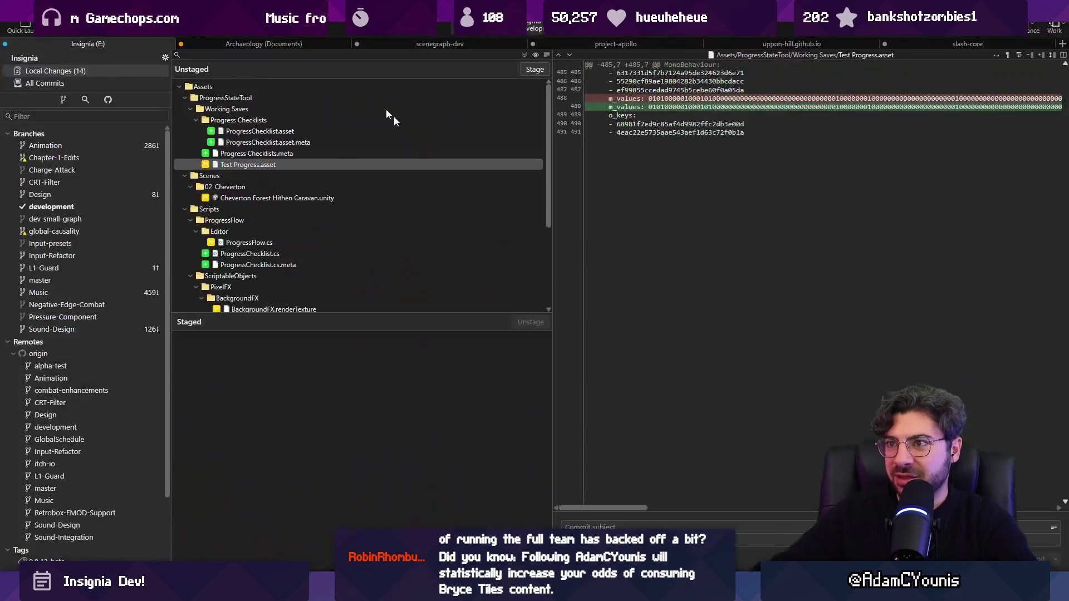
Step: Stage all changes and commit them as 'Refactors ProgressFlow to run on ScriptableObject'
{"action": "left_click", "coordinate": [524, 54]}
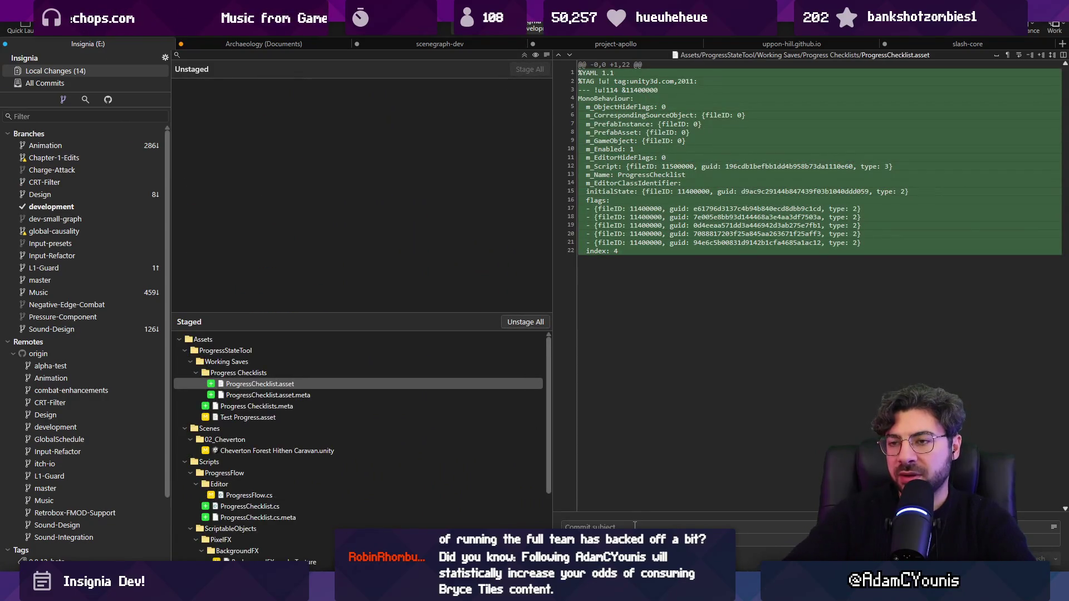
{"action": "type", "text": "Refactors"}
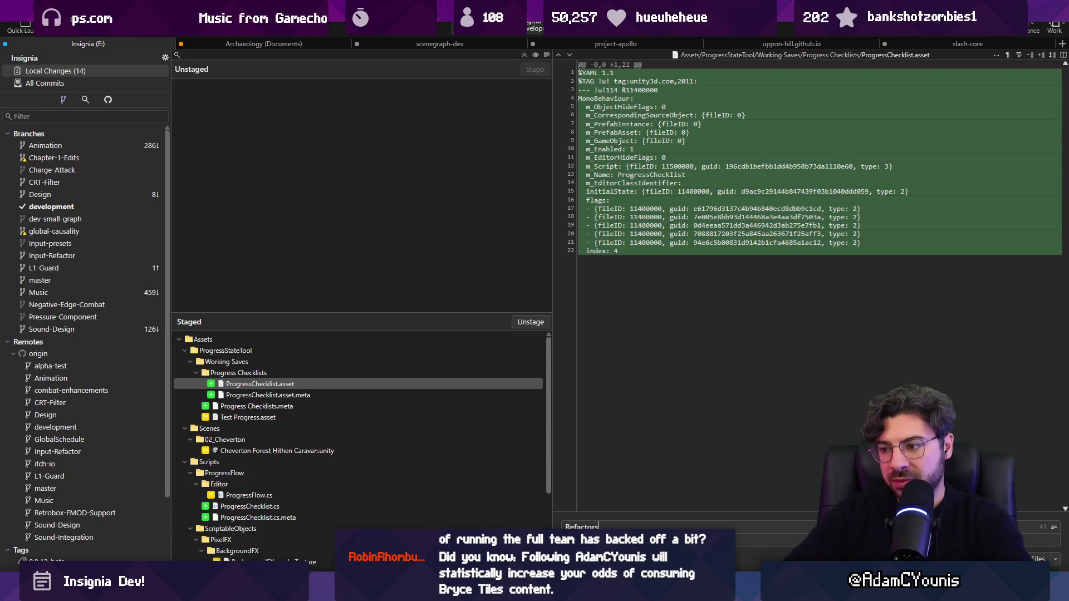
{"action": "type", "text": " Progress"}
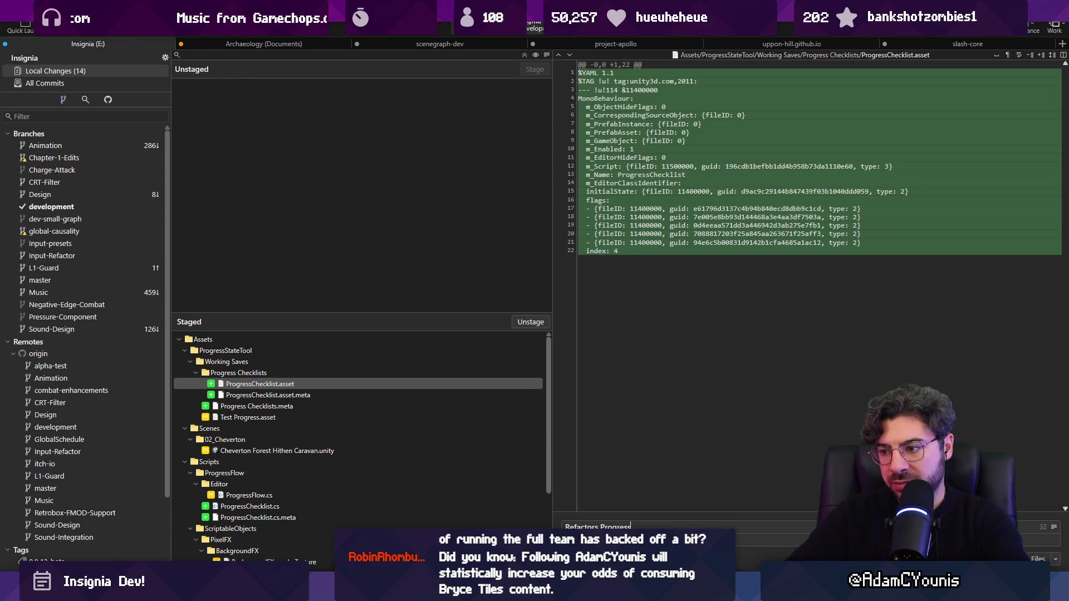
{"action": "type", "text": "Flow to run "}
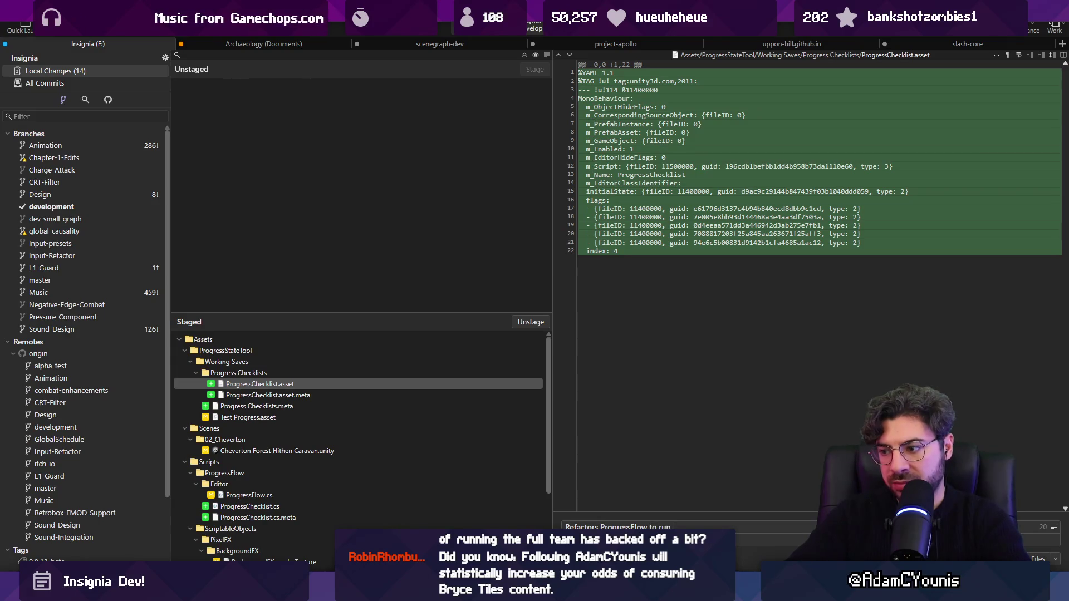
{"action": "type", "text": "on ScriptableObjects"}
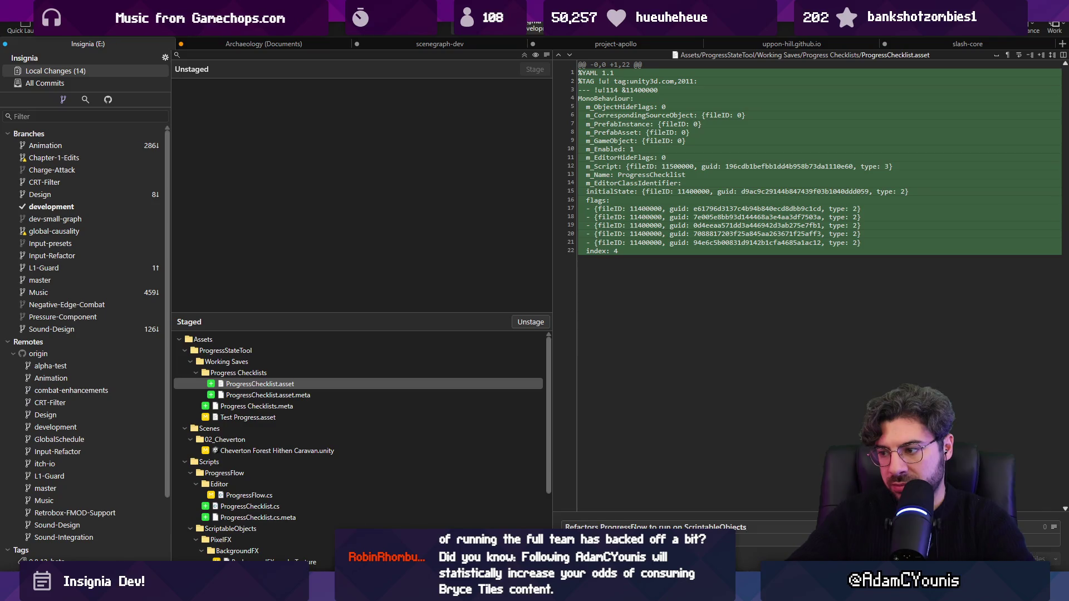
{"action": "key", "text": "ctrl+Return"}
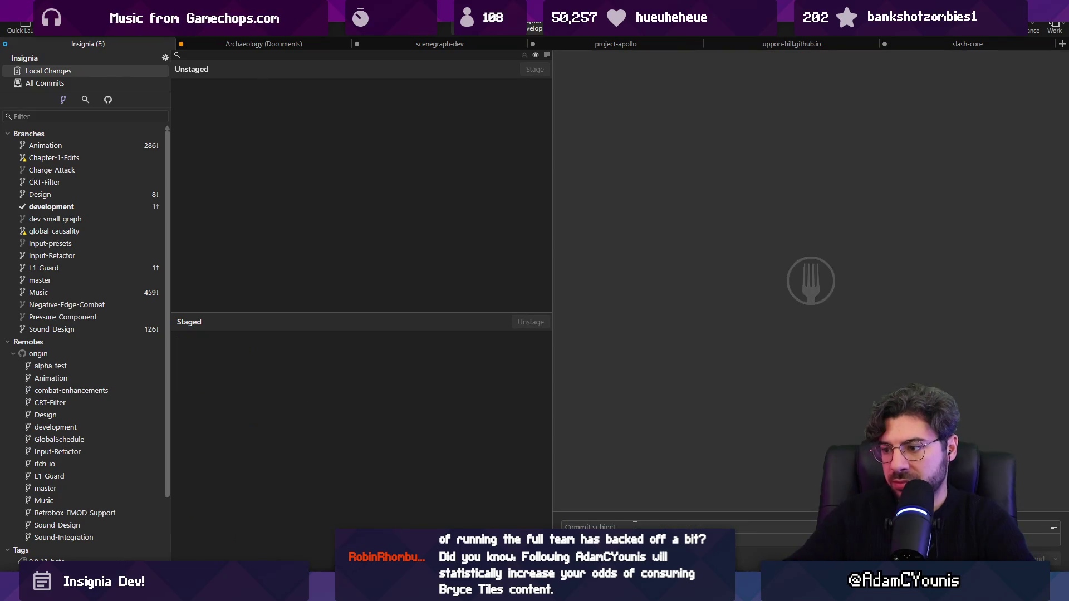
{"action": "key", "text": "alt+Tab"}
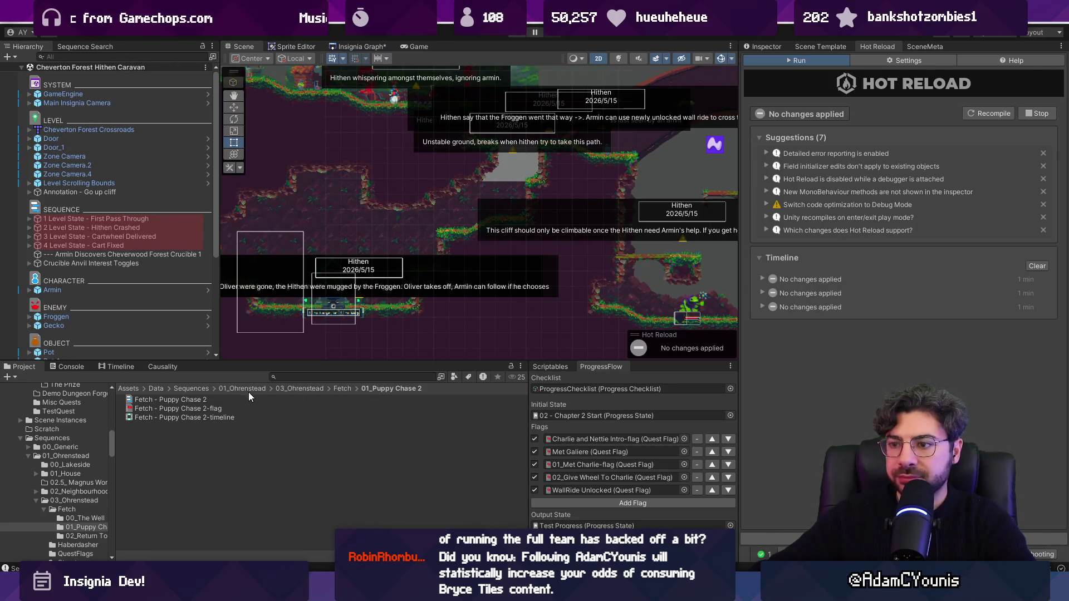
Step: Search the Project window for the ProgressChecklist asset and select it
{"action": "left_click", "coordinate": [308, 377]}
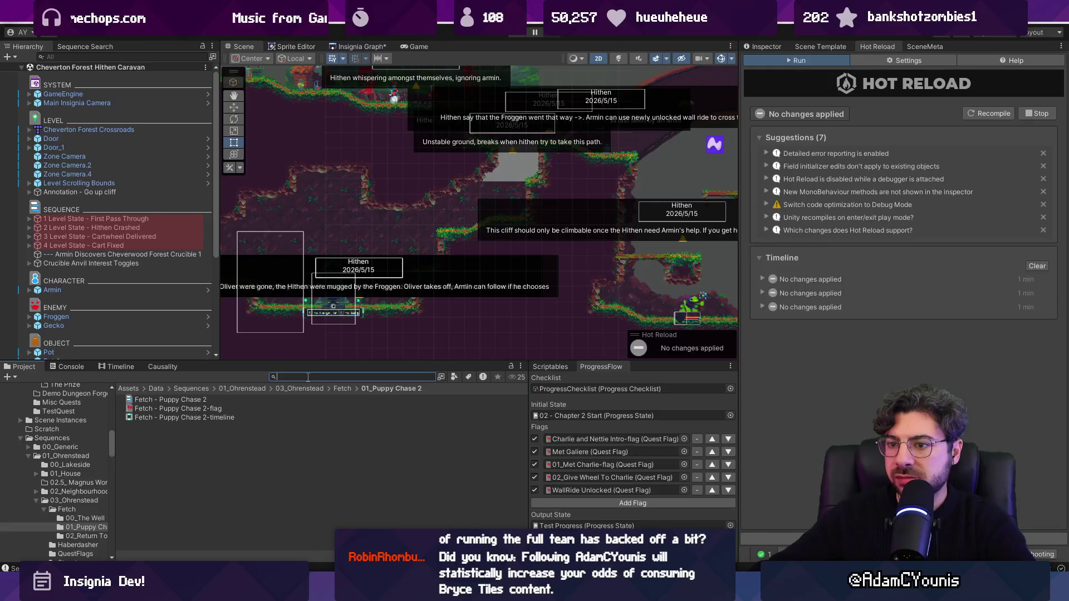
{"action": "type", "text": "progress"}
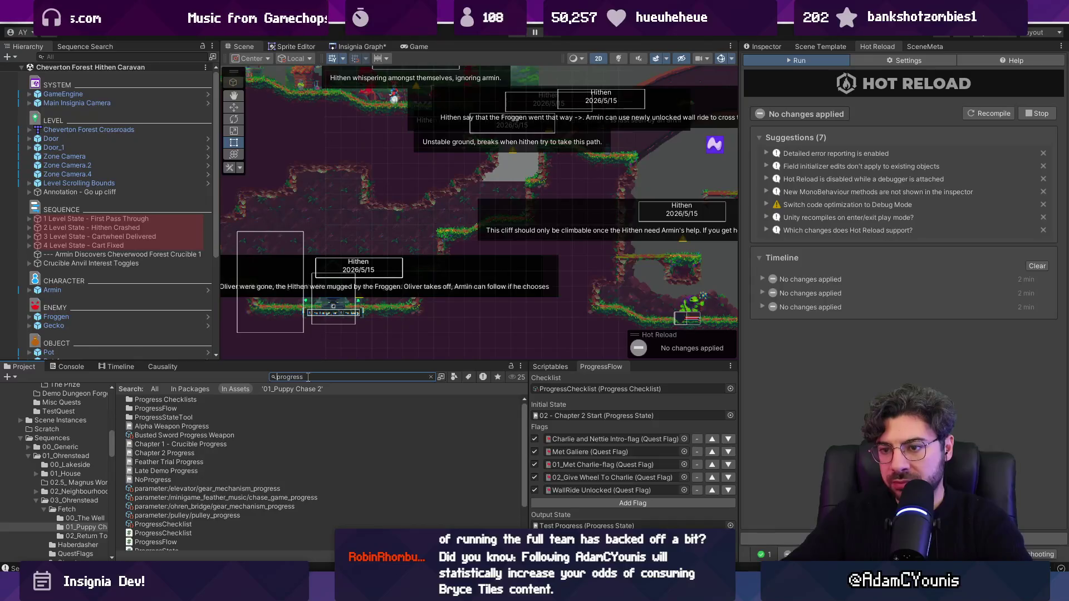
{"action": "type", "text": ":"}
{"action": "key", "text": "End"}
{"action": "type", "text": "che"}
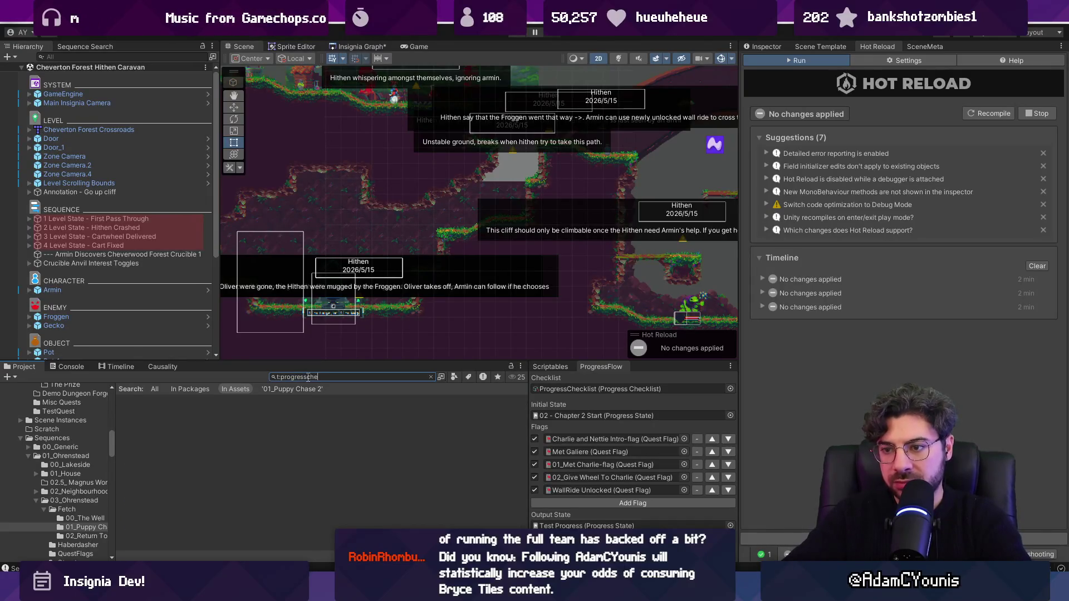
{"action": "type", "text": "cklist"}
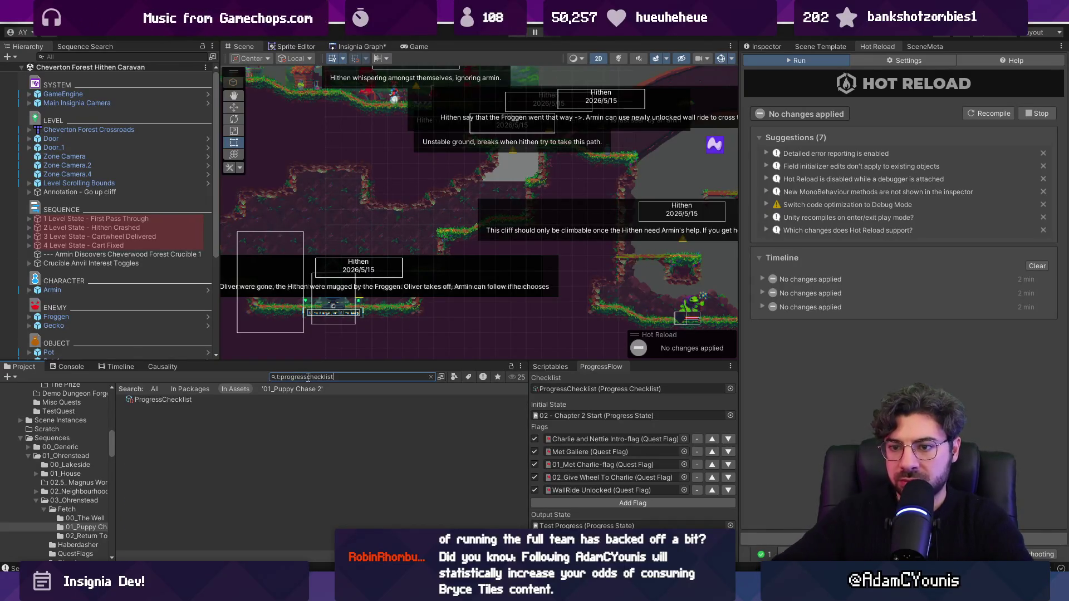
{"action": "key", "text": "Down"}
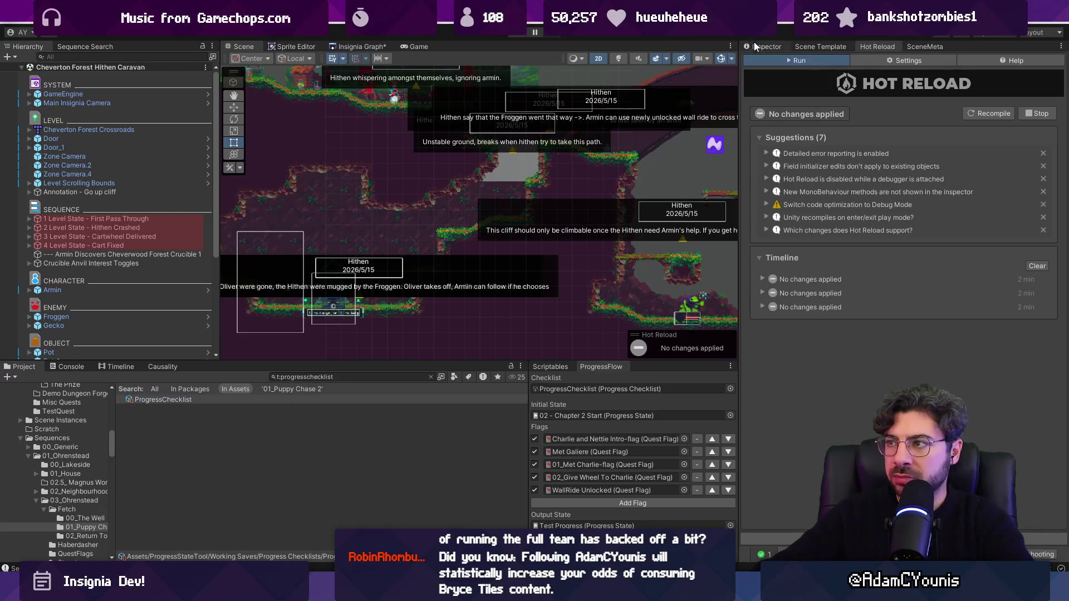
{"action": "left_click", "coordinate": [763, 46]}
{"action": "left_click", "coordinate": [200, 399]}
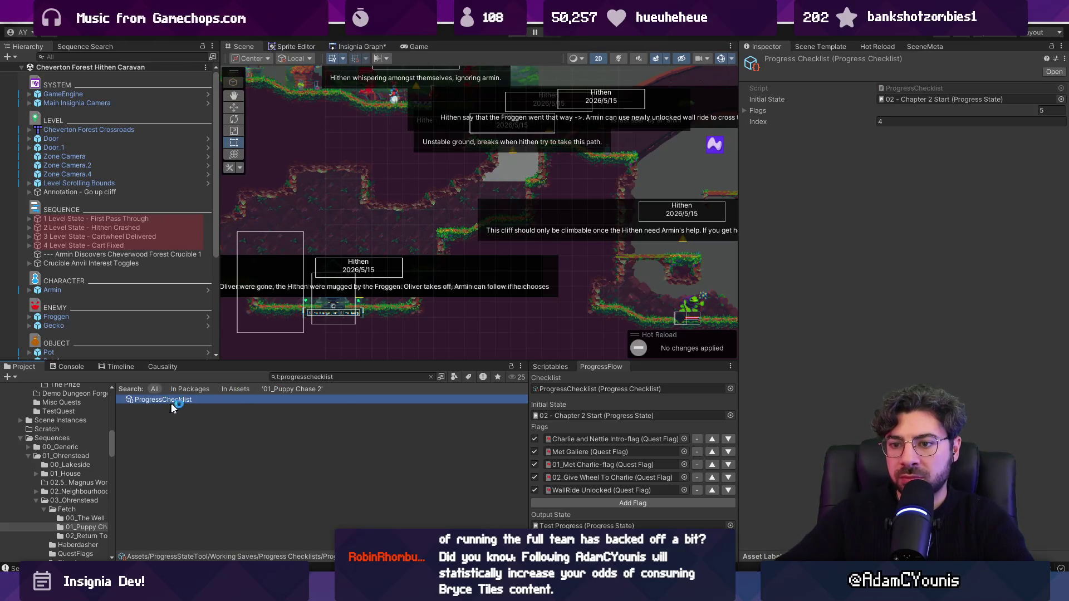
Step: Rename it to 'Chapter 2 - Paw Performers Checklist' and check its Flags list
{"action": "left_click", "coordinate": [190, 399]}
{"action": "left_click", "coordinate": [235, 388]}
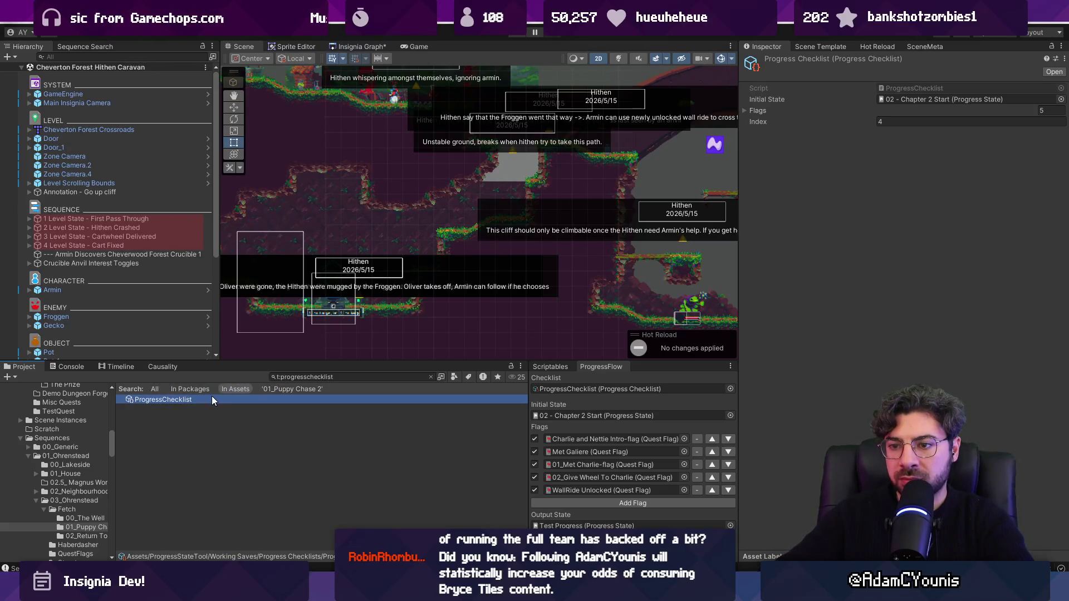
{"action": "type", "text": "Chapter"}
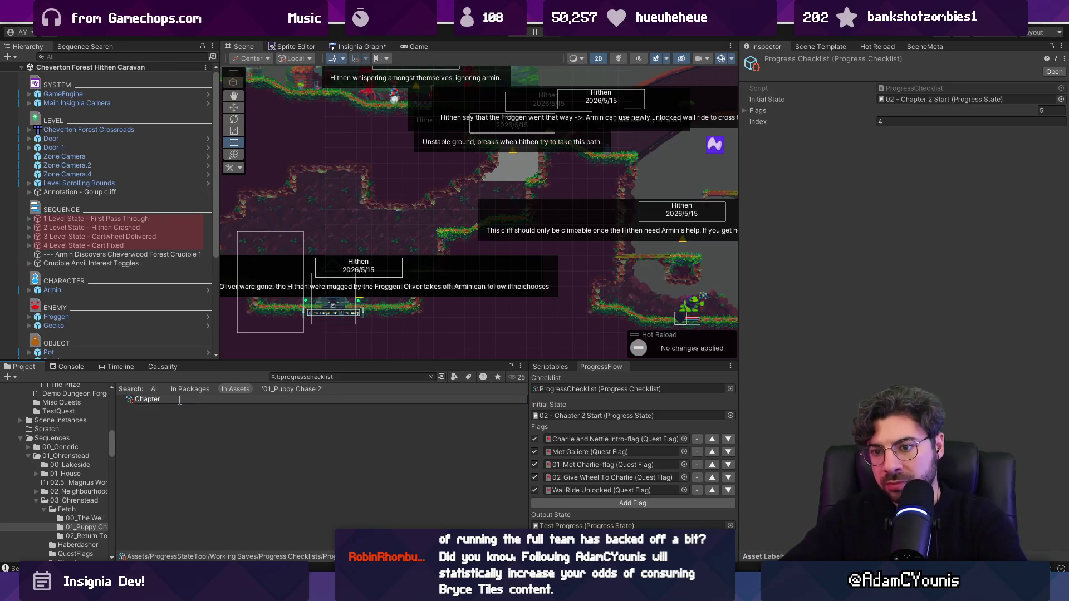
{"action": "type", "text": " 2 - Paw Performers Checklist"}
{"action": "key", "text": "Return"}
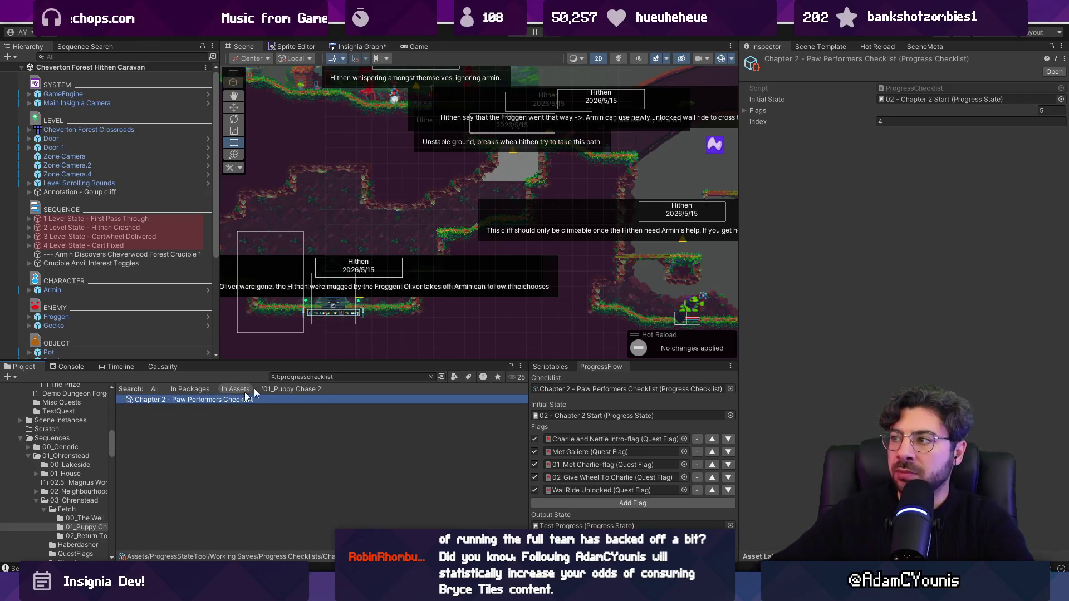
{"action": "left_click", "coordinate": [762, 111]}
{"action": "left_click", "coordinate": [763, 112]}
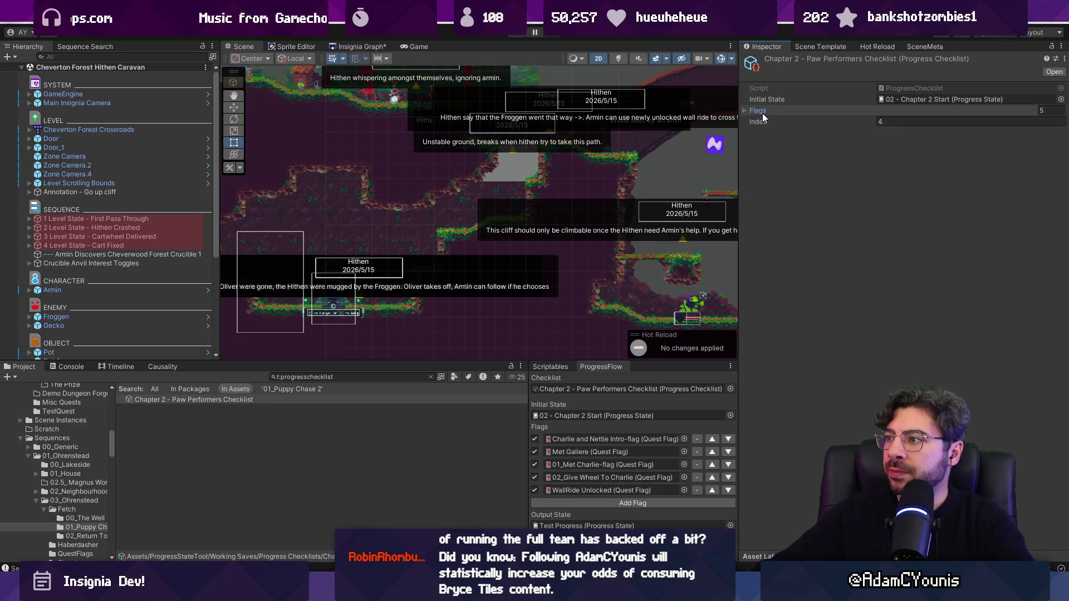